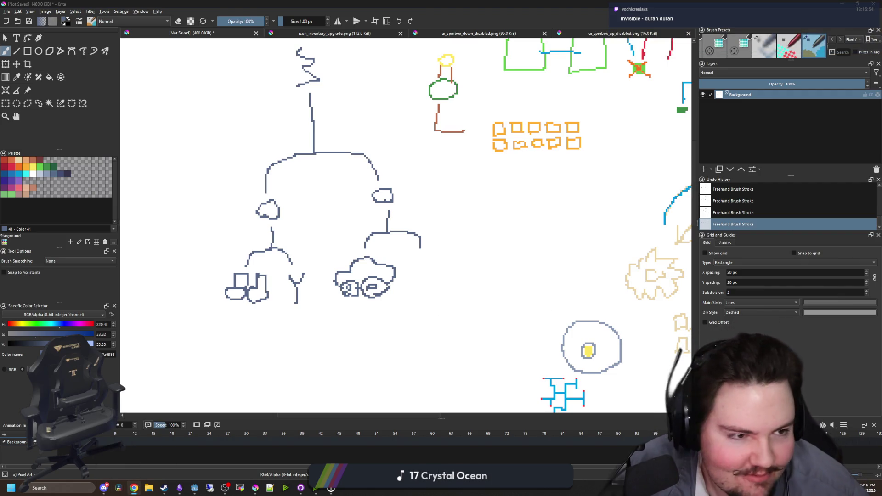
Search Google for 'invisible duran duran' and open Duran Duran's official Invisible video on YouTube
click(134, 488)
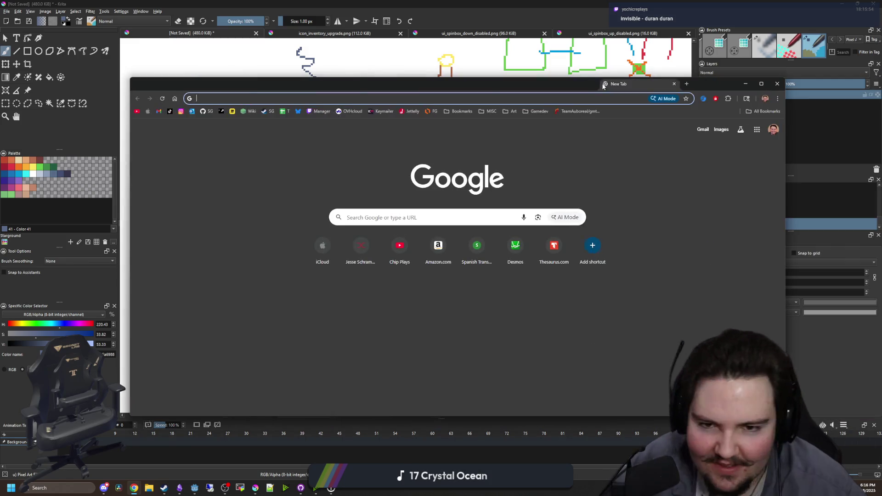
text(invisible duran duran)
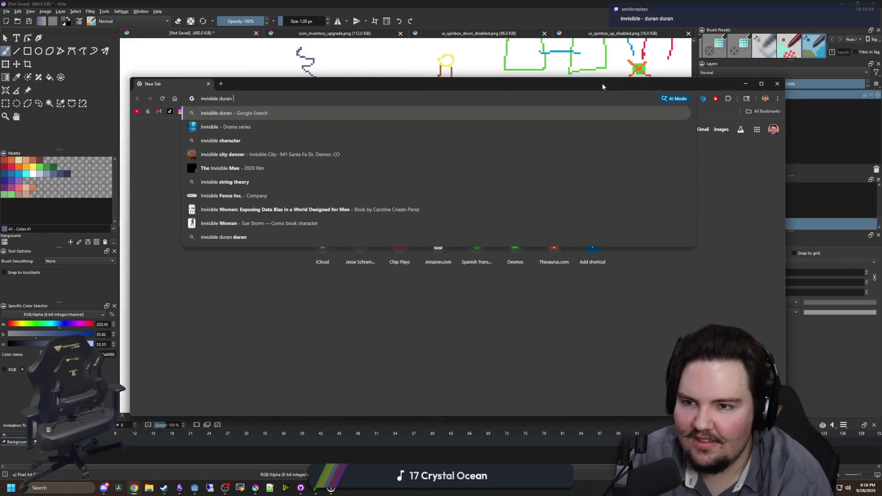
key(Return)
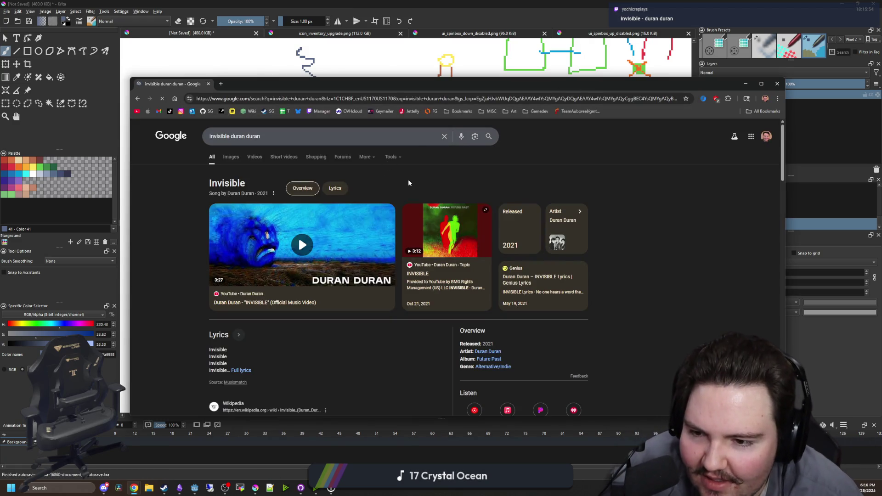
scroll(279, 221, down, 2)
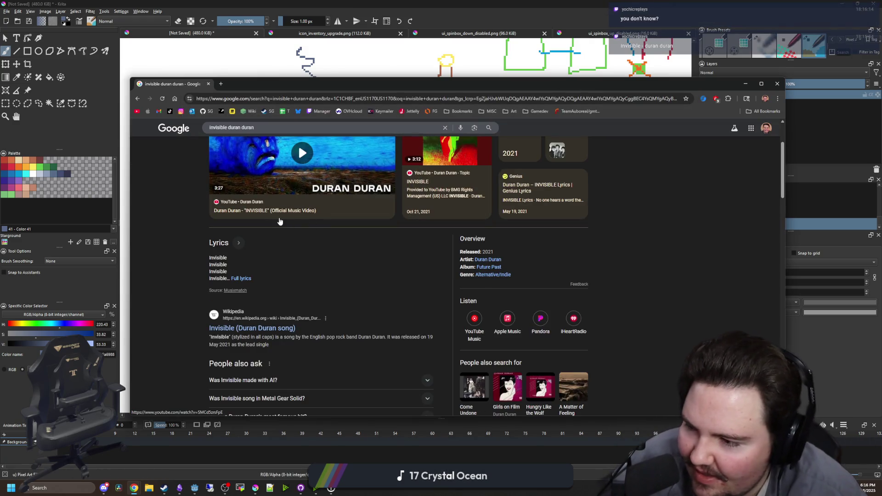
scroll(366, 301, up, 2)
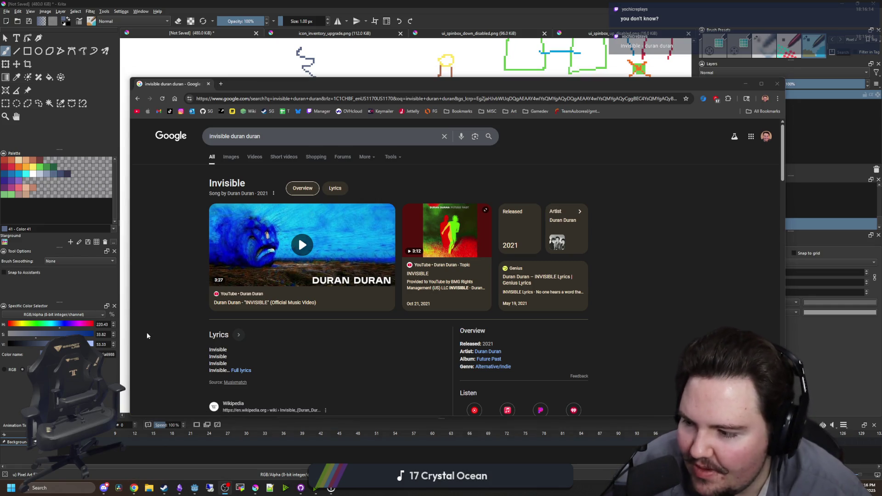
click(298, 236)
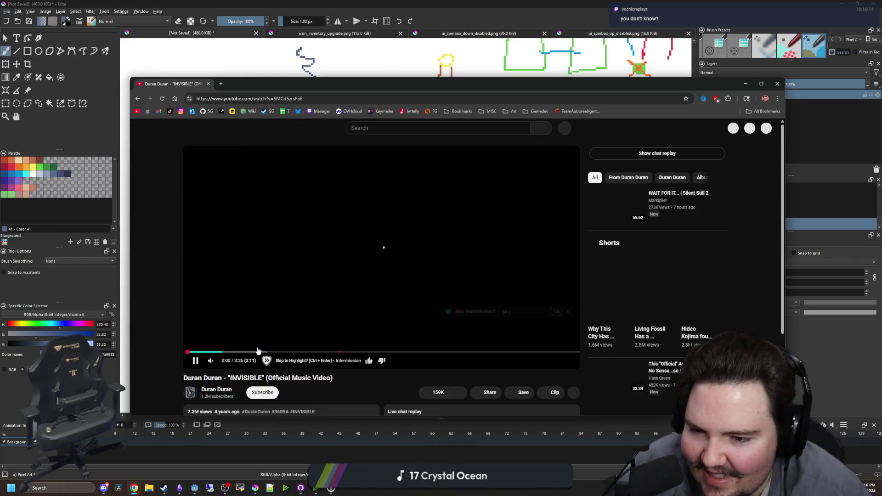
Skip the video ahead to about 0:24, dismissing the Skip Intermission popup
click(229, 353)
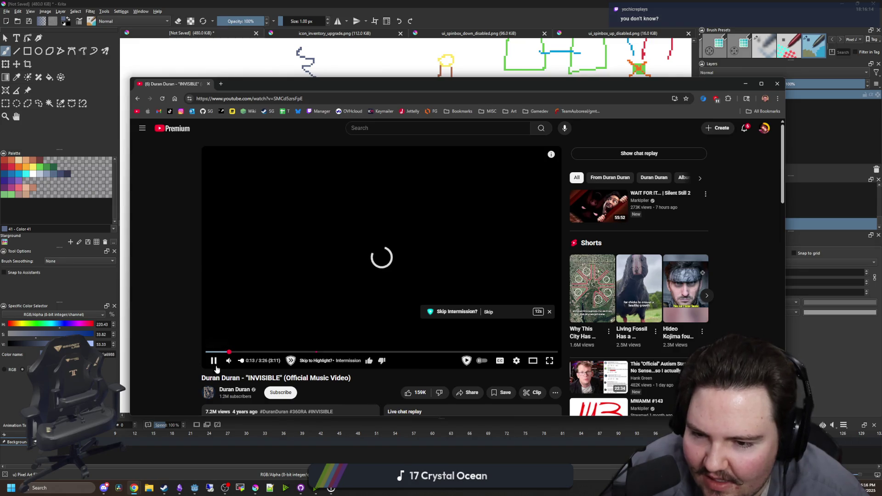
click(549, 312)
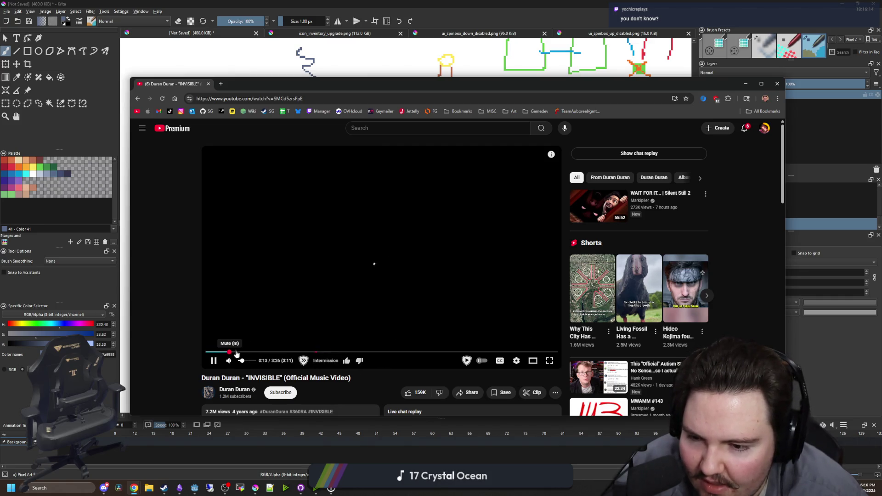
scroll(260, 275, down, 4)
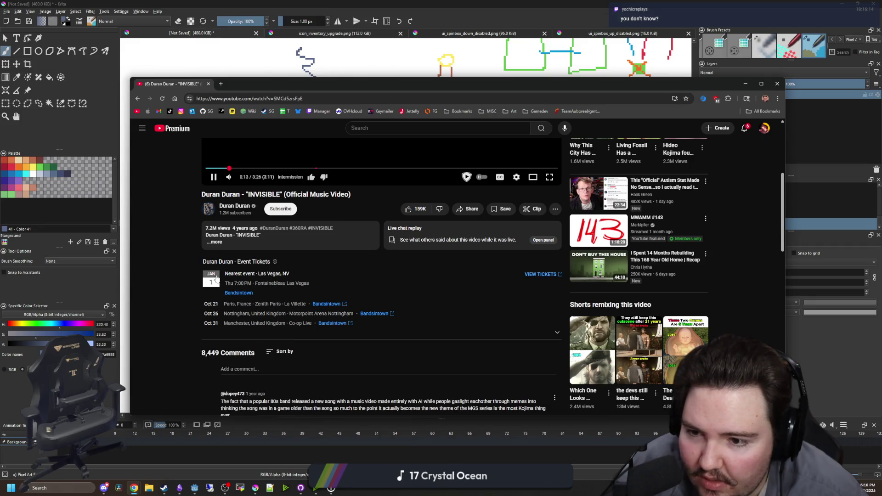
scroll(186, 249, up, 4)
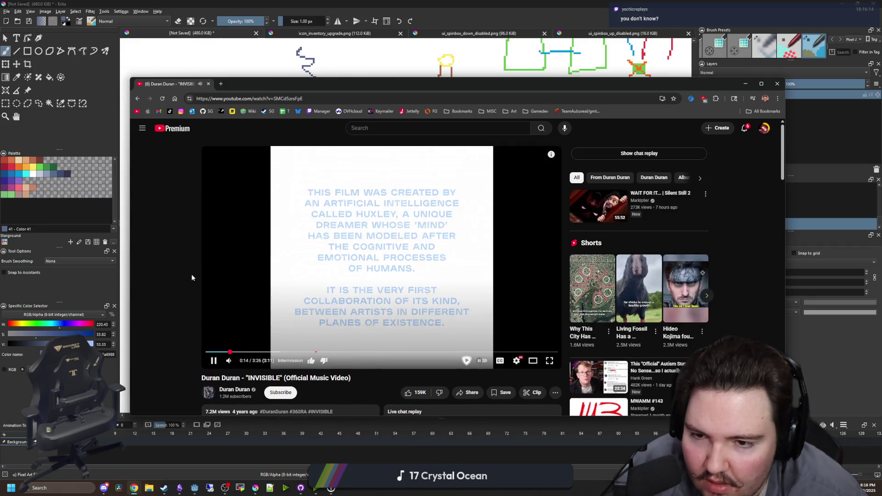
click(245, 352)
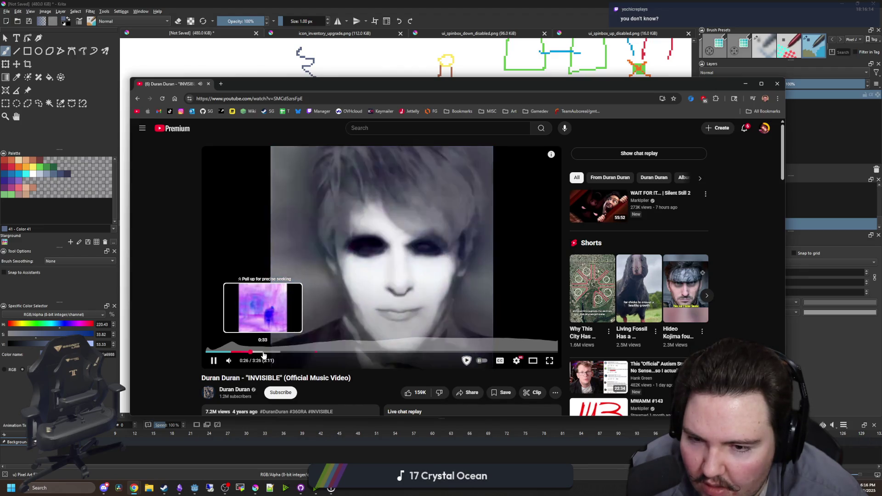
scroll(321, 375, down, 5)
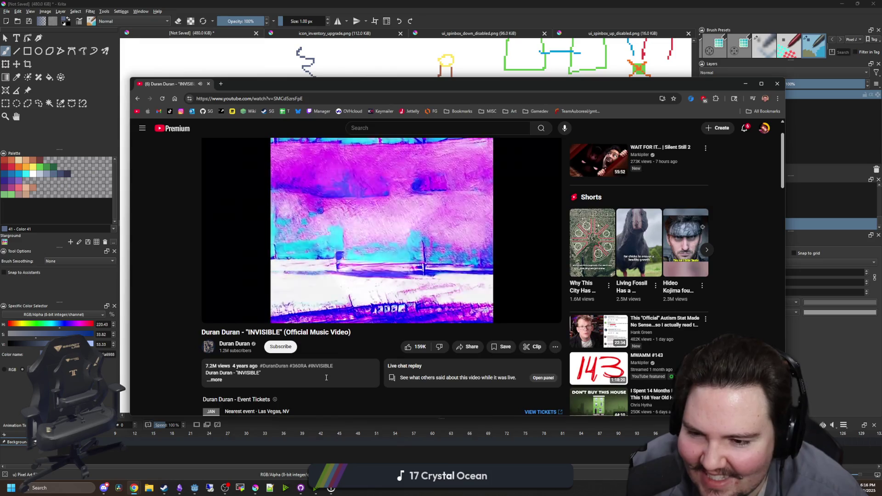
scroll(315, 369, down, 2)
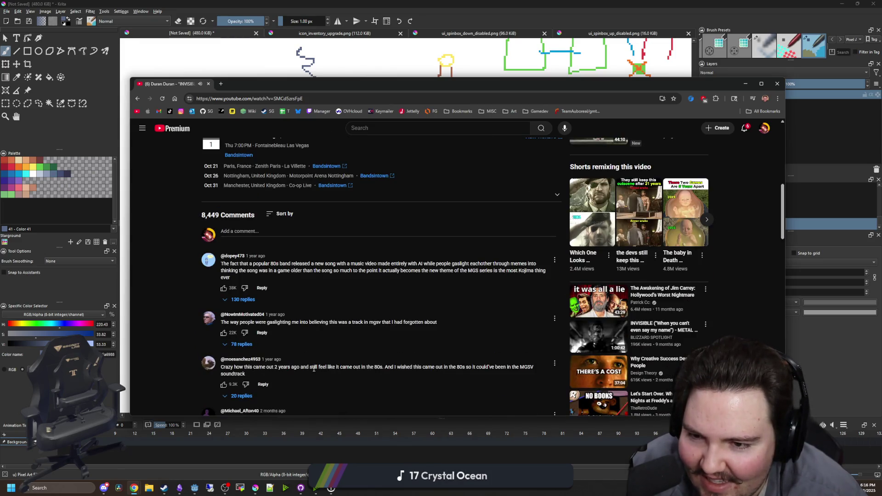
scroll(314, 369, up, 7)
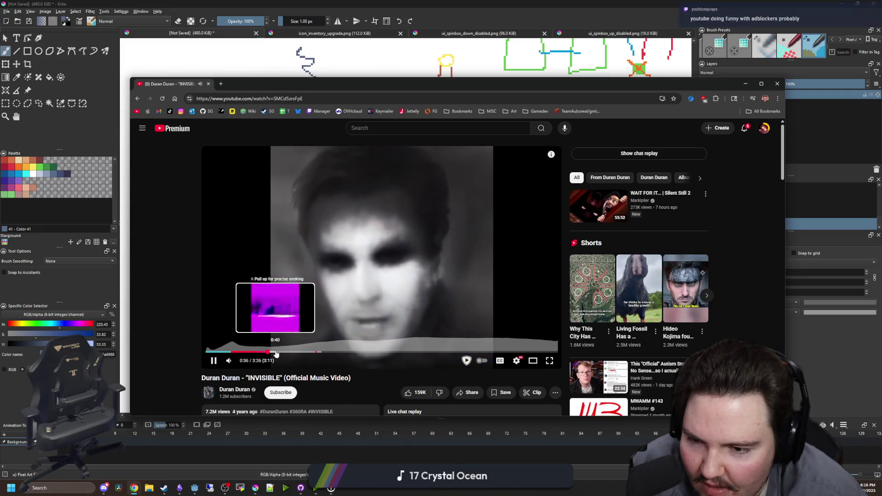
Jump ahead through 0:43, 0:55 and 1:07, then pause the video at 1:09
click(276, 353)
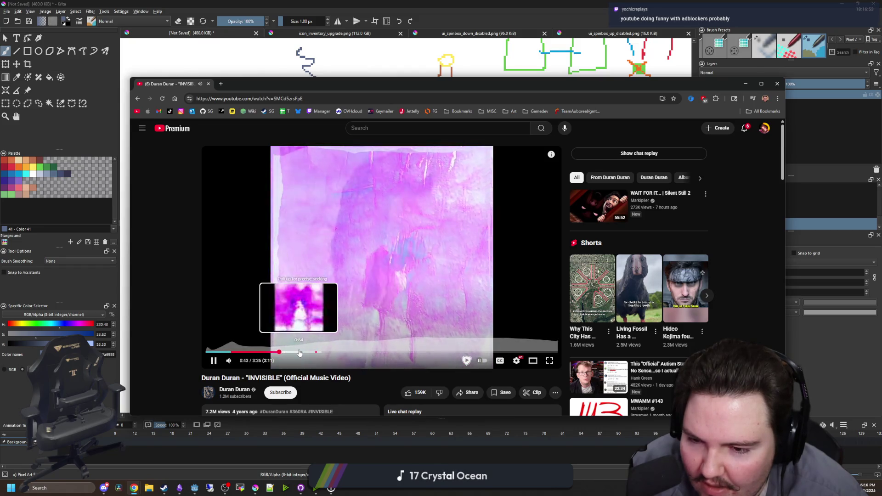
click(300, 353)
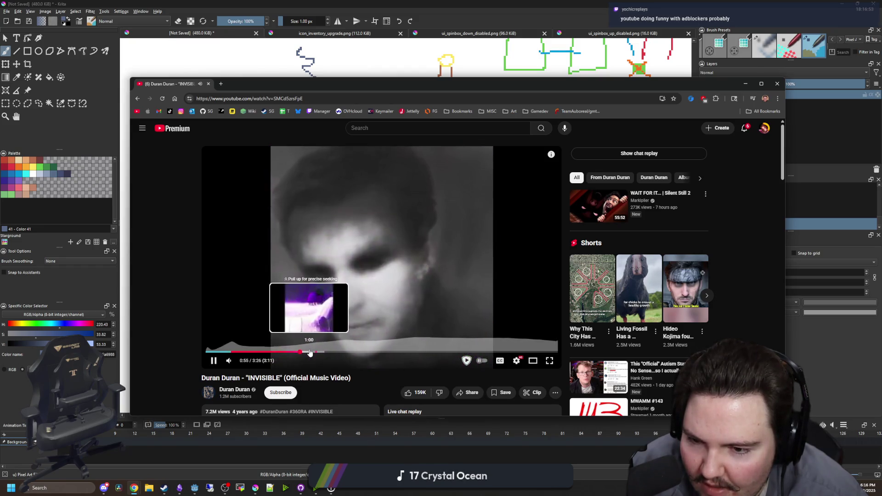
click(310, 352)
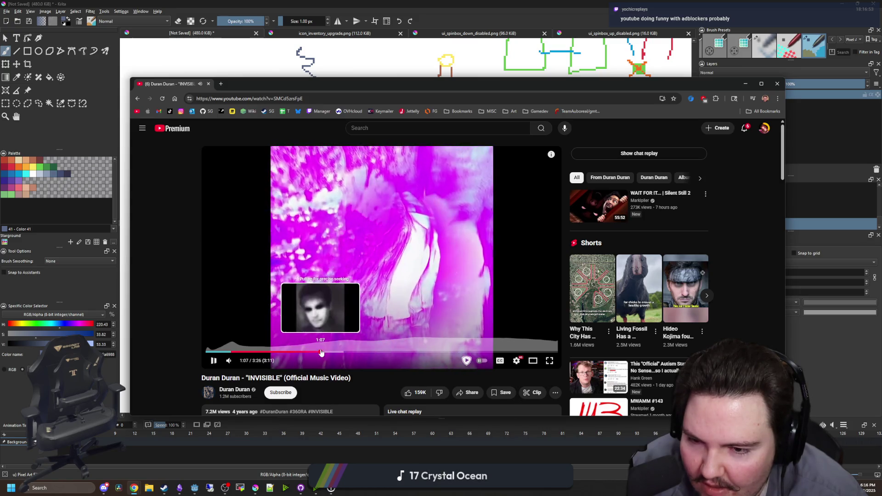
click(321, 353)
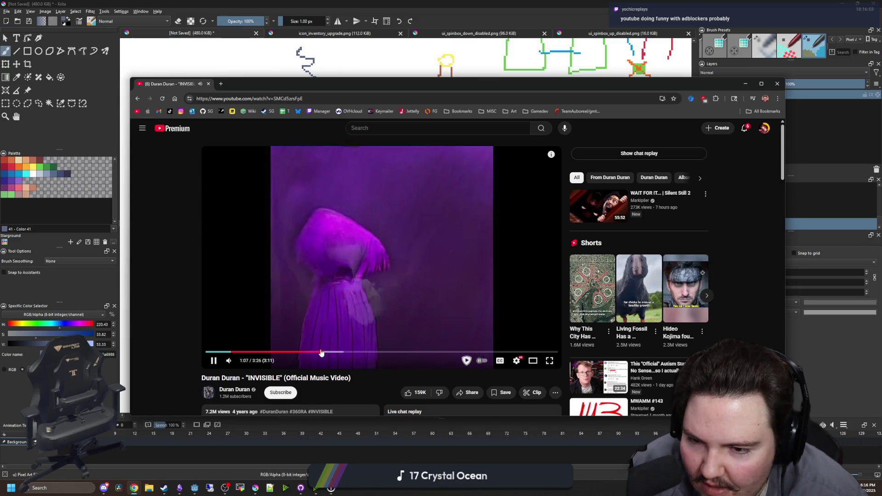
click(375, 260)
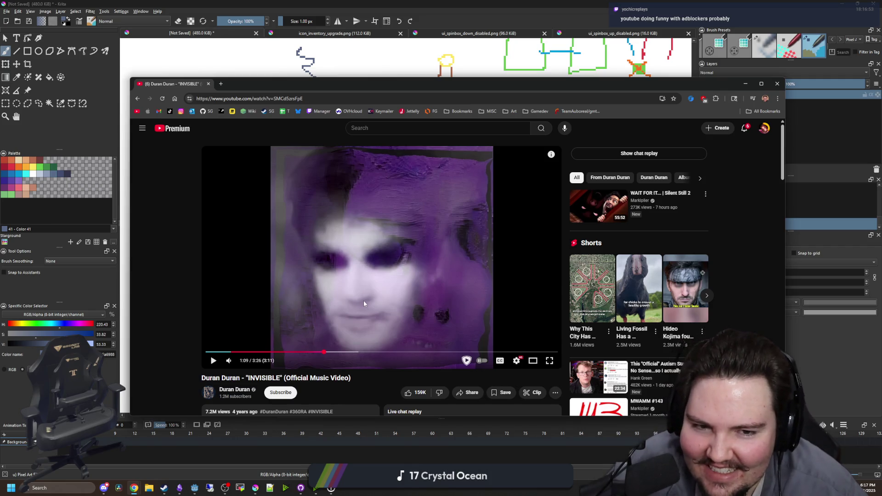
Expand the full video description and scroll through the lyrics
scroll(377, 277, down, 3)
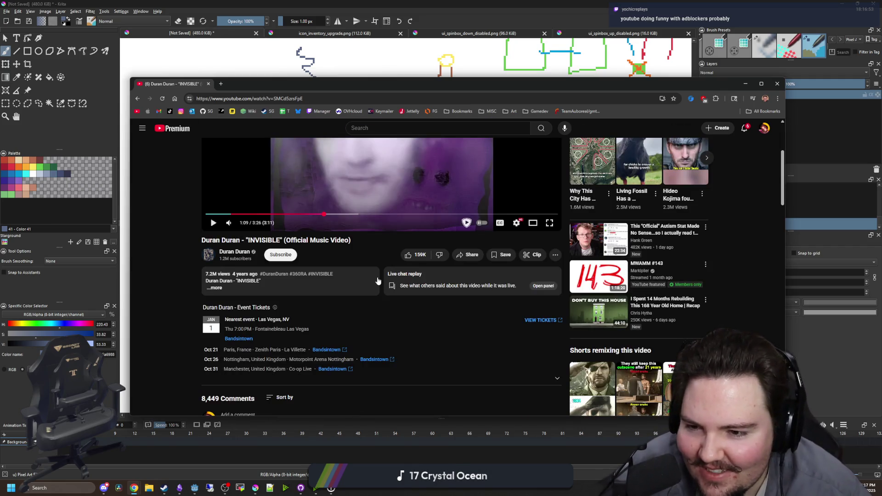
click(232, 287)
scroll(286, 277, down, 3)
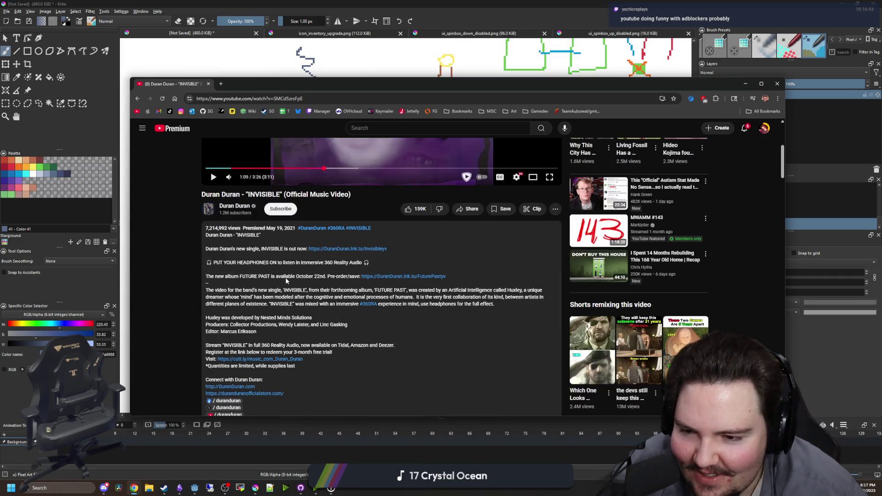
scroll(286, 278, down, 2)
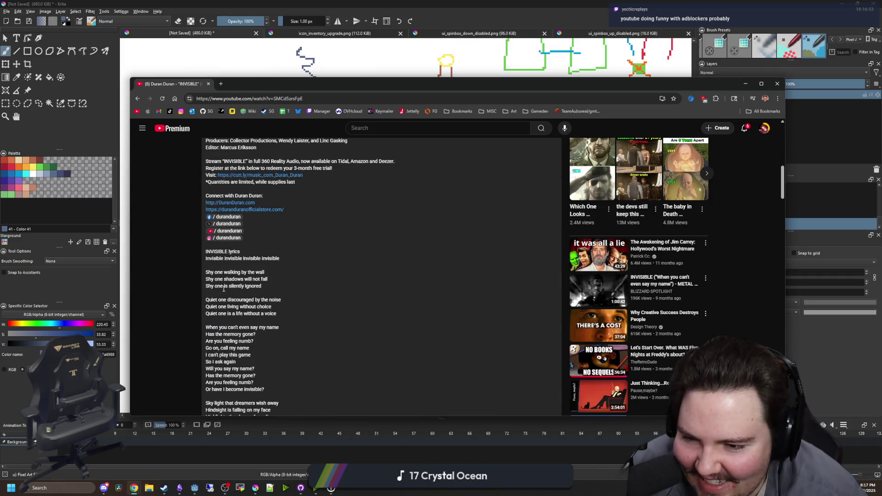
scroll(223, 288, down, 1)
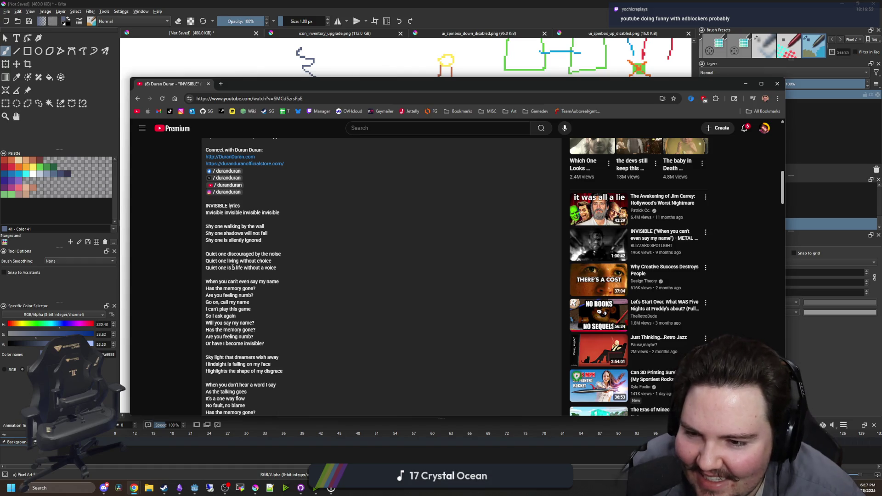
scroll(231, 276, down, 6)
scroll(381, 277, up, 15)
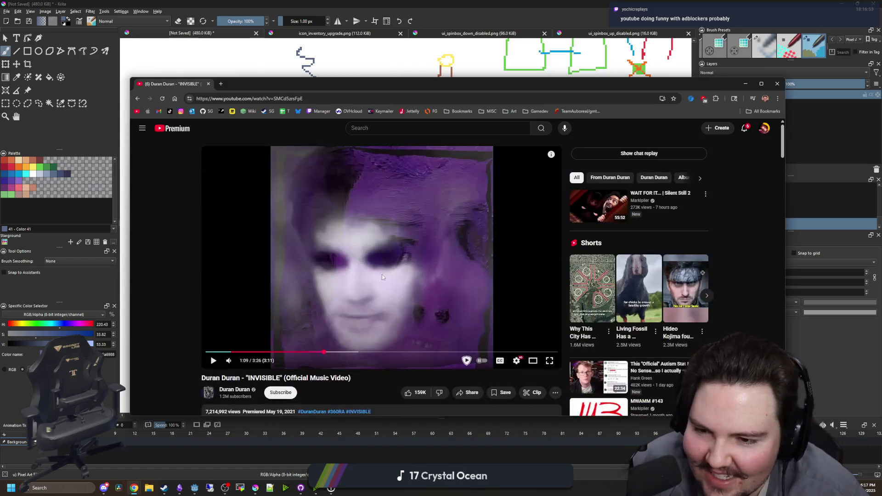
Close the YouTube window, pan the Krita canvas down slightly, and switch to Godot
click(207, 84)
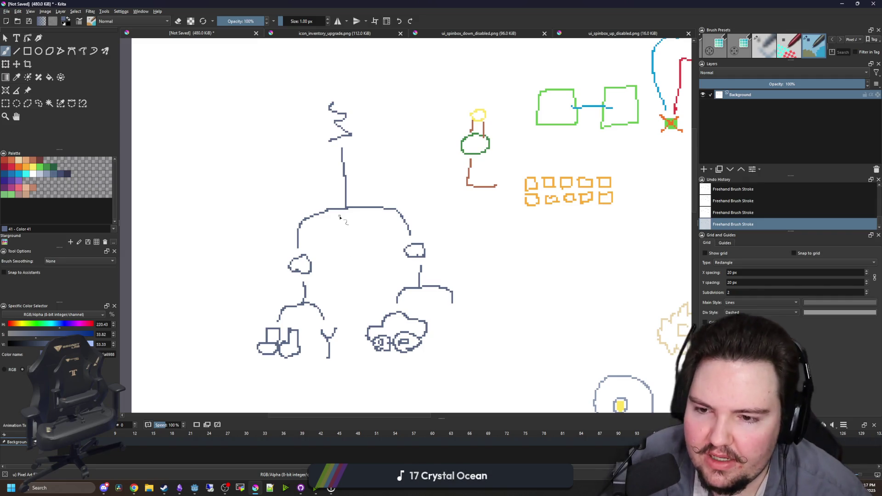
mouse_move(351, 231)
mouse_down()
mouse_move(347, 274)
mouse_move(361, 261)
mouse_up()
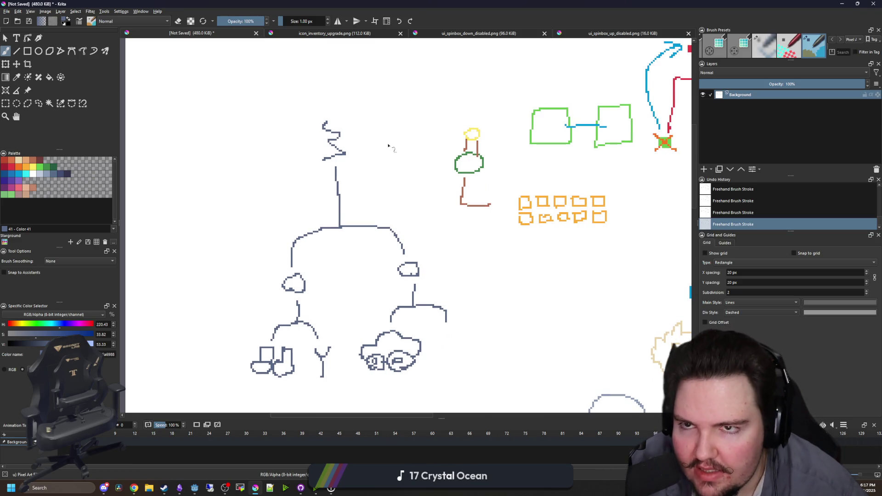
key(alt+Tab)
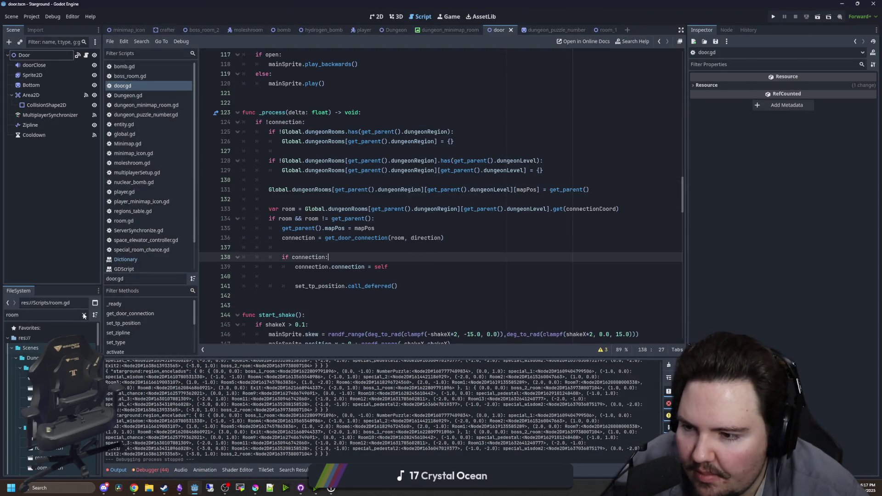
Filter the file list for 'items' and open the items_table.gd script
click(84, 315)
text(items)
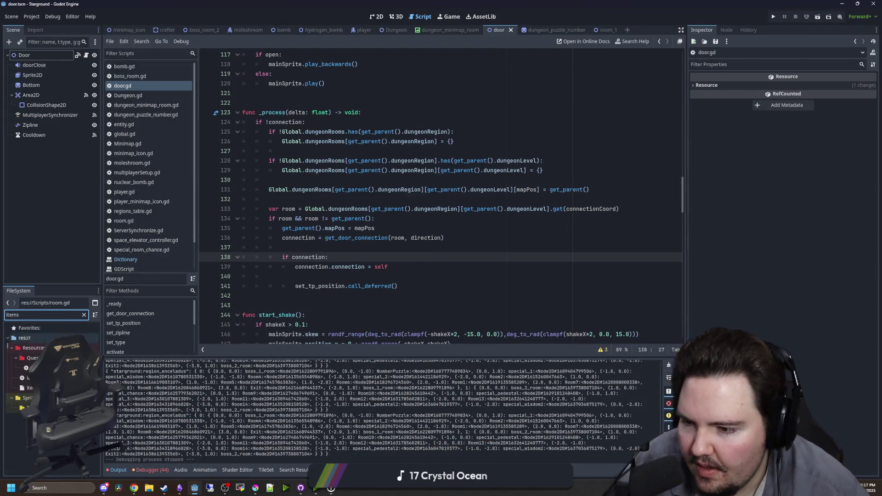
double_click(29, 378)
Open find-in-script, then select and deselect the magnet item entry
click(411, 187)
key(ctrl+f)
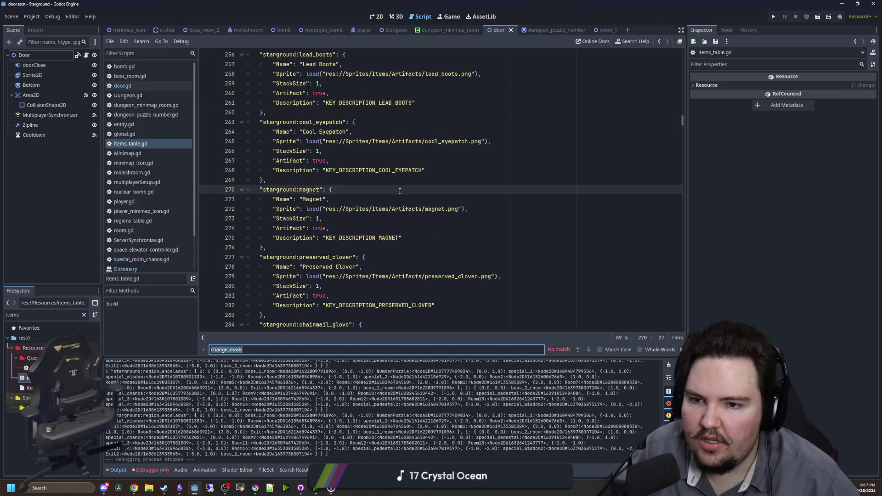
click(331, 202)
mouse_move(285, 248)
mouse_down()
mouse_move(257, 208)
mouse_move(221, 195)
mouse_up()
click(345, 157)
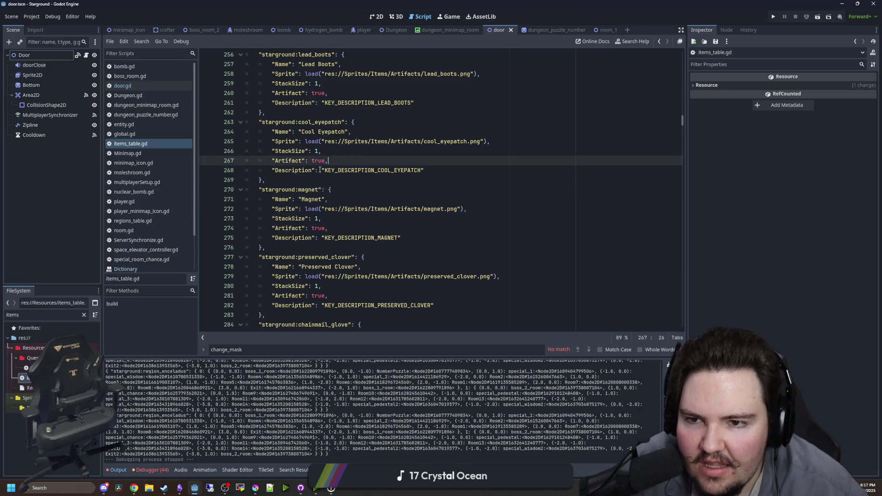
Scroll through the artifact entries, selecting then deselecting the gas_mask entry
scroll(331, 175, up, 3)
scroll(322, 187, down, 3)
scroll(319, 189, down, 8)
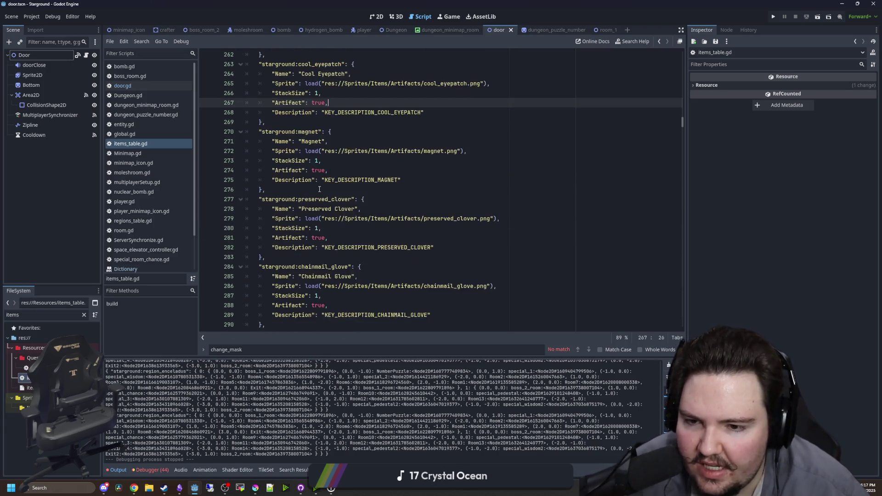
scroll(319, 189, down, 6)
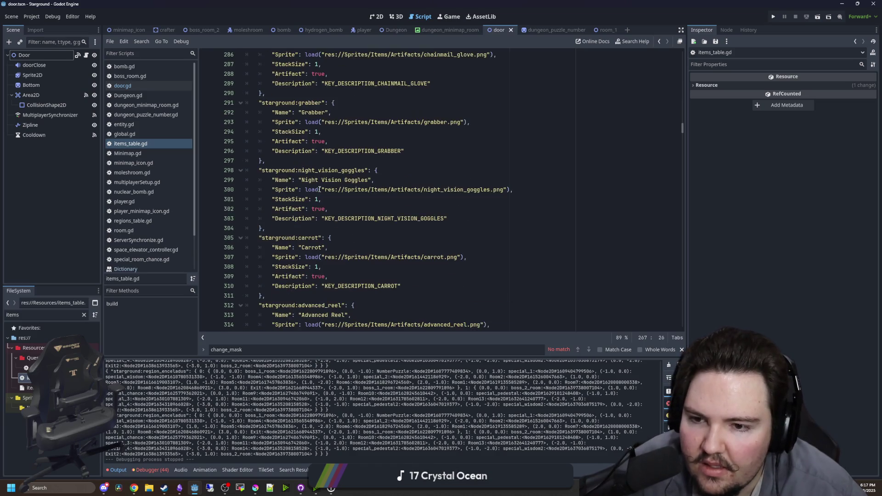
scroll(319, 189, down, 9)
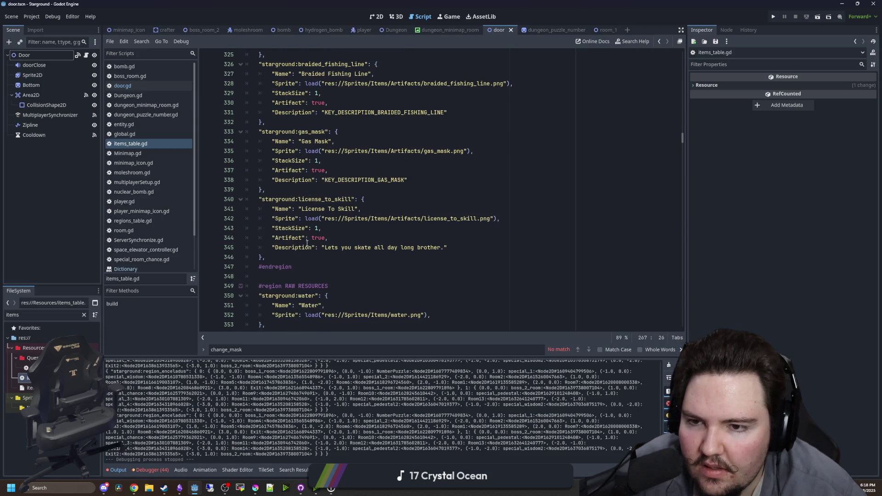
scroll(307, 243, up, 2)
drag(292, 247, 250, 189)
click(324, 181)
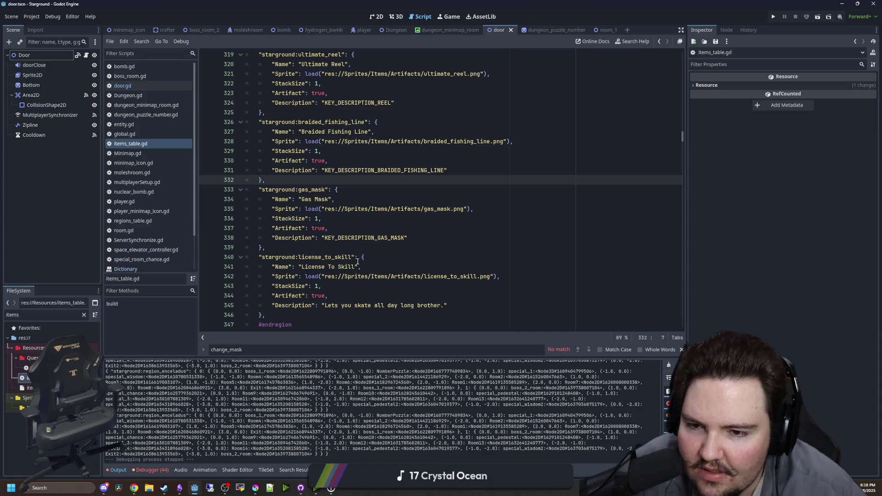
scroll(357, 261, up, 10)
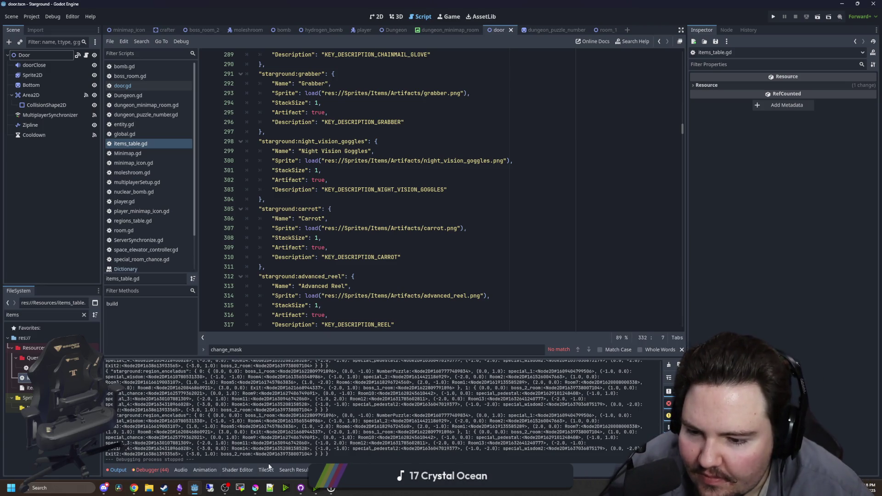
Bring the unsaved Krita drawing to the front and maximize its window
mouse_move(261, 493)
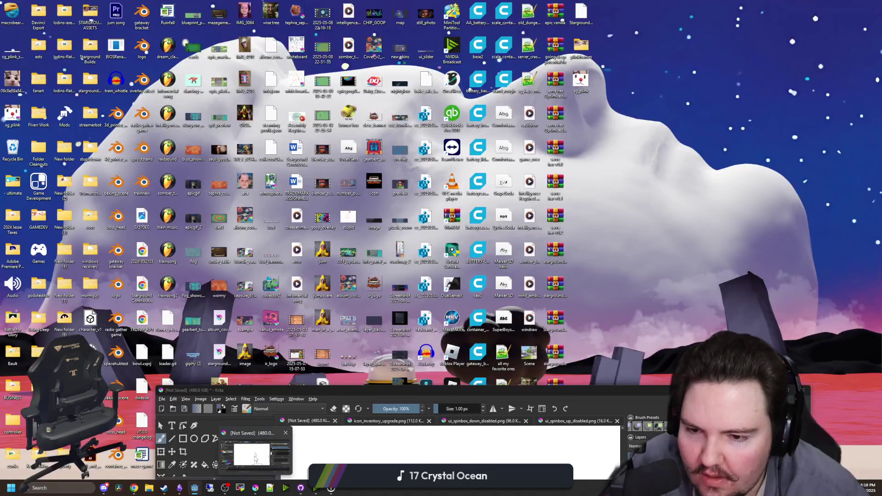
click(251, 454)
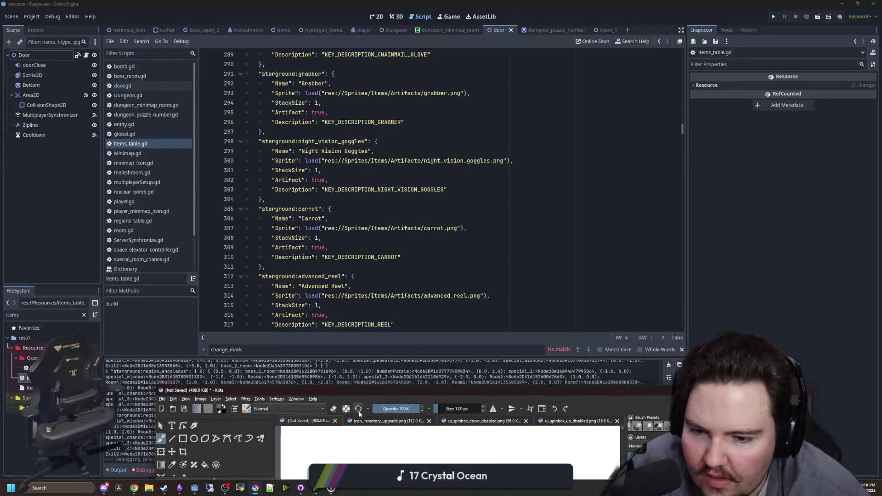
double_click(378, 288)
scroll(375, 342, up, 8)
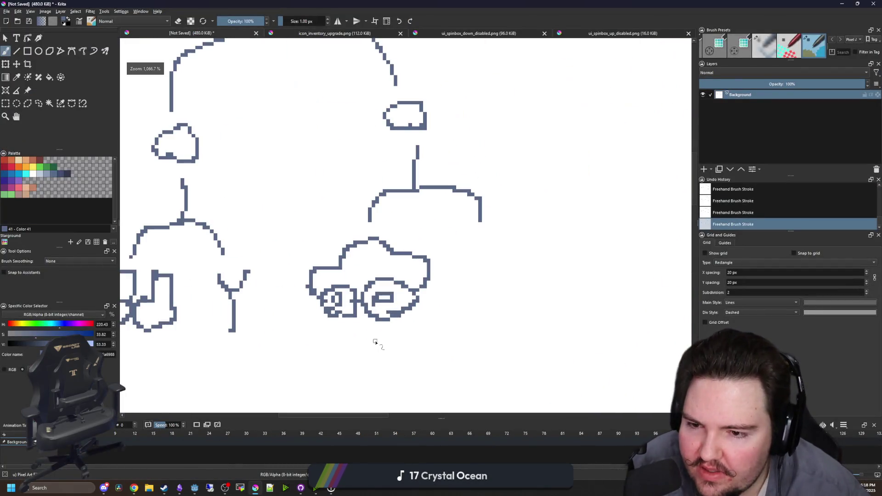
Paint out and erase the old cloud, blob and blue box shapes using a 7–10 px brush
key(x)
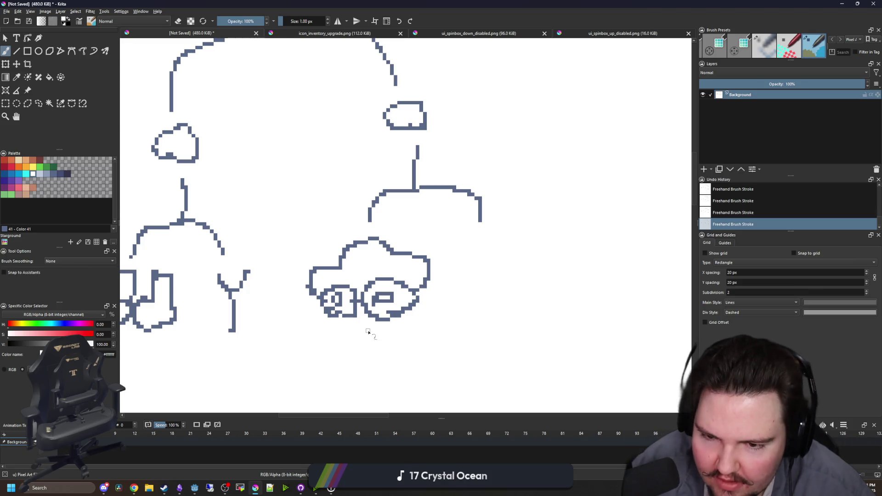
key(bracketright)
key(bracketright)
key(bracketright)
mouse_move(415, 301)
mouse_down()
mouse_move(339, 299)
mouse_move(314, 281)
mouse_move(400, 244)
mouse_move(340, 270)
mouse_up()
scroll(339, 268, down, 2)
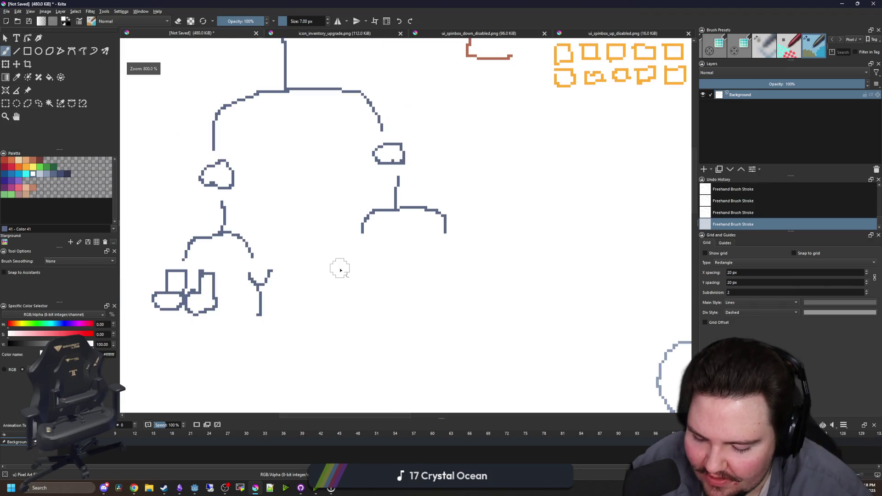
scroll(349, 294, up, 2)
key(bracketleft)
key(bracketleft)
key(bracketleft)
key(bracketleft)
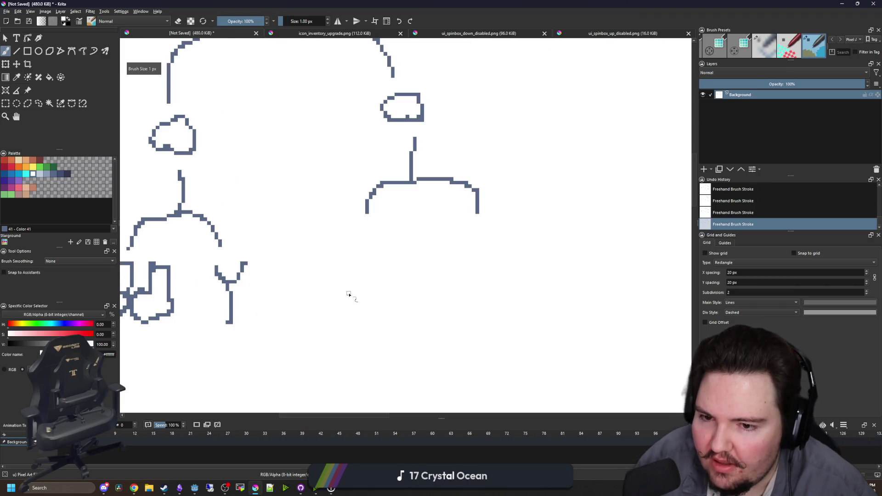
scroll(348, 295, down, 2)
scroll(239, 304, up, 2)
key(bracketright)
key(bracketright)
key(bracketright)
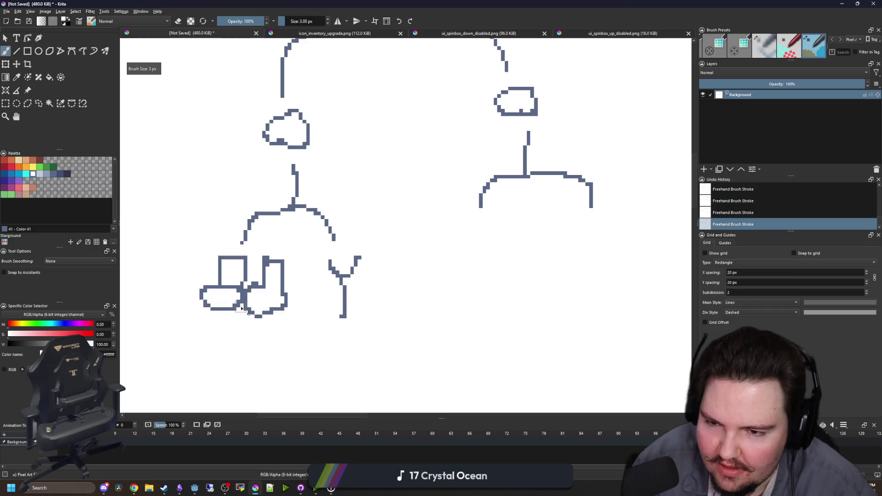
key(e)
mouse_move(249, 310)
mouse_down()
mouse_move(258, 294)
mouse_move(206, 312)
mouse_move(271, 333)
mouse_move(227, 296)
mouse_move(252, 268)
mouse_move(275, 311)
mouse_up()
drag(434, 276, 218, 277)
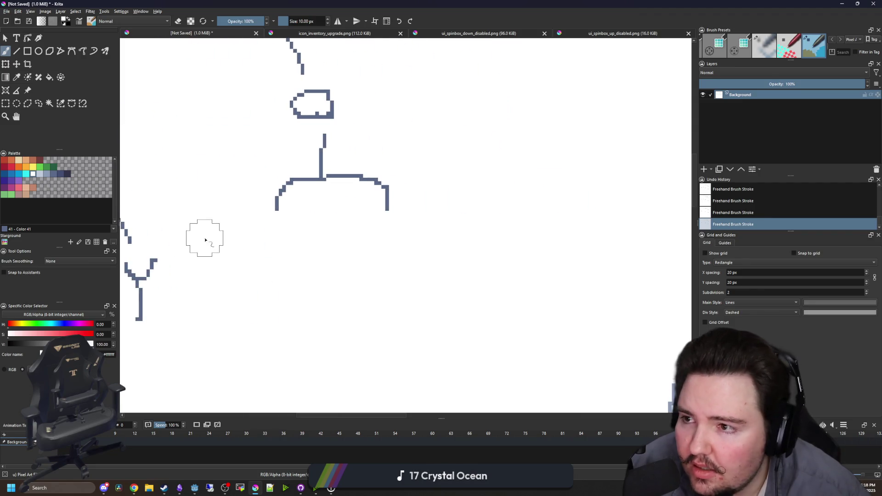
Draw a dark navy 35354C U-shaped outline under the left branch
click(68, 176)
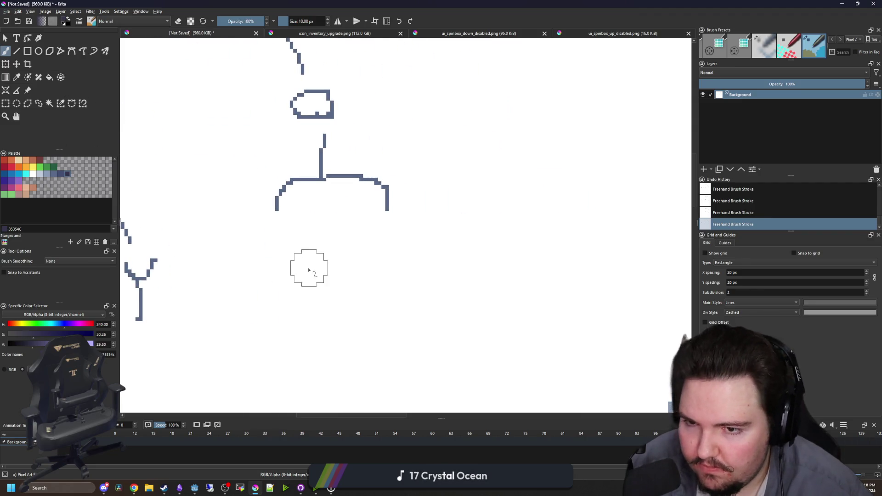
mouse_move(305, 266)
mouse_down()
mouse_move(353, 274)
mouse_move(335, 276)
mouse_up()
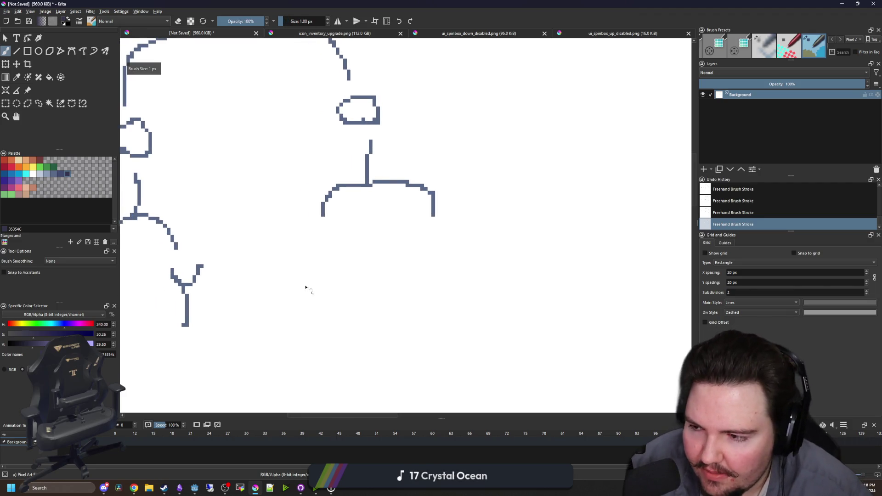
scroll(305, 288, up, 1)
mouse_move(300, 249)
mouse_down()
mouse_move(362, 288)
mouse_move(342, 251)
mouse_move(323, 319)
mouse_up()
key(ctrl+z)
scroll(239, 271, left, 5)
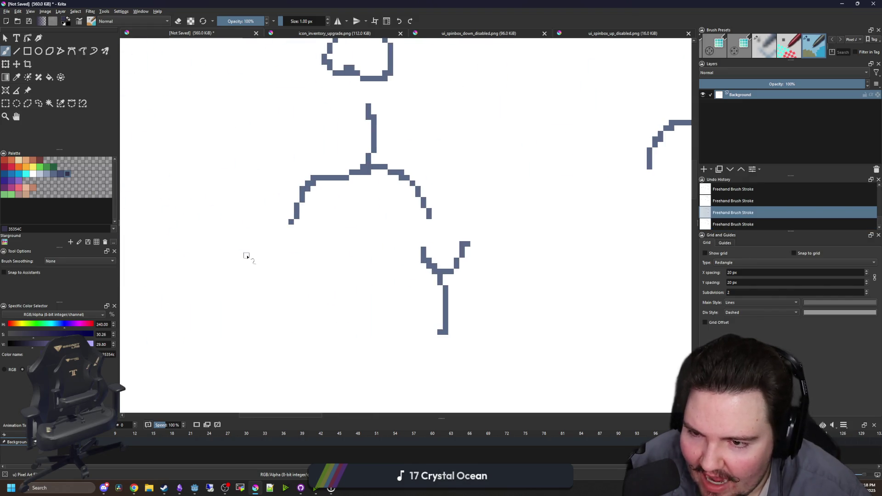
mouse_move(246, 256)
mouse_down()
mouse_move(316, 332)
mouse_move(304, 261)
mouse_move(287, 316)
mouse_move(259, 249)
mouse_up()
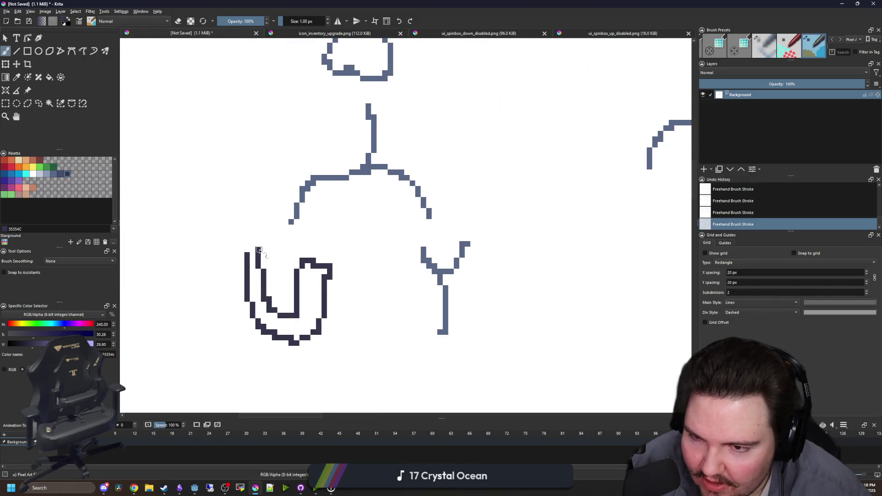
Draw two dark navy boot outlines side by side under the right branch
scroll(228, 252, down, 5)
scroll(230, 248, up, 6)
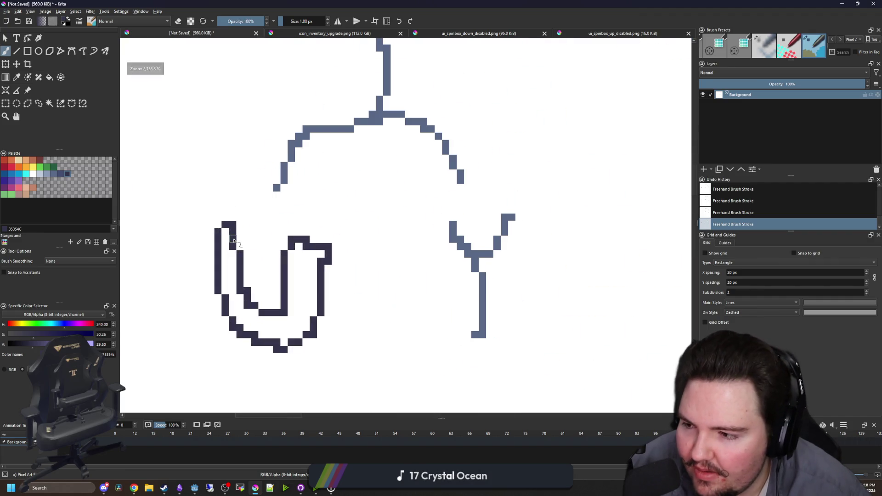
scroll(233, 240, down, 5)
scroll(275, 239, up, 3)
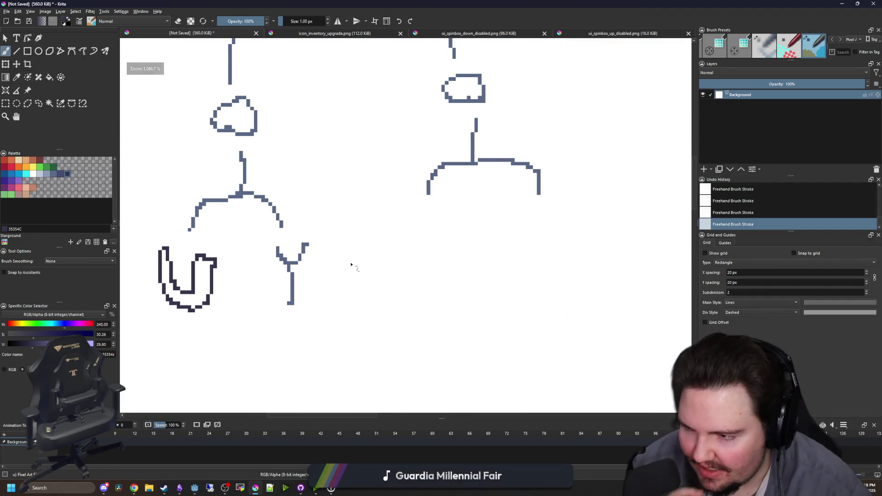
scroll(351, 262, up, 2)
scroll(311, 261, up, 1)
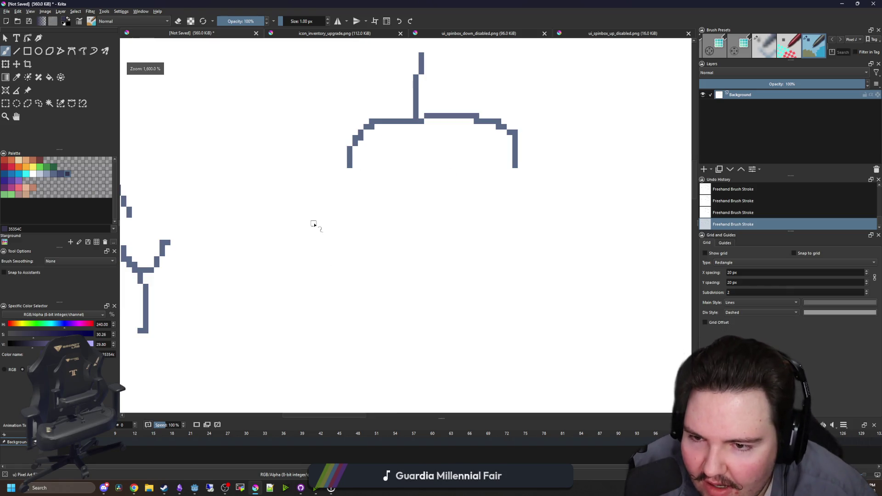
mouse_move(314, 224)
mouse_down()
mouse_move(278, 267)
mouse_move(338, 299)
mouse_move(308, 218)
mouse_up()
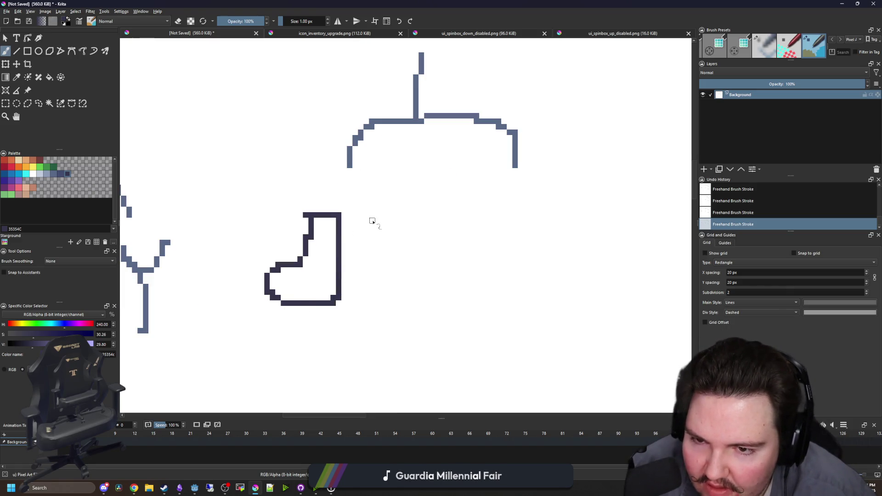
mouse_move(372, 221)
mouse_down()
mouse_move(371, 241)
mouse_move(340, 266)
mouse_move(356, 307)
mouse_move(399, 304)
mouse_move(394, 225)
mouse_move(374, 220)
mouse_up()
scroll(320, 288, down, 6)
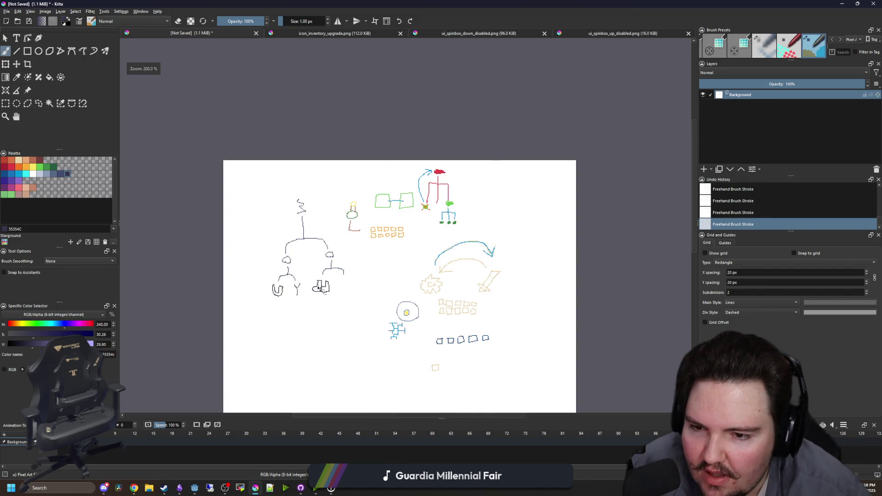
scroll(321, 288, up, 10)
Clean stray dark pixels inside the boots with white, then resample the navy colour from the canvas
key(x)
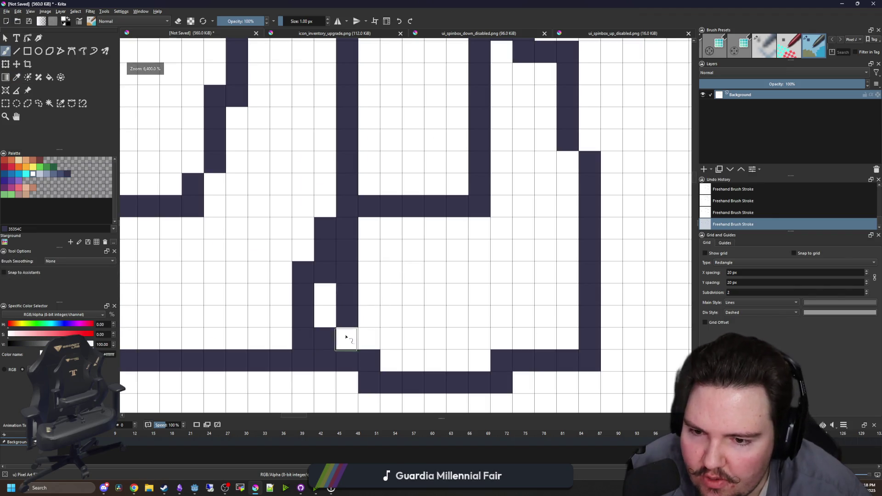
drag(346, 338, 347, 226)
key(p)
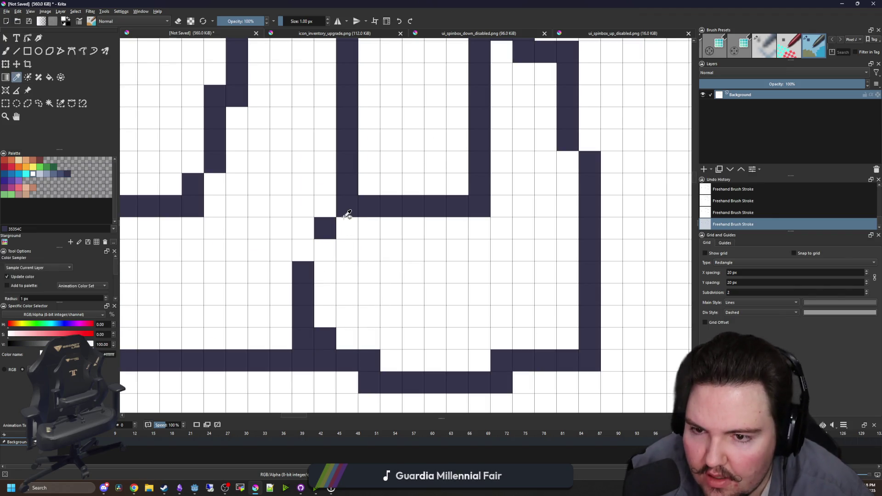
click(347, 215)
key(b)
scroll(319, 252, down, 8)
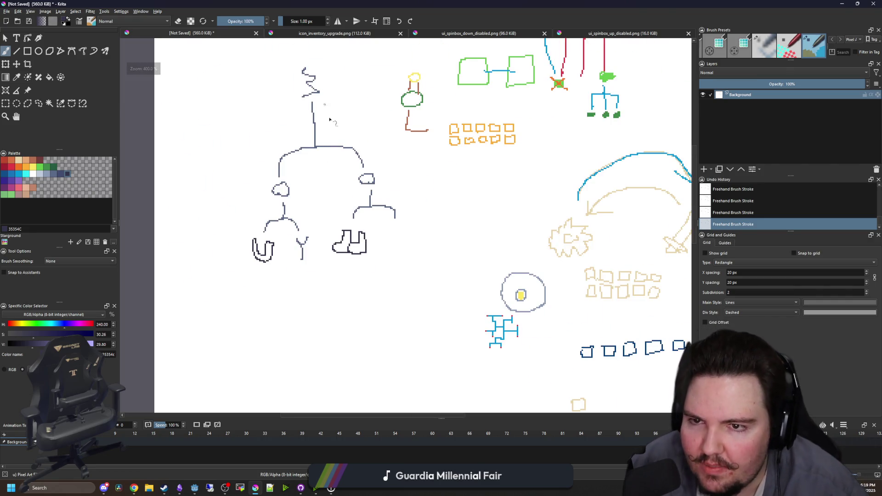
scroll(341, 280, up, 2)
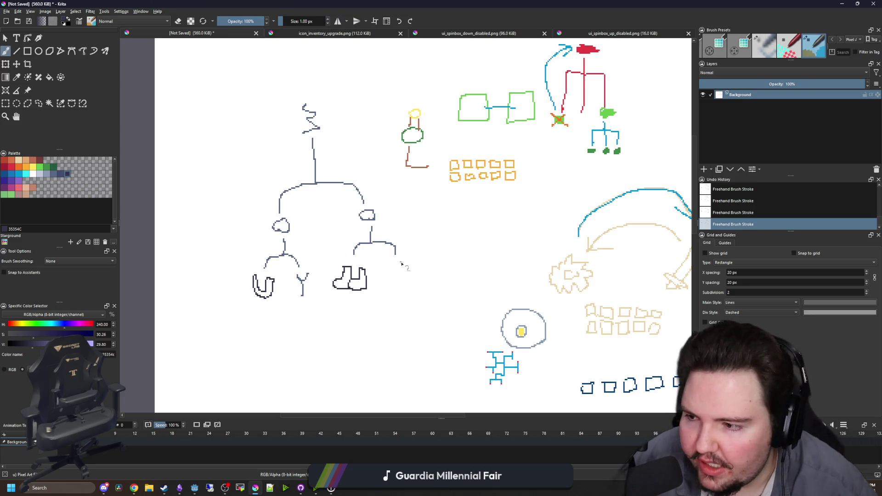
scroll(322, 260, up, 3)
scroll(322, 261, up, 4)
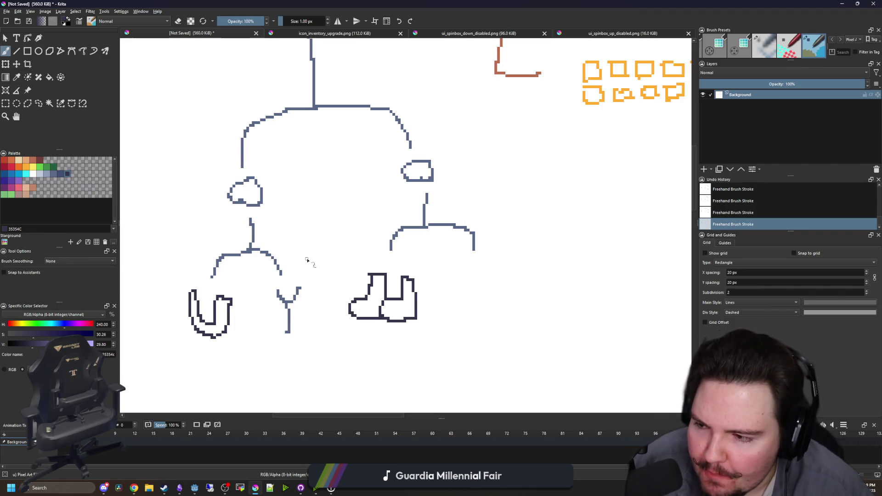
key(p)
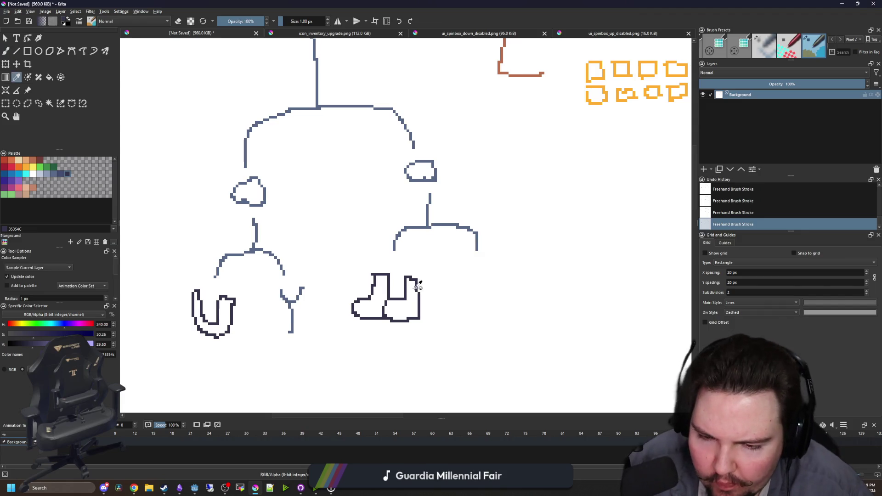
scroll(398, 273, up, 4)
scroll(388, 261, down, 8)
Try out dark outline strokes in the empty area, undoing the unwanted circle and rounded shapes
key(b)
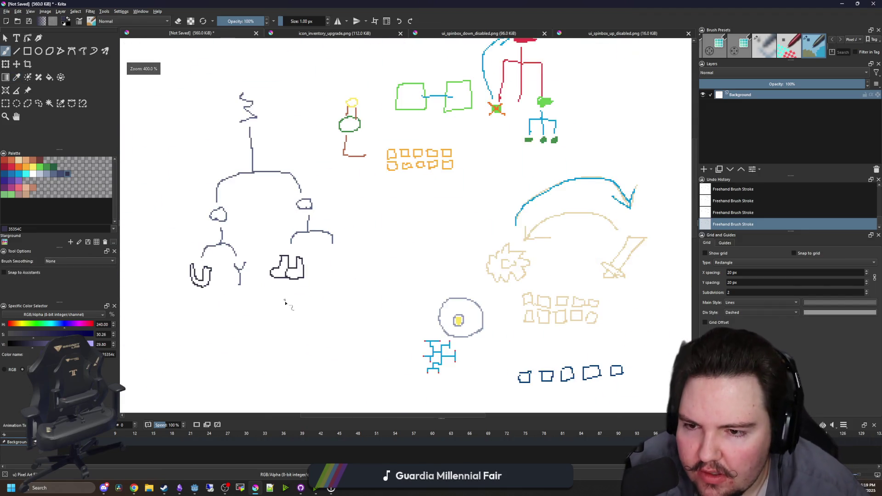
scroll(331, 296, up, 6)
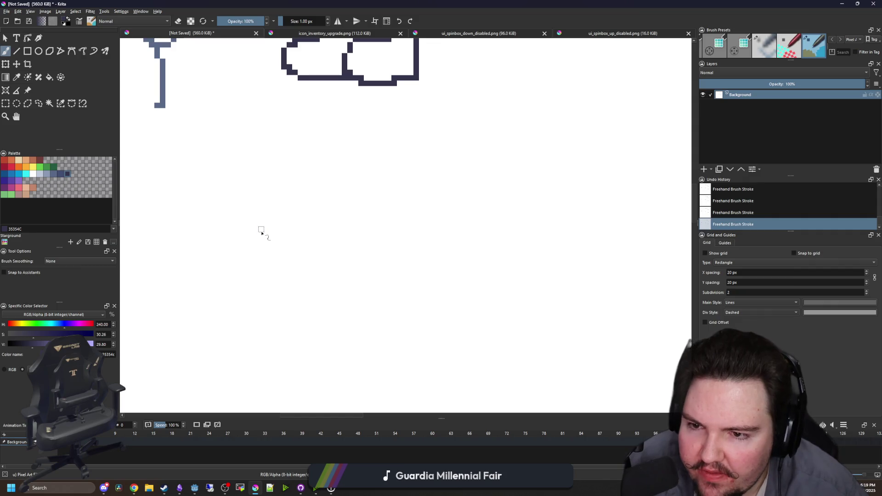
mouse_move(261, 226)
mouse_down()
mouse_move(250, 261)
mouse_move(269, 276)
mouse_up()
mouse_move(278, 242)
mouse_down()
mouse_move(262, 288)
mouse_move(300, 294)
mouse_move(311, 249)
mouse_up()
drag(295, 290, 295, 286)
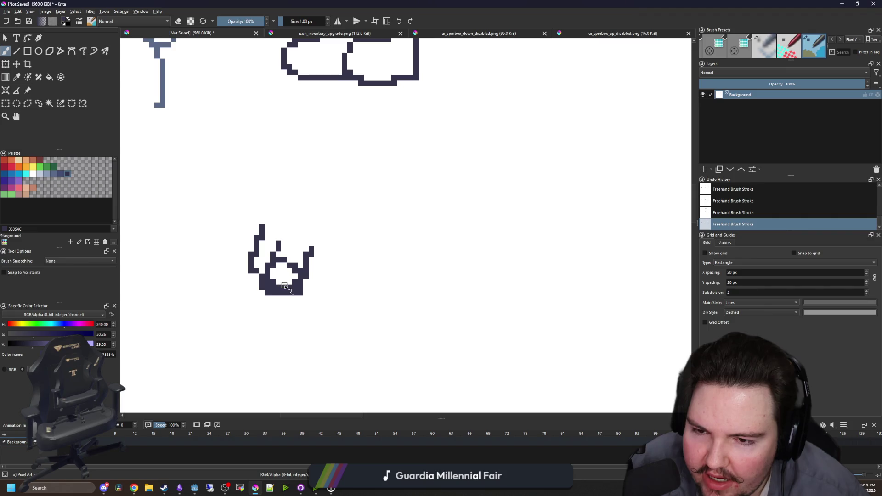
mouse_move(262, 226)
mouse_down()
mouse_move(299, 222)
mouse_move(344, 247)
mouse_move(334, 271)
mouse_up()
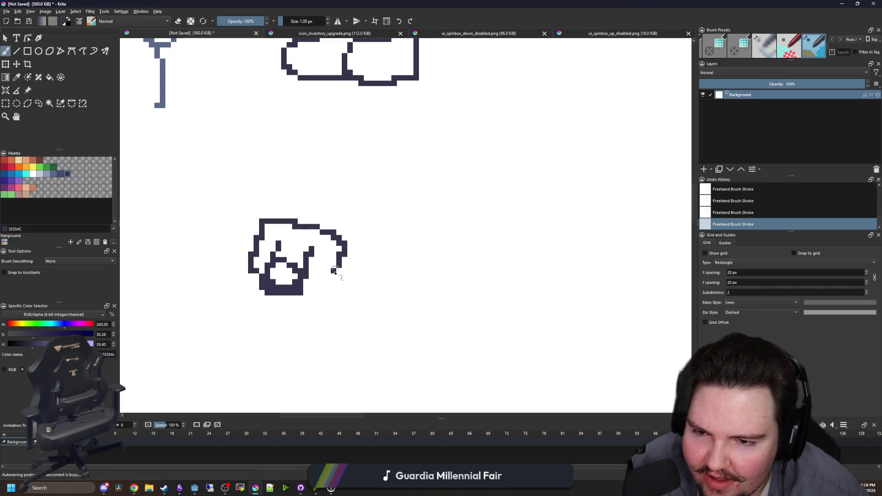
key(ctrl+z)
key(ctrl+z)
key(ctrl+z)
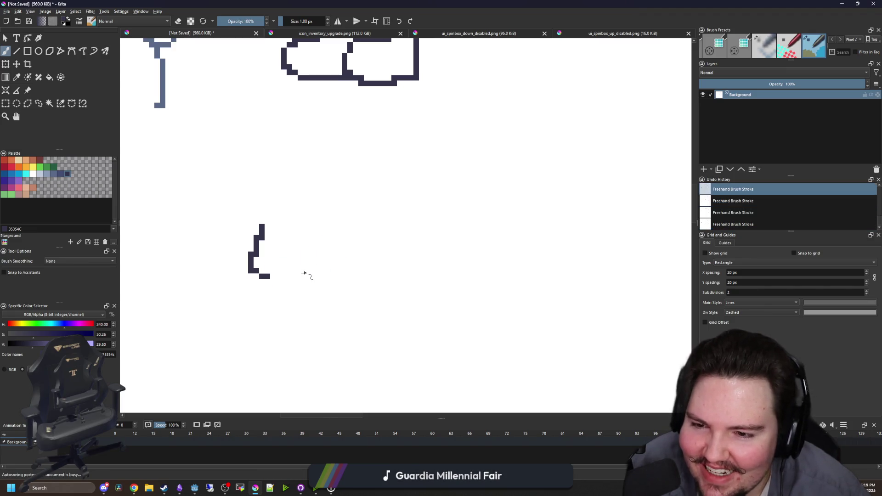
mouse_move(285, 277)
mouse_down()
mouse_move(261, 276)
mouse_move(278, 281)
mouse_up()
mouse_move(317, 225)
mouse_down()
mouse_move(355, 268)
mouse_move(322, 264)
mouse_up()
mouse_move(248, 225)
mouse_down()
mouse_move(287, 155)
mouse_move(419, 161)
mouse_up()
key(ctrl+z)
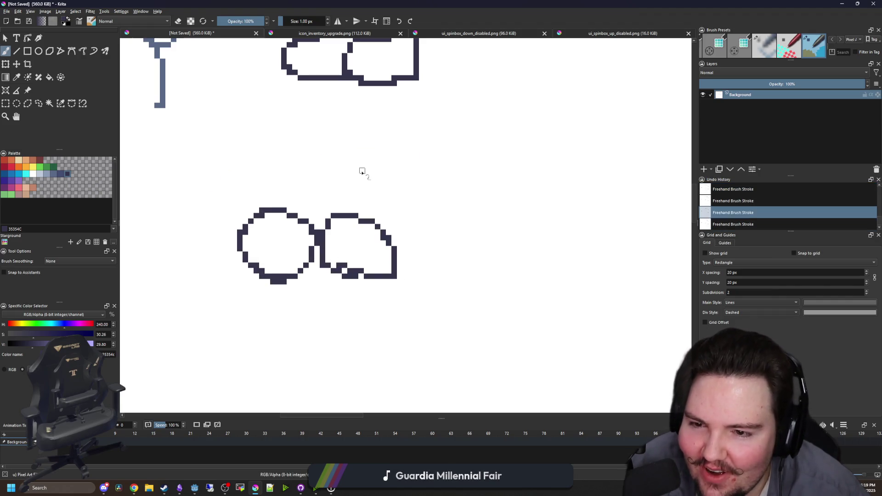
key(ctrl+z)
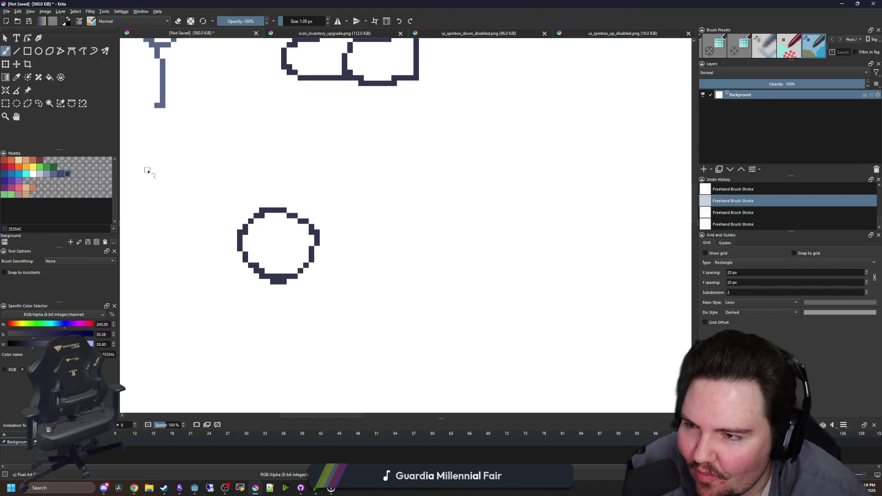
key(ctrl+z)
Paint two green 63c74d lens dots with a 9 px brush
click(42, 168)
key(bracketright)
key(bracketright)
key(bracketright)
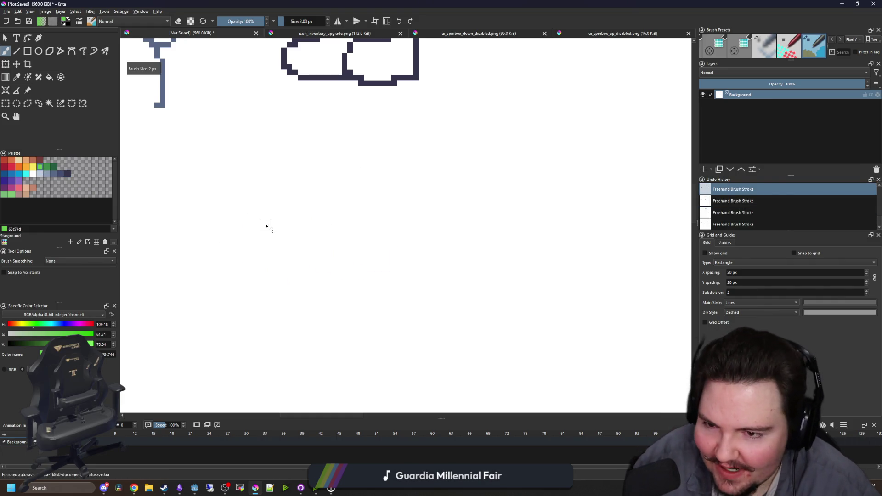
drag(287, 249, 293, 249)
click(353, 243)
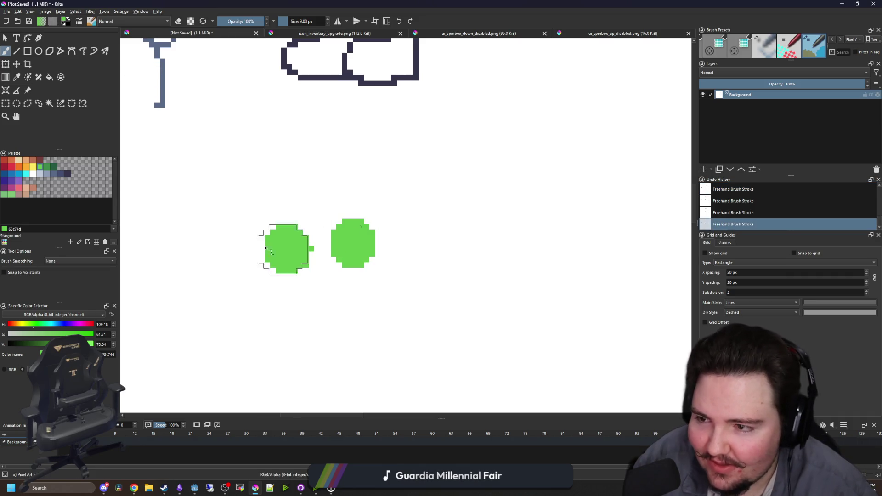
Add a 6 px dark blue frame around the lenses and a thin 3 px 35354C loop over them
click(60, 174)
key(bracketleft)
key(bracketleft)
key(bracketleft)
key(bracketleft)
key(bracketleft)
mouse_move(298, 205)
mouse_down()
mouse_move(243, 251)
mouse_move(338, 272)
mouse_move(380, 211)
mouse_move(297, 208)
mouse_up()
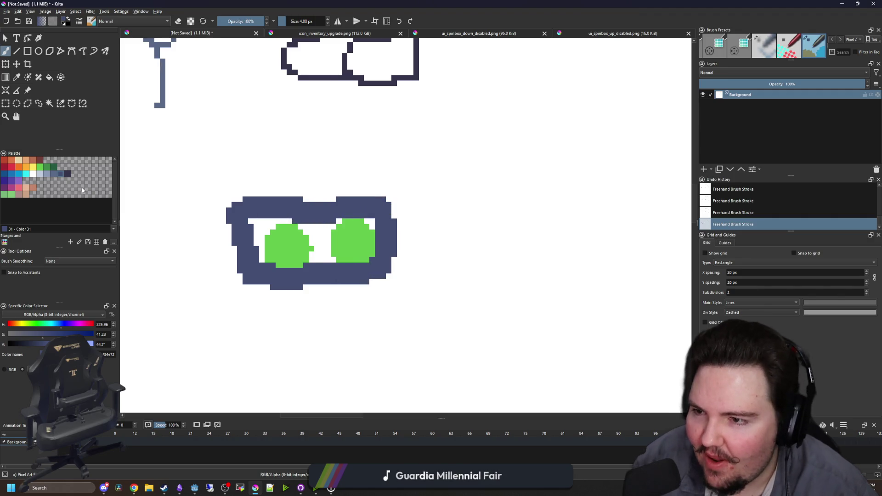
click(67, 174)
key(bracketleft)
key(bracketleft)
key(bracketleft)
mouse_move(237, 237)
mouse_down()
mouse_move(226, 174)
mouse_move(423, 195)
mouse_move(382, 232)
mouse_up()
scroll(322, 340, down, 3)
Draw a U-shaped brim with a top bar below the goggles
scroll(326, 345, up, 1)
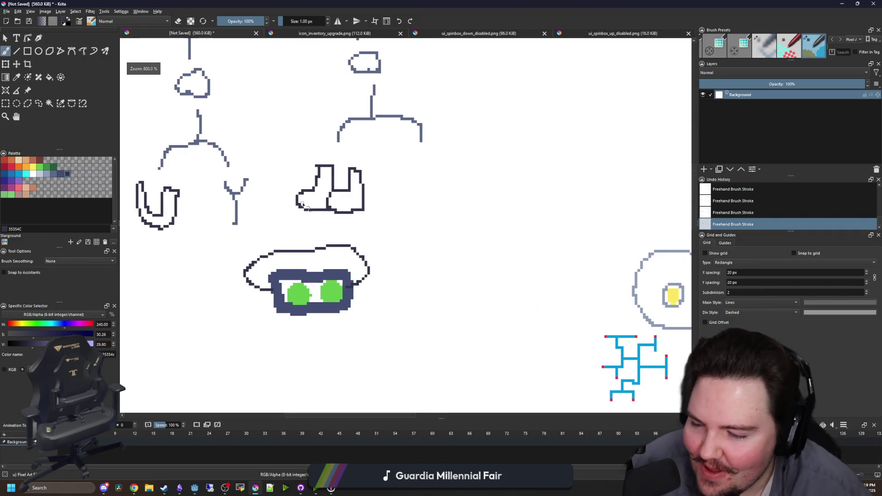
scroll(329, 324, up, 1)
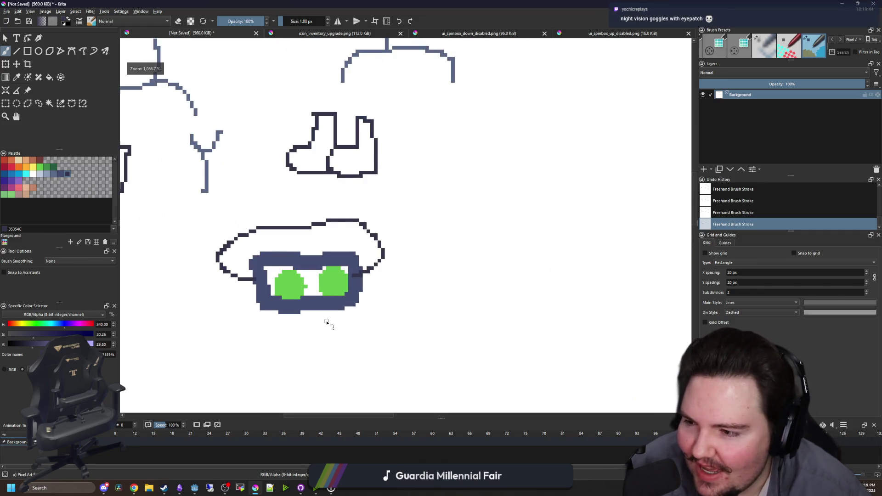
scroll(329, 322, down, 3)
scroll(328, 303, up, 3)
scroll(319, 296, down, 2)
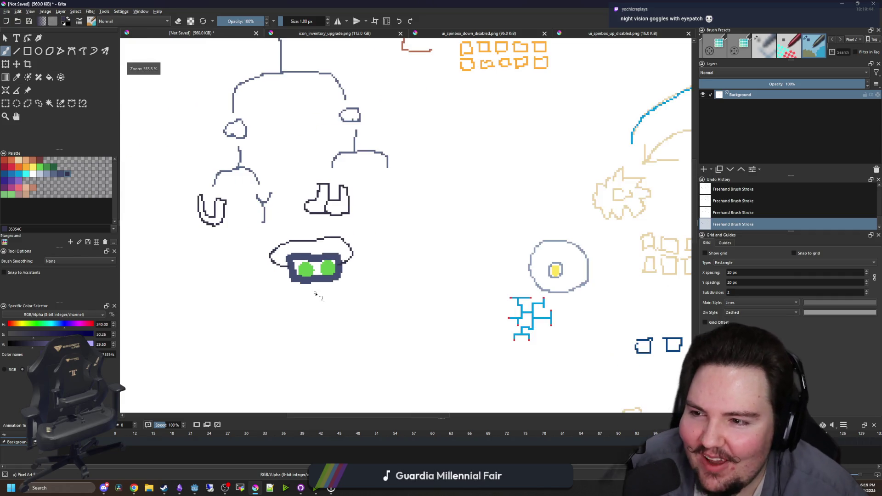
scroll(348, 313, up, 2)
scroll(315, 266, down, 4)
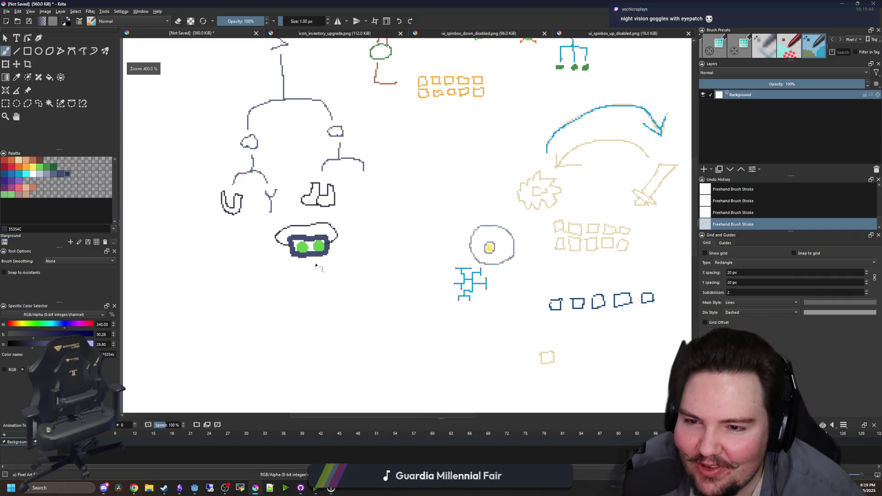
scroll(321, 289, up, 5)
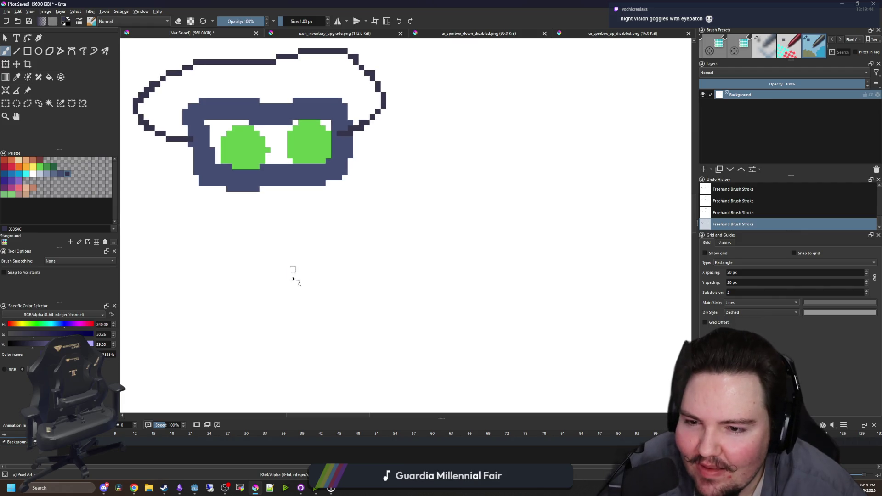
mouse_move(292, 275)
mouse_down()
mouse_move(353, 267)
mouse_move(262, 222)
mouse_move(266, 275)
mouse_move(275, 272)
mouse_up()
Draw a curve left of the goggles toward the brim, extending it down to the left
scroll(338, 299, down, 1)
scroll(338, 300, down, 4)
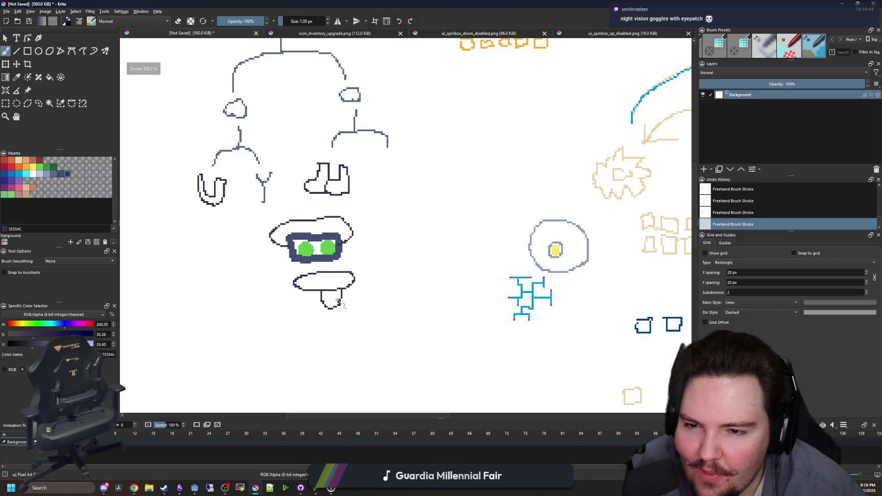
scroll(329, 289, up, 4)
scroll(329, 290, down, 5)
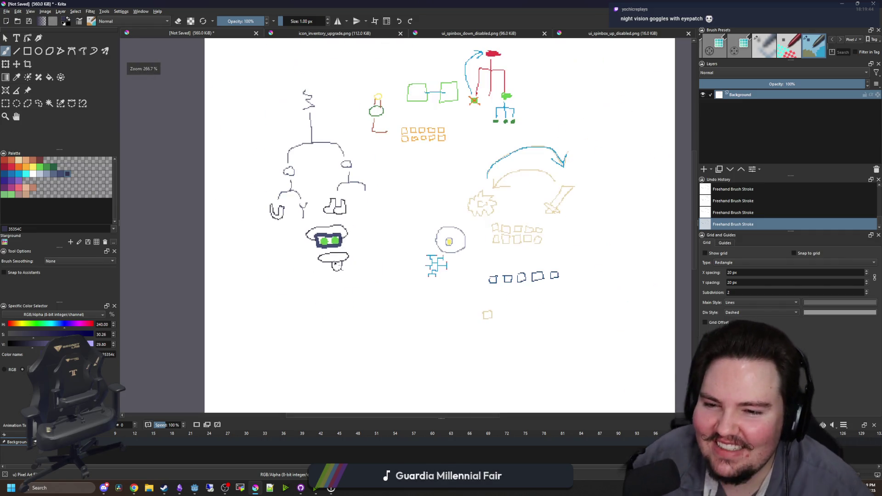
scroll(334, 261, up, 3)
scroll(334, 262, up, 1)
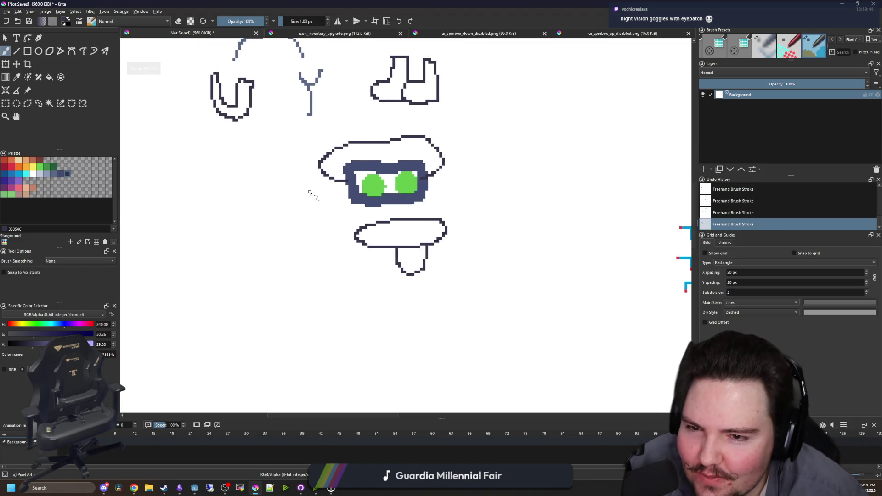
mouse_move(309, 191)
mouse_down()
mouse_move(291, 222)
mouse_move(342, 248)
mouse_up()
mouse_move(285, 226)
mouse_down()
mouse_move(244, 275)
mouse_move(268, 315)
mouse_move(350, 268)
mouse_move(272, 272)
mouse_move(351, 275)
mouse_move(295, 273)
mouse_up()
scroll(333, 260, up, 1)
Draw a lid above the box sketch and shade a dark patch inside it
mouse_move(353, 279)
mouse_down()
mouse_move(285, 242)
mouse_move(258, 270)
mouse_move(305, 276)
mouse_move(319, 294)
mouse_move(338, 285)
mouse_move(347, 297)
mouse_move(314, 287)
mouse_move(319, 301)
mouse_up()
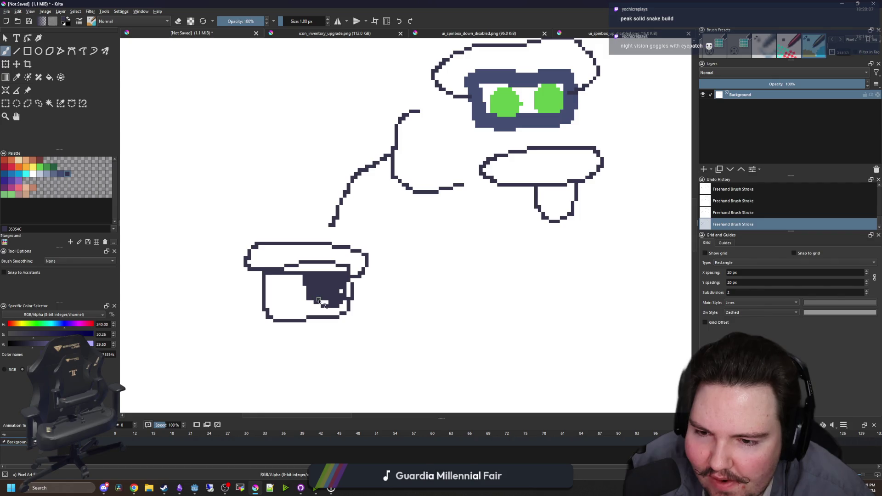
scroll(342, 291, down, 8)
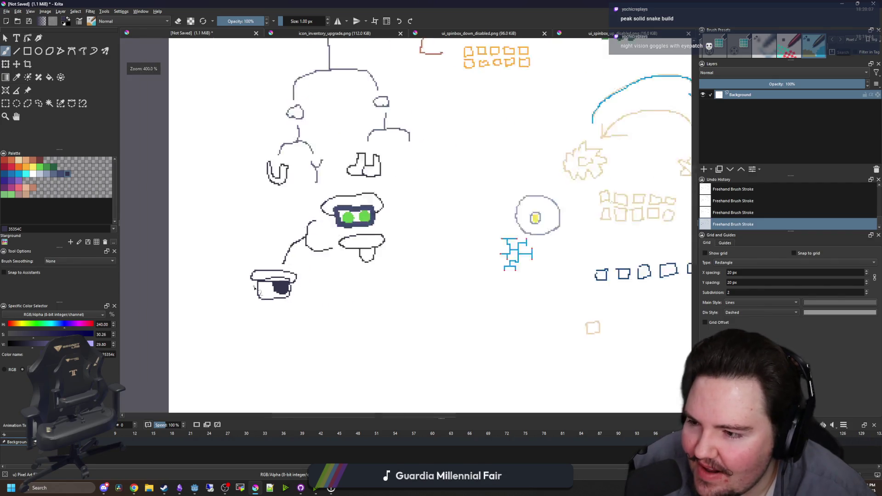
scroll(266, 264, up, 5)
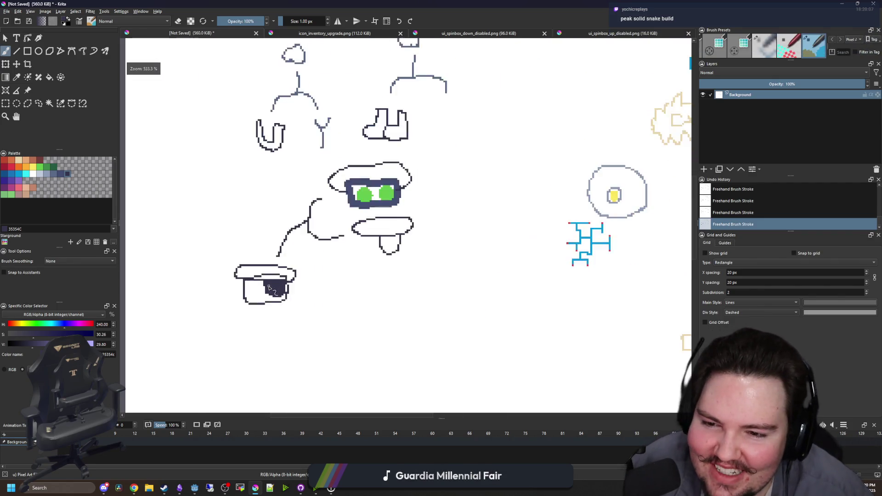
scroll(257, 306, down, 5)
scroll(271, 294, up, 5)
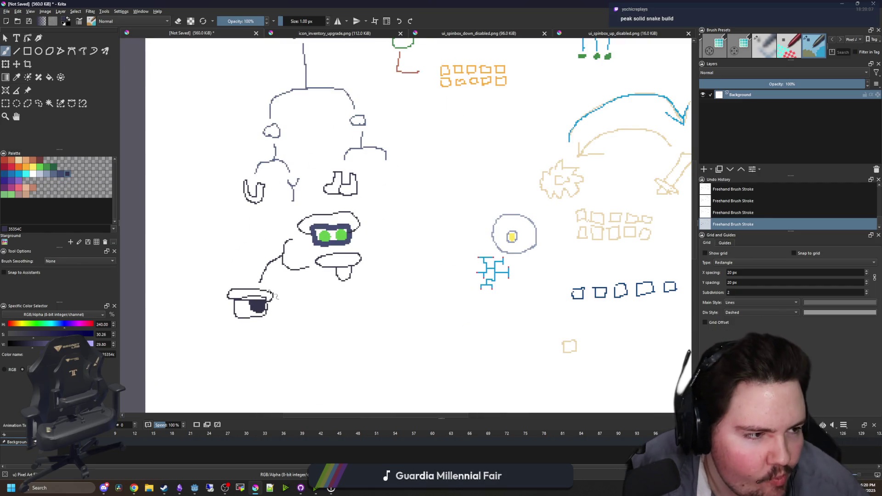
Zoom in at the upper left and draw a small curled loop with a short stroke hanging below
scroll(344, 234, down, 5)
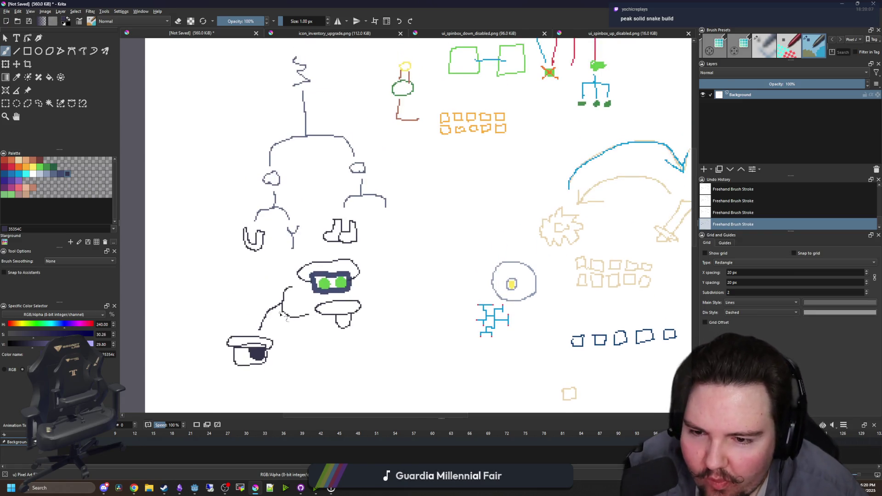
scroll(303, 249, up, 4)
scroll(304, 250, up, 1)
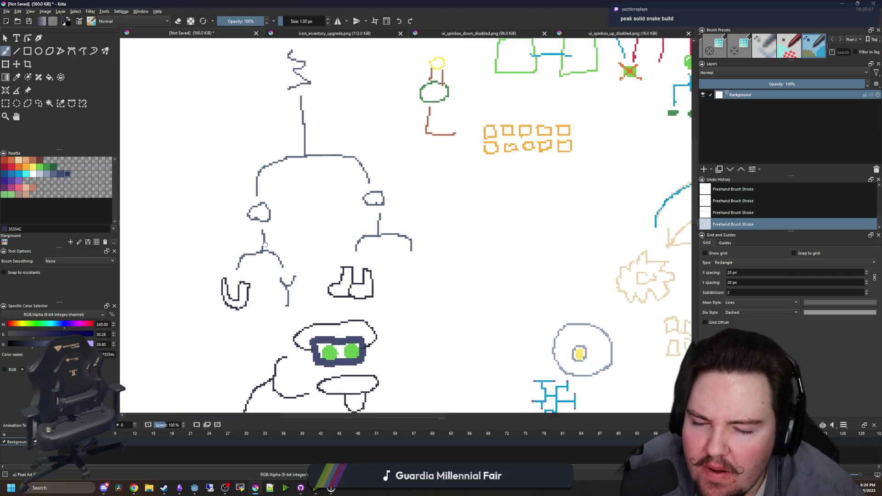
scroll(285, 257, up, 4)
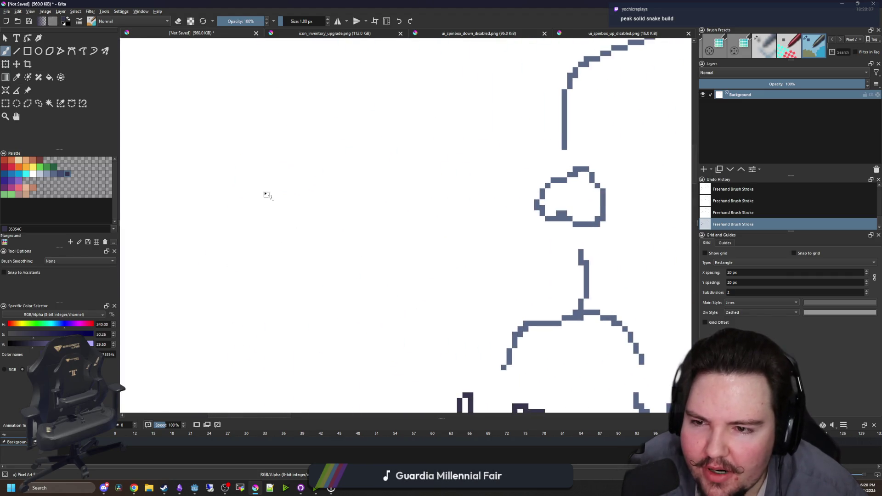
mouse_move(257, 176)
mouse_down()
mouse_move(331, 185)
mouse_move(299, 193)
mouse_move(276, 173)
mouse_move(248, 181)
mouse_up()
scroll(292, 184, down, 1)
scroll(294, 158, down, 1)
mouse_move(289, 155)
mouse_down()
mouse_move(290, 211)
mouse_move(314, 195)
mouse_up()
scroll(312, 192, down, 5)
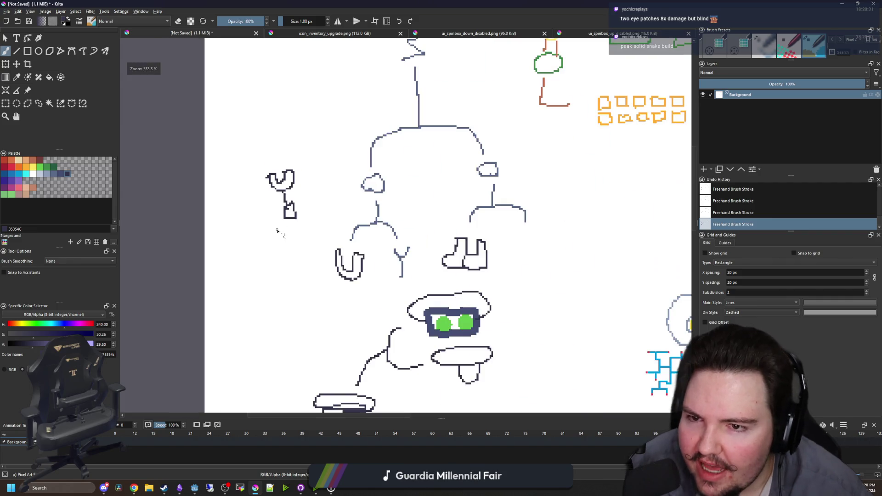
scroll(312, 190, up, 4)
scroll(312, 192, down, 4)
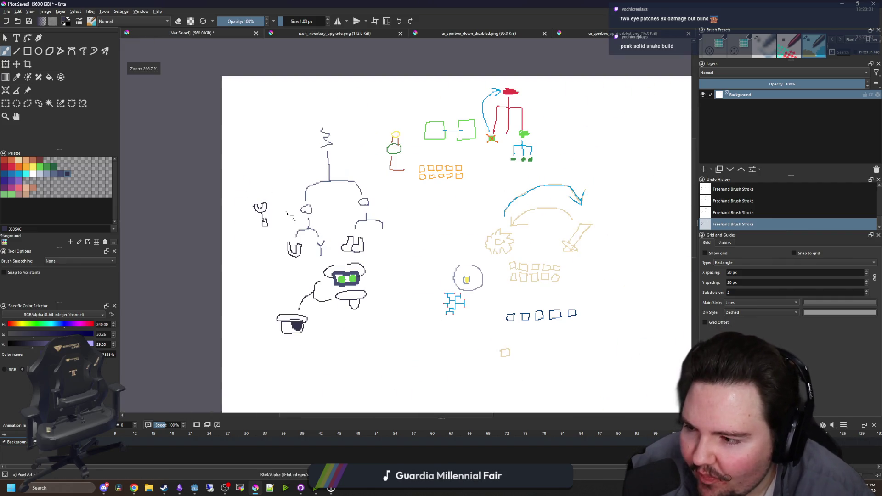
scroll(338, 346, up, 1)
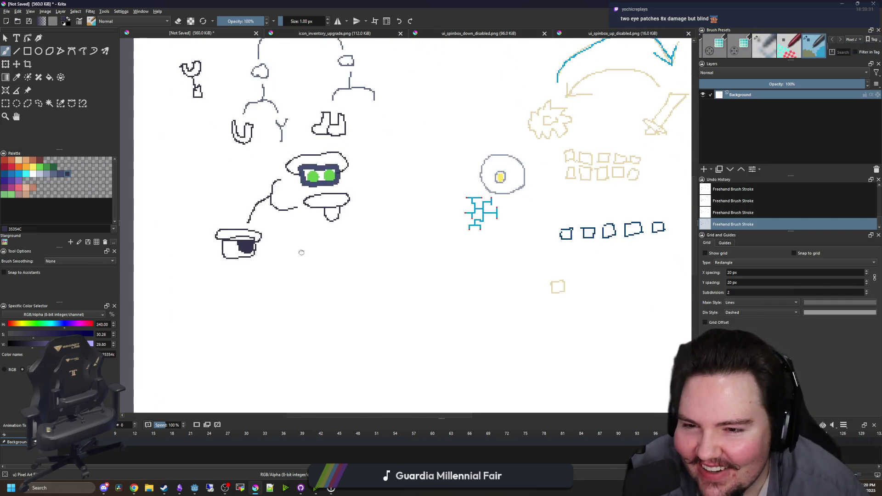
scroll(363, 264, up, 1)
scroll(366, 260, up, 1)
Draw a dark closed oval with strokes descending from it, plus a U-shaped outline
mouse_move(435, 218)
mouse_down()
mouse_move(453, 233)
mouse_move(421, 217)
mouse_move(451, 251)
mouse_up()
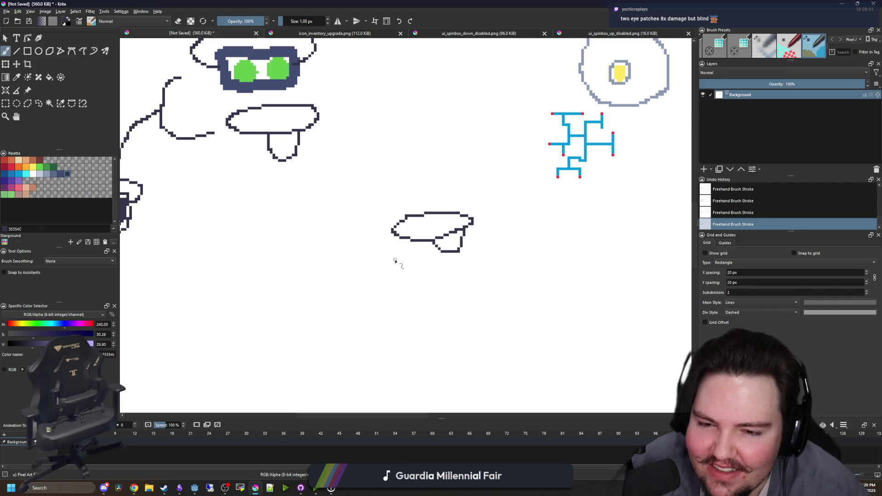
mouse_move(381, 247)
mouse_down()
mouse_move(353, 262)
mouse_move(357, 274)
mouse_move(319, 276)
mouse_move(350, 275)
mouse_move(400, 304)
mouse_move(441, 303)
mouse_up()
scroll(334, 256, down, 2)
mouse_move(455, 215)
mouse_down()
mouse_move(439, 299)
mouse_move(465, 347)
mouse_up()
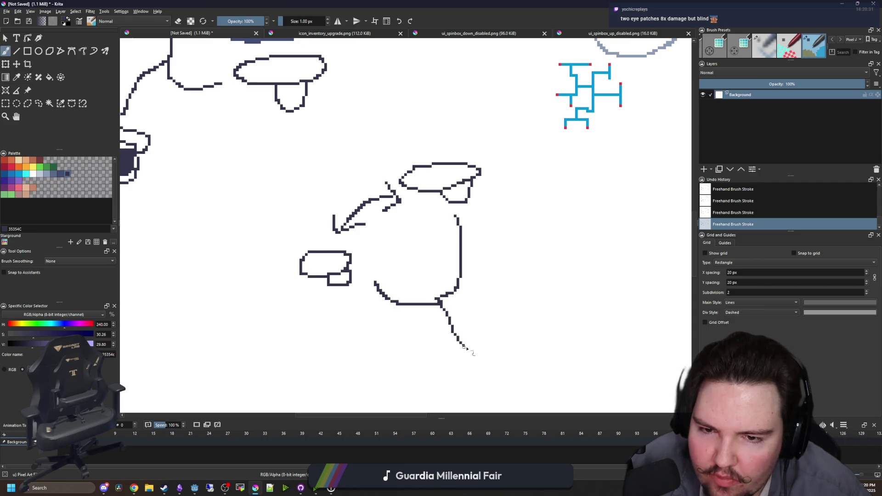
scroll(414, 312, down, 3)
scroll(358, 262, up, 4)
mouse_move(267, 223)
mouse_down()
mouse_move(379, 229)
mouse_move(254, 221)
mouse_move(373, 187)
mouse_move(385, 232)
mouse_up()
Zoom in and out over the doodle canvas to review the drawings
scroll(390, 251, down, 3)
scroll(337, 183, up, 2)
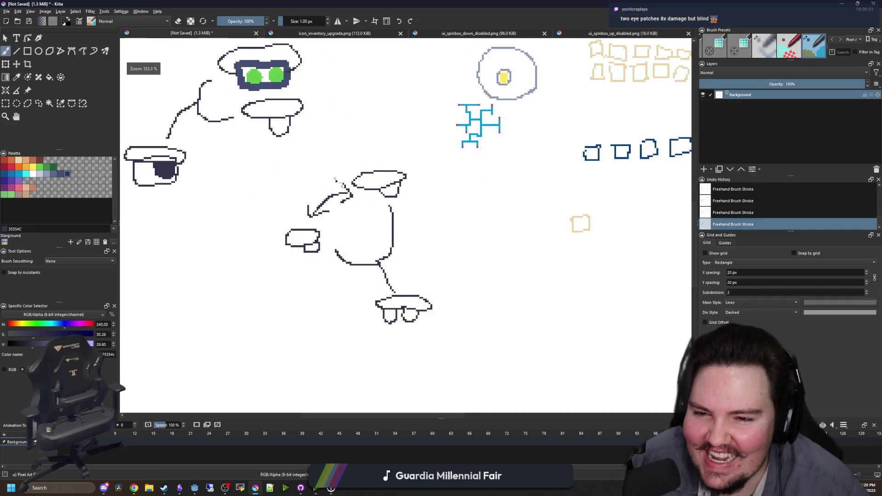
scroll(381, 303, down, 2)
scroll(389, 317, up, 2)
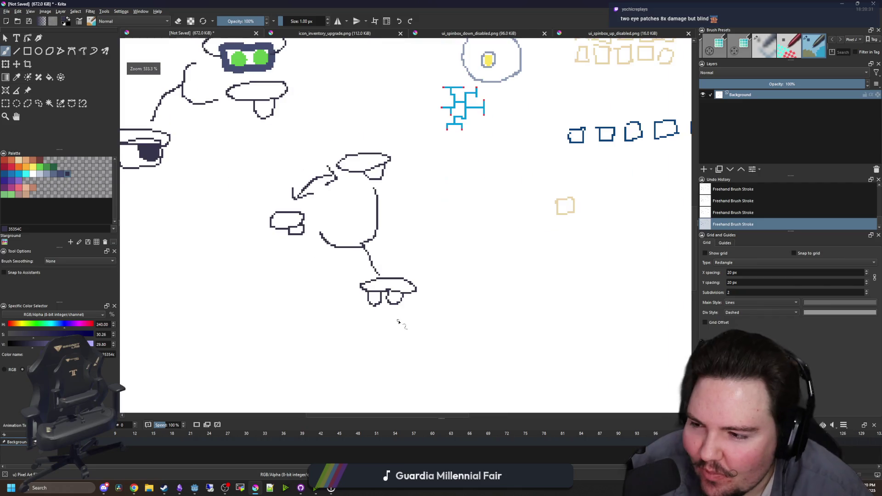
scroll(398, 321, down, 4)
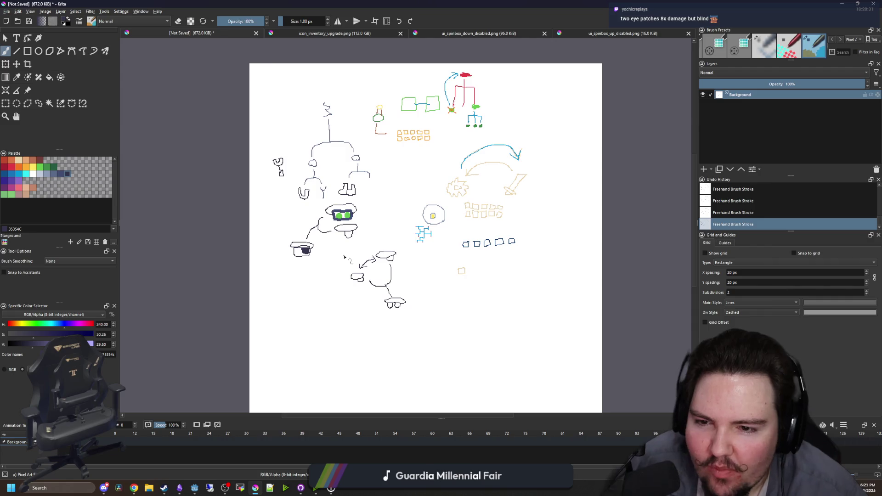
scroll(344, 257, up, 2)
scroll(347, 232, down, 1)
scroll(322, 205, up, 2)
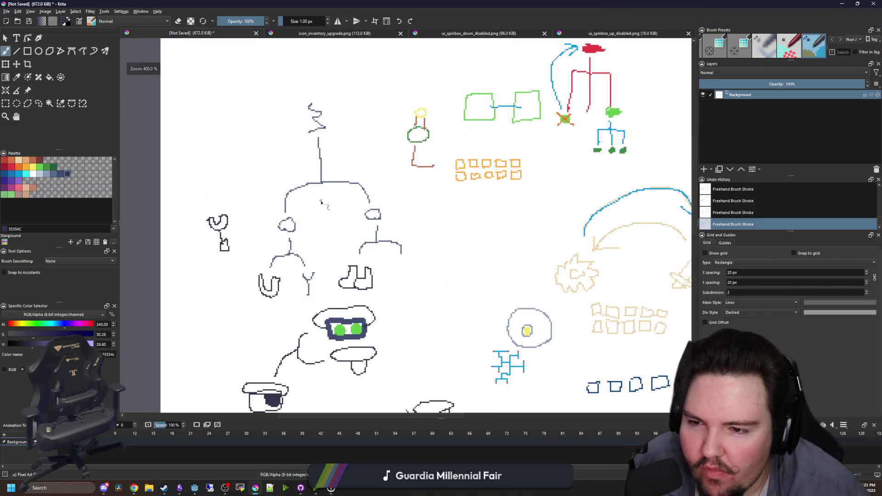
scroll(317, 281, up, 3)
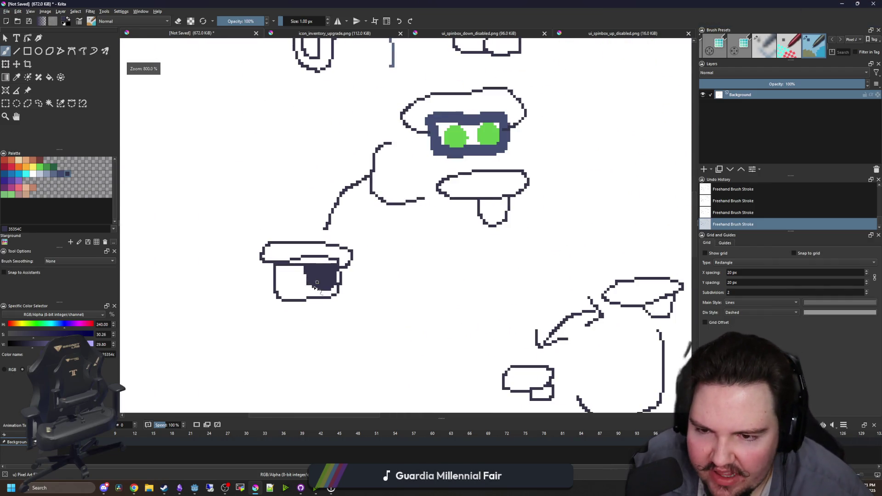
scroll(317, 283, down, 3)
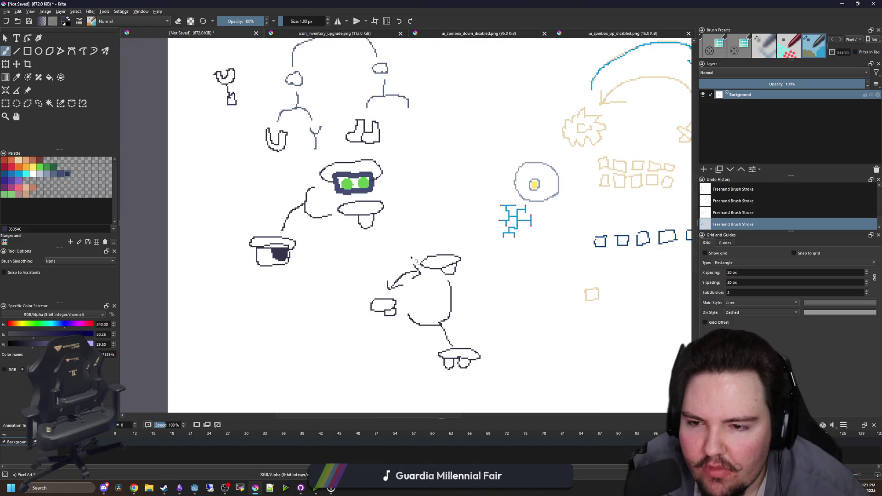
scroll(277, 253, up, 3)
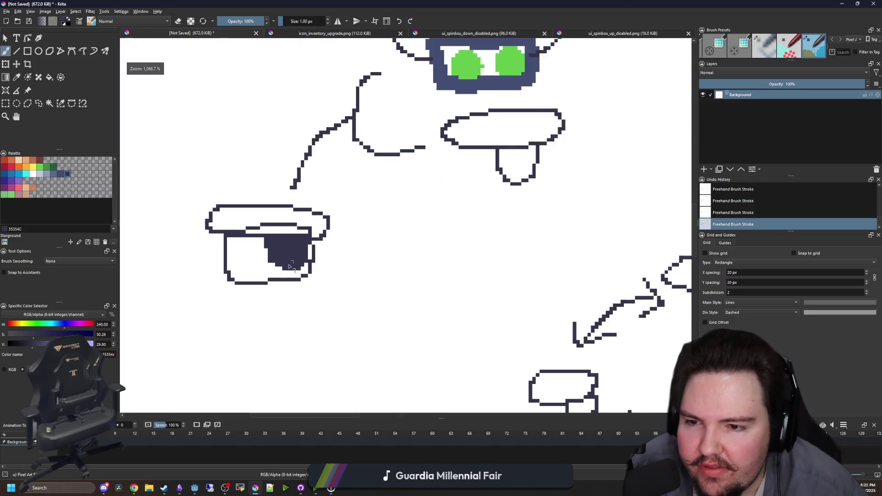
scroll(232, 261, down, 5)
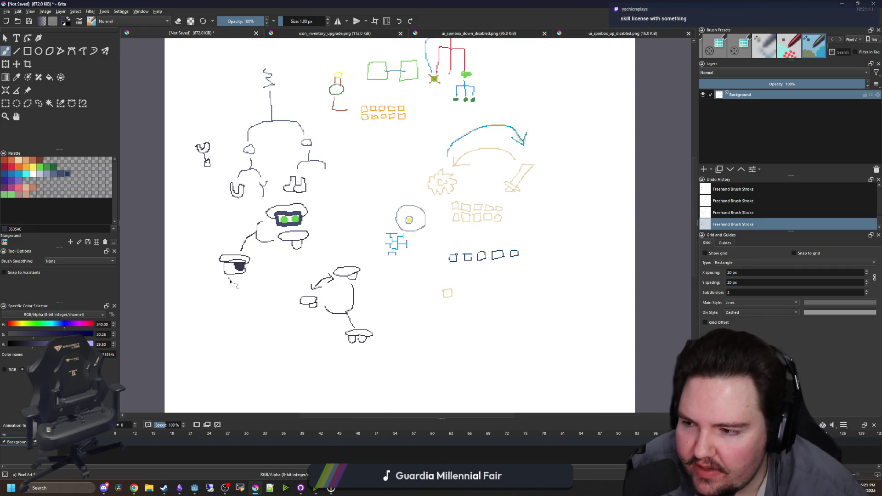
Recenter the drawings on the canvas, then switch to the Godot script editor
drag(307, 257, 379, 342)
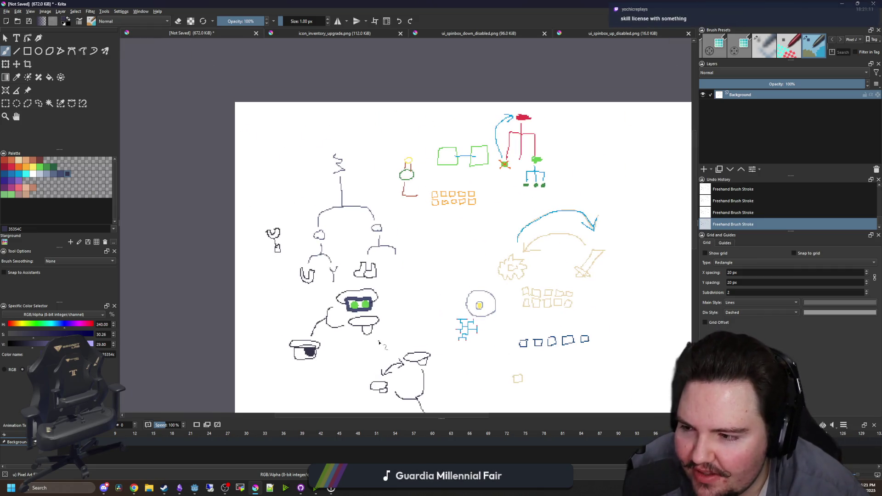
scroll(385, 321, up, 2)
scroll(349, 276, down, 4)
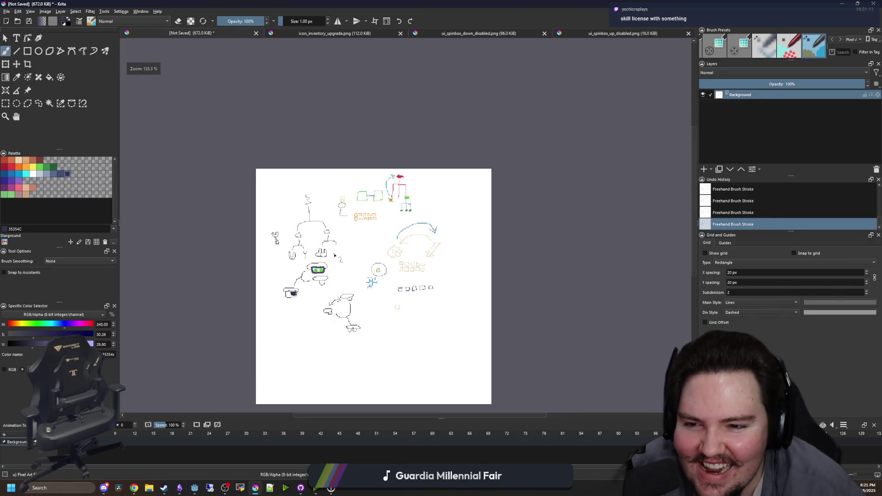
scroll(334, 256, up, 5)
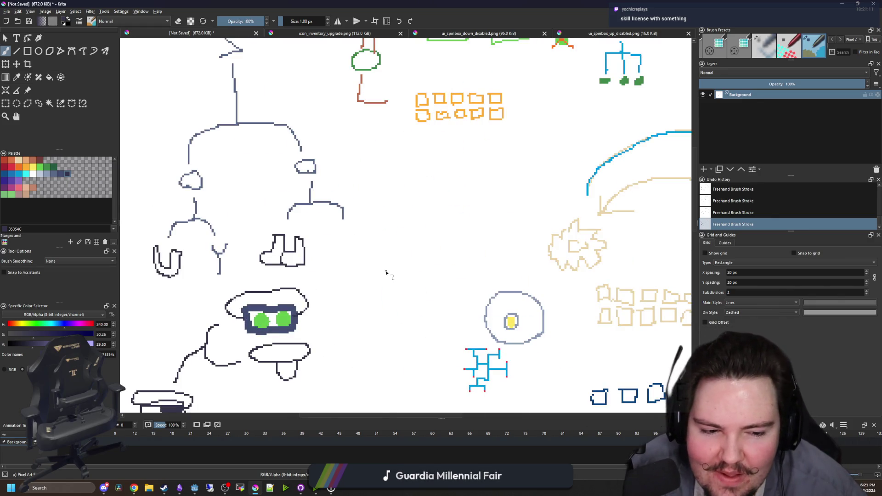
scroll(358, 278, down, 3)
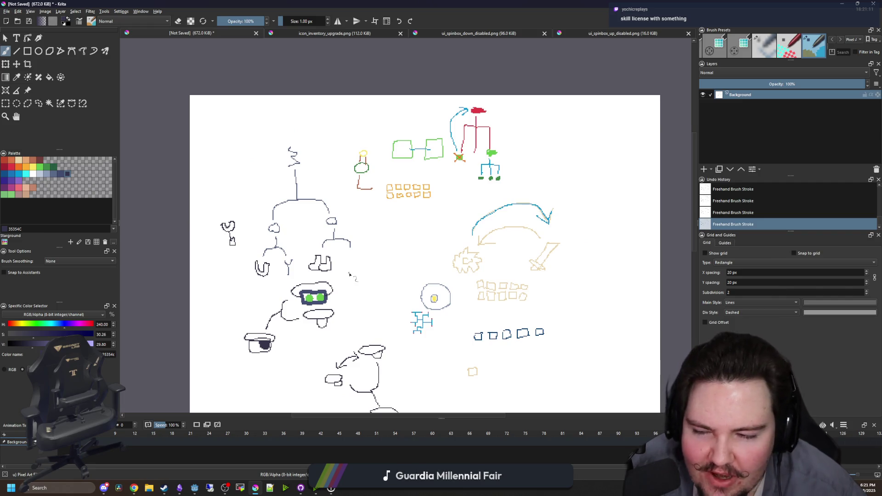
scroll(349, 275, up, 2)
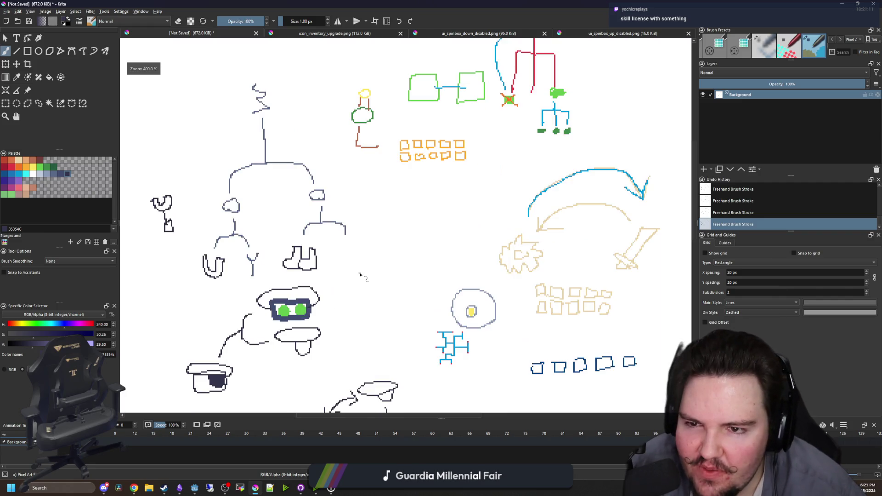
key(alt+Tab)
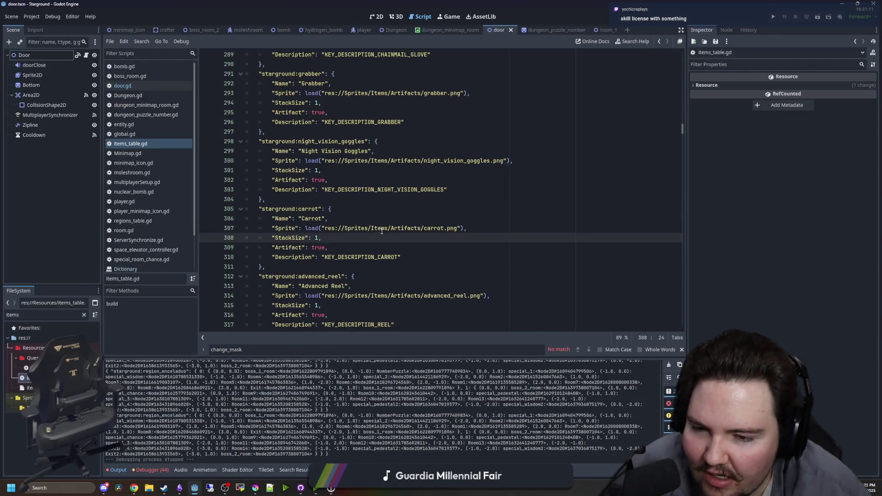
Place the caret in the braided fishing line description and after the License To Skill entry
scroll(382, 231, down, 8)
click(318, 231)
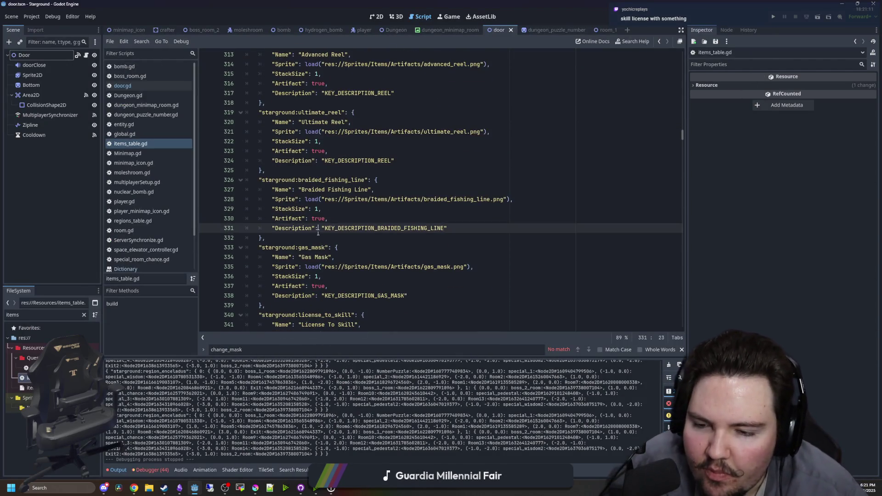
scroll(318, 233, down, 2)
scroll(317, 232, down, 2)
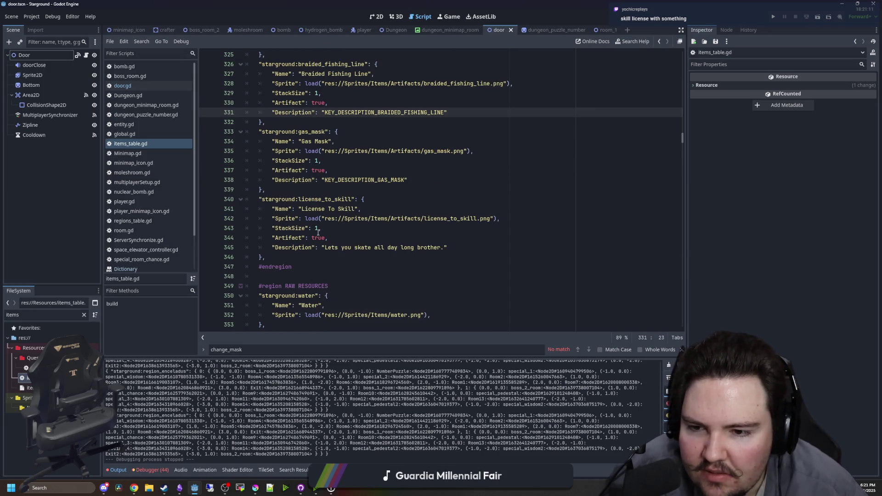
click(314, 255)
scroll(311, 265, up, 5)
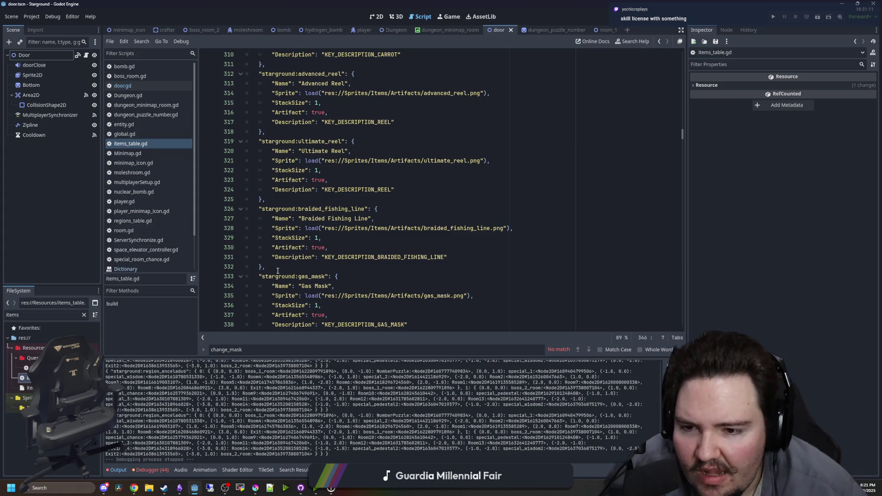
Select and deselect the ultimate reel and braided fishing line item entries
mouse_move(277, 270)
mouse_down()
mouse_move(257, 265)
mouse_move(199, 154)
mouse_up()
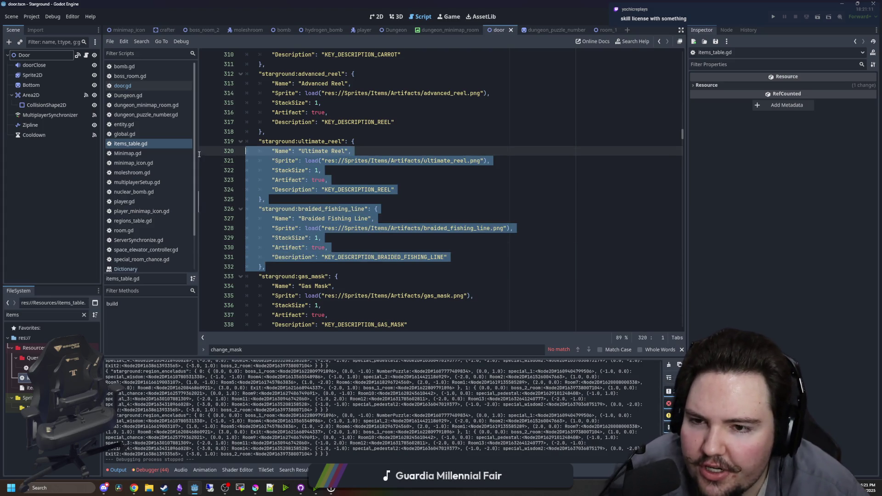
click(311, 201)
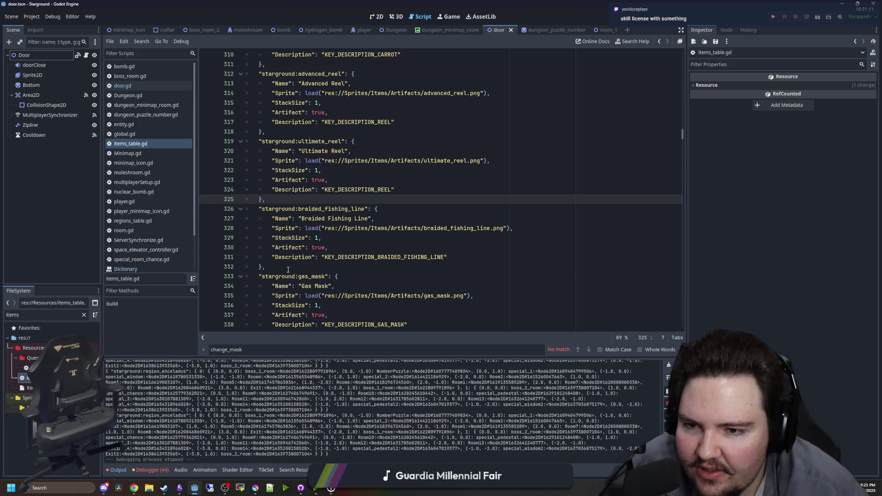
drag(288, 270, 184, 210)
click(355, 228)
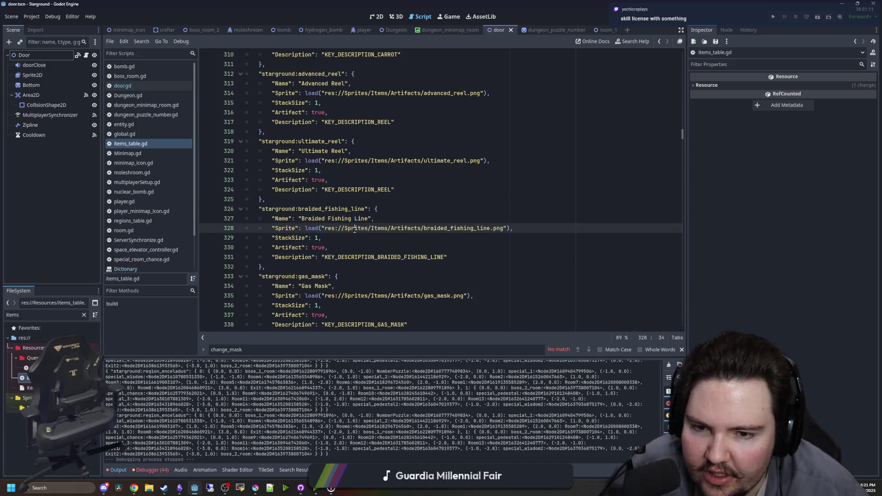
scroll(359, 257, up, 2)
drag(271, 257, 227, 198)
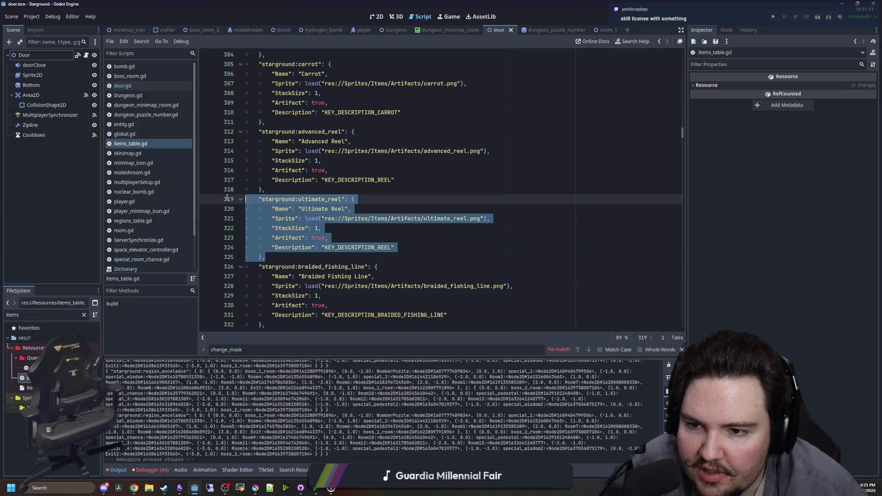
click(340, 205)
Scroll up and down through the artifact entries in items_table.gd
scroll(340, 206, up, 3)
scroll(359, 243, up, 2)
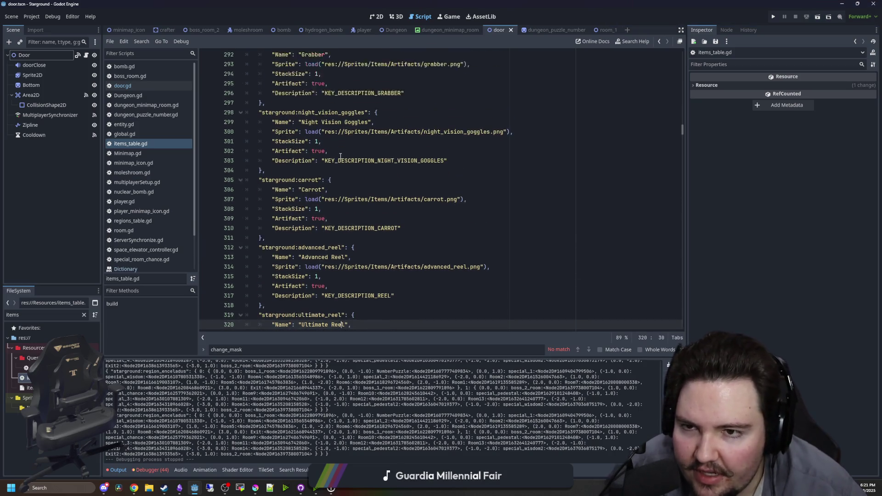
scroll(309, 225, up, 6)
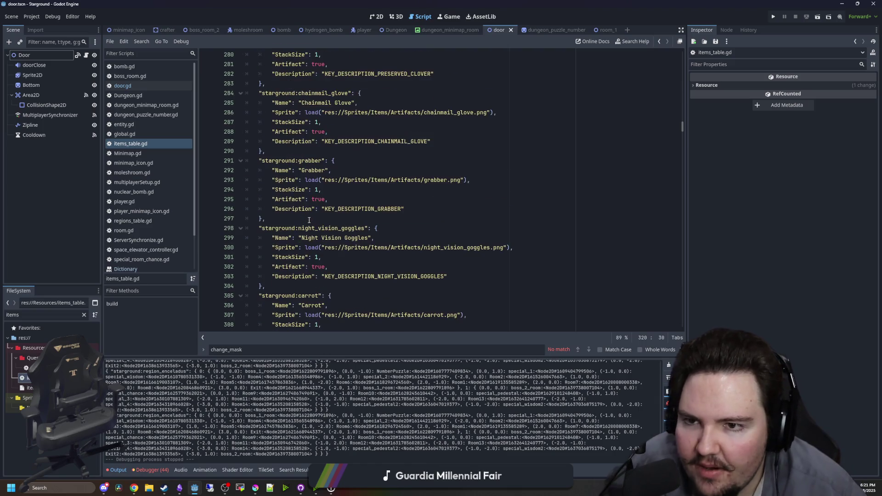
scroll(308, 208, up, 2)
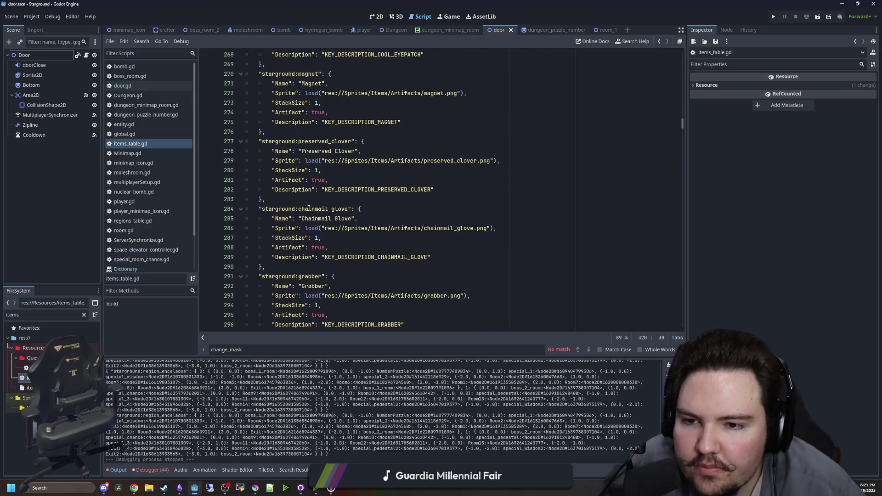
scroll(271, 296, up, 6)
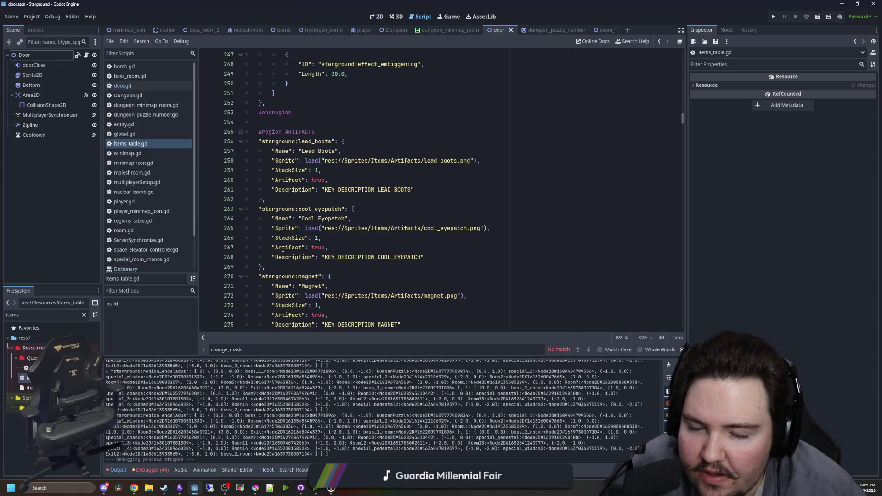
scroll(283, 255, down, 12)
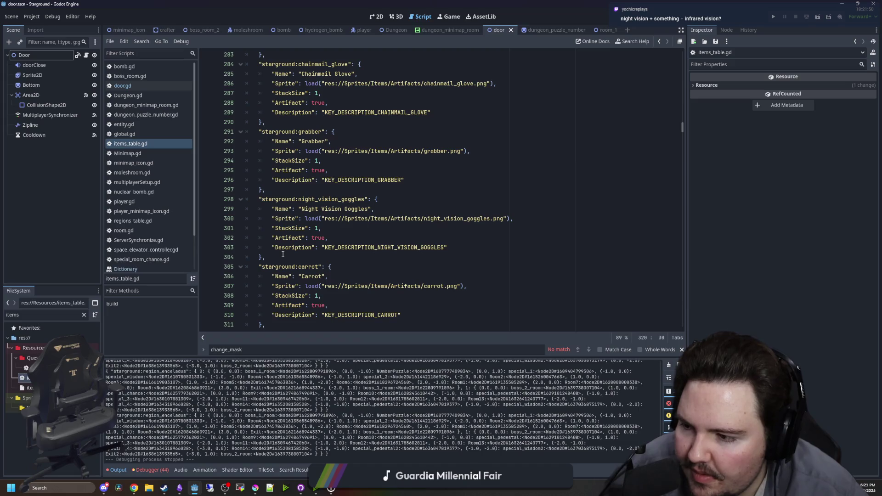
scroll(283, 254, down, 2)
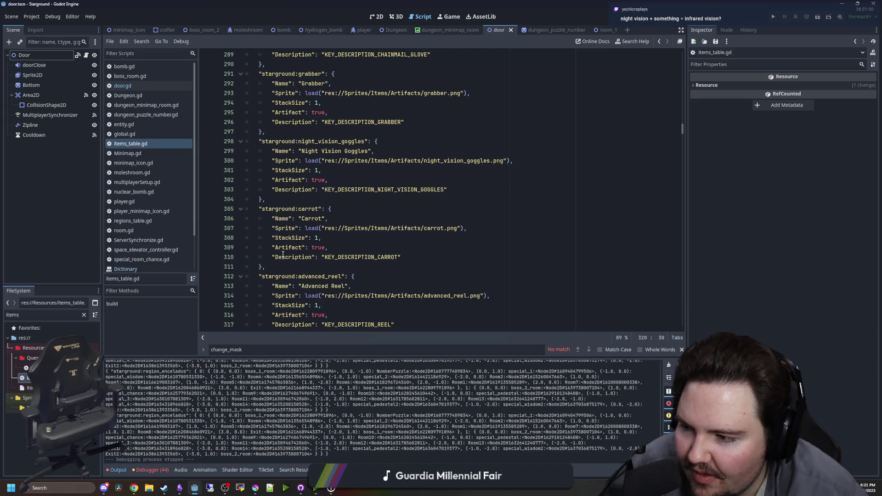
scroll(295, 225, down, 1)
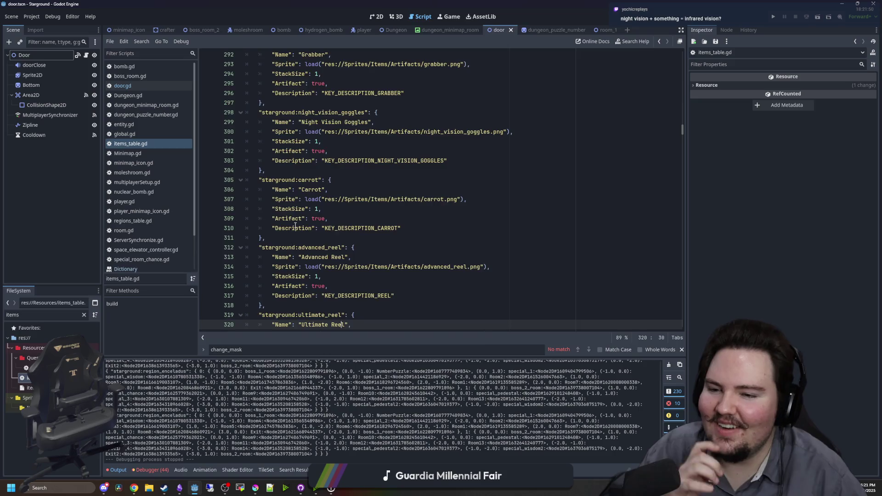
scroll(295, 226, down, 3)
scroll(295, 225, down, 2)
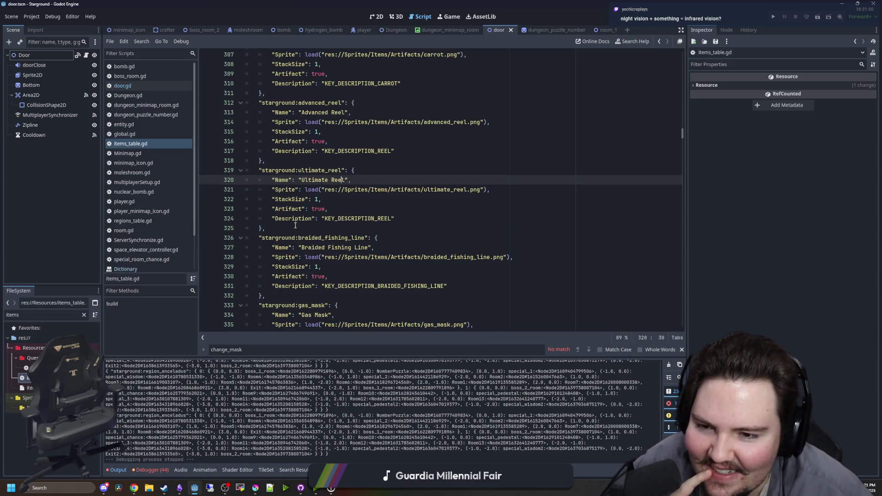
scroll(295, 226, down, 5)
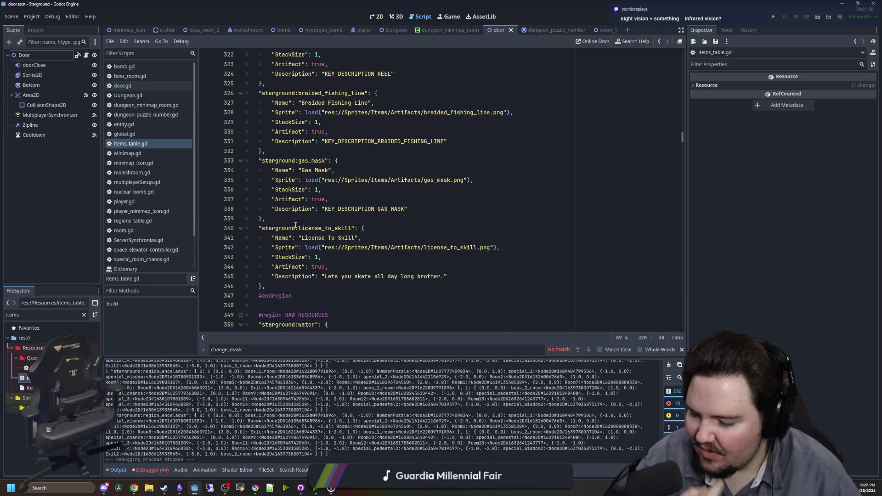
scroll(296, 226, down, 2)
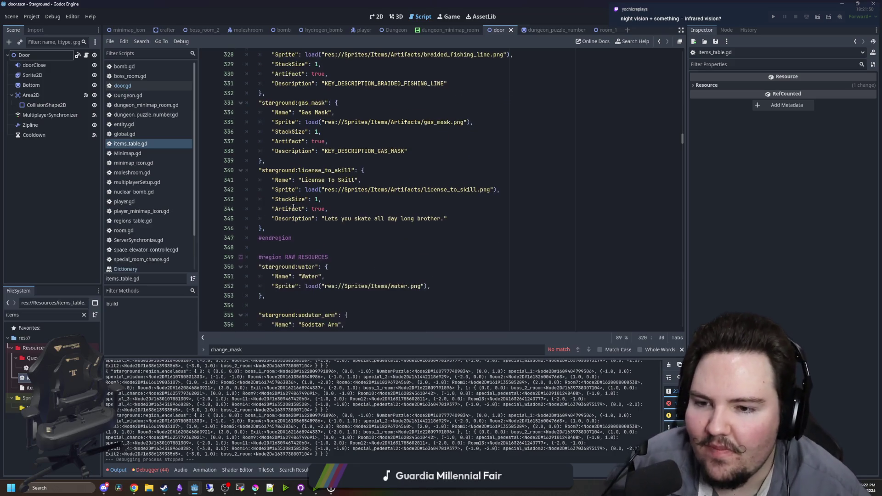
scroll(286, 200, down, 2)
scroll(299, 197, up, 3)
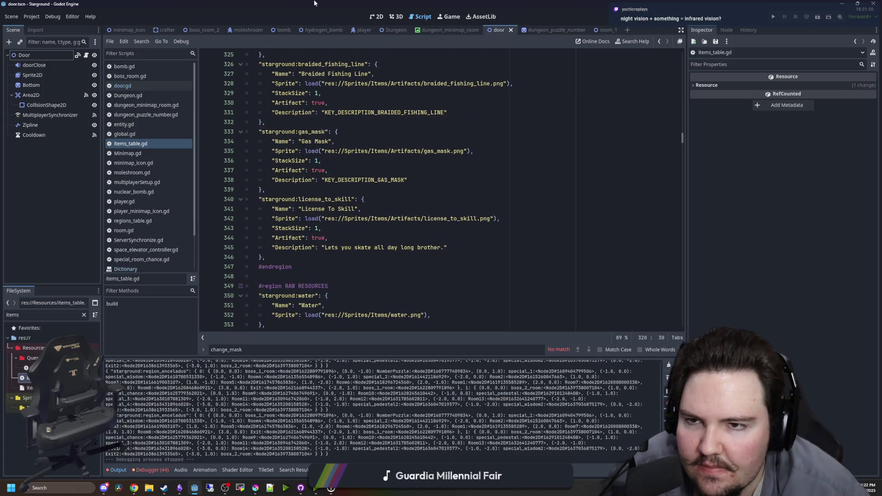
Restore and re-maximize the Godot window, then bring Krita forward via its taskbar thumbnail
key(super+Down)
key(super+Up)
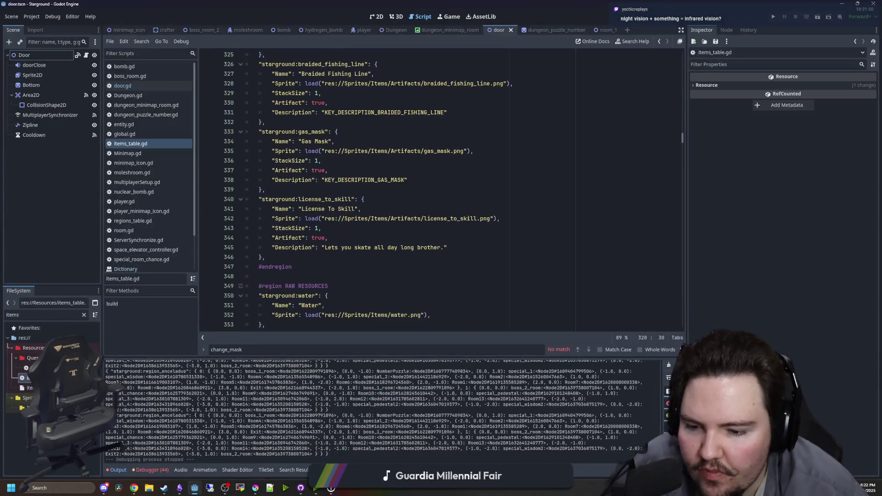
mouse_move(141, 490)
mouse_move(148, 446)
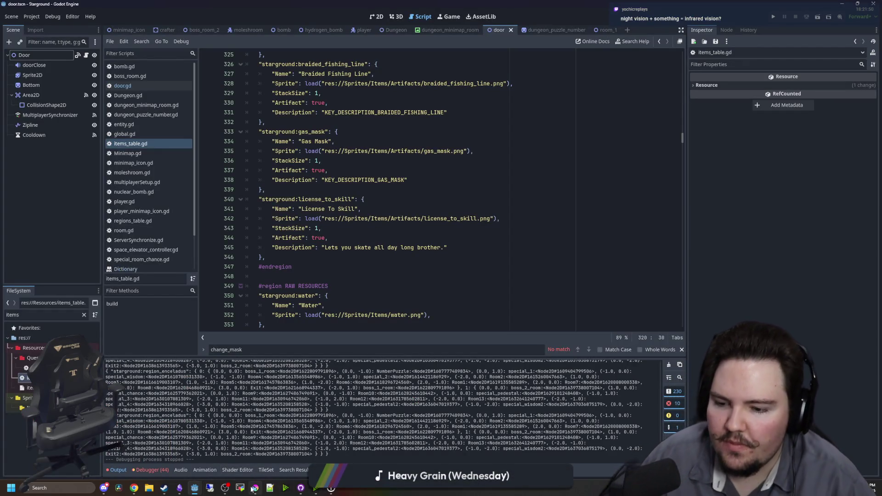
mouse_move(255, 488)
click(259, 464)
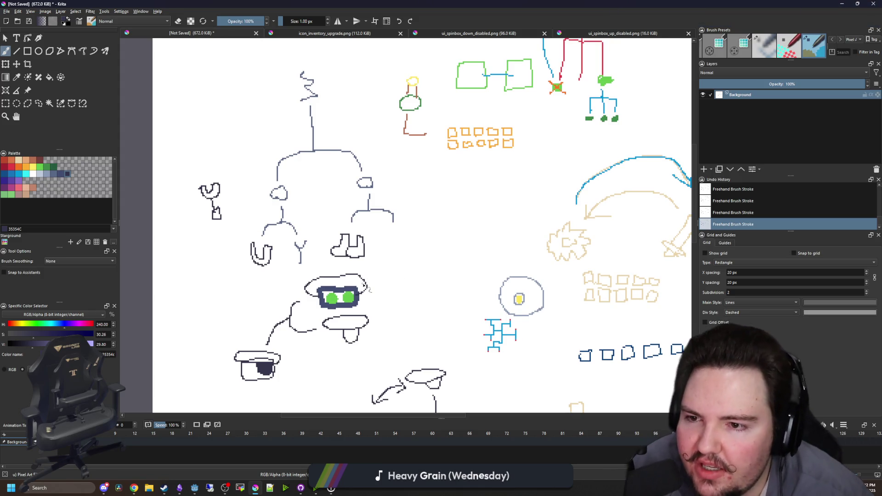
scroll(381, 271, down, 2)
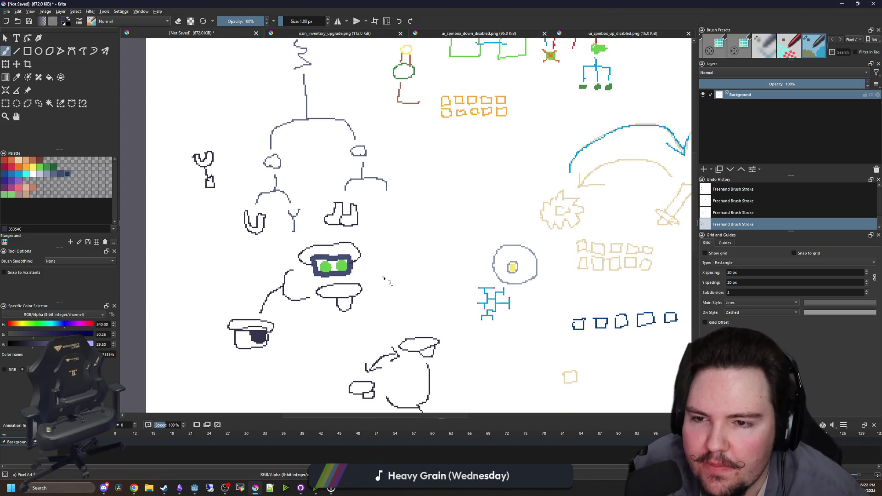
scroll(384, 278, down, 3)
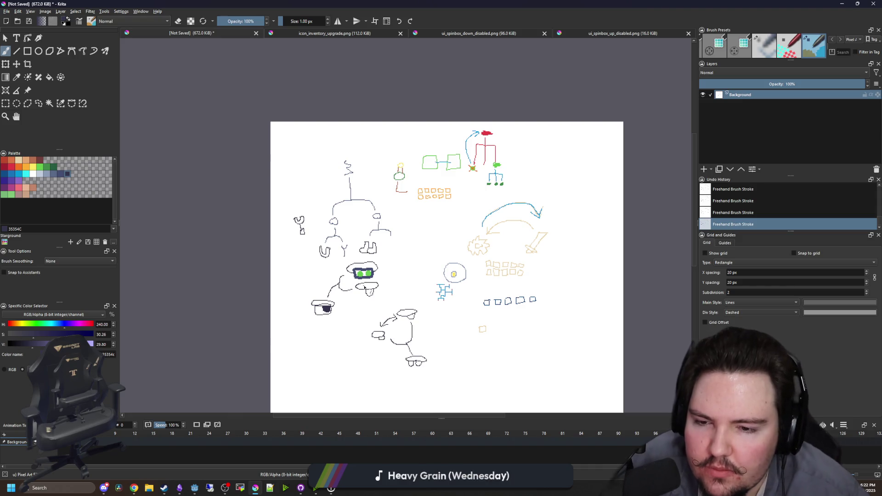
scroll(365, 219, up, 3)
scroll(319, 231, up, 1)
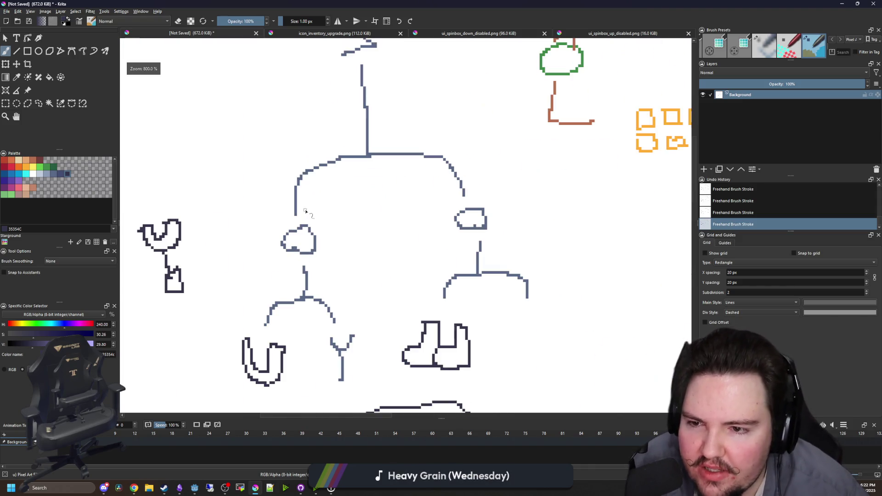
scroll(329, 195, down, 1)
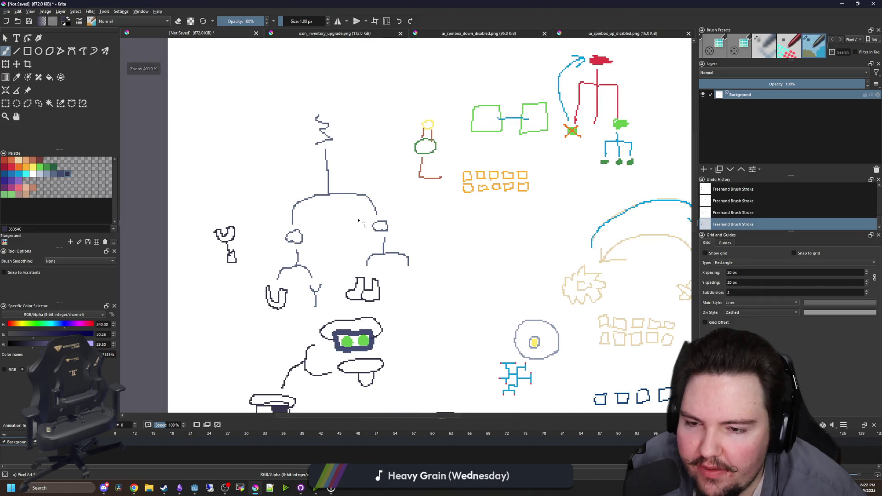
scroll(332, 294, up, 1)
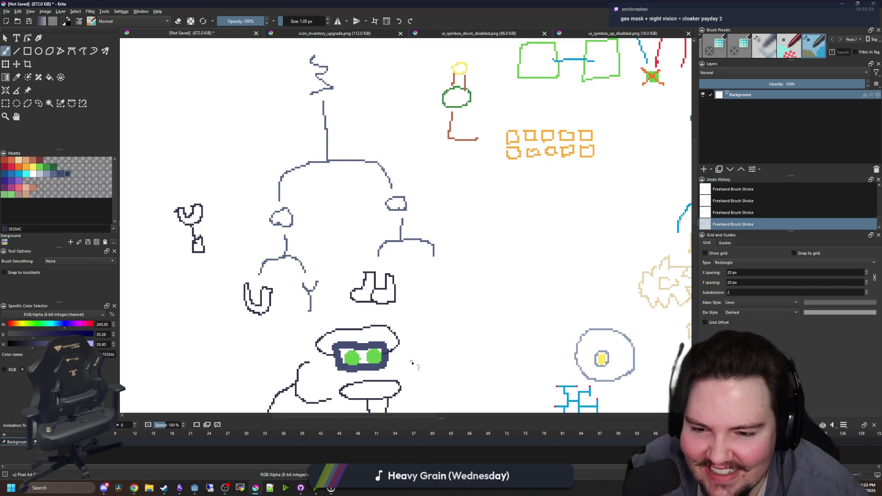
drag(442, 362, 433, 196)
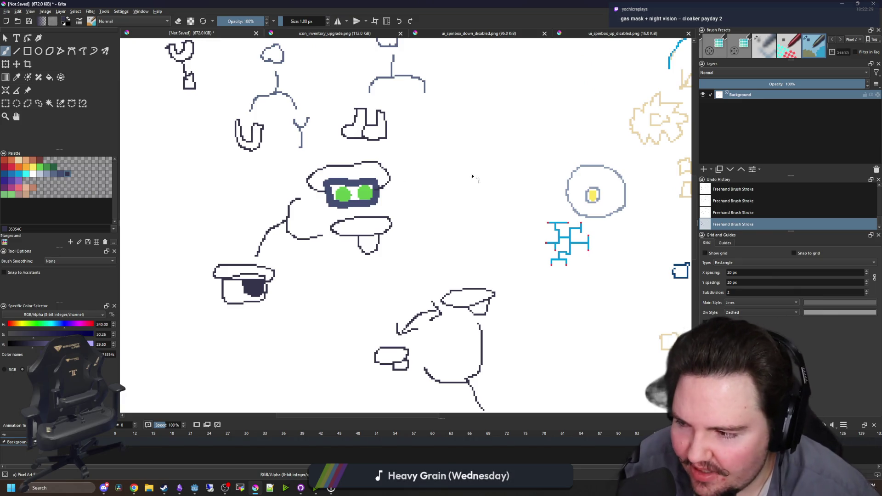
drag(434, 217, 407, 296)
drag(423, 199, 394, 282)
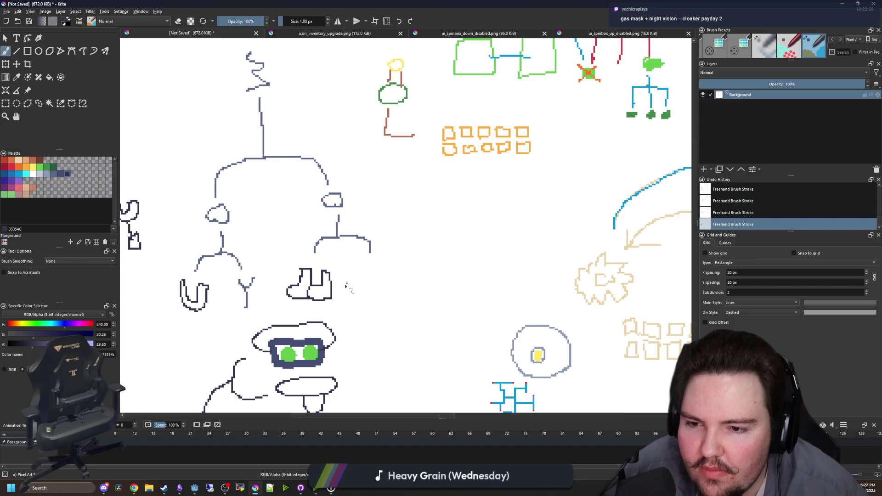
scroll(314, 286, up, 1)
scroll(314, 287, down, 3)
scroll(312, 287, up, 1)
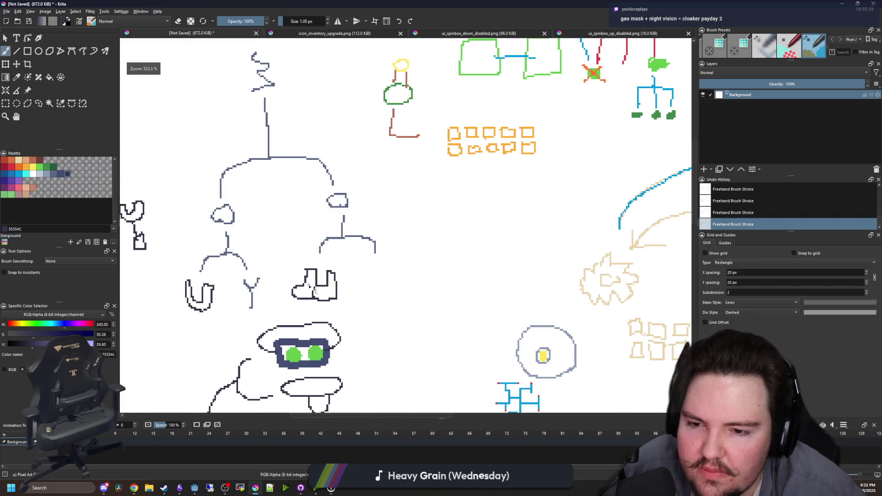
scroll(311, 288, down, 1)
scroll(311, 289, up, 2)
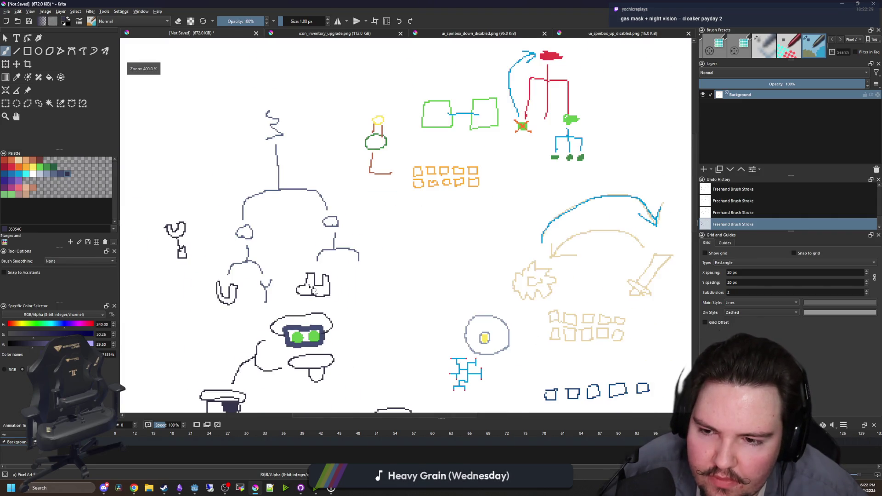
scroll(311, 287, up, 1)
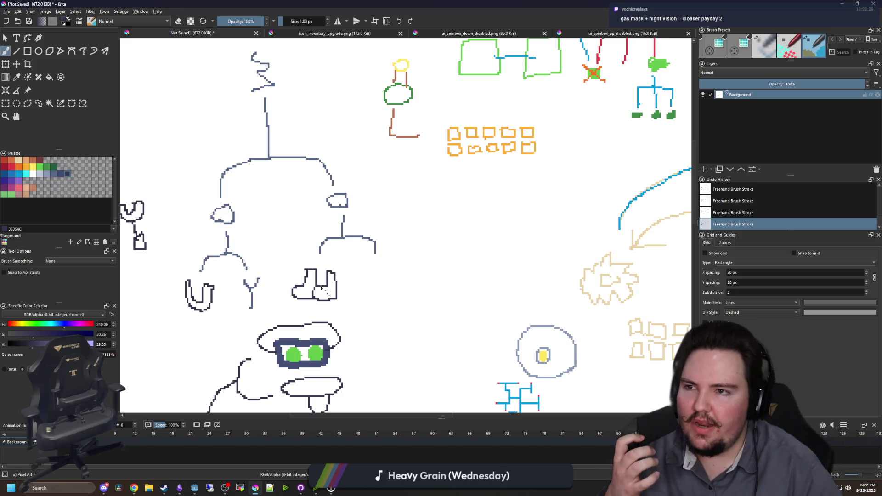
scroll(362, 270, down, 1)
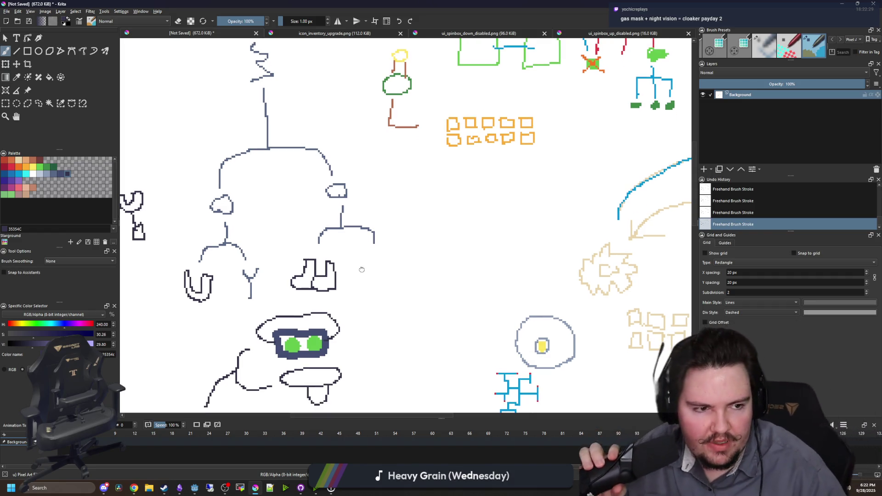
scroll(362, 270, left, 1)
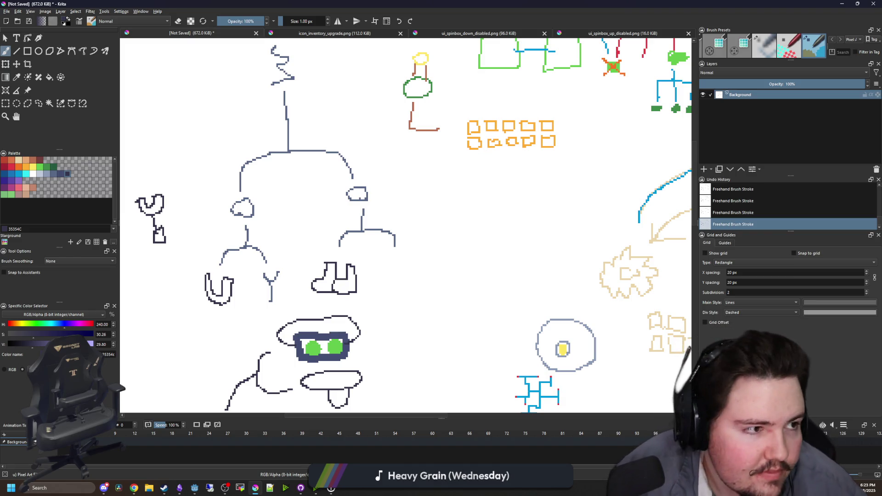
key(alt+Tab)
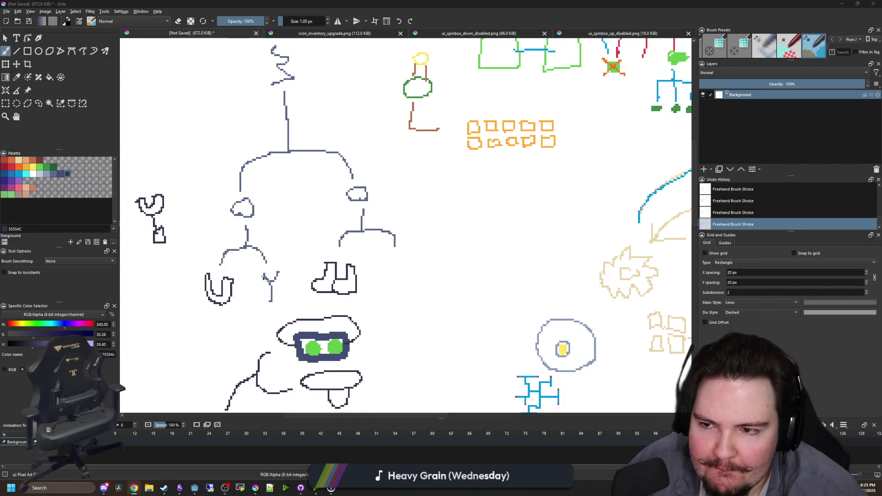
scroll(431, 257, down, 1)
scroll(330, 226, up, 2)
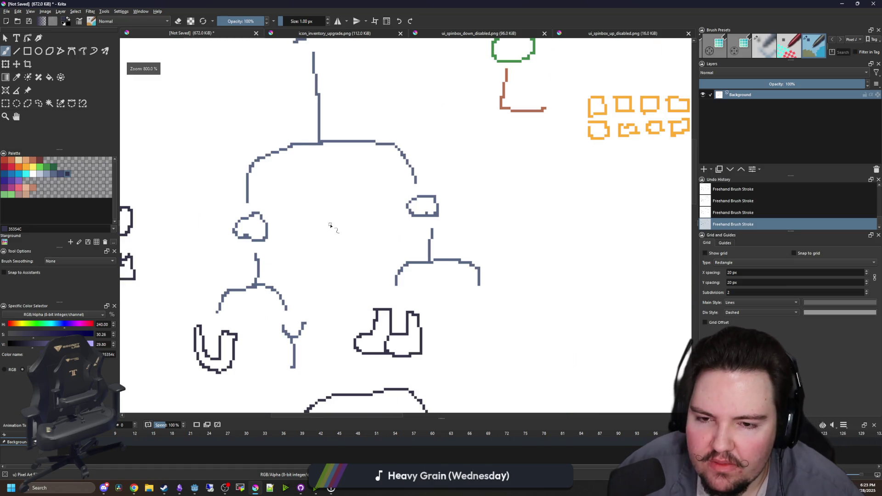
scroll(329, 226, down, 5)
Zoom in and out around the Krita canvas near the navy boots
scroll(330, 226, up, 4)
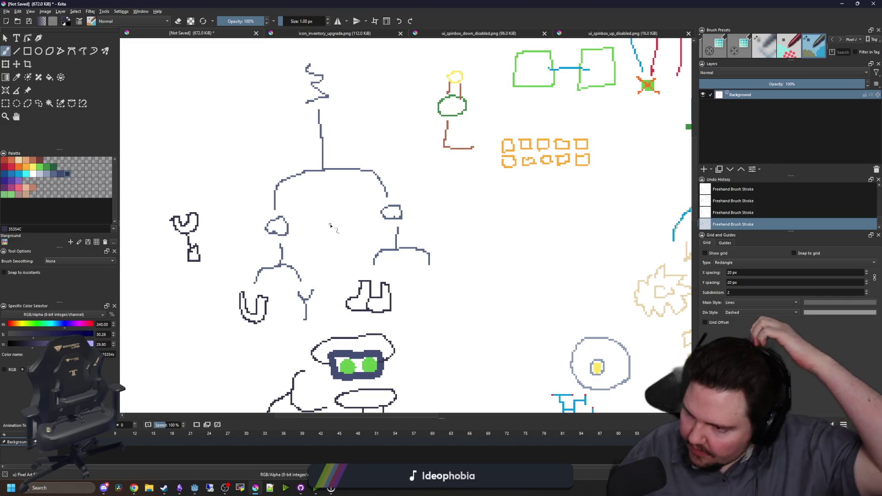
scroll(423, 296, up, 2)
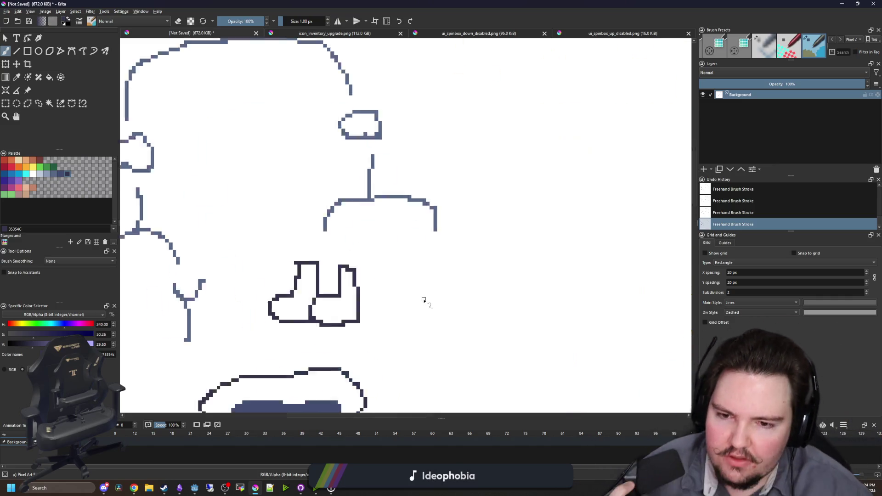
scroll(422, 297, down, 2)
scroll(423, 296, up, 2)
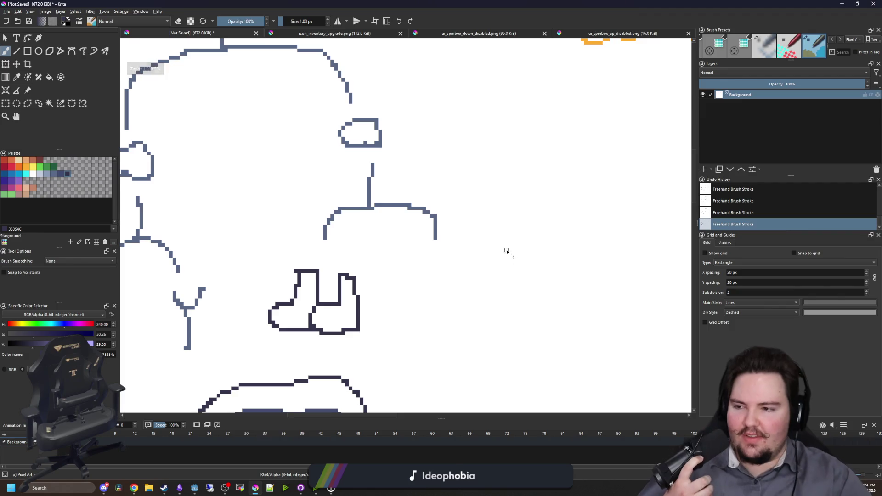
scroll(478, 236, down, 3)
scroll(444, 274, up, 3)
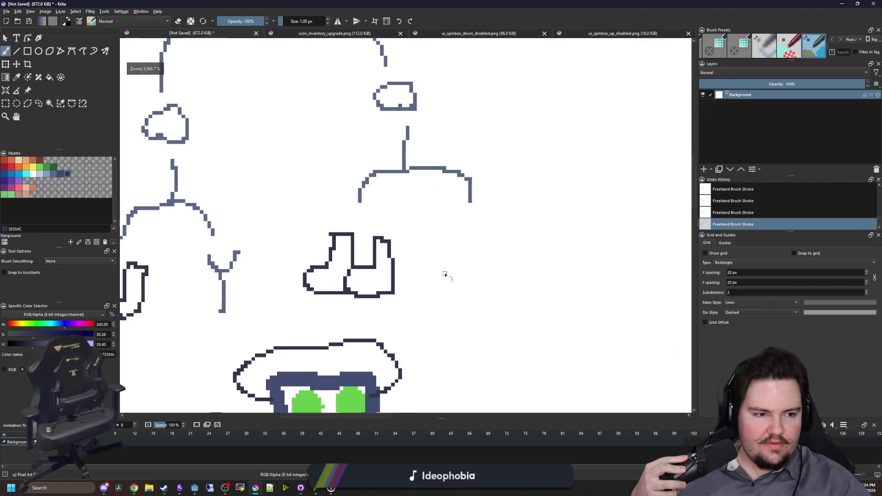
scroll(445, 274, down, 3)
scroll(447, 271, up, 3)
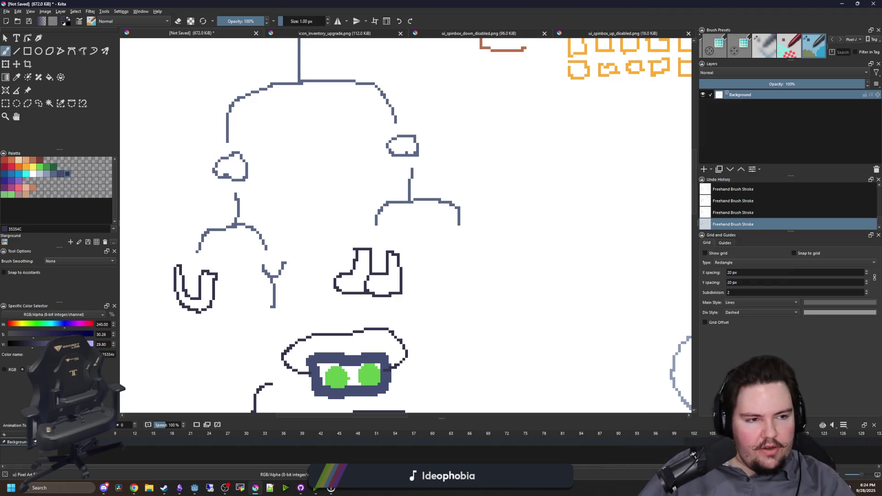
Switch to the browser and scroll through the page
key(alt+Tab)
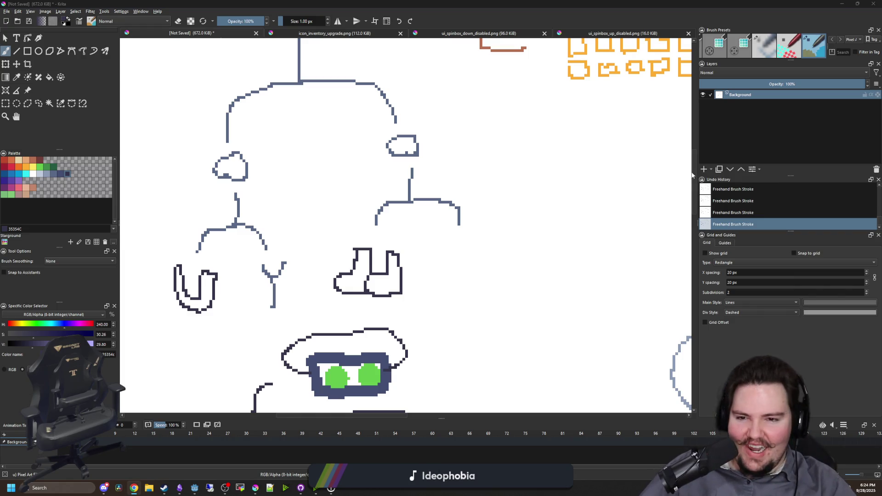
scroll(517, 232, up, 2)
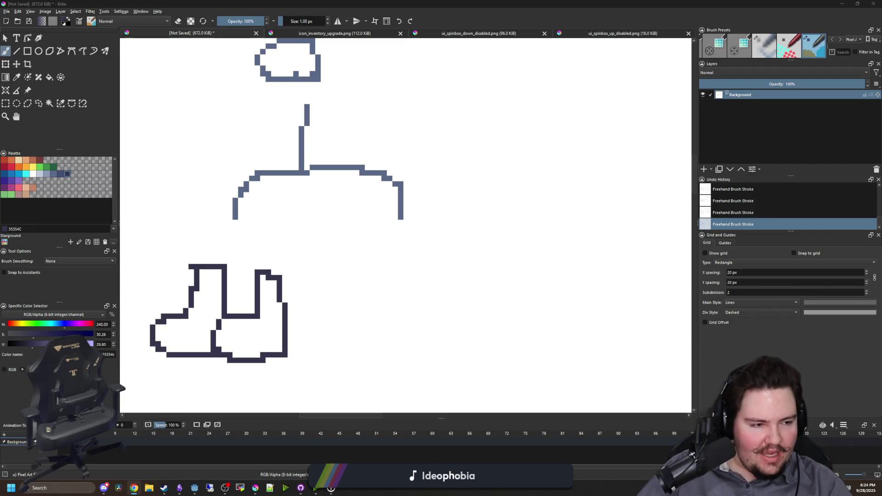
scroll(371, 191, down, 3)
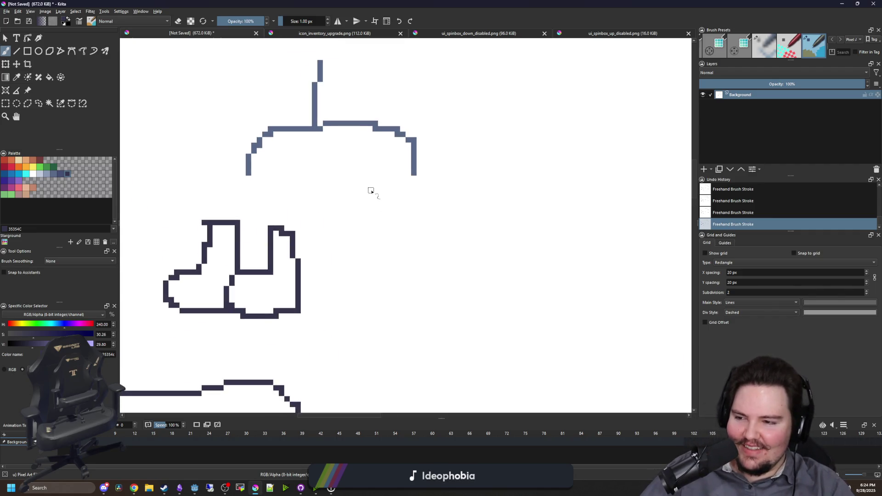
scroll(371, 192, up, 3)
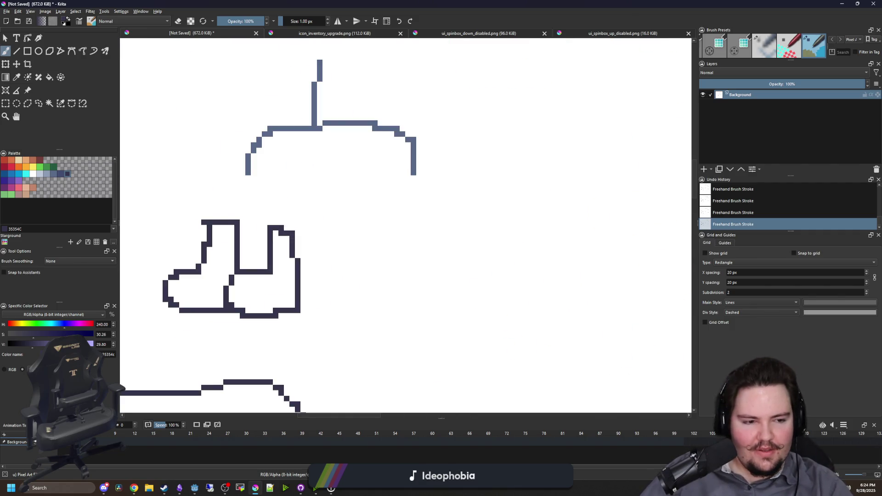
scroll(413, 259, down, 3)
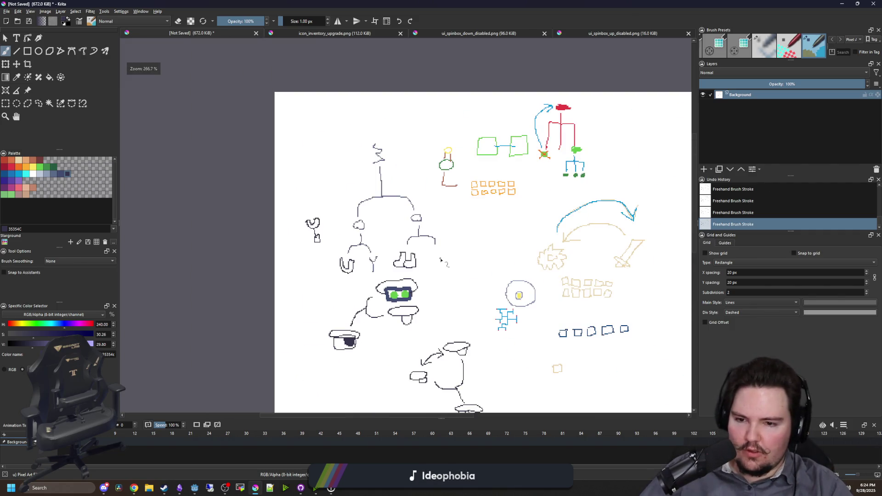
scroll(439, 258, up, 2)
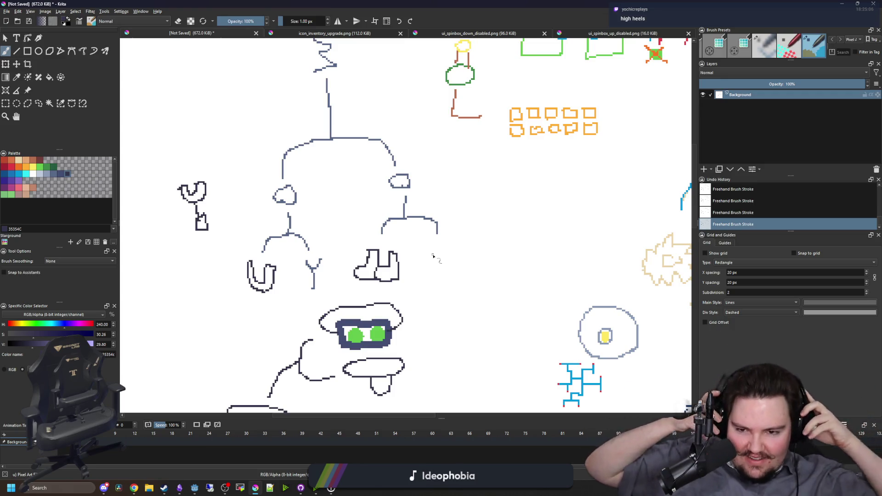
scroll(433, 256, up, 2)
scroll(408, 246, down, 1)
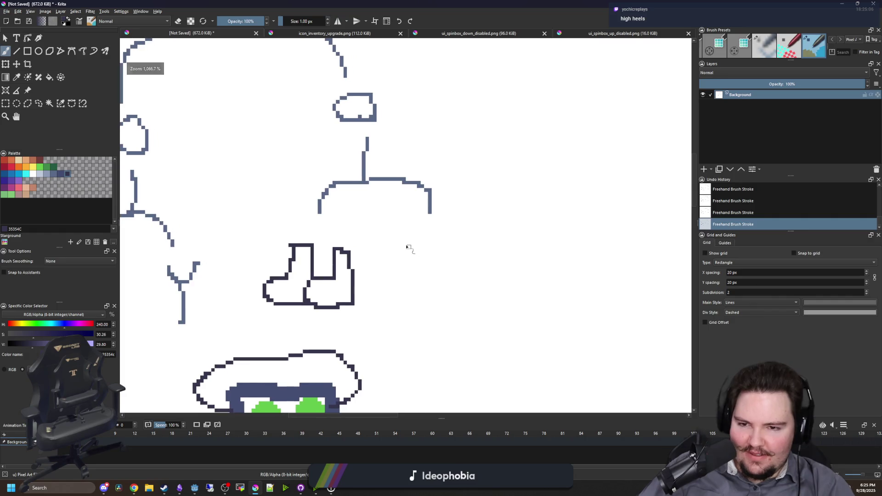
scroll(437, 290, up, 2)
scroll(387, 267, down, 2)
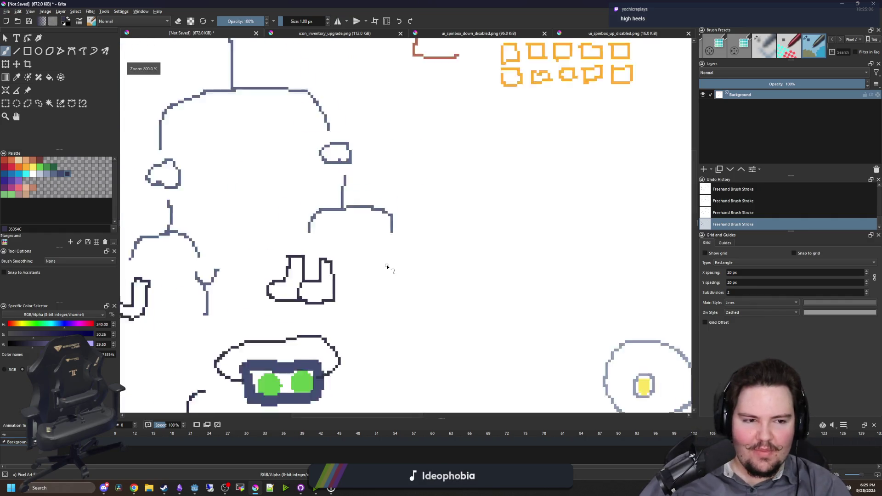
scroll(387, 267, up, 1)
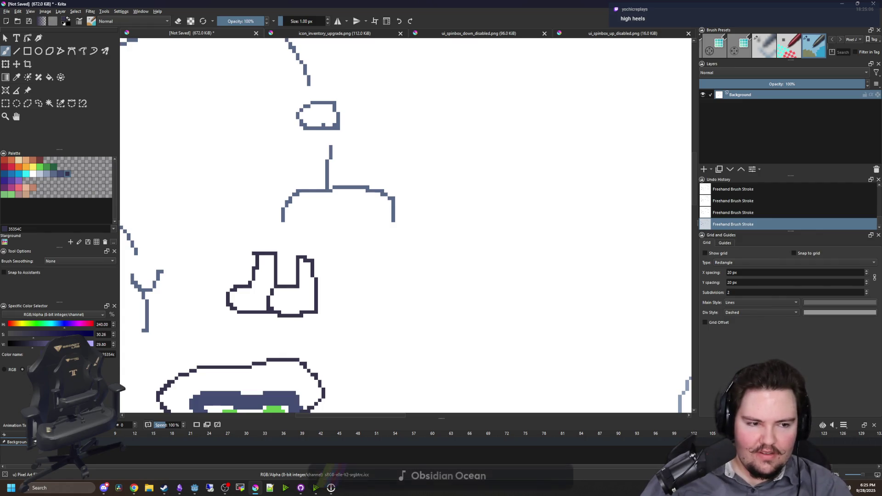
Return to Krita and pick the orange feae34 swatch from the Palette docker
key(alt+Tab)
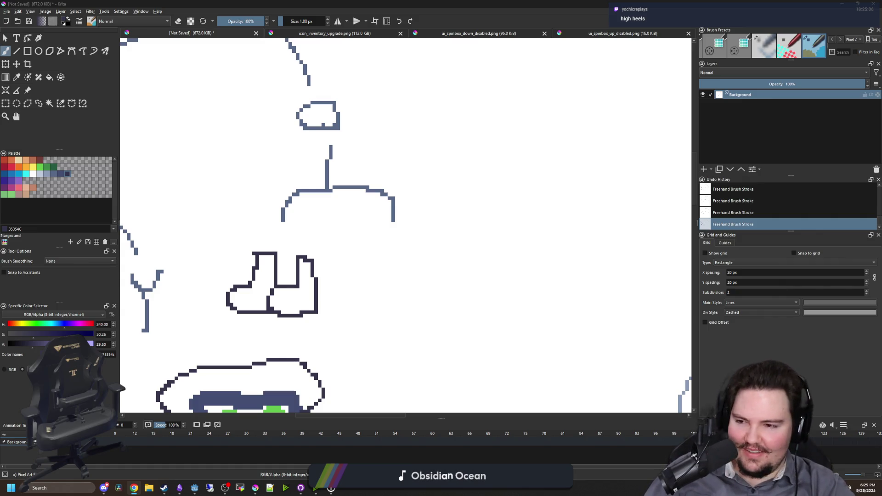
key(alt+Tab)
scroll(419, 280, up, 2)
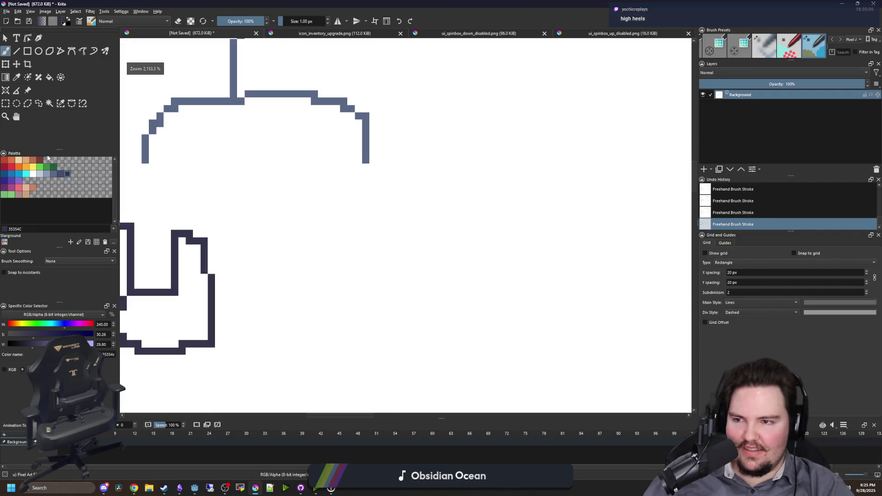
click(26, 167)
Zoom in on the empty area beside the navy boots
scroll(450, 224, down, 2)
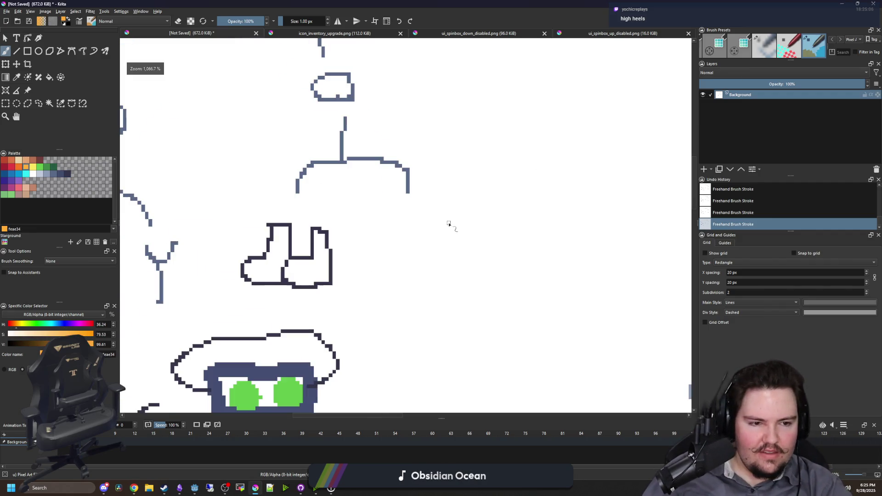
scroll(449, 223, up, 1)
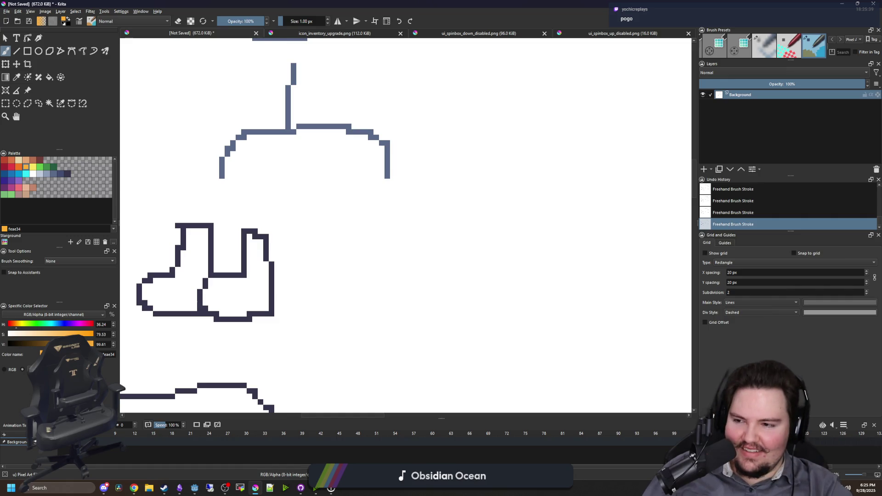
scroll(341, 242, down, 3)
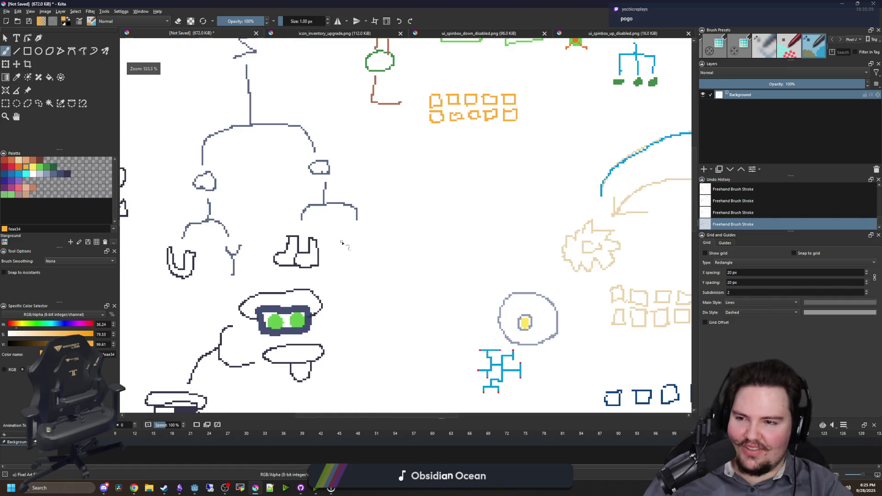
scroll(343, 241, up, 3)
scroll(395, 301, down, 3)
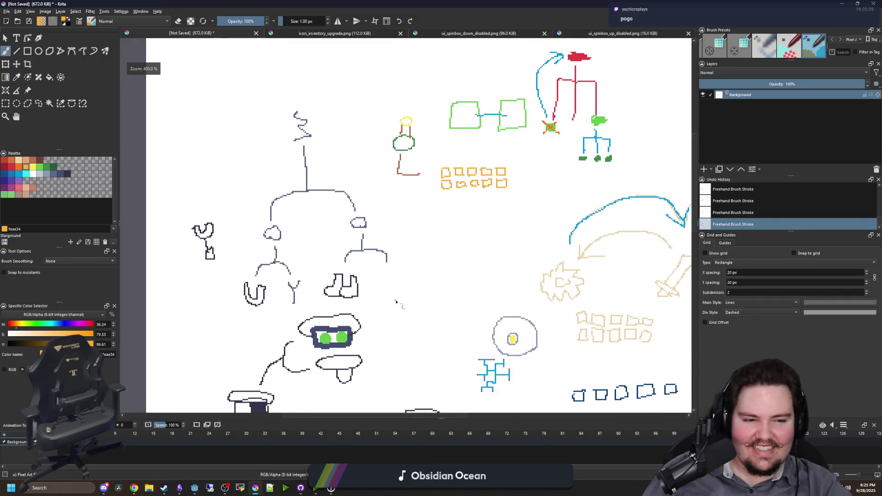
scroll(376, 278, up, 3)
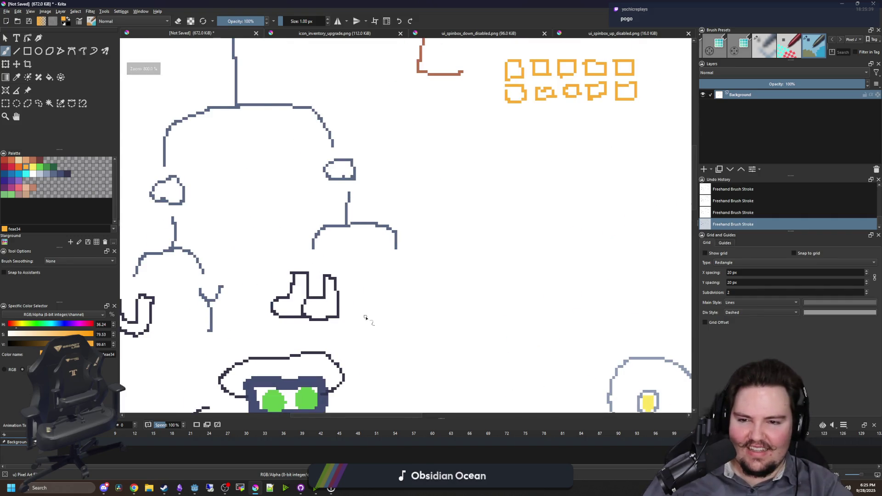
scroll(365, 314, up, 1)
scroll(383, 317, up, 1)
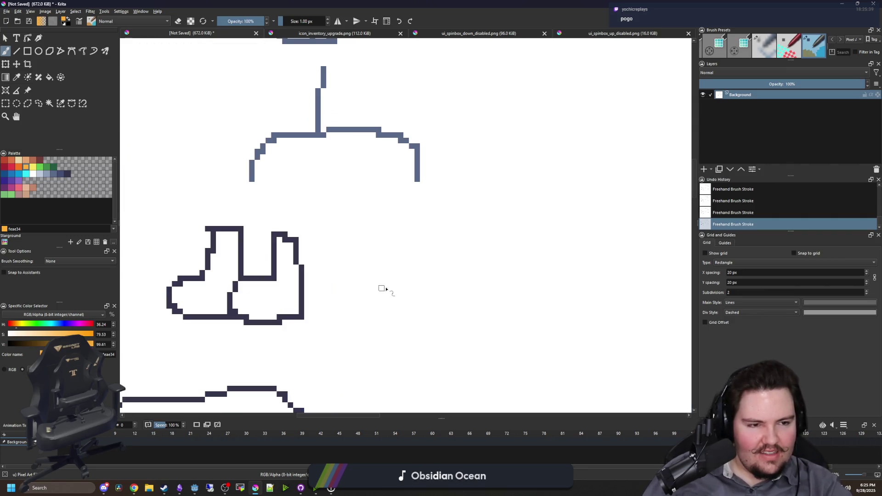
scroll(386, 241, up, 1)
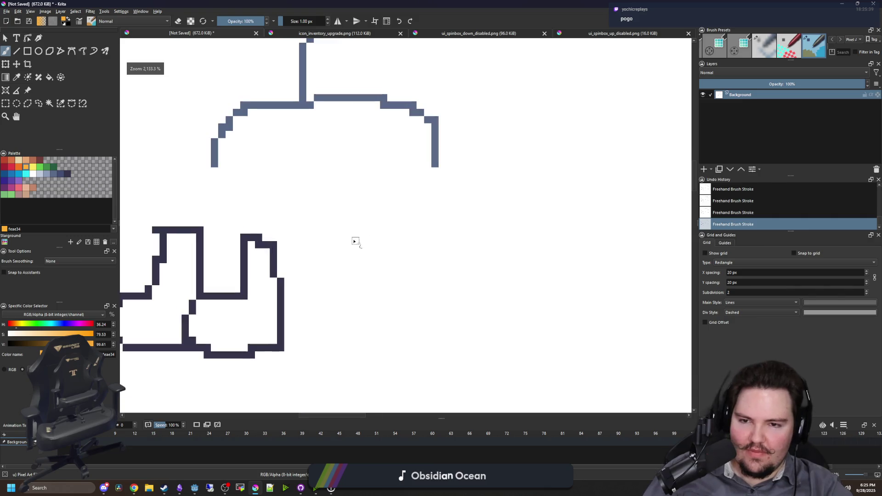
Paint the orange handlebar and stick body, with loop grips at both bar ends
mouse_move(340, 229)
mouse_down()
mouse_move(419, 231)
mouse_move(449, 223)
mouse_move(380, 224)
mouse_move(429, 248)
mouse_move(433, 295)
mouse_move(419, 355)
mouse_move(405, 362)
mouse_move(426, 352)
mouse_move(427, 331)
mouse_up()
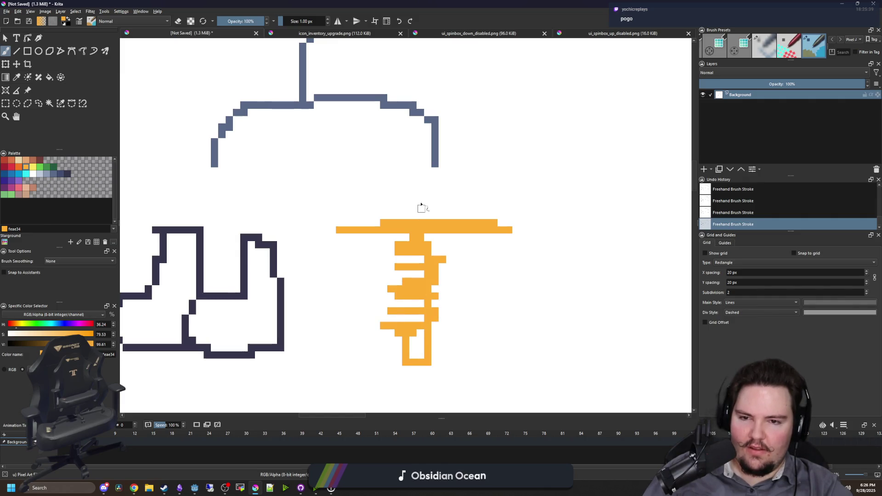
mouse_move(365, 225)
mouse_down()
mouse_move(360, 219)
mouse_move(331, 241)
mouse_move(362, 215)
mouse_up()
mouse_move(494, 216)
mouse_down()
mouse_move(524, 246)
mouse_move(492, 218)
mouse_up()
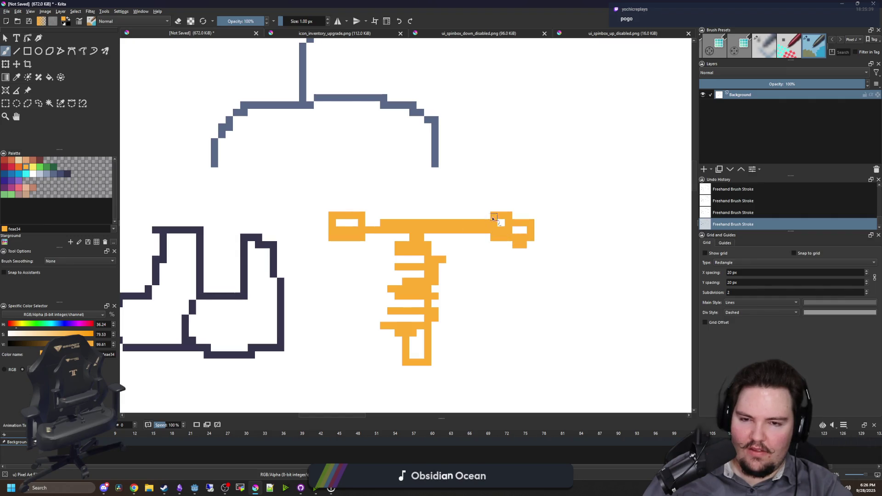
scroll(417, 227, down, 4)
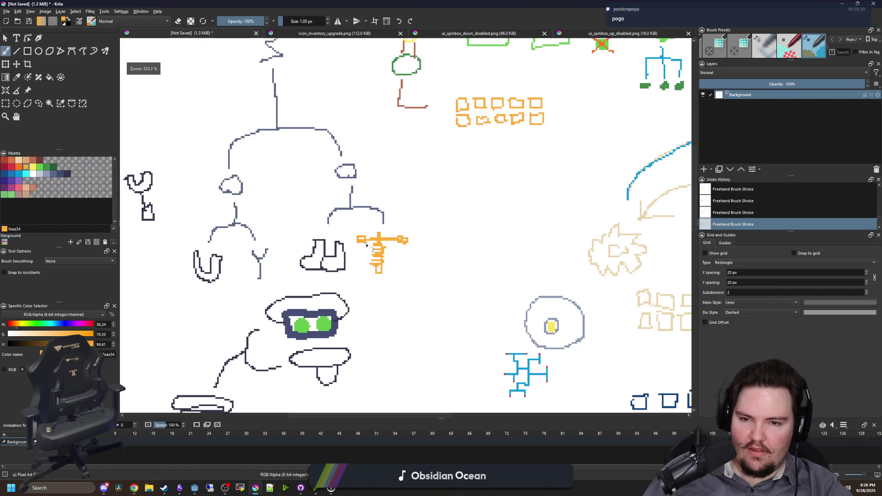
scroll(418, 233, down, 3)
scroll(404, 239, up, 7)
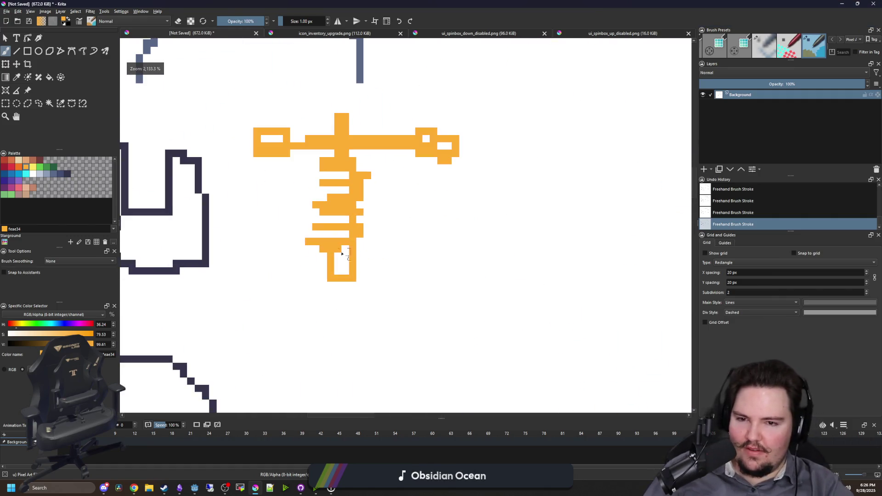
Add an orange foot bar near the stick's bottom and zoom out to check it
mouse_move(307, 242)
mouse_down()
mouse_move(407, 241)
mouse_move(265, 235)
mouse_up()
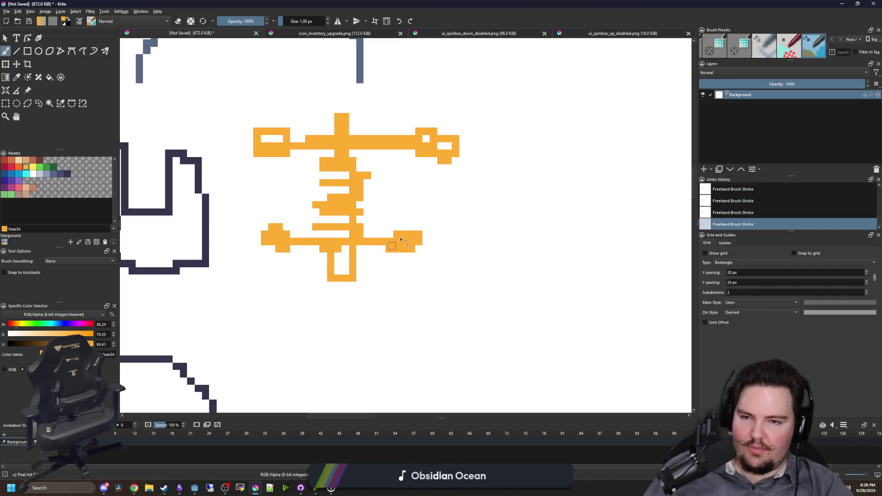
scroll(404, 257, down, 5)
scroll(452, 265, down, 4)
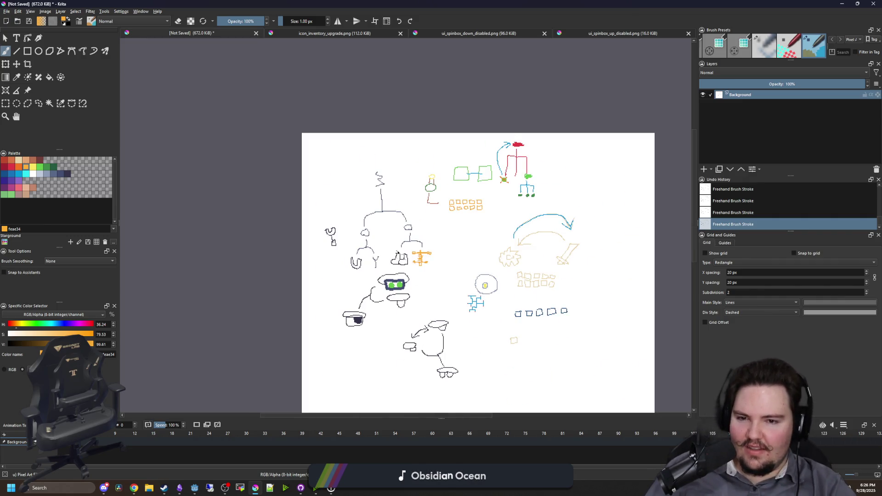
scroll(416, 279, up, 4)
scroll(415, 279, down, 3)
Zoom in on the navy tree diagram between its two upper nodes
scroll(374, 252, up, 3)
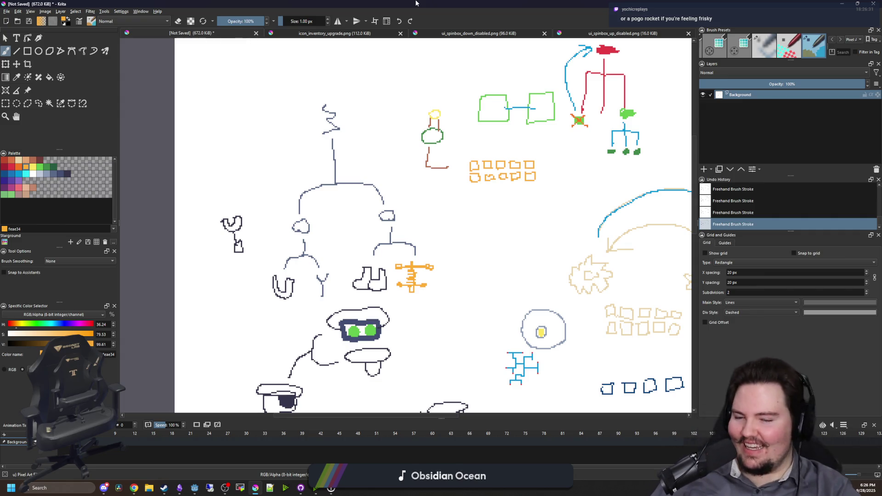
scroll(391, 314, up, 2)
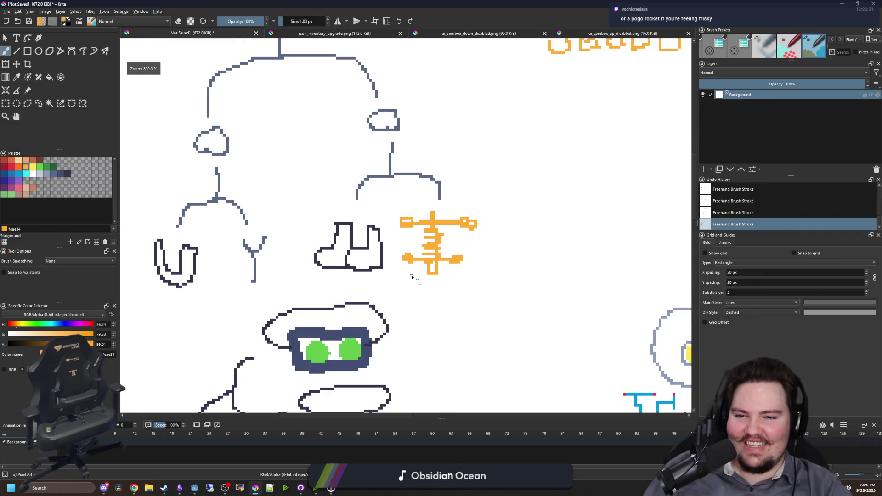
scroll(418, 272, down, 4)
scroll(418, 272, up, 2)
scroll(417, 272, up, 1)
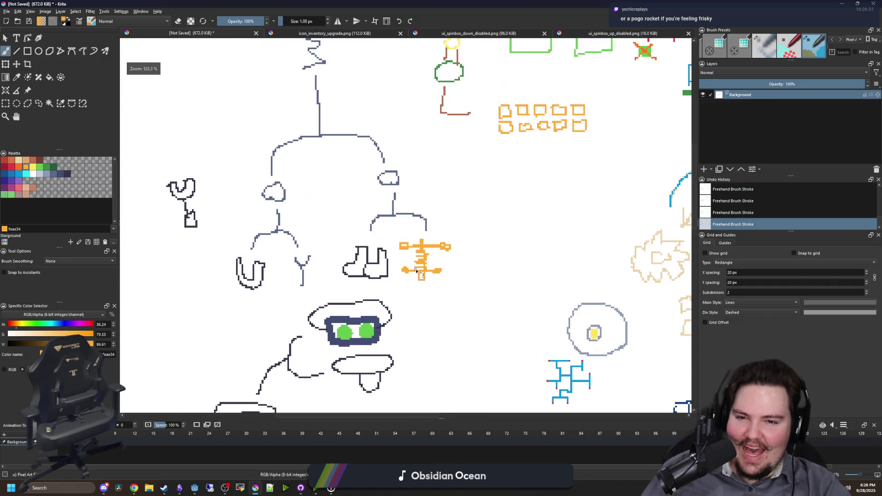
scroll(416, 271, down, 2)
scroll(389, 265, up, 2)
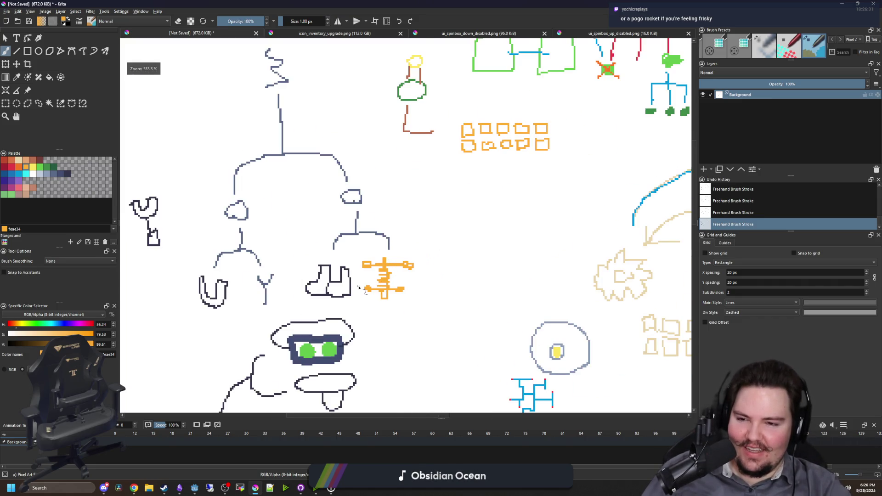
scroll(359, 287, up, 2)
scroll(353, 283, down, 5)
scroll(346, 276, up, 3)
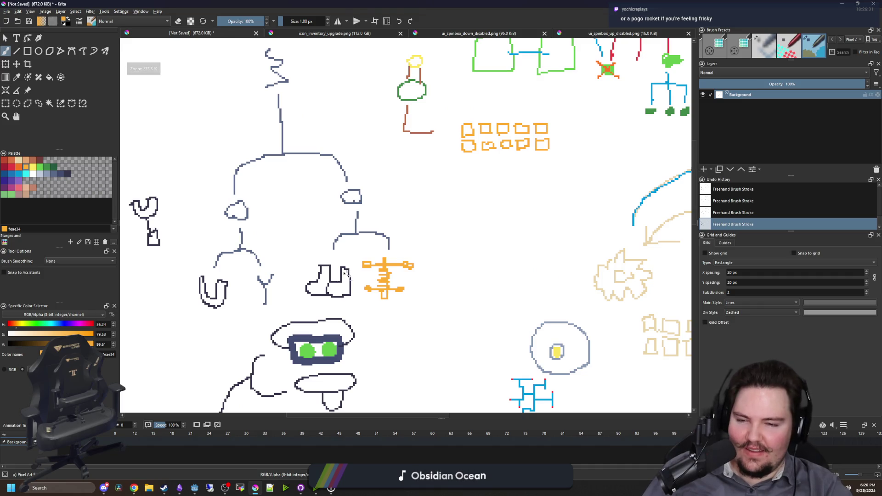
scroll(368, 285, up, 3)
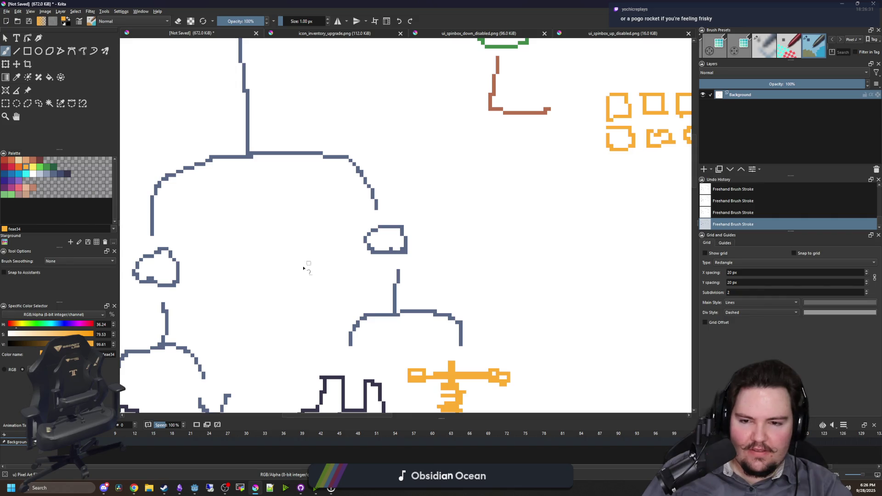
scroll(303, 268, down, 1)
scroll(345, 276, up, 3)
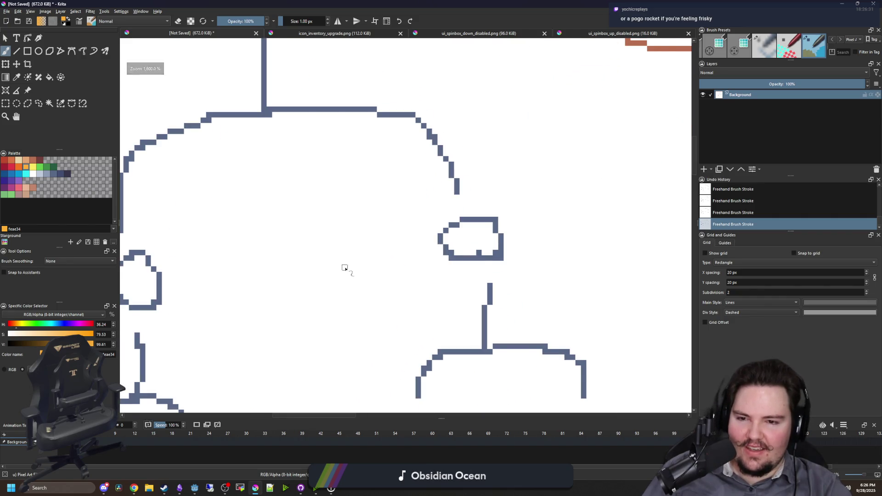
Paint two orange zigzag boot outlines side by side between the nodes
mouse_move(341, 263)
mouse_down()
mouse_move(339, 289)
mouse_move(352, 312)
mouse_move(368, 274)
mouse_move(368, 225)
mouse_move(358, 205)
mouse_move(335, 198)
mouse_up()
mouse_move(399, 205)
mouse_down()
mouse_move(401, 265)
mouse_move(415, 262)
mouse_move(401, 307)
mouse_move(373, 289)
mouse_move(387, 264)
mouse_up()
scroll(331, 292, down, 5)
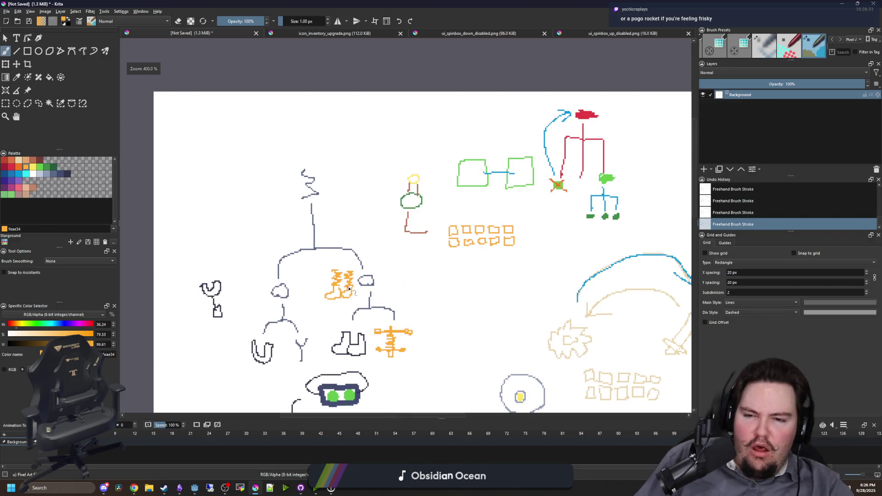
scroll(260, 284, up, 6)
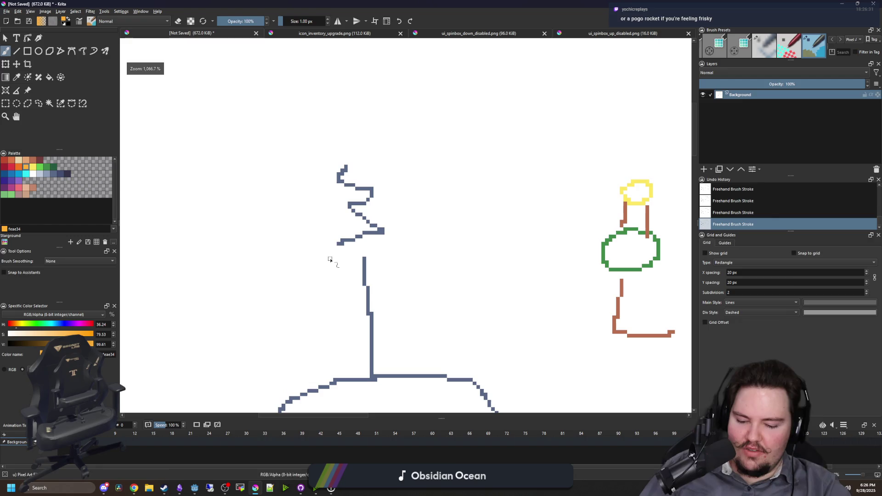
Paint out the zigzag atop the navy diagram's trunk in white with a 5 px brush
ctrl+click(299, 251)
key(bracketright)
key(bracketright)
key(bracketright)
mouse_move(350, 246)
mouse_down()
mouse_move(390, 225)
mouse_move(370, 210)
mouse_move(374, 161)
mouse_move(318, 181)
mouse_up()
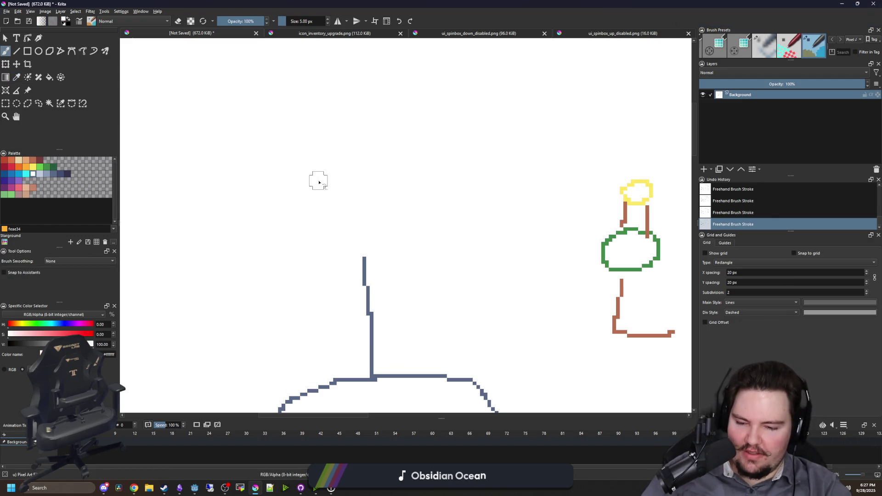
key(bracketleft)
key(bracketleft)
key(bracketleft)
Sample orange and paint two orange blobs side by side, growing them upward
scroll(378, 260, down, 5)
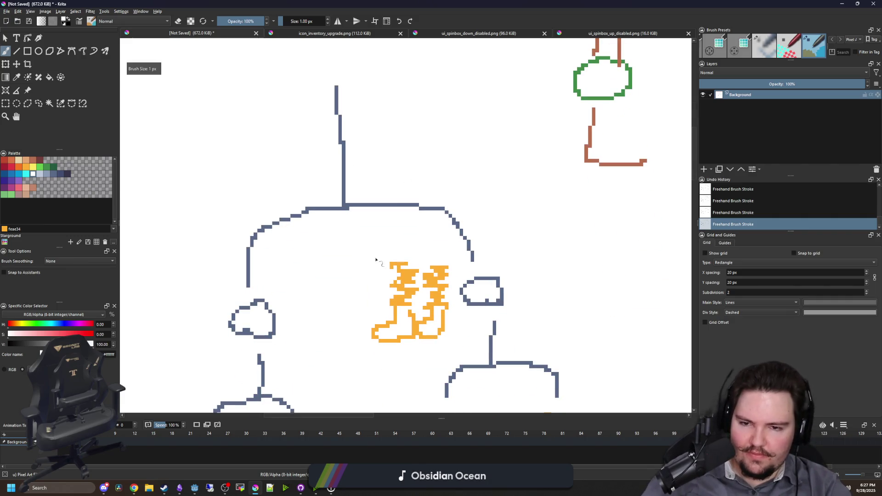
ctrl+click(405, 283)
scroll(327, 295, up, 5)
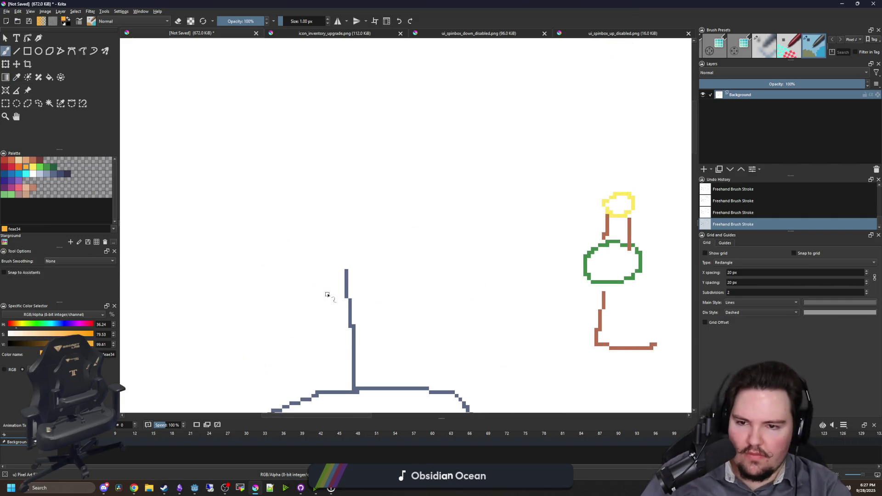
scroll(325, 244, up, 3)
mouse_move(311, 248)
mouse_down()
mouse_move(294, 257)
mouse_move(317, 255)
mouse_up()
mouse_move(392, 254)
mouse_down()
mouse_move(410, 251)
mouse_move(415, 232)
mouse_move(396, 200)
mouse_move(413, 175)
mouse_up()
mouse_move(303, 242)
mouse_down()
mouse_move(305, 248)
mouse_move(296, 228)
mouse_move(327, 207)
mouse_up()
mouse_move(317, 202)
mouse_down()
mouse_move(276, 209)
mouse_move(305, 185)
mouse_up()
Join the blobs with an orange bar, raise lines from each, and add hooked diagonals
scroll(357, 233, up, 5)
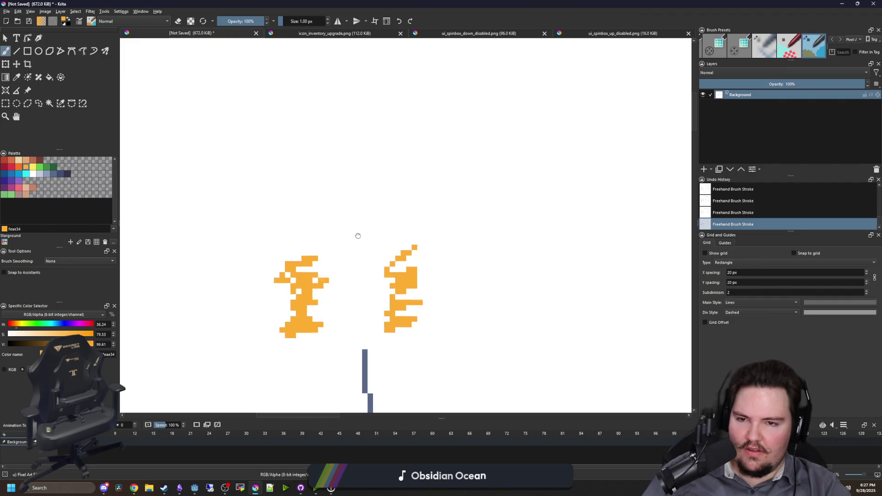
drag(304, 295, 365, 290)
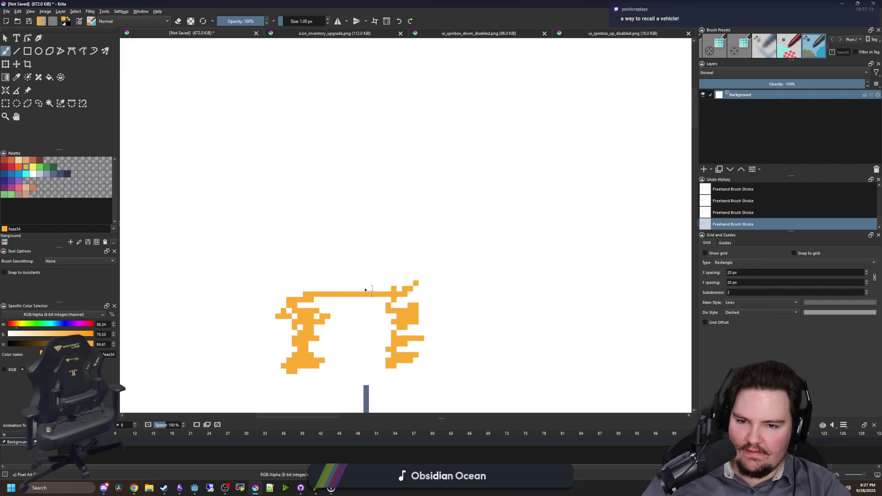
drag(308, 292, 299, 198)
drag(404, 290, 394, 182)
drag(298, 197, 258, 238)
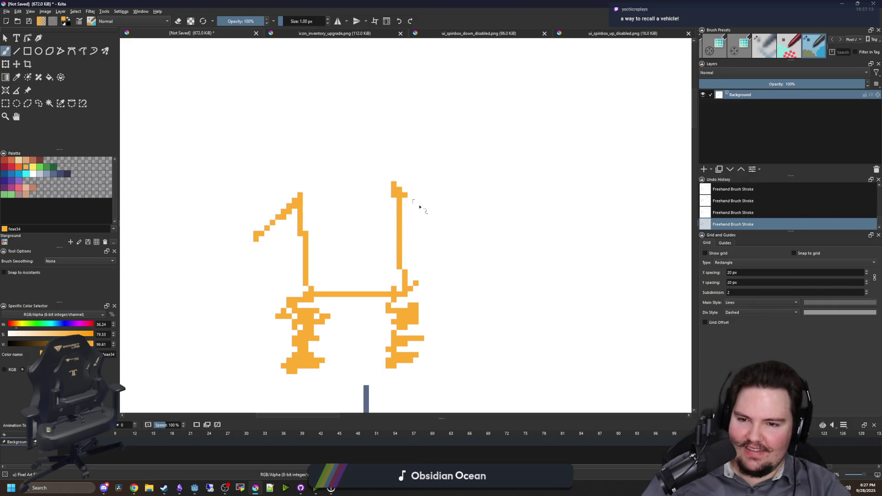
drag(419, 207, 452, 228)
mouse_move(233, 217)
mouse_down()
mouse_move(232, 262)
mouse_move(239, 242)
mouse_move(227, 218)
mouse_up()
mouse_move(453, 225)
mouse_down()
mouse_move(487, 223)
mouse_move(469, 237)
mouse_move(464, 257)
mouse_up()
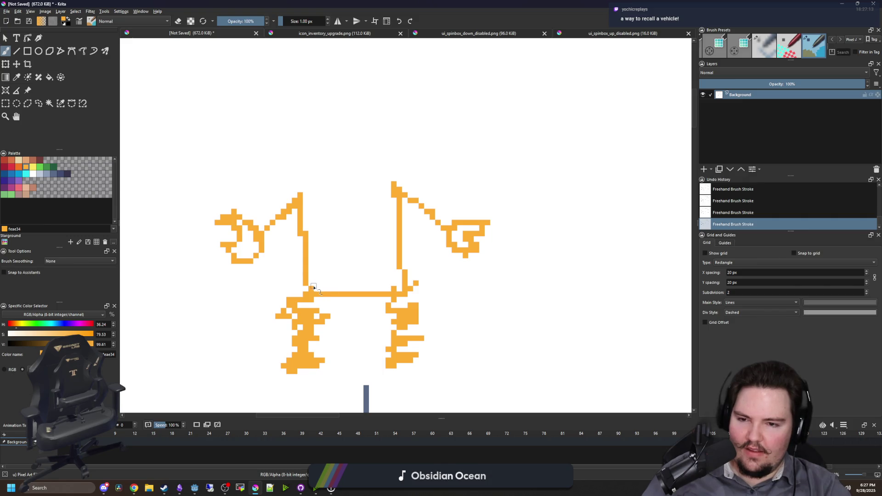
Draw an orange arch over the bar, a vertical stroke up, and diagonals up-left and up-right
mouse_move(310, 294)
mouse_down()
mouse_move(344, 260)
mouse_move(397, 290)
mouse_up()
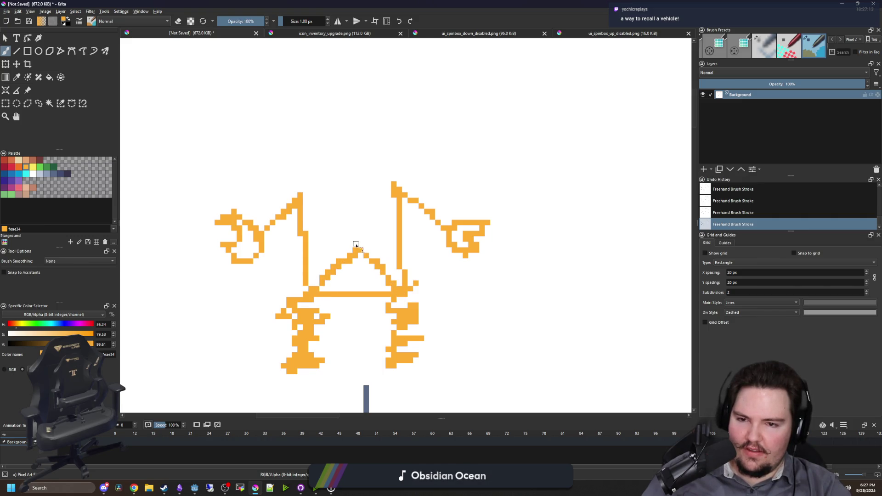
mouse_move(356, 245)
mouse_down()
mouse_move(356, 196)
mouse_move(305, 198)
mouse_move(394, 203)
mouse_up()
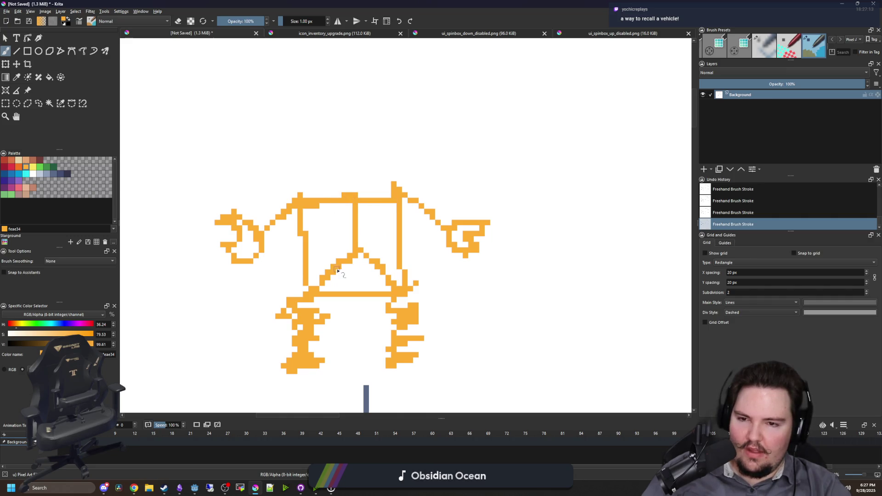
drag(352, 250, 322, 221)
drag(354, 250, 395, 203)
Zoom and pan the sketch sheet to bring the small orange sword sketch close
scroll(351, 240, down, 5)
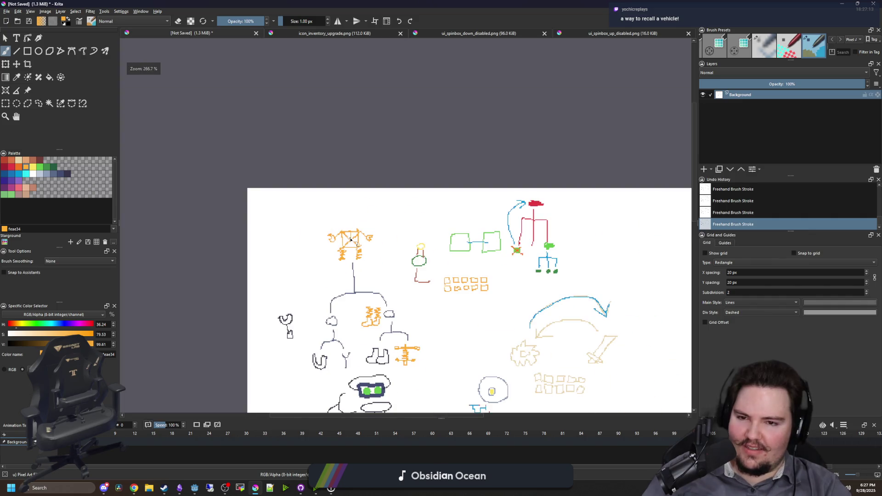
scroll(343, 212, down, 2)
scroll(322, 203, up, 5)
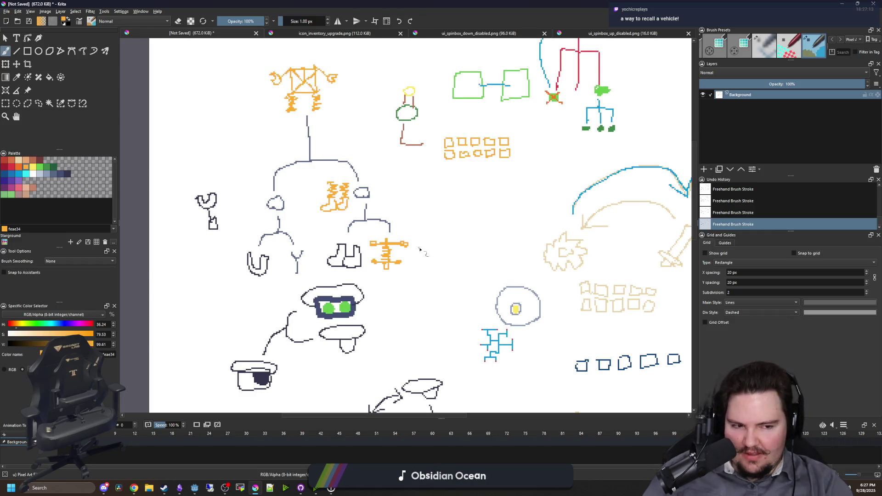
drag(422, 252, 371, 220)
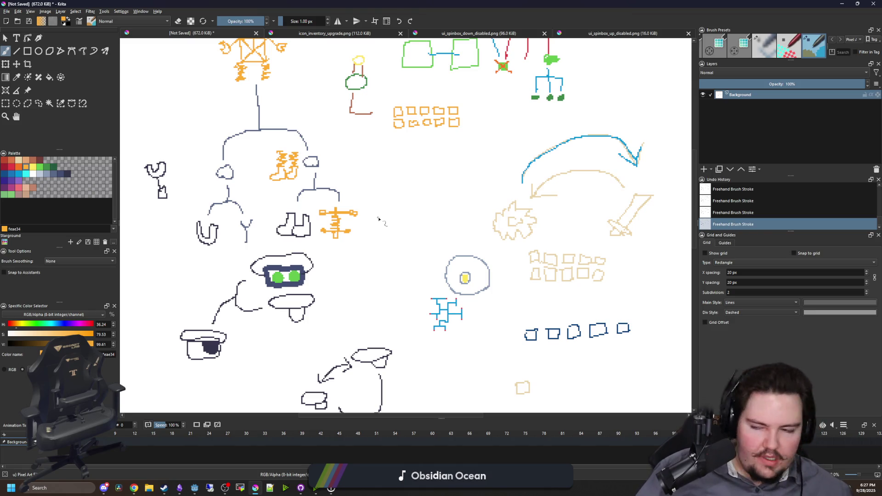
scroll(378, 219, up, 2)
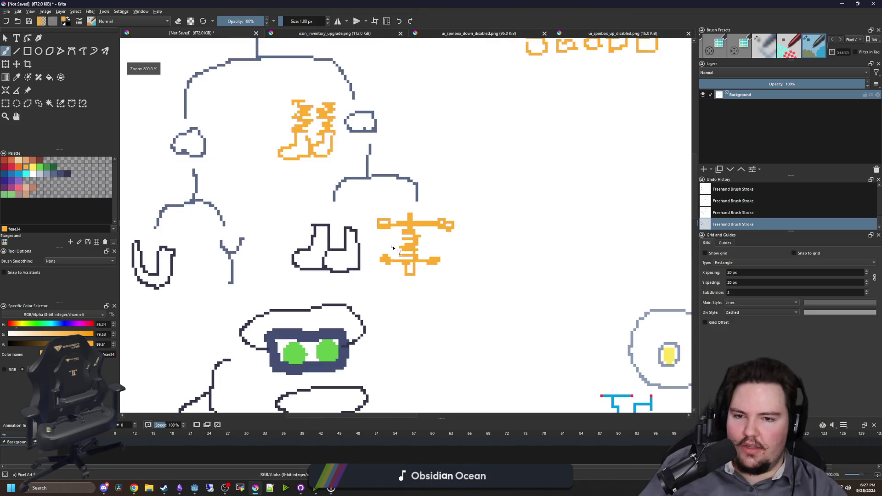
Un-maximize and minimize Krita to view Godot, then restore it from the taskbar
mouse_move(836, 4)
mouse_down()
mouse_move(662, 152)
mouse_move(609, 348)
mouse_up()
click(604, 344)
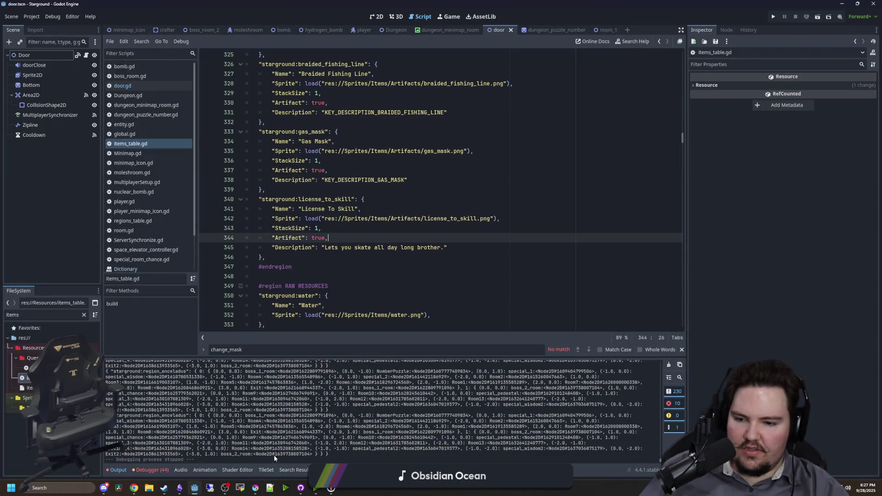
click(255, 487)
Maximize the Krita window and start a new Custom Document from the File menu
drag(307, 339, 303, 4)
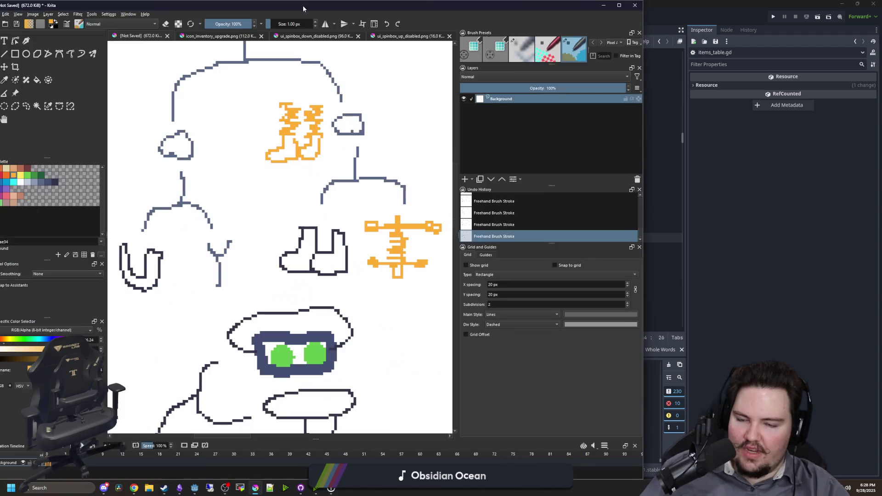
double_click(328, 12)
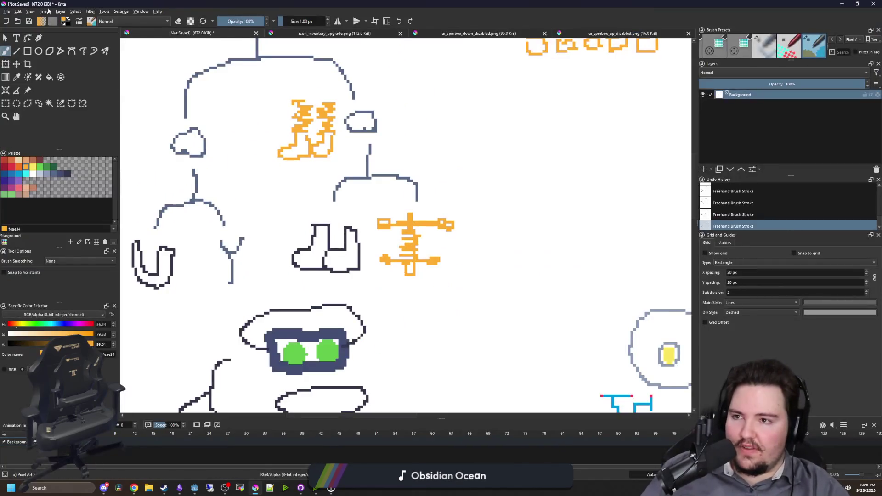
click(13, 10)
click(17, 19)
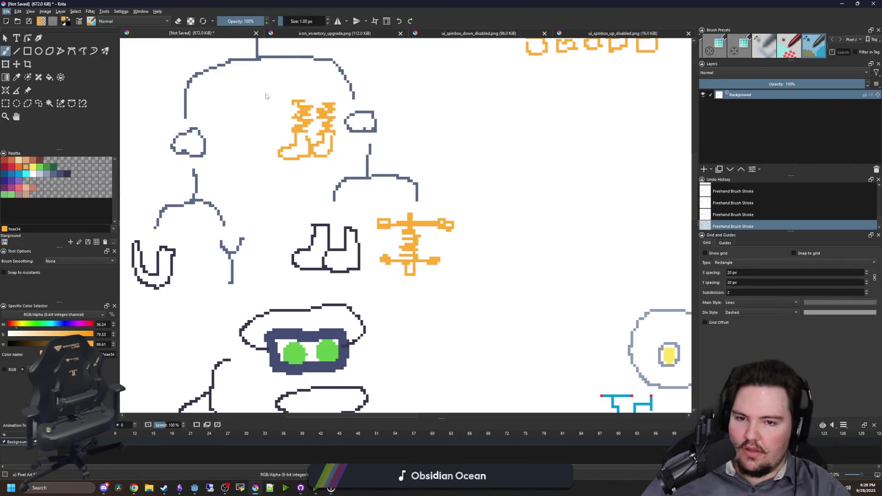
click(365, 164)
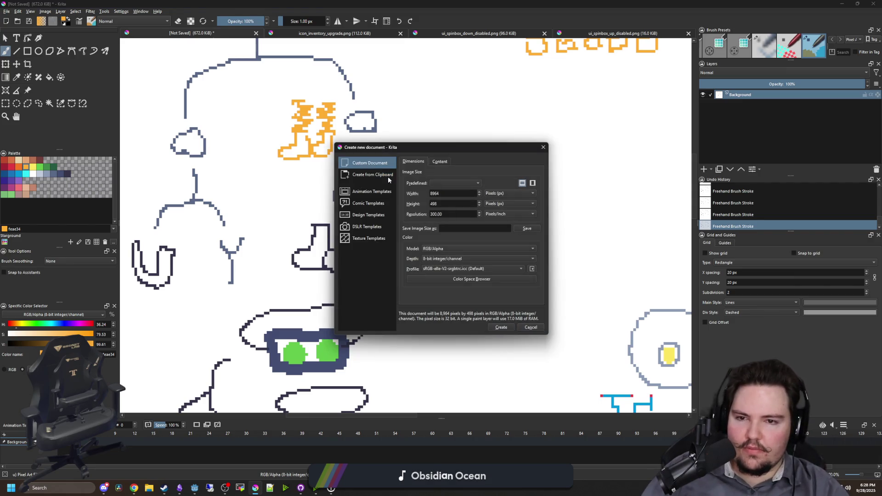
click(388, 176)
click(393, 168)
Set width and height to 14 px and create the document
drag(440, 193, 424, 193)
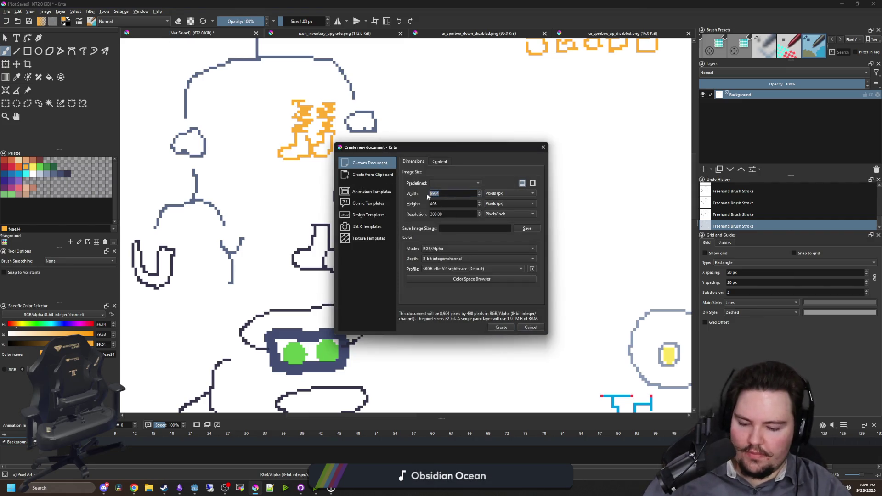
text(16)
key(Tab)
text(14)
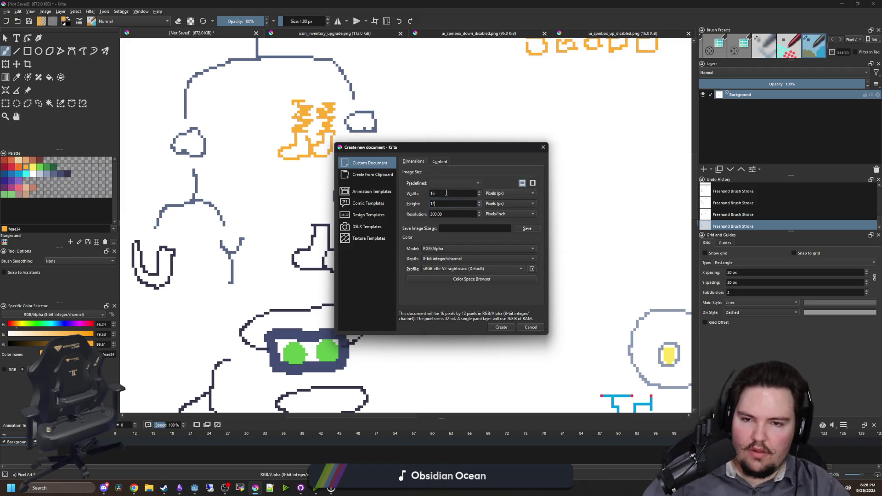
key(shift+Tab)
text(14)
key(Tab)
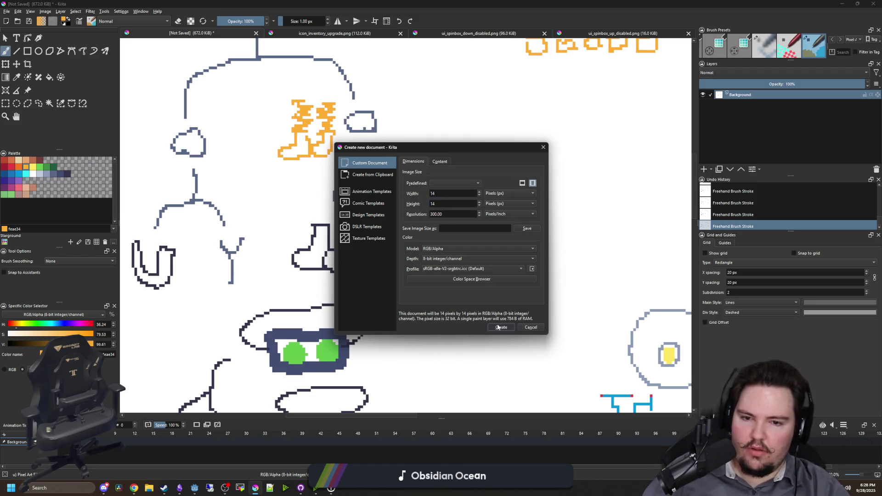
click(501, 327)
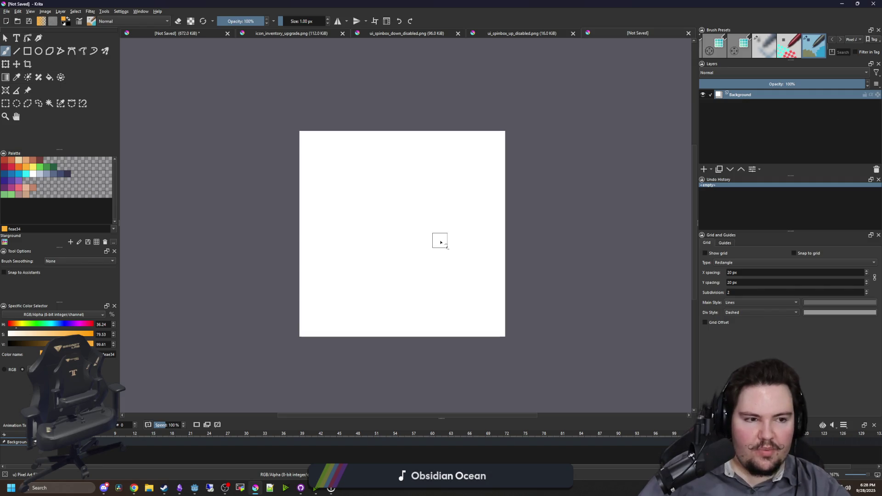
Paint navy 35354c pixels at the bottom-left and three light blue-grey c0cbdc blade pixels
scroll(463, 233, up, 1)
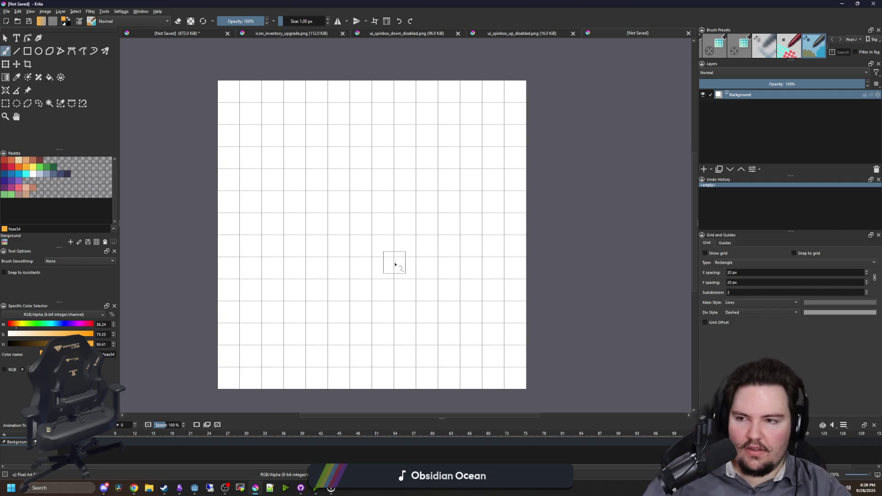
click(62, 174)
click(63, 174)
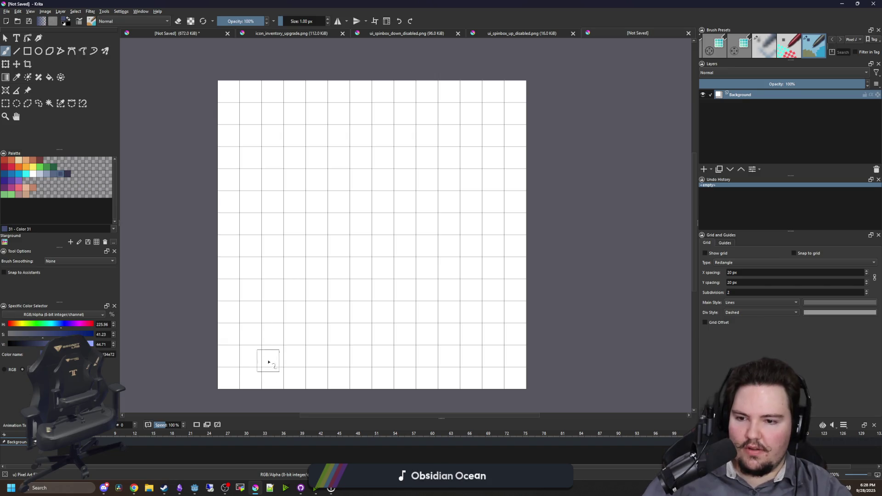
click(67, 174)
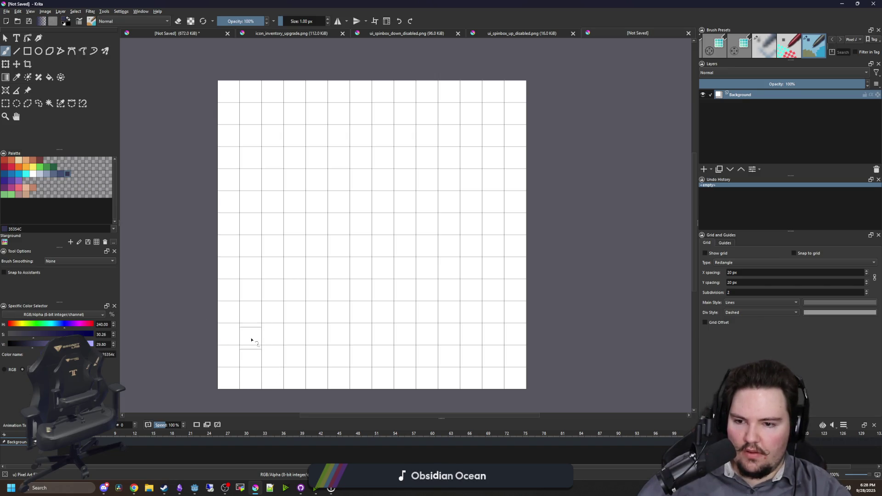
mouse_move(250, 340)
mouse_down()
mouse_move(250, 360)
mouse_move(235, 367)
mouse_move(273, 339)
mouse_up()
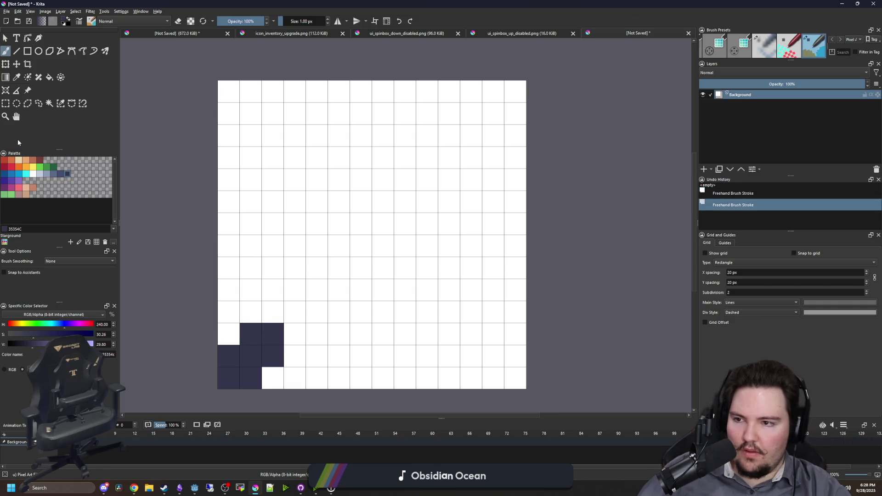
click(40, 174)
click(272, 334)
click(294, 312)
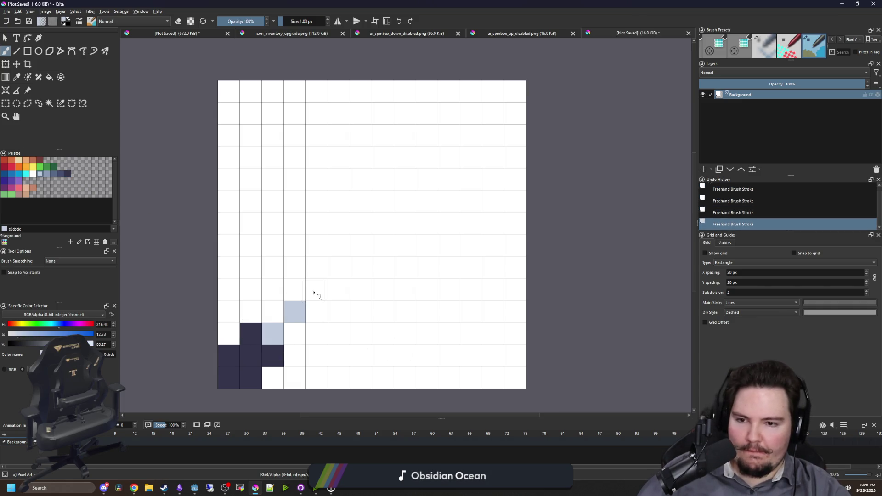
click(316, 289)
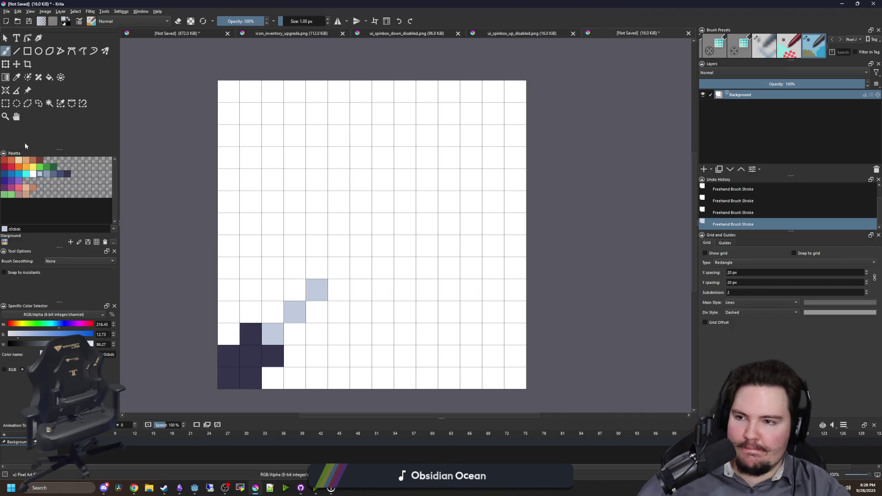
Place navy outline pixels beside the blade and around the upper-right cluster
click(67, 174)
click(316, 268)
click(339, 290)
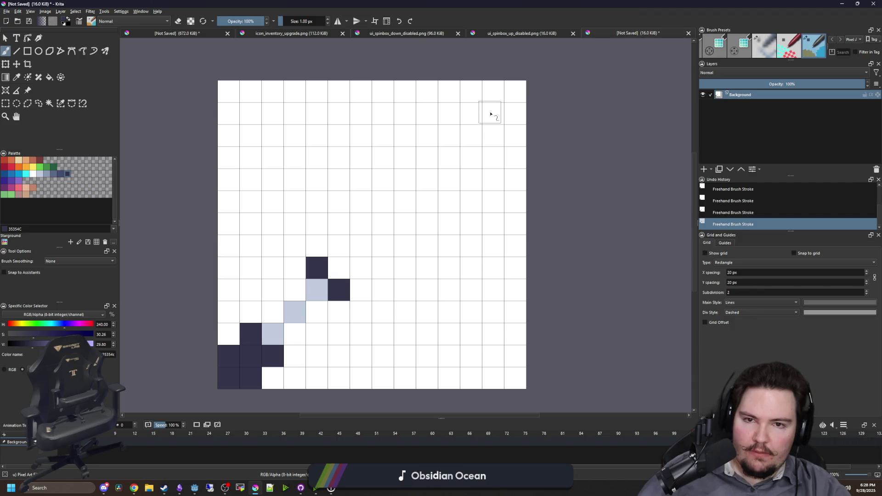
click(491, 94)
click(514, 113)
click(471, 92)
click(513, 134)
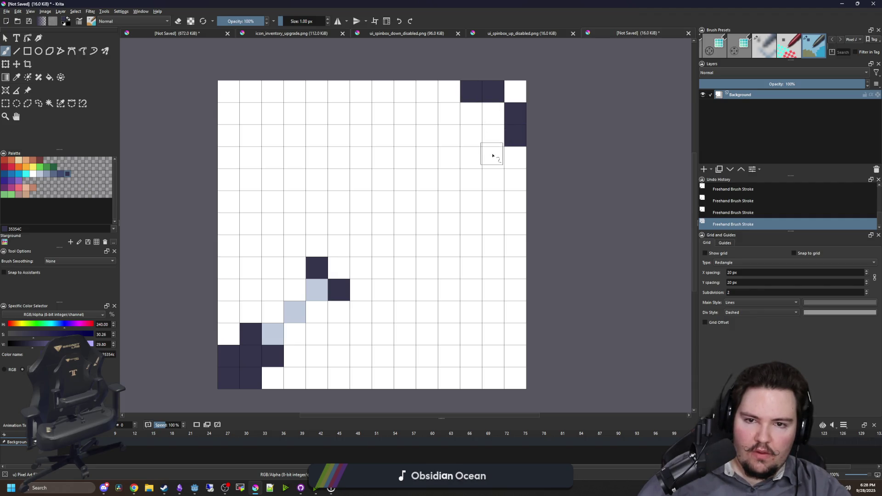
click(493, 156)
click(471, 178)
click(449, 113)
click(427, 135)
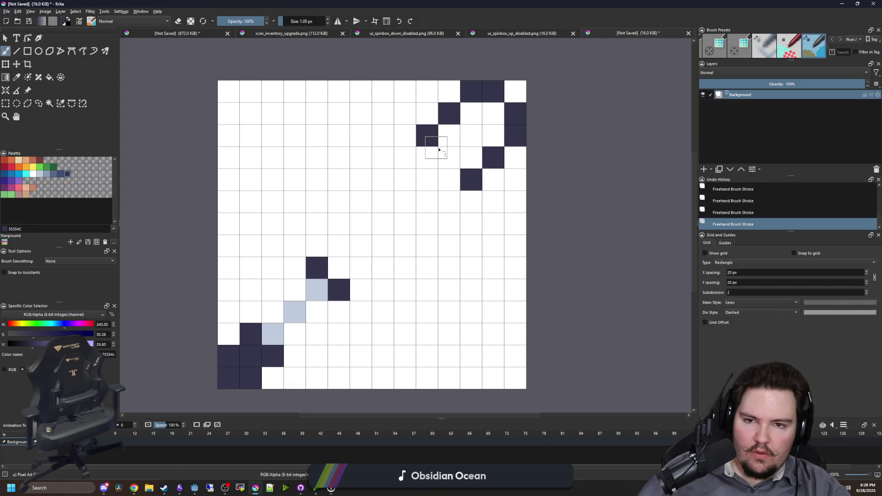
click(449, 157)
Fill in the upper-right navy shape and extend the blade's dark diagonal edges
drag(461, 157, 472, 144)
click(405, 113)
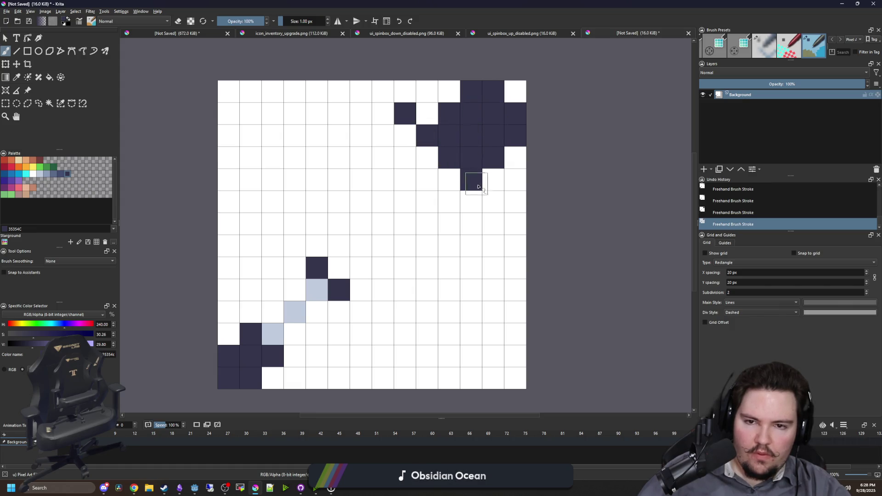
click(493, 201)
click(510, 220)
click(383, 91)
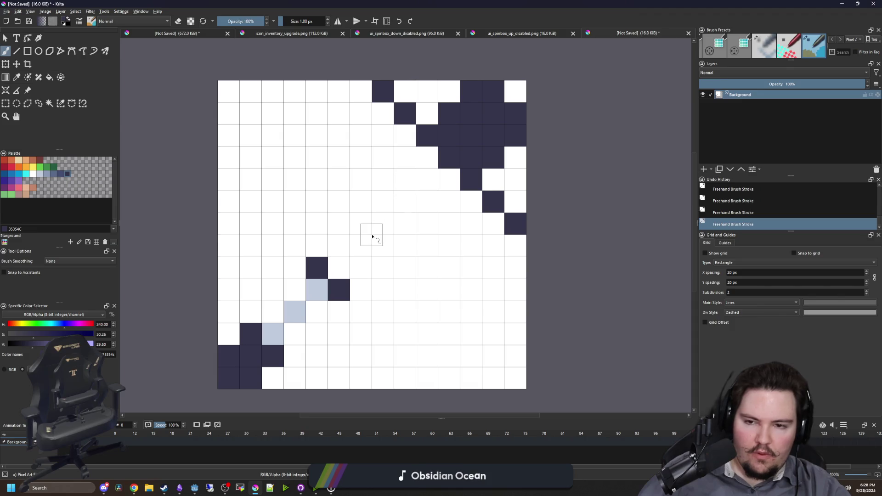
click(295, 246)
click(273, 223)
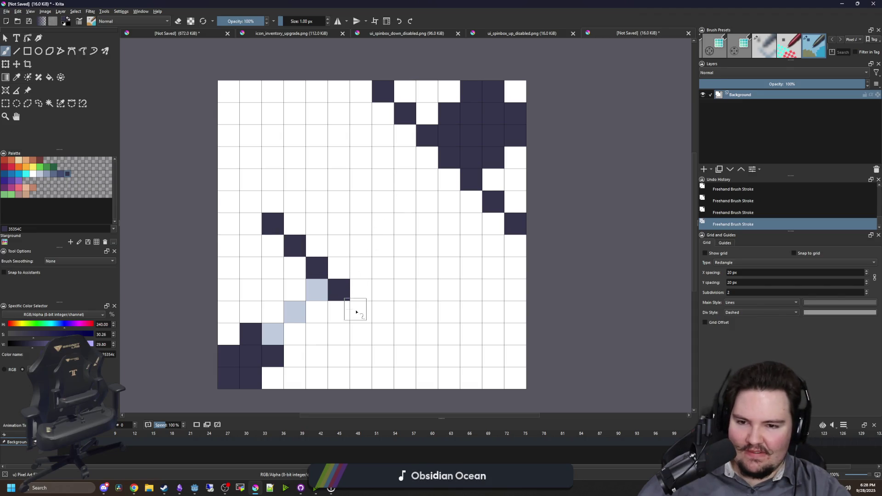
click(361, 312)
click(381, 330)
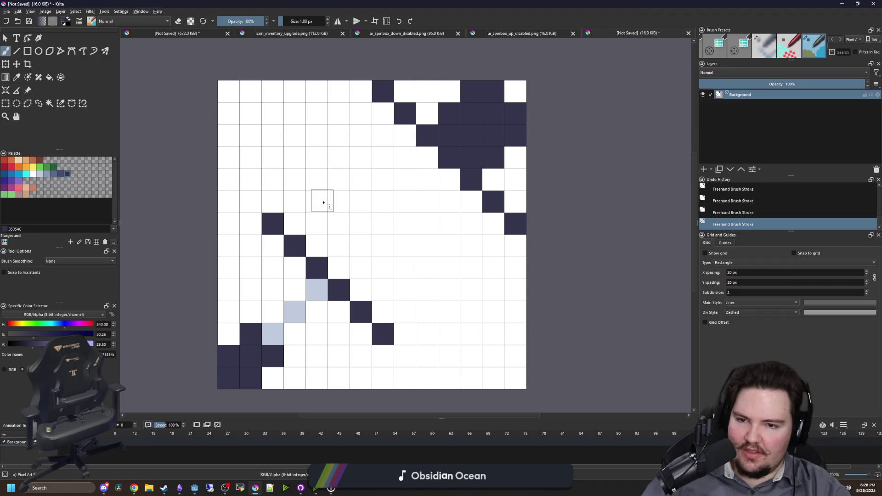
Select and delete the white background areas to make them transparent, then deselect
key(f)
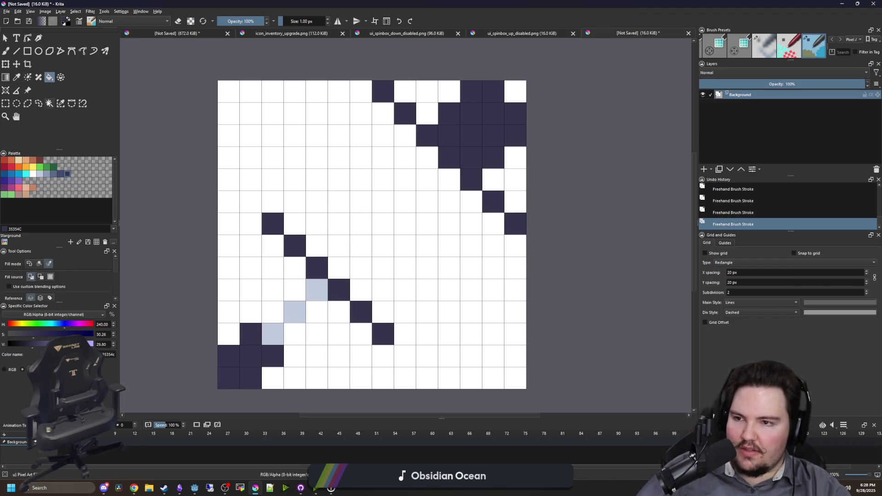
click(49, 103)
click(384, 157)
key(Delete)
click(427, 91)
shift+click(515, 179)
key(Delete)
click(515, 91)
key(Delete)
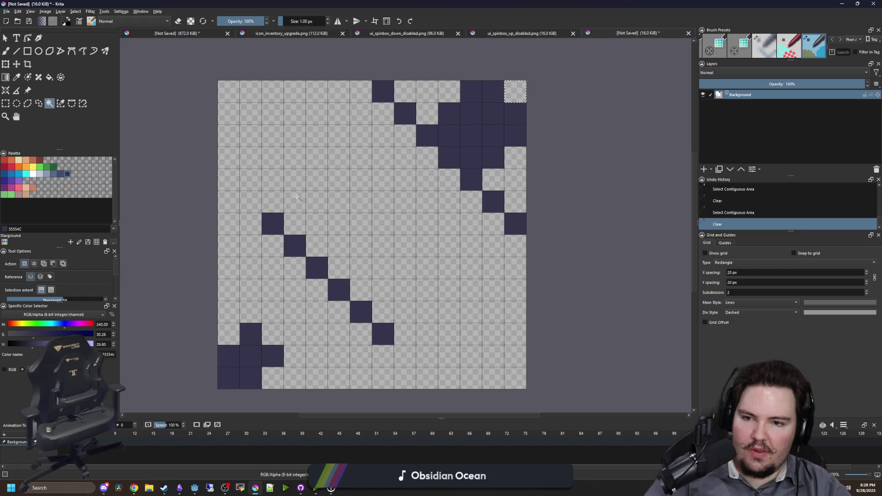
key(ctrl+shift+a)
Paint three light blue c0cbdc pixels along the lower-left diagonal
key(b)
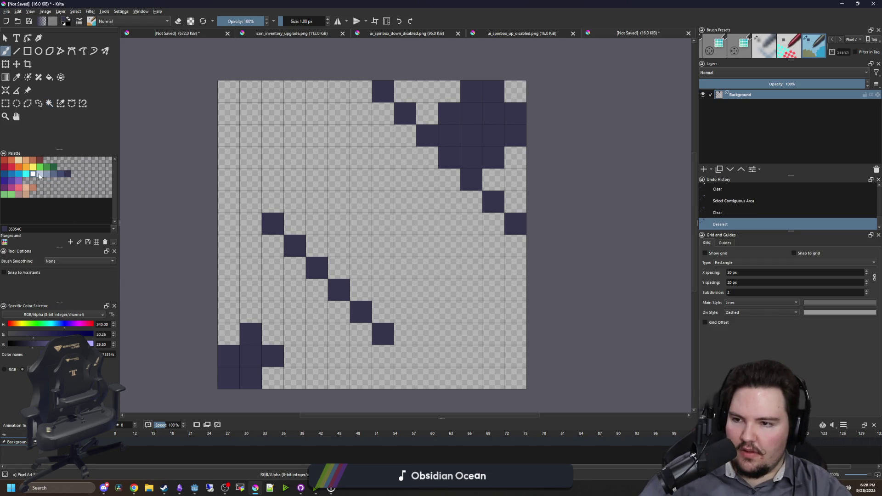
click(39, 174)
click(273, 334)
click(294, 313)
click(317, 290)
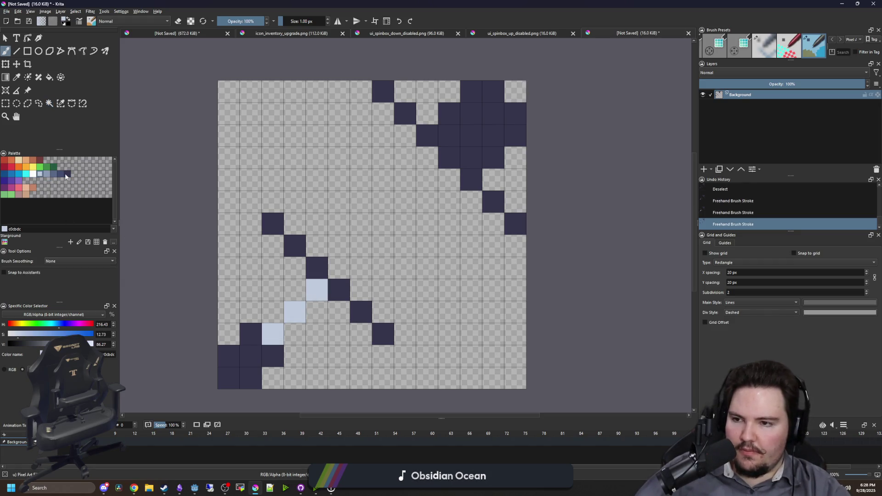
Block in the blade diagonal with green 63c74d pixels, widening it
click(40, 167)
click(339, 268)
click(361, 246)
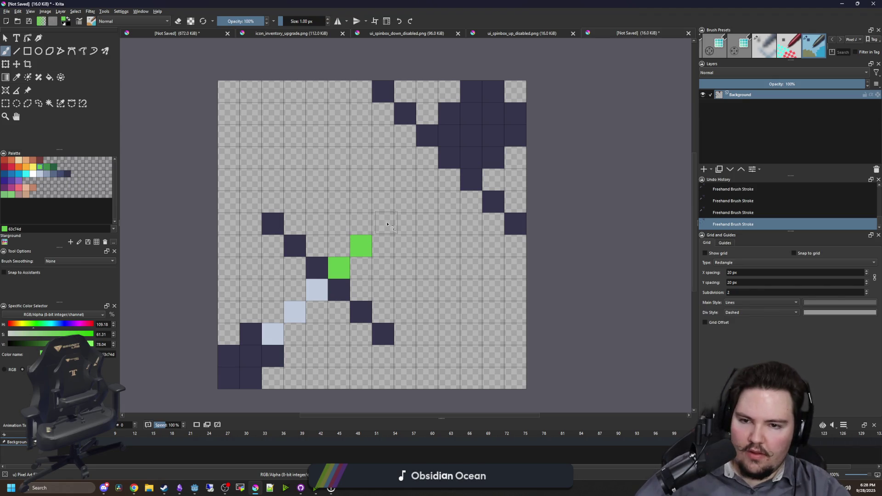
click(382, 224)
click(405, 202)
click(427, 180)
click(449, 180)
click(427, 201)
click(404, 224)
click(383, 245)
click(360, 268)
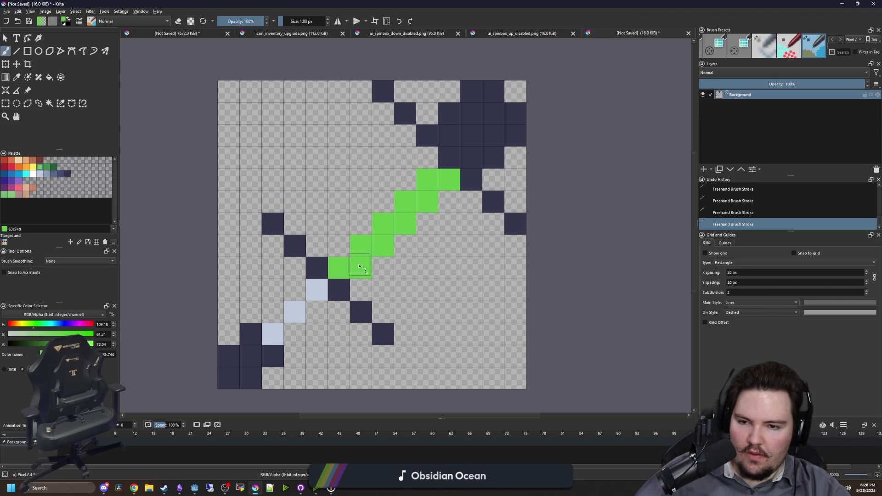
click(338, 246)
Extend the green blade up-left and fill its remaining pixels, then pick orange f77622
click(405, 179)
click(427, 158)
click(404, 158)
click(382, 180)
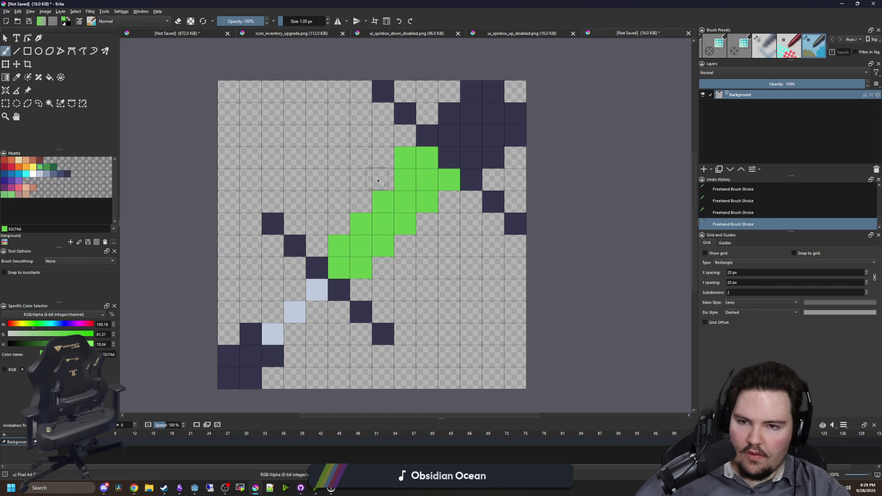
click(361, 202)
click(339, 223)
click(316, 246)
click(361, 290)
click(382, 268)
click(405, 246)
click(427, 223)
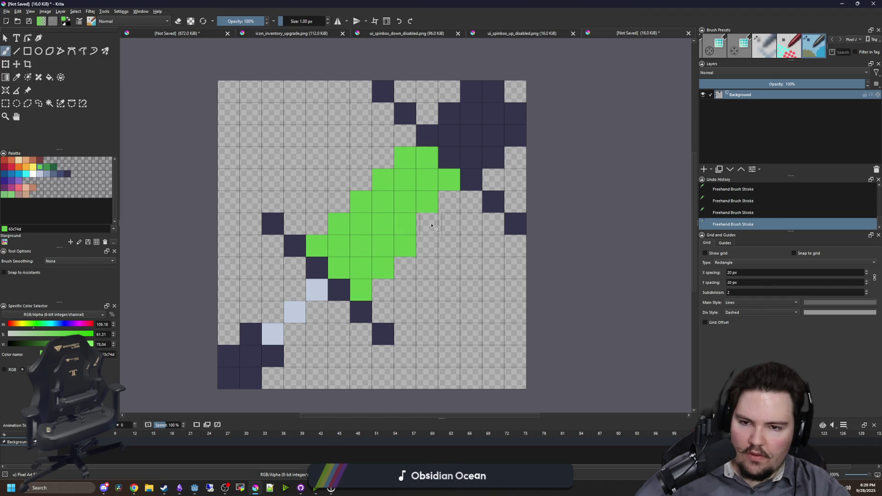
click(448, 207)
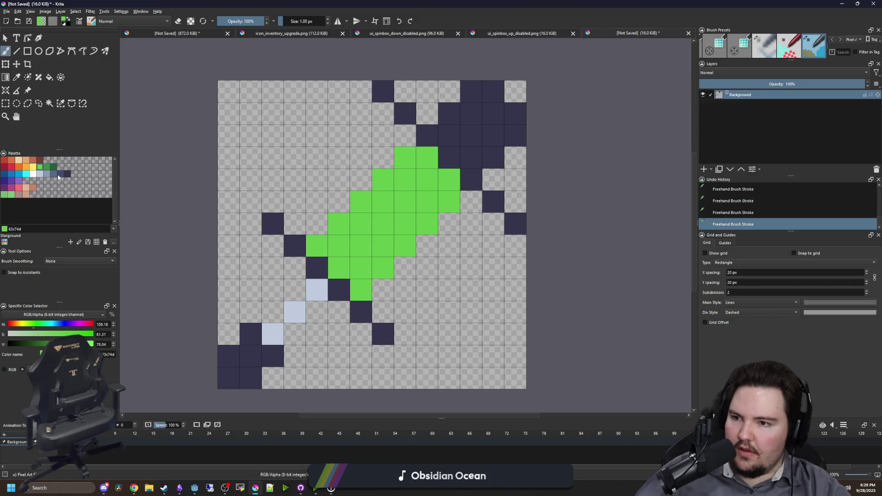
click(18, 167)
Erase orange pixels along the blade's upper-right edge
scroll(366, 237, down, 5)
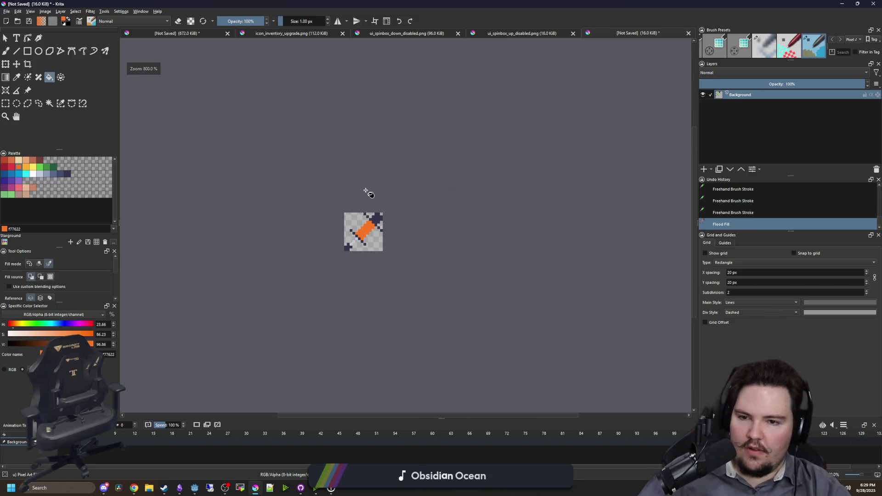
scroll(364, 221, up, 5)
scroll(339, 264, down, 2)
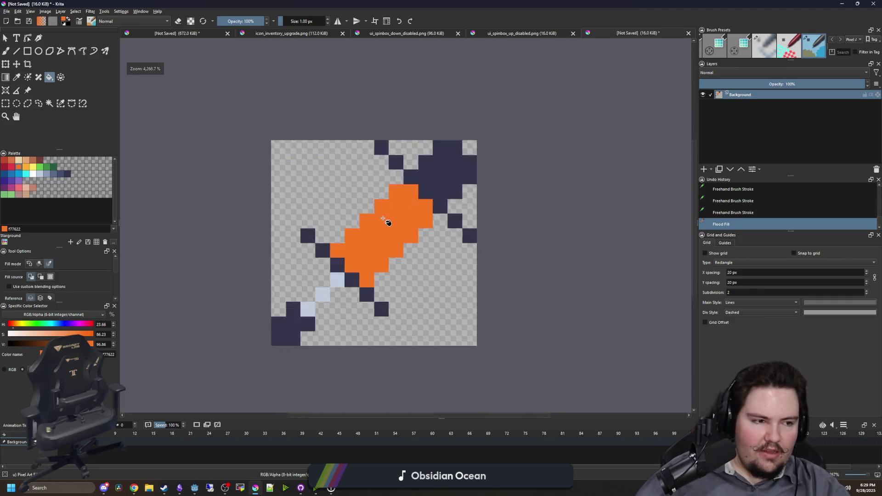
scroll(391, 247, up, 2)
scroll(391, 247, down, 8)
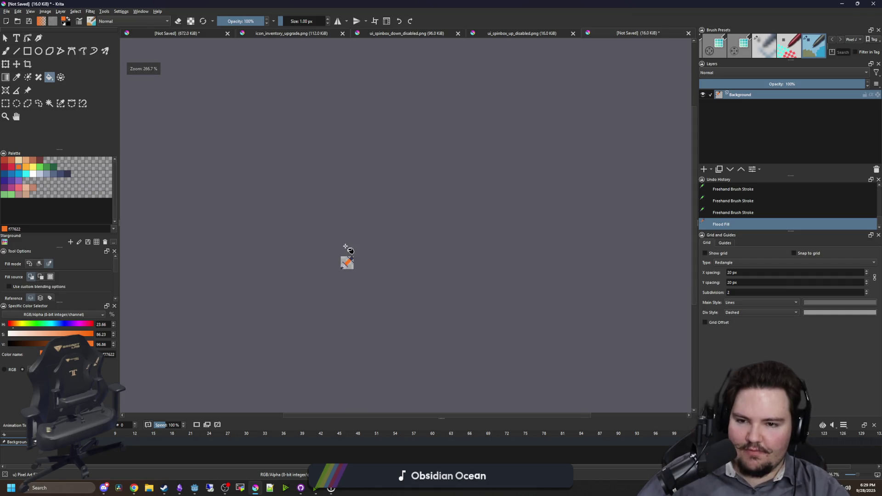
scroll(346, 262, up, 4)
scroll(363, 220, up, 3)
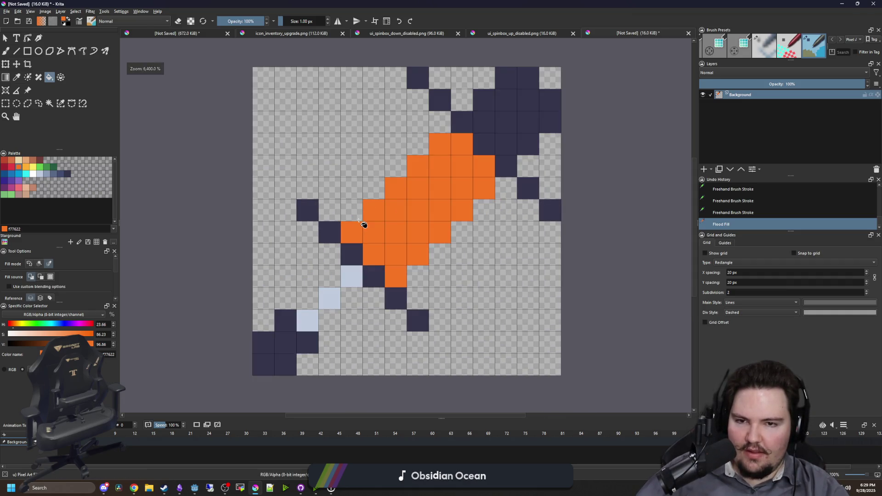
scroll(373, 221, down, 1)
scroll(373, 221, up, 1)
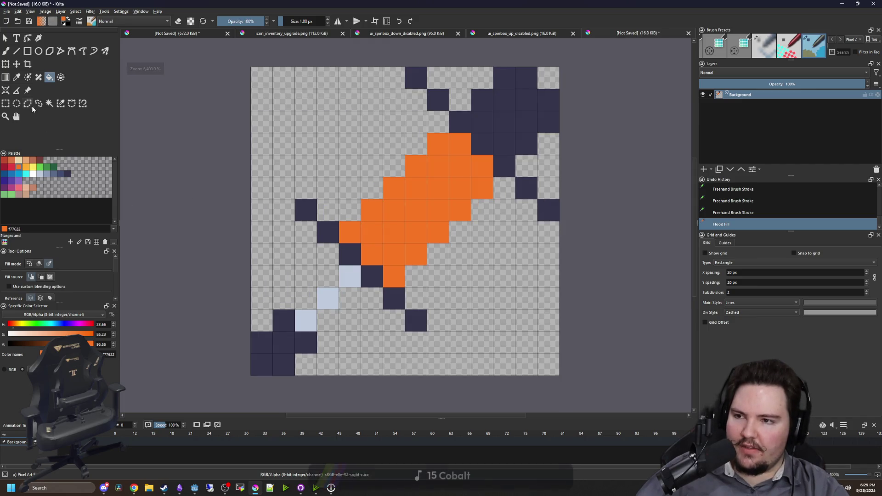
scroll(293, 308, down, 1)
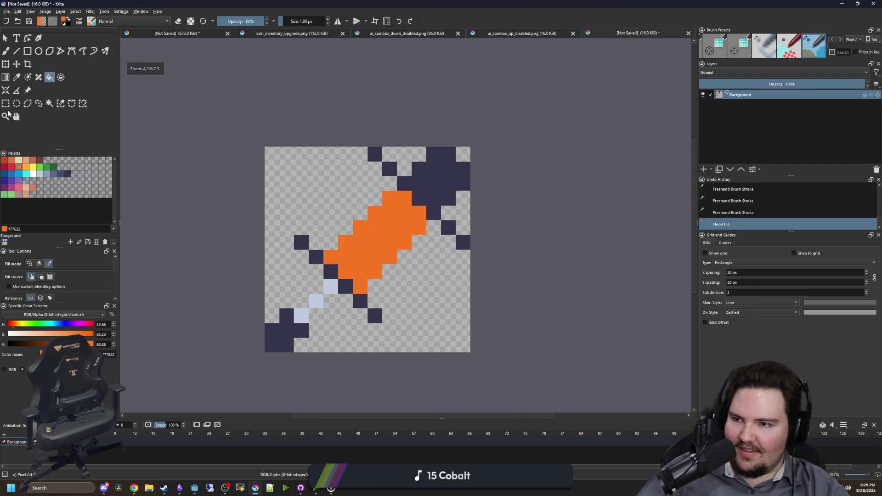
key(p)
key(b)
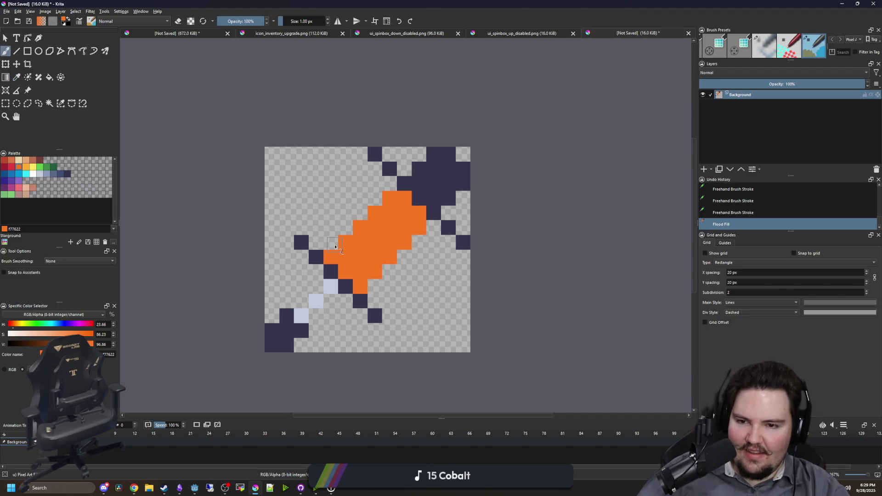
mouse_move(383, 269)
mouse_down()
mouse_move(420, 213)
mouse_move(404, 212)
mouse_up()
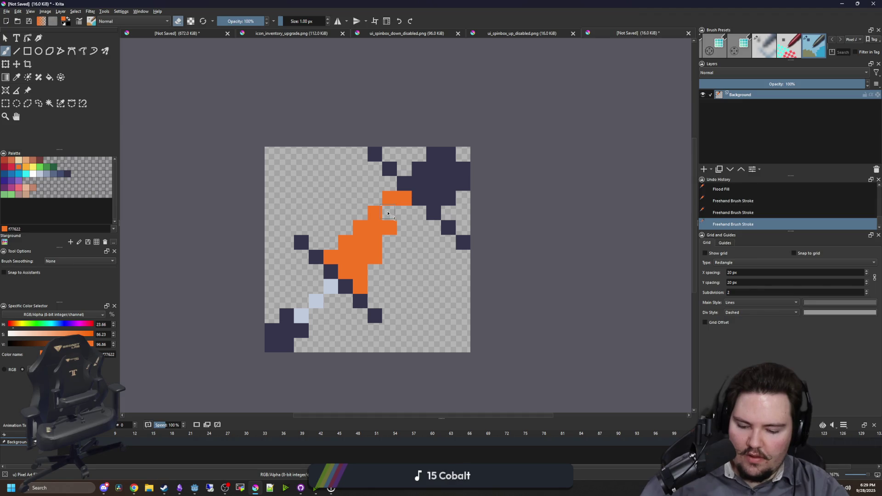
Paint new orange pixels extending the blade upward
key(e)
click(388, 217)
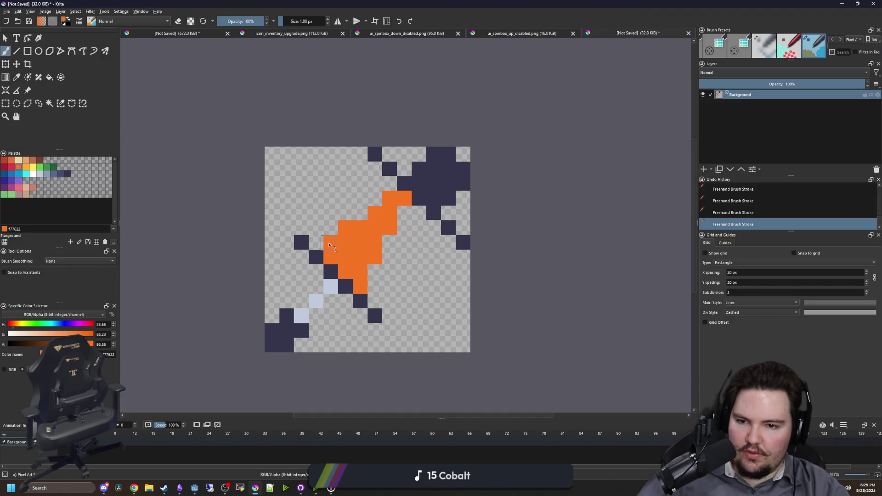
mouse_move(361, 217)
mouse_down()
mouse_move(350, 221)
mouse_move(366, 191)
mouse_up()
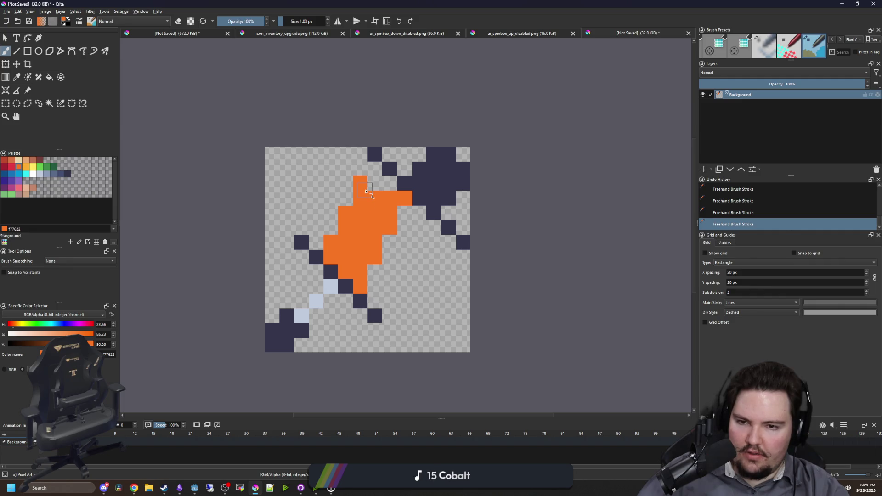
Sample the dark navy outline colour and paint navy rows along the top of the blade
key(p)
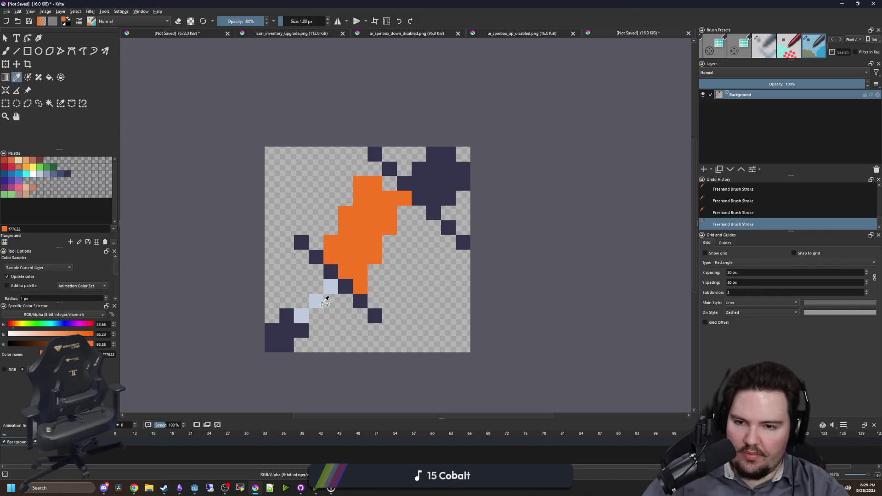
click(441, 179)
scroll(387, 171, up, 1)
key(b)
mouse_move(342, 163)
mouse_down()
mouse_move(368, 181)
mouse_move(379, 164)
mouse_up()
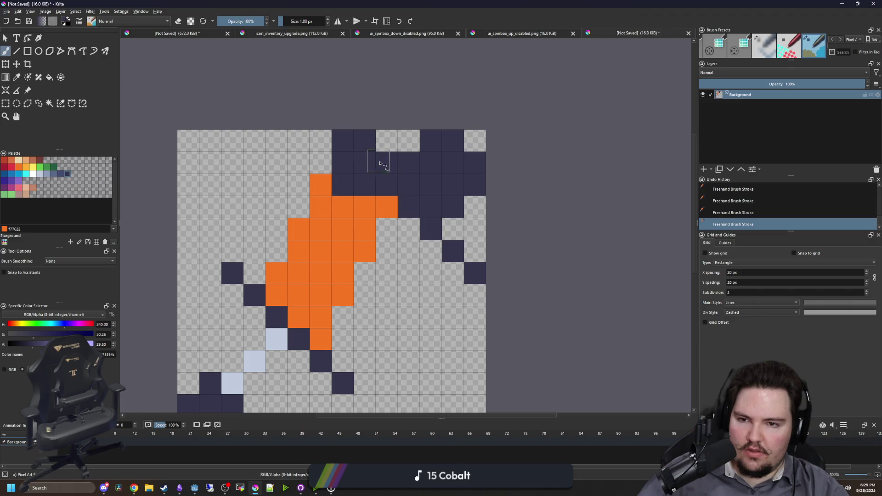
drag(313, 173, 277, 159)
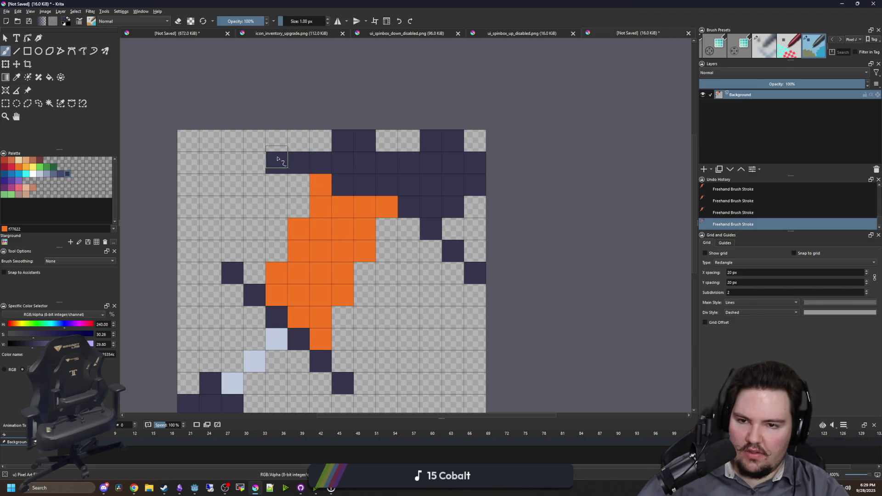
Erase the old scattered navy pixels along the sprite's right side
key(e)
mouse_move(402, 225)
mouse_down()
mouse_move(459, 262)
mouse_move(427, 184)
mouse_move(469, 200)
mouse_move(435, 152)
mouse_move(441, 147)
mouse_move(409, 161)
mouse_move(408, 220)
mouse_move(431, 229)
mouse_up()
key(p)
key(e)
key(b)
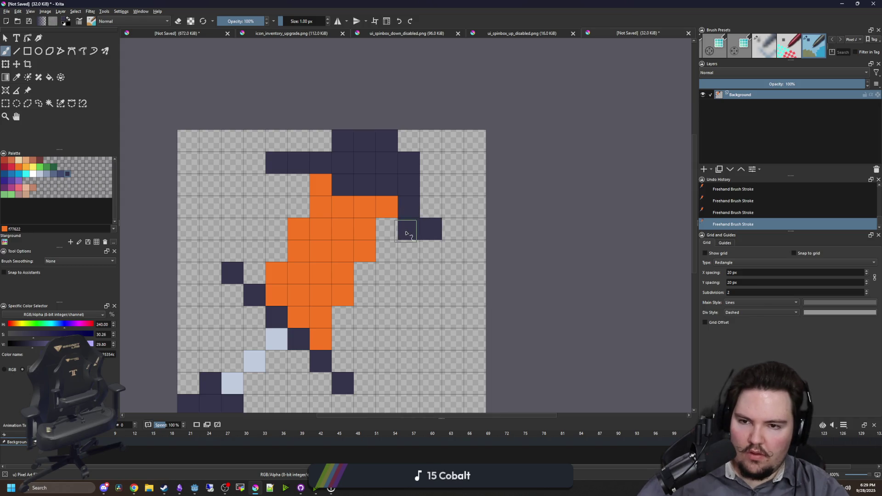
Remove the stray navy pixel on the top row and paint a navy pixel just above it
key(e)
scroll(400, 235, down, 3)
scroll(361, 209, up, 2)
click(363, 212)
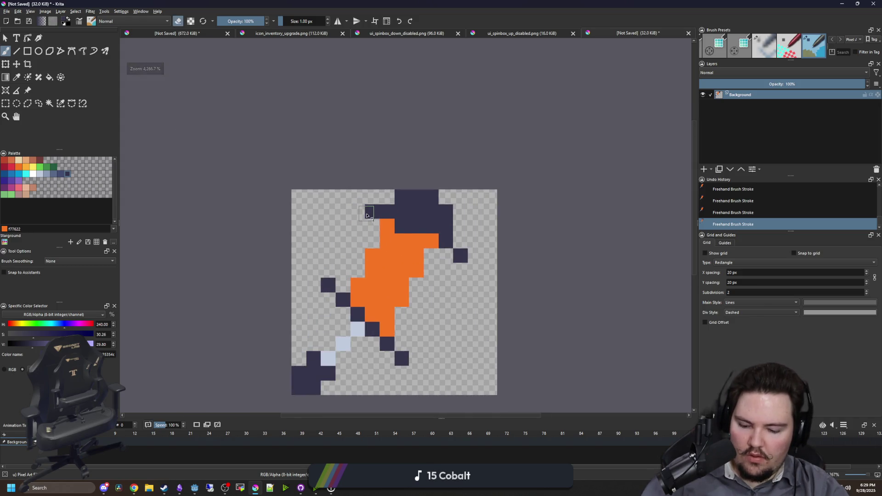
key(e)
click(364, 197)
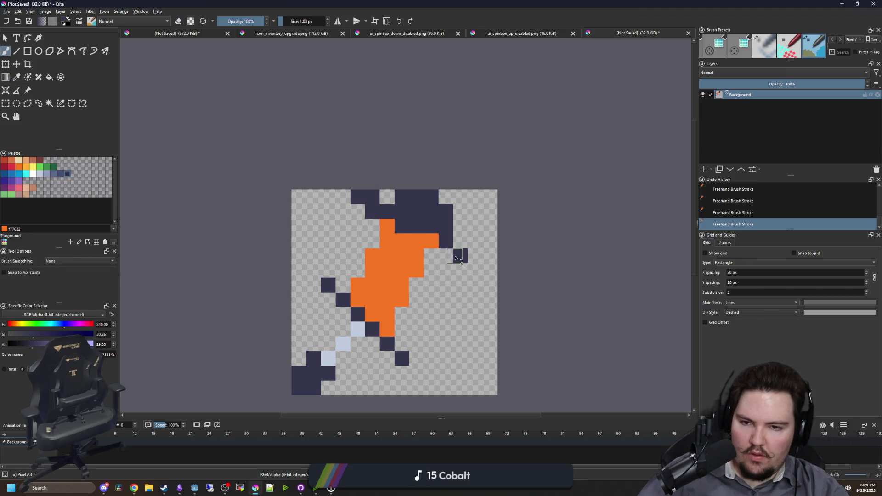
scroll(456, 257, down, 5)
scroll(448, 248, up, 7)
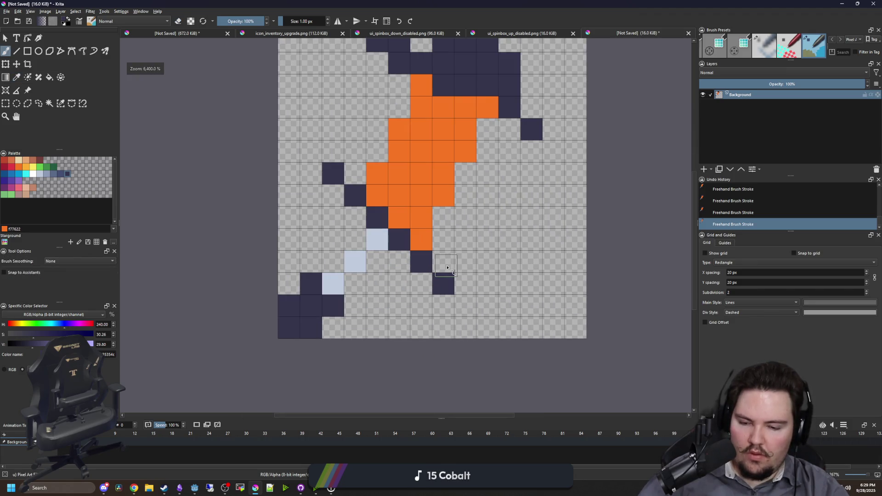
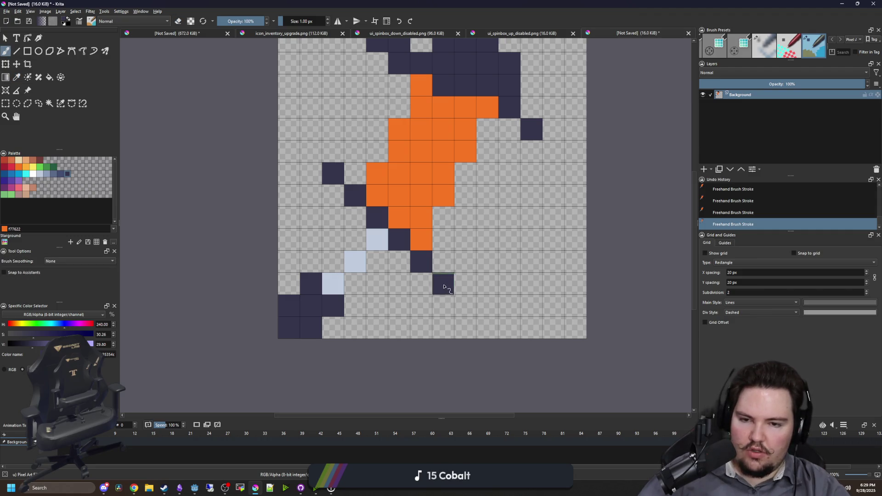
Erase the navy diagonal and the light-blue and navy tail pixels at the lower left
key(e)
drag(444, 286, 333, 174)
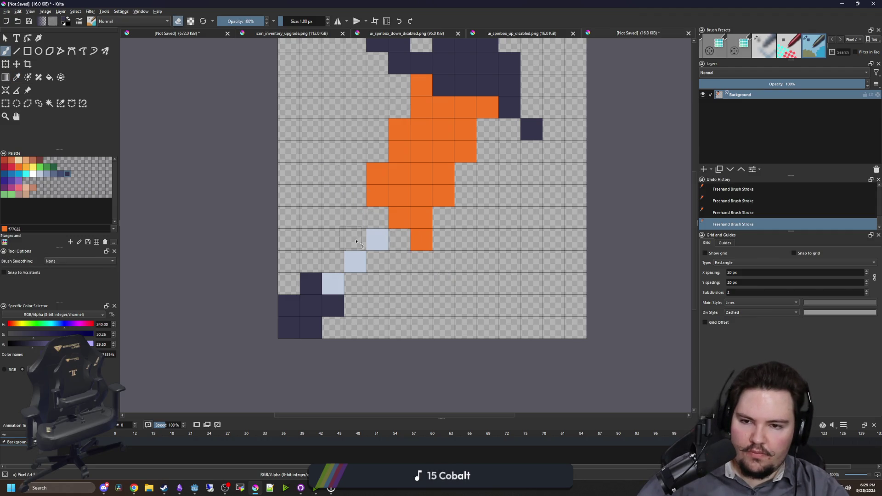
drag(356, 241, 301, 294)
scroll(301, 294, down, 1)
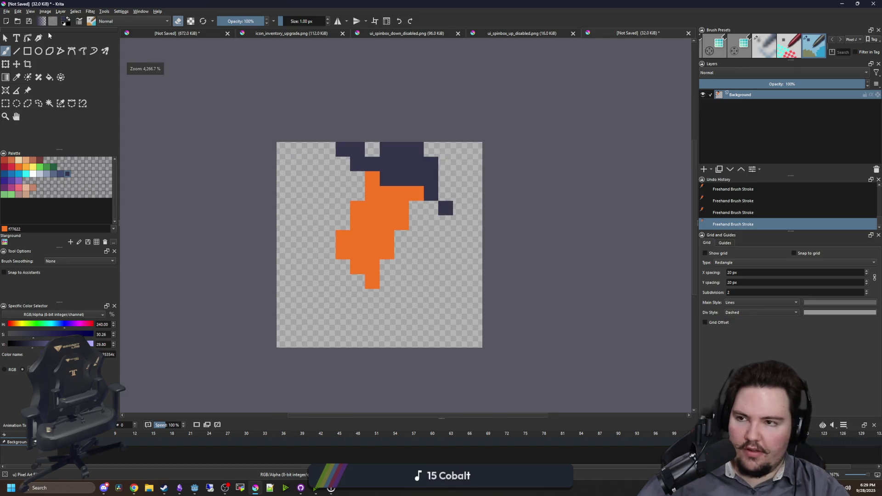
Resize the canvas to 16 px wide
click(7, 11)
mouse_move(64, 68)
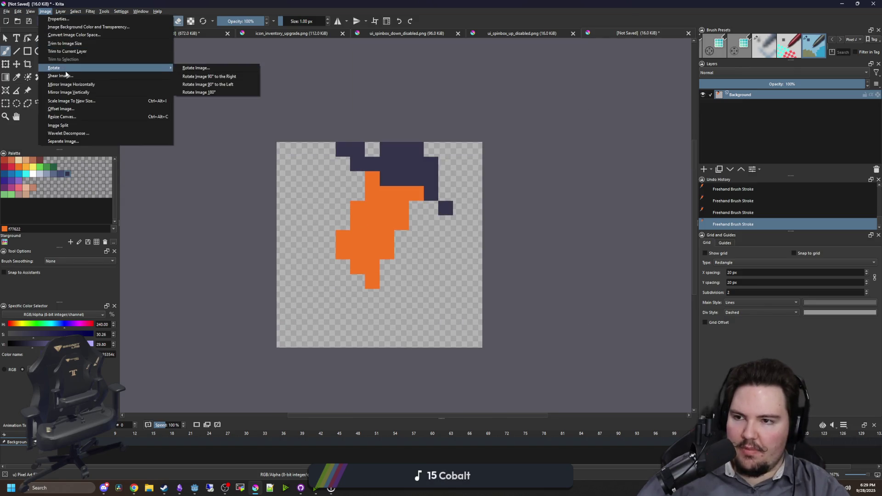
click(81, 117)
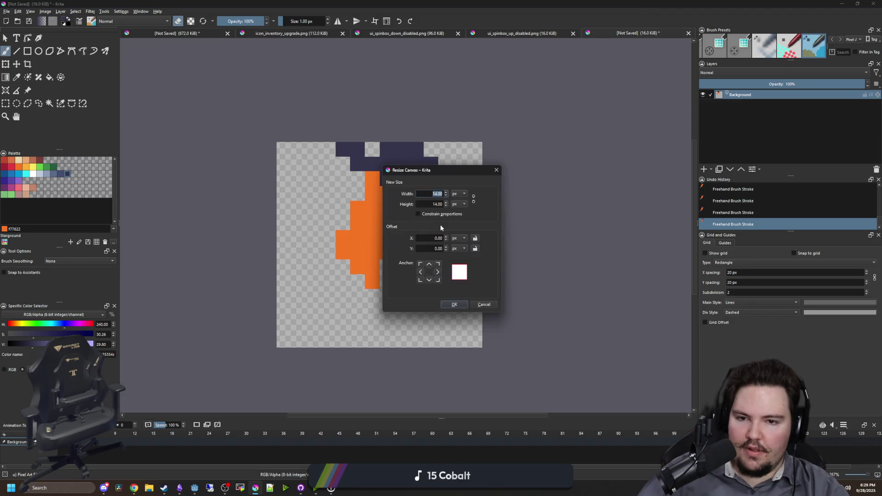
text(16)
click(455, 304)
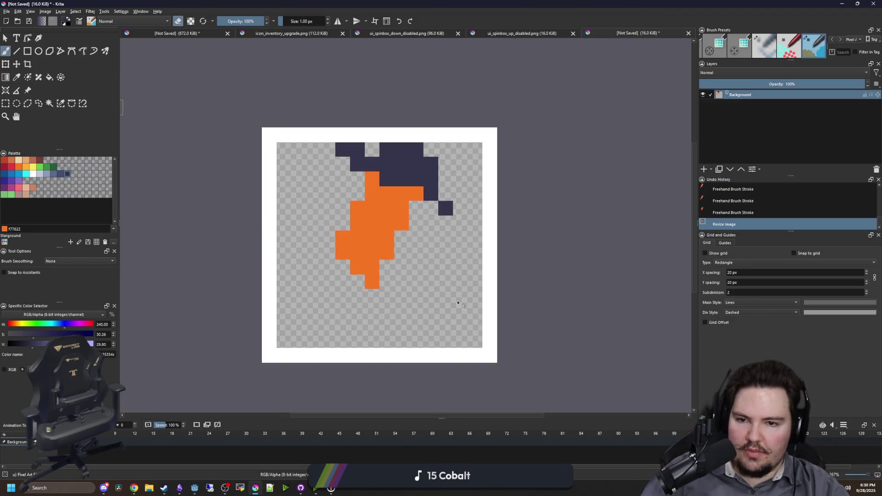
Select the white border with Contiguous Select, delete it, and deselect
click(49, 103)
click(317, 134)
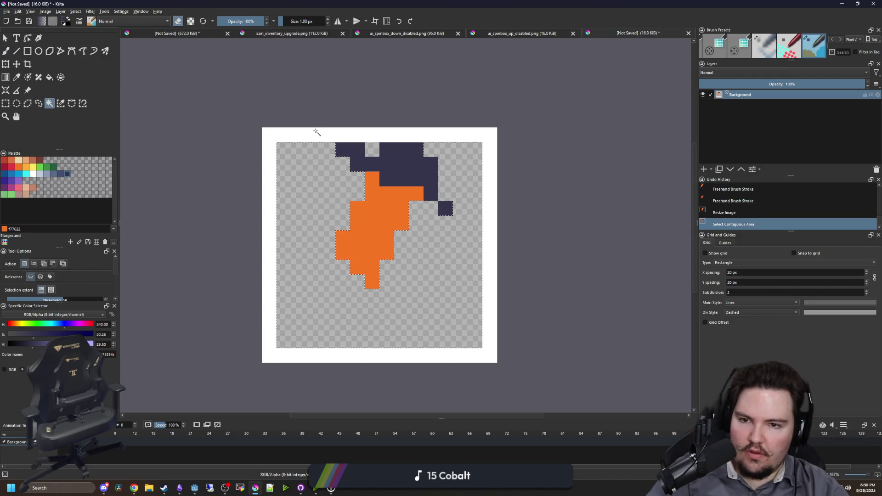
key(Delete)
key(ctrl+shift+a)
Nudge the artwork one pixel up and one pixel right
click(17, 64)
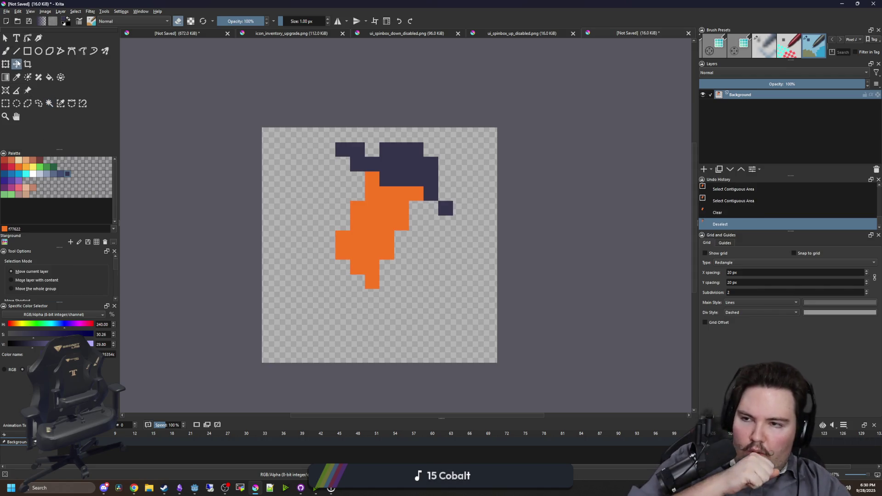
key(Up)
key(Right)
Erase the stray orange pixel at the shape's lower left
scroll(384, 248, up, 1)
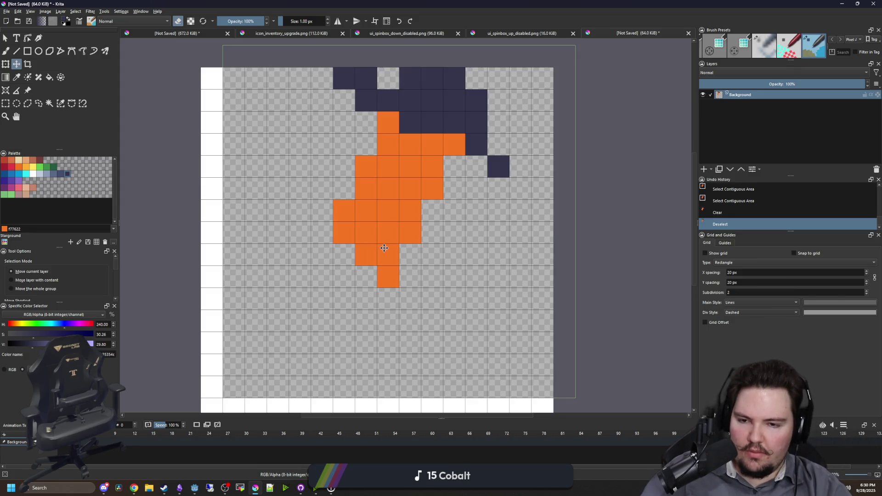
key(b)
ctrl+click(347, 244)
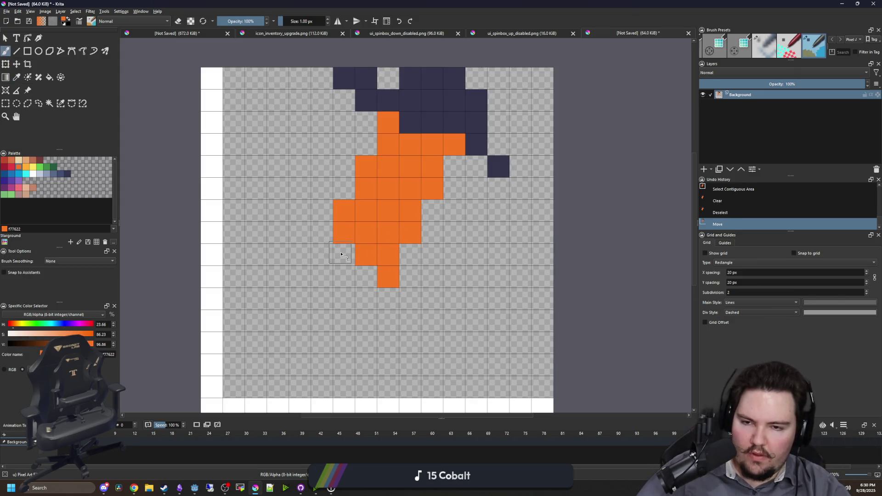
click(388, 278)
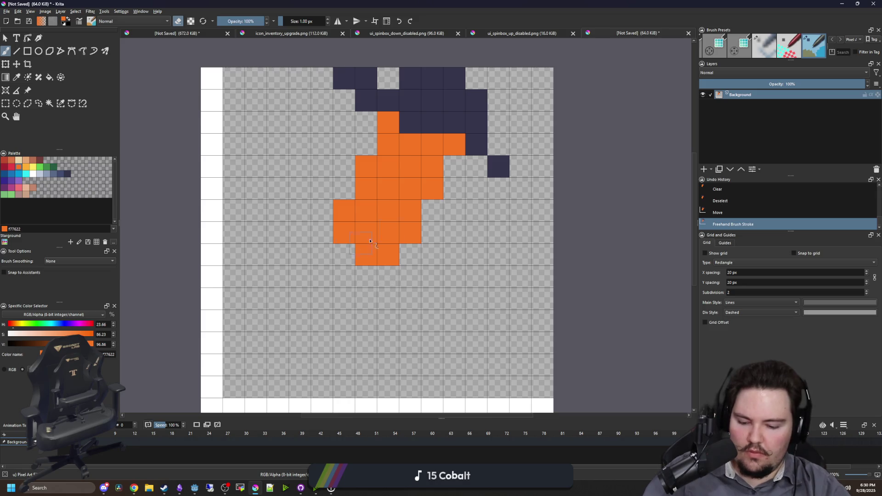
Paint navy outline pixels below and to the left of the orange shape
key(e)
ctrl+click(462, 128)
click(343, 254)
drag(366, 277, 388, 276)
click(322, 254)
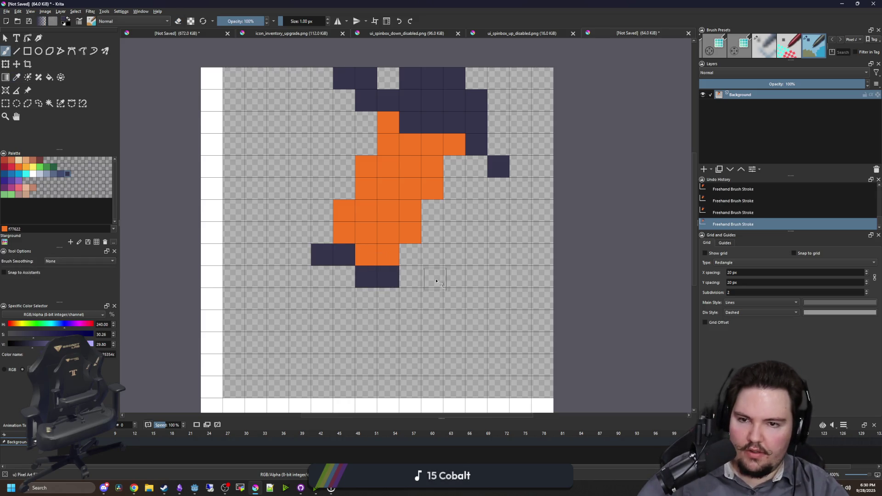
drag(432, 299, 410, 299)
click(300, 232)
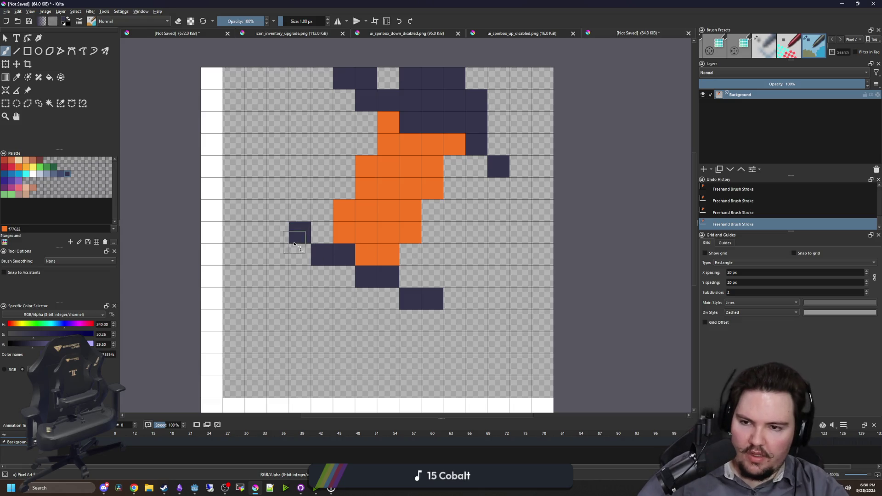
click(278, 233)
scroll(431, 264, down, 3)
scroll(430, 263, up, 2)
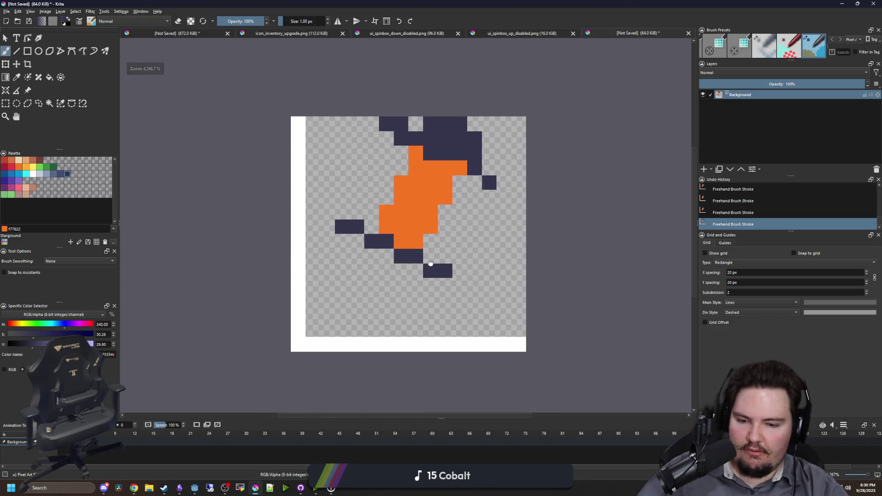
Pick the pale c0cbdc colour, then select and delete both leftover white strips
key(p)
click(41, 175)
key(f)
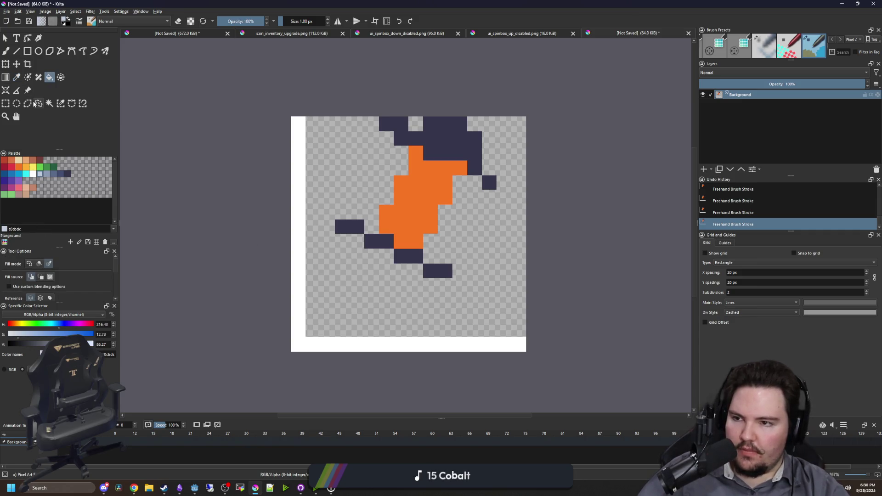
click(49, 103)
click(305, 173)
click(301, 170)
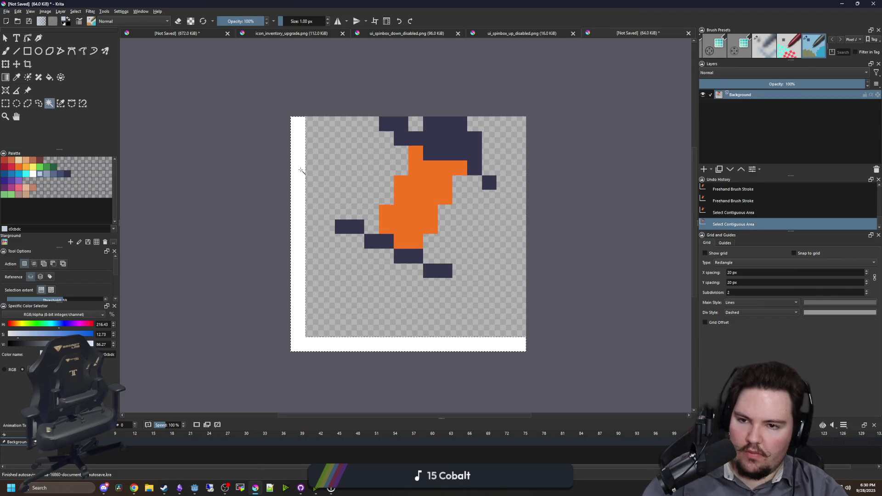
key(Delete)
key(ctrl+shift+a)
Zoom in on the sprite and set the colour to light blue 8b9bb4
key(plus)
click(44, 171)
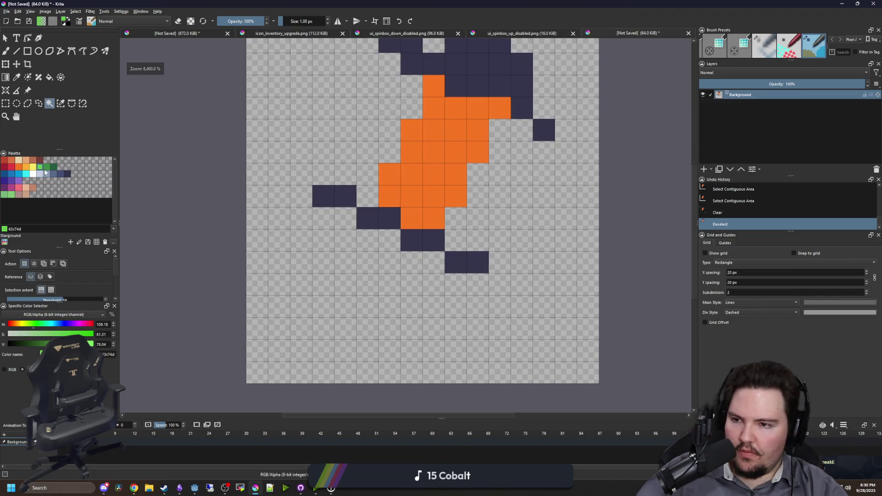
double_click(47, 167)
key(Escape)
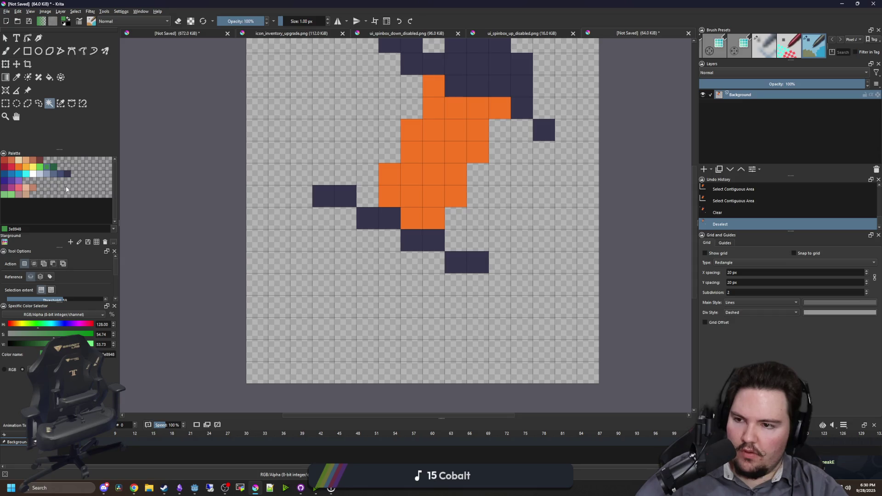
click(47, 173)
Paint a light-blue pole below the sprite with a navy foot
key(b)
mouse_move(389, 239)
mouse_down()
mouse_move(389, 264)
mouse_move(347, 362)
mouse_move(366, 348)
mouse_up()
ctrl+click(422, 245)
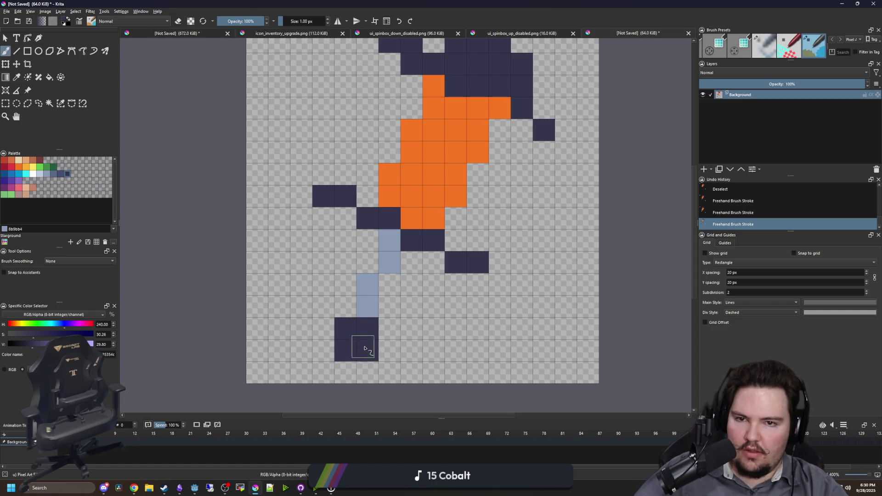
Move the whole sprite down one pixel
scroll(395, 338, down, 1)
key(t)
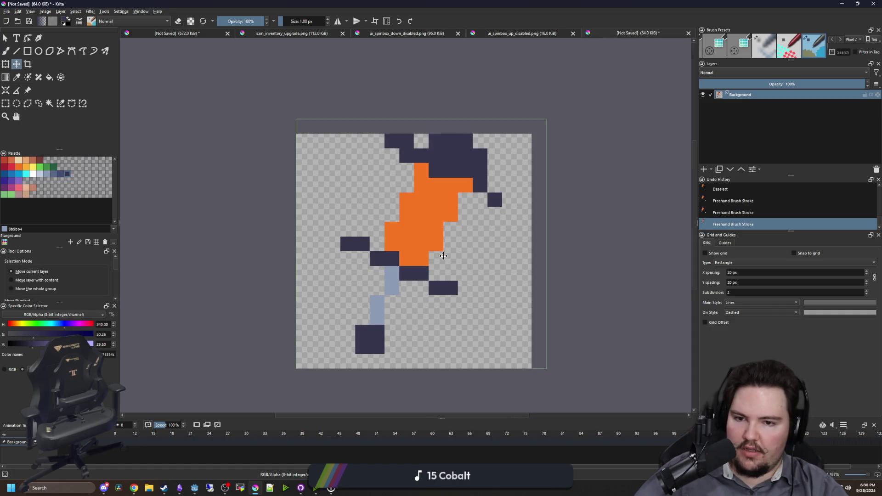
drag(442, 267, 439, 275)
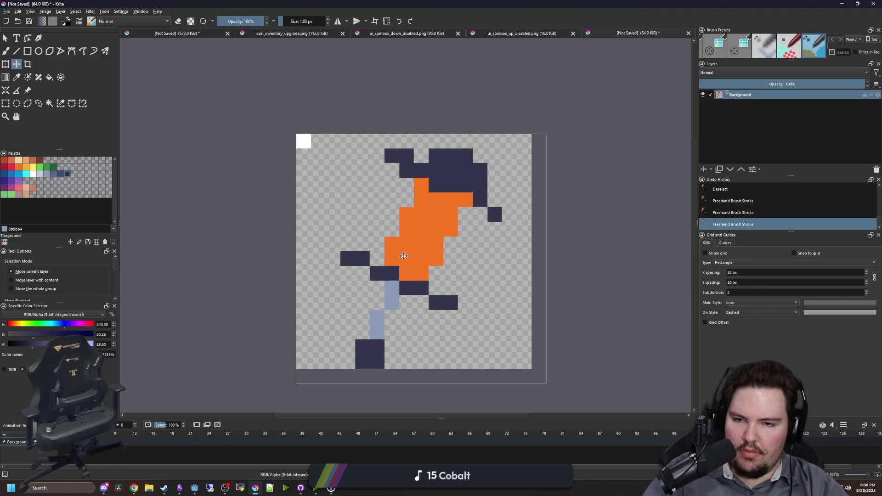
Erase the white top-left corner pixels and the navy pixels at the sprite's top
key(b)
key(e)
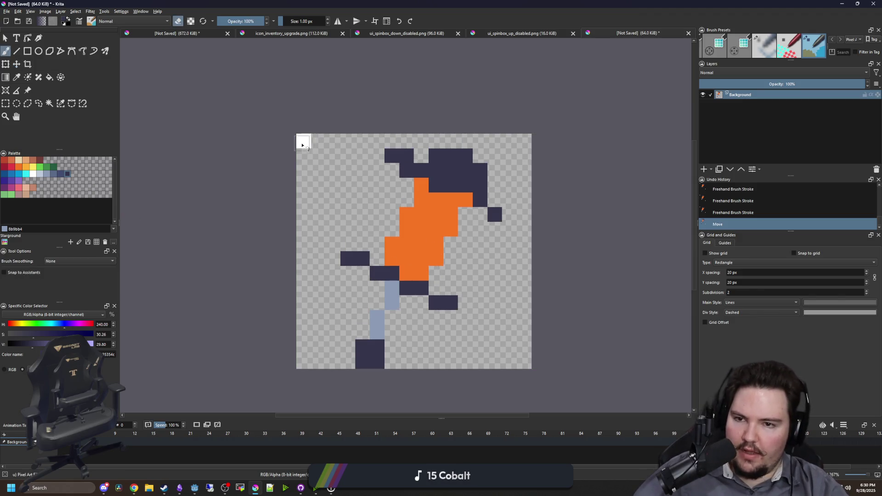
click(303, 142)
drag(425, 224, 395, 244)
scroll(395, 244, up, 1)
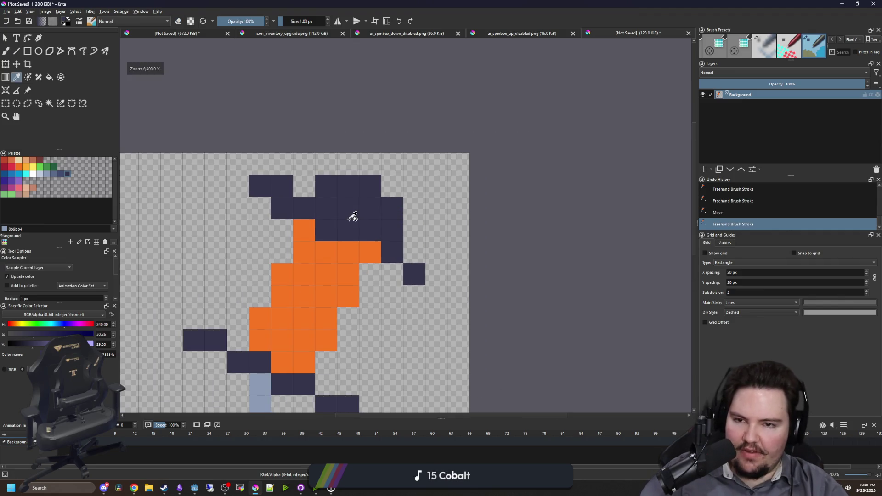
mouse_move(342, 143)
mouse_down()
mouse_move(374, 127)
mouse_move(381, 167)
mouse_move(453, 195)
mouse_move(467, 221)
mouse_up()
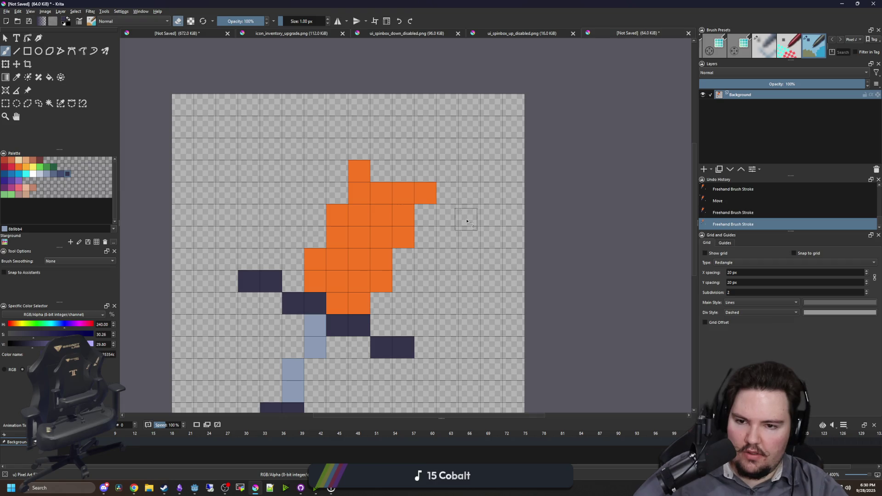
Add orange pixels across the sprite's top and upper-right corner
key(e)
ctrl+click(388, 211)
click(381, 171)
click(403, 171)
key(e)
click(426, 193)
key(e)
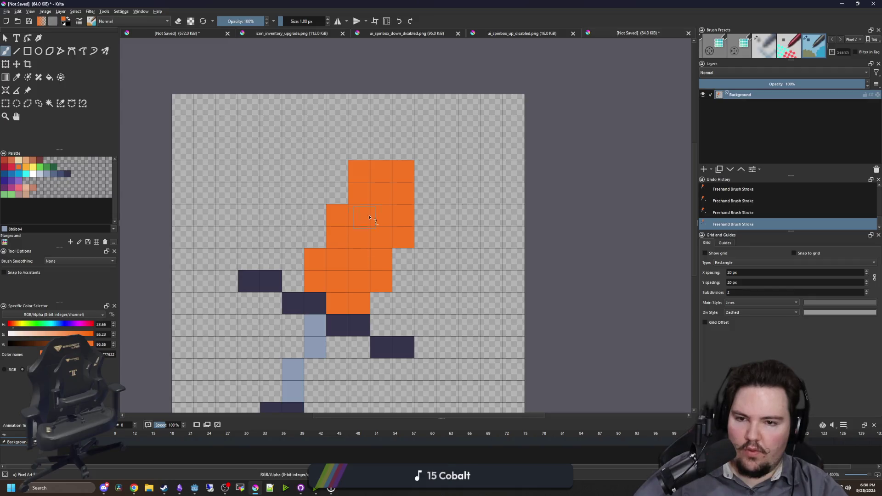
drag(421, 189, 424, 167)
drag(382, 149, 404, 149)
scroll(396, 280, down, 4)
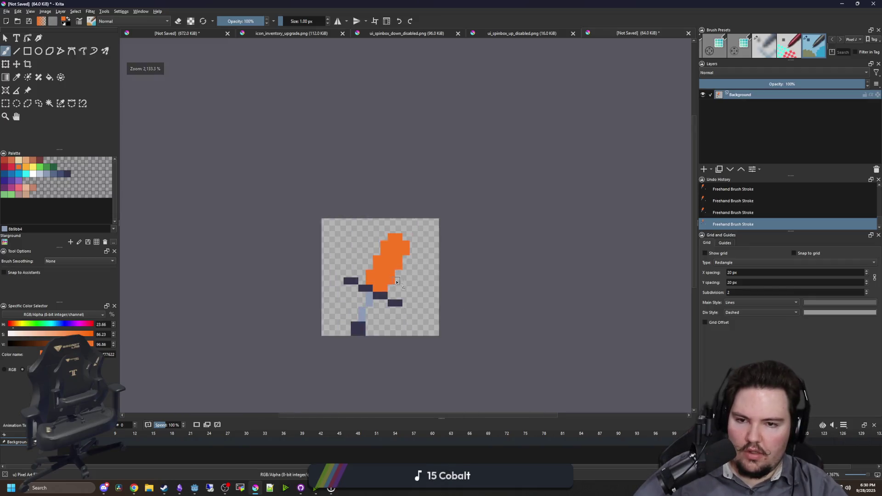
scroll(374, 292, up, 4)
Paint navy outline pixels along the sprite's top and top-right edge
ctrl+click(404, 292)
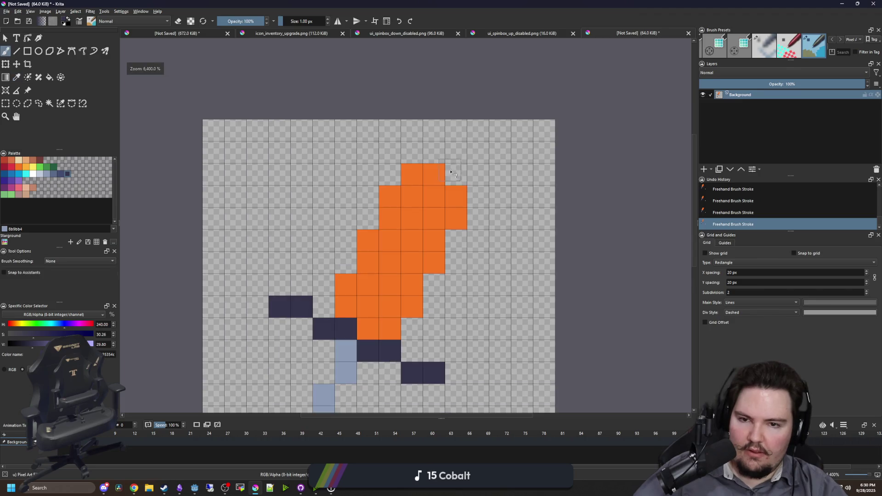
click(456, 175)
mouse_move(456, 155)
mouse_down()
mouse_move(436, 150)
mouse_move(475, 139)
mouse_up()
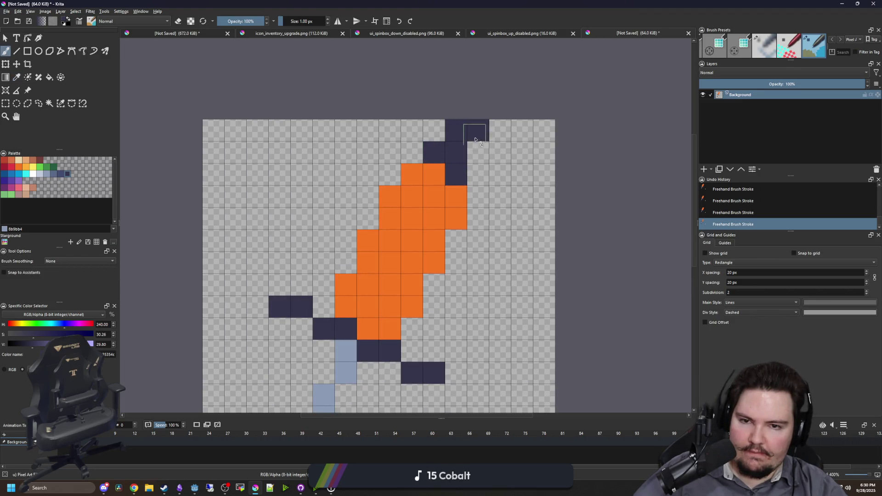
click(390, 159)
click(372, 146)
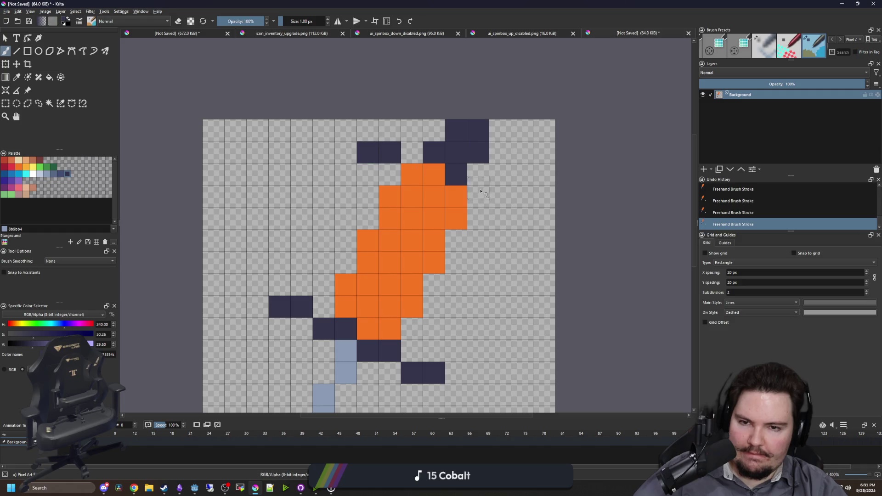
drag(475, 203, 500, 196)
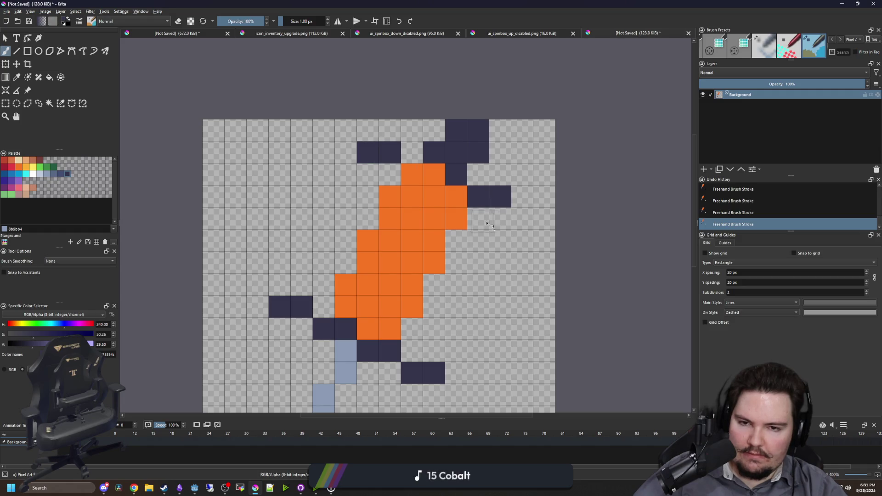
click(412, 153)
click(434, 130)
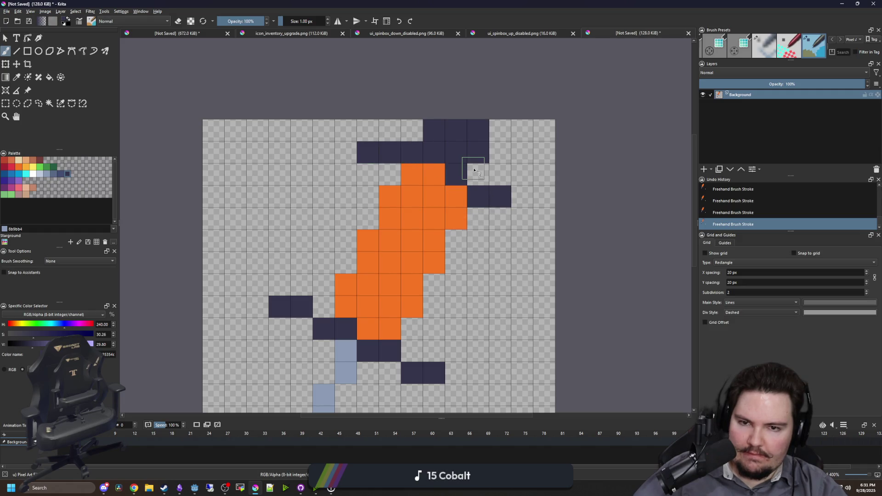
click(478, 174)
Erase a stray navy pixel at the top right
key(e)
click(477, 174)
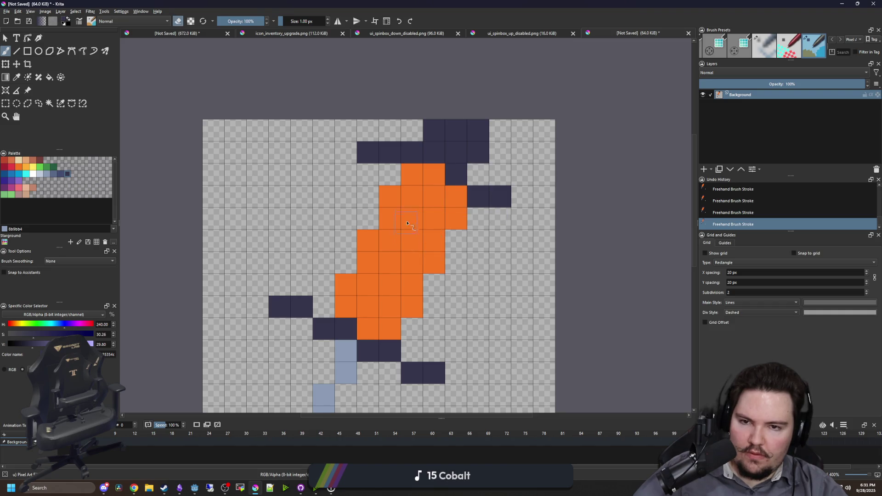
scroll(404, 184, down, 8)
scroll(401, 187, up, 6)
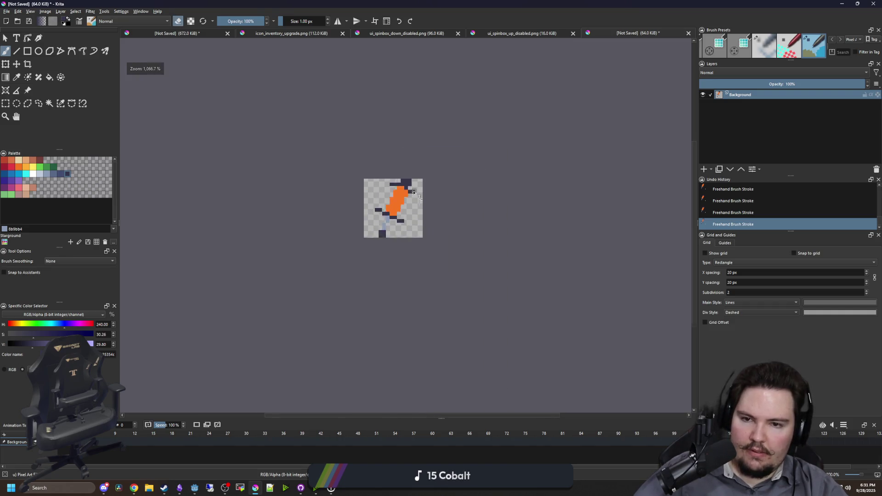
scroll(417, 183, up, 2)
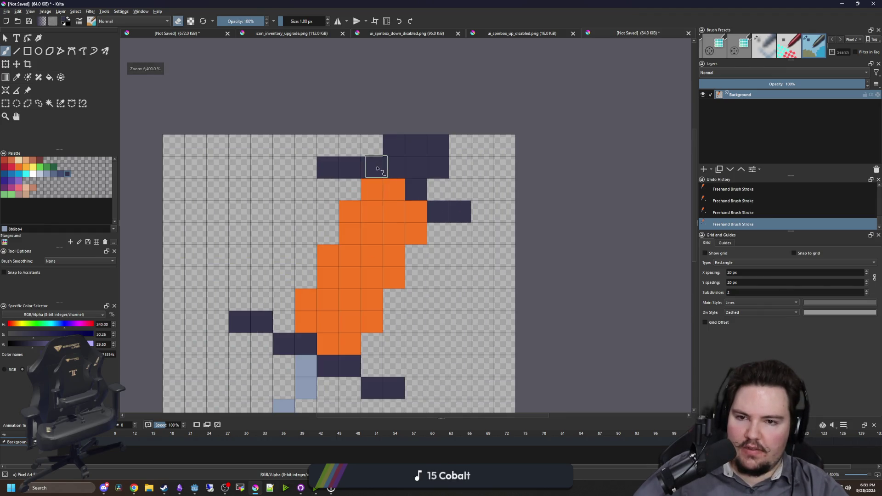
Turn three orange edge pixels navy and erase a navy pixel right of the sprite
key(e)
click(374, 189)
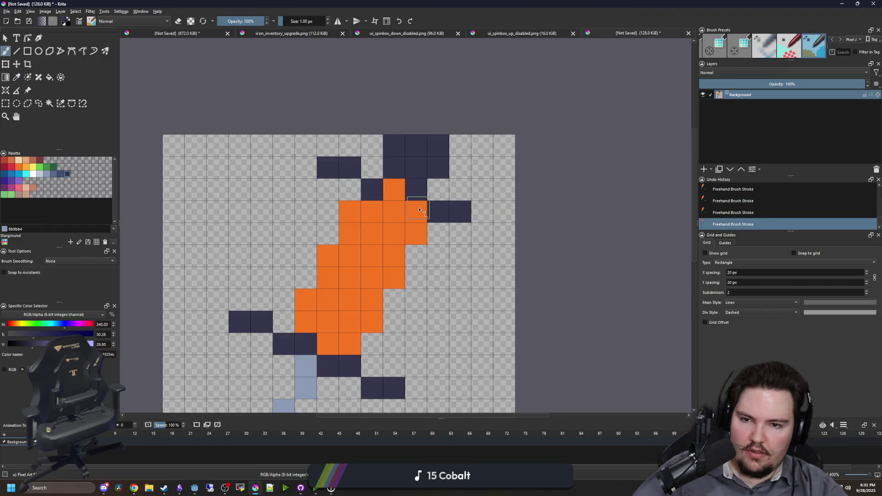
click(392, 188)
click(419, 210)
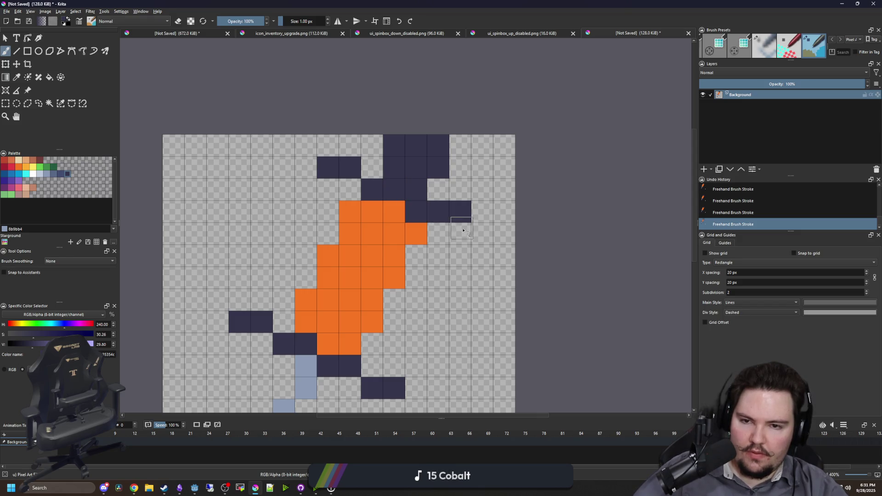
key(e)
click(461, 210)
scroll(307, 206, down, 7)
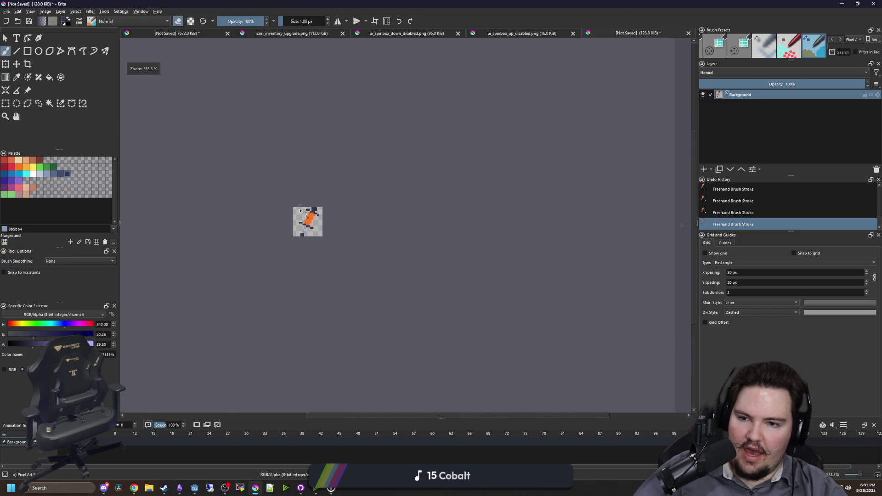
scroll(308, 221, up, 5)
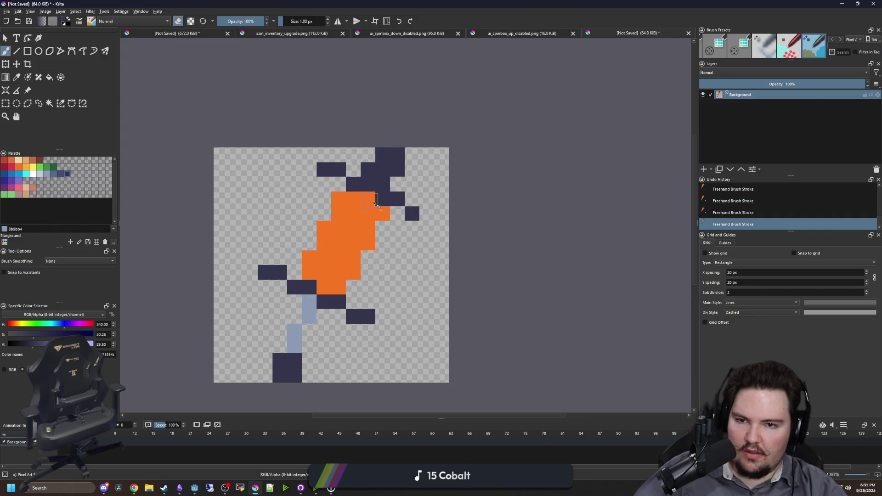
Undo the last stroke, then outline the stick and both orange body edges in navy
scroll(374, 203, down, 5)
key(ctrl+z)
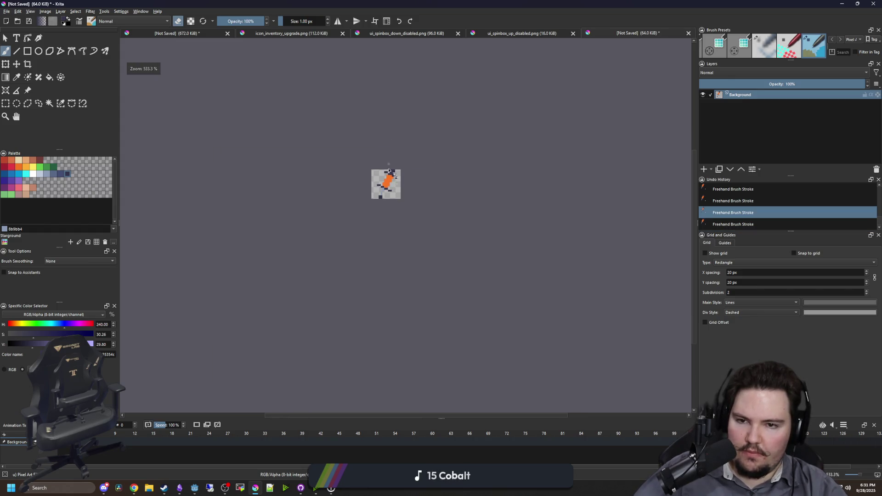
scroll(388, 171, up, 6)
mouse_move(311, 288)
mouse_down()
mouse_move(305, 249)
mouse_move(363, 244)
mouse_move(344, 292)
mouse_up()
drag(399, 206, 366, 309)
mouse_move(379, 301)
mouse_down()
mouse_move(436, 191)
mouse_move(445, 191)
mouse_up()
mouse_move(360, 156)
mouse_down()
mouse_move(287, 256)
mouse_move(289, 279)
mouse_up()
Paint light grey-blue 8b9bb4 shading cells left of and below the body
scroll(289, 279, down, 1)
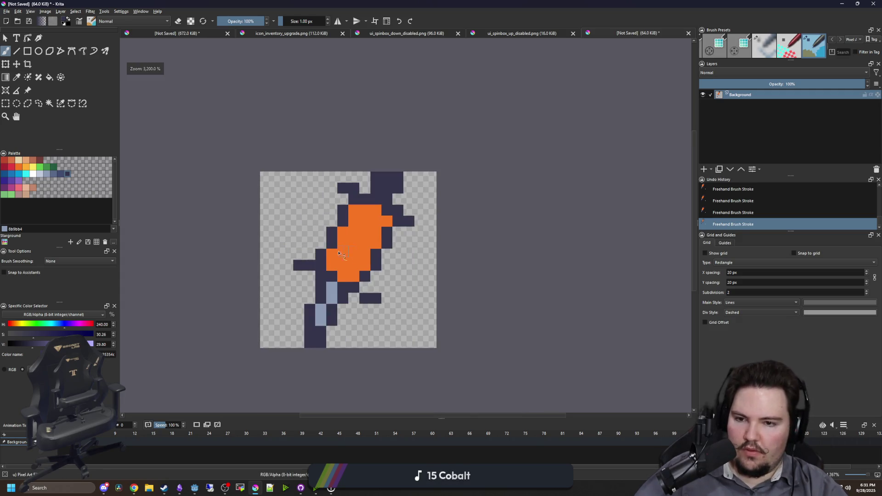
scroll(277, 262, up, 1)
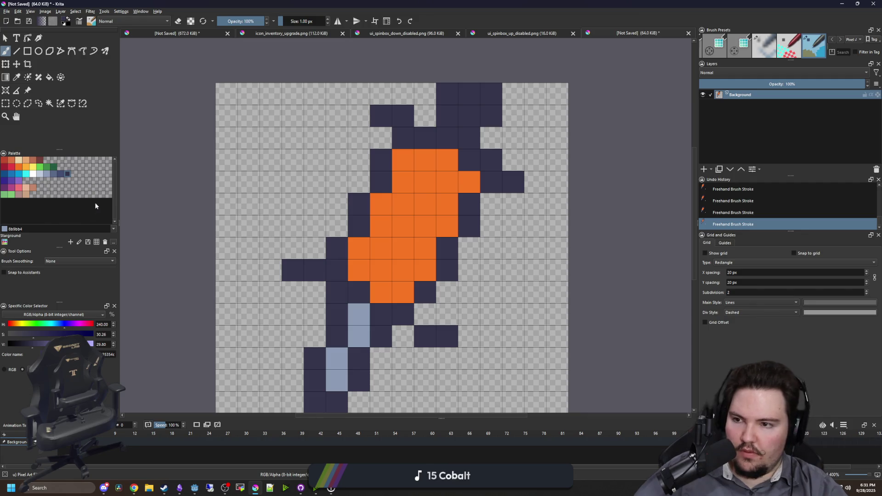
click(51, 173)
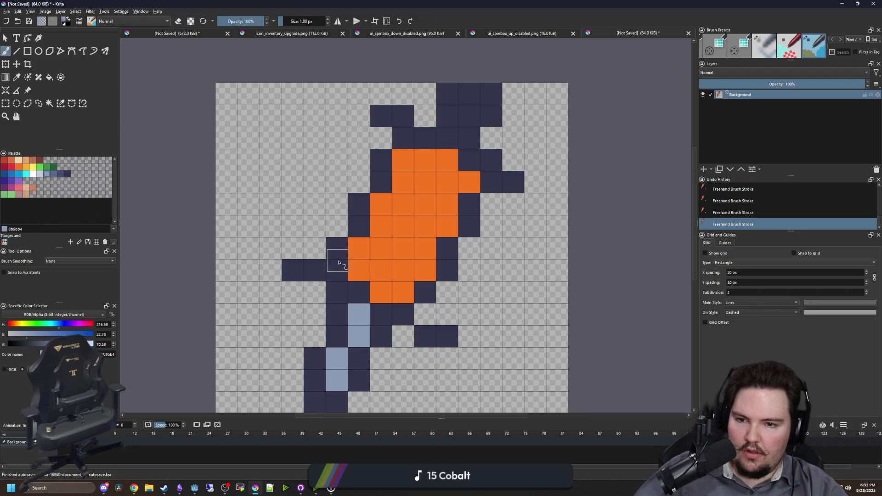
click(337, 270)
drag(317, 253, 315, 271)
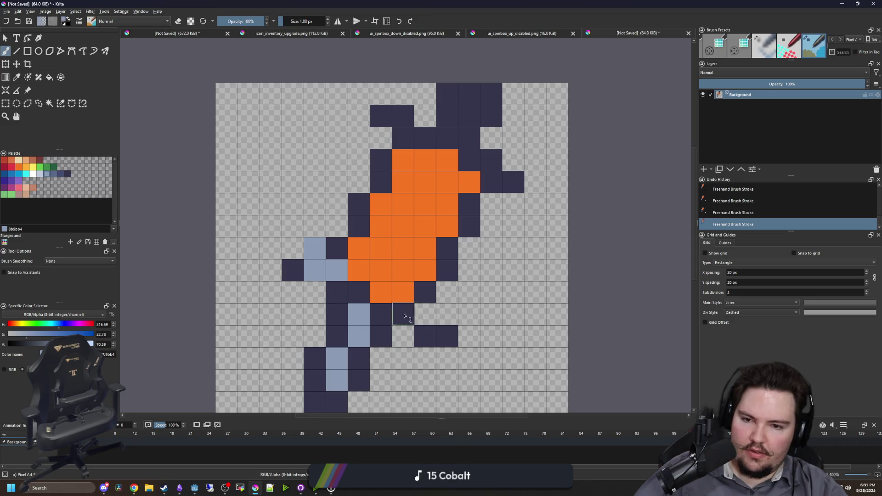
drag(404, 316, 420, 317)
click(437, 315)
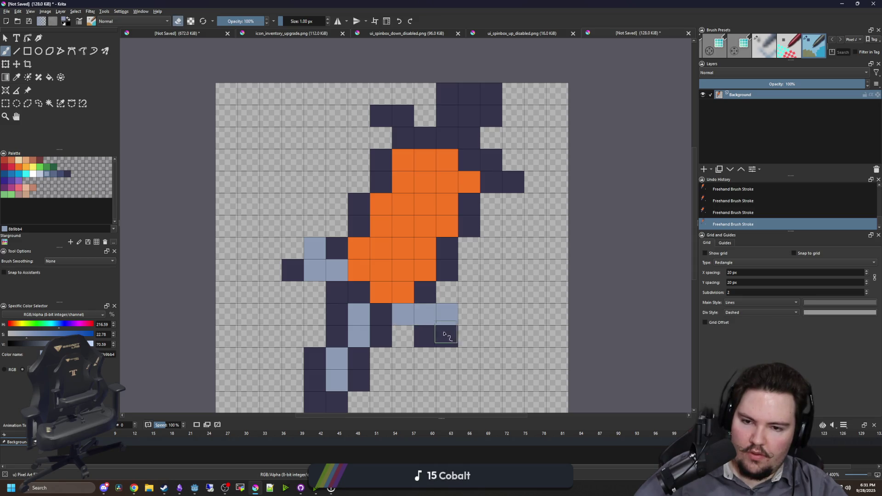
Outline the light-blue cells and the figure's left side in navy
ctrl+click(425, 337)
click(403, 336)
mouse_move(440, 337)
mouse_down()
mouse_move(469, 311)
mouse_move(446, 292)
mouse_up()
click(314, 284)
mouse_move(294, 252)
mouse_down()
mouse_move(297, 228)
mouse_move(317, 227)
mouse_up()
Add navy cells beside the bottom dark column and fill a remaining transparent cell
scroll(421, 232, down, 6)
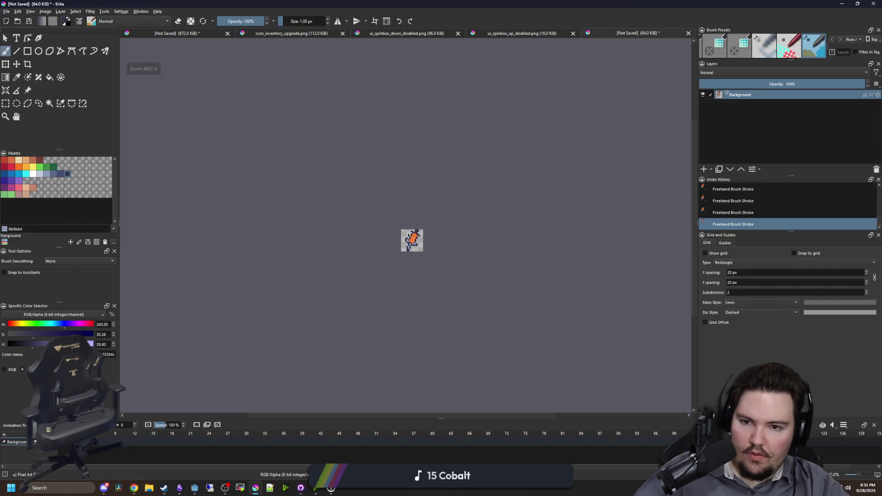
scroll(408, 247, up, 5)
scroll(404, 312, up, 2)
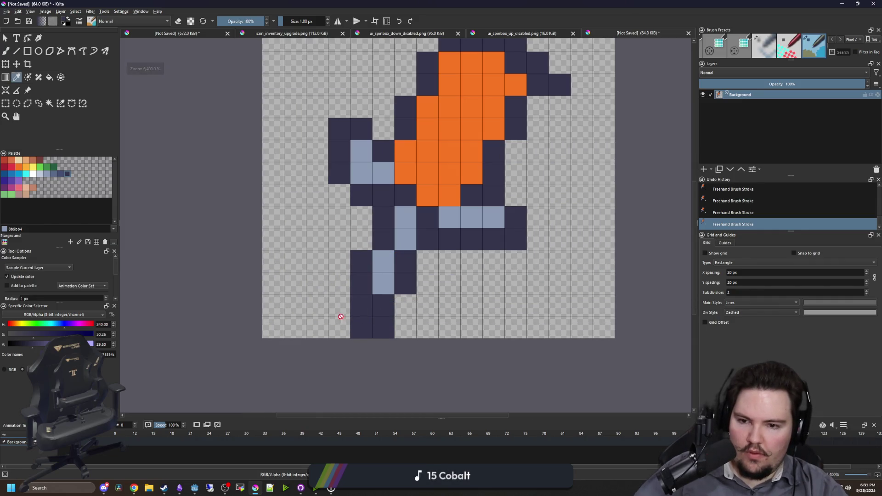
drag(339, 311, 392, 317)
scroll(399, 309, down, 9)
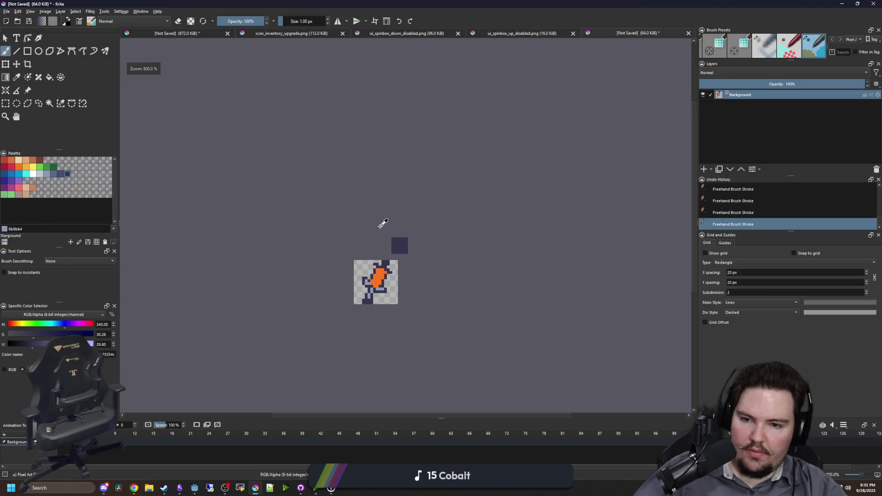
right_click(366, 224)
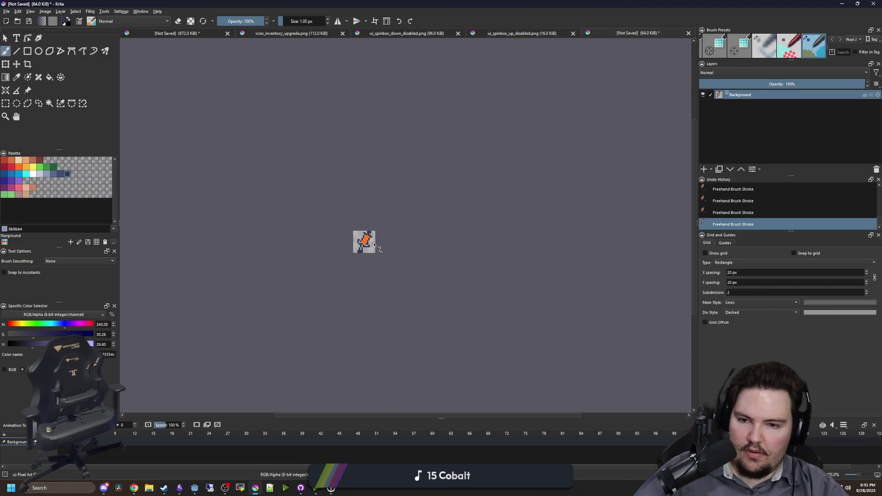
scroll(366, 239, up, 9)
click(373, 232)
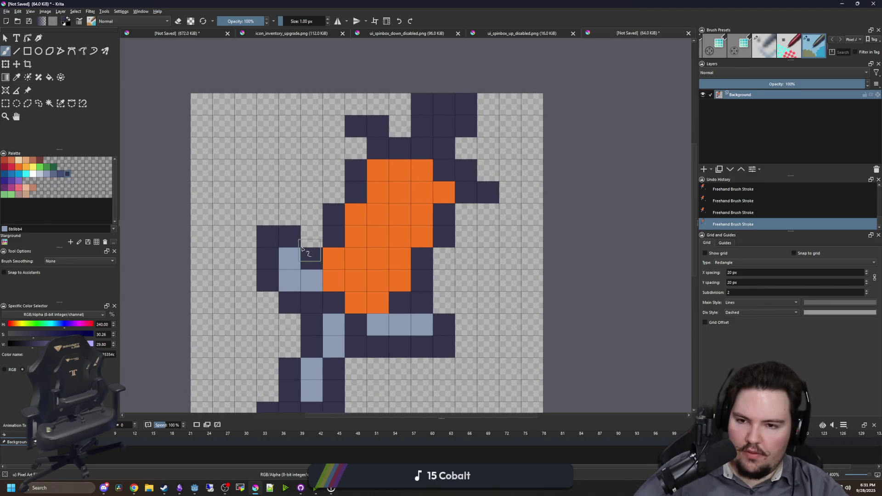
Paint pale c0cbdc and white highlight pixels on the light-blue parts
click(40, 175)
drag(286, 262, 308, 278)
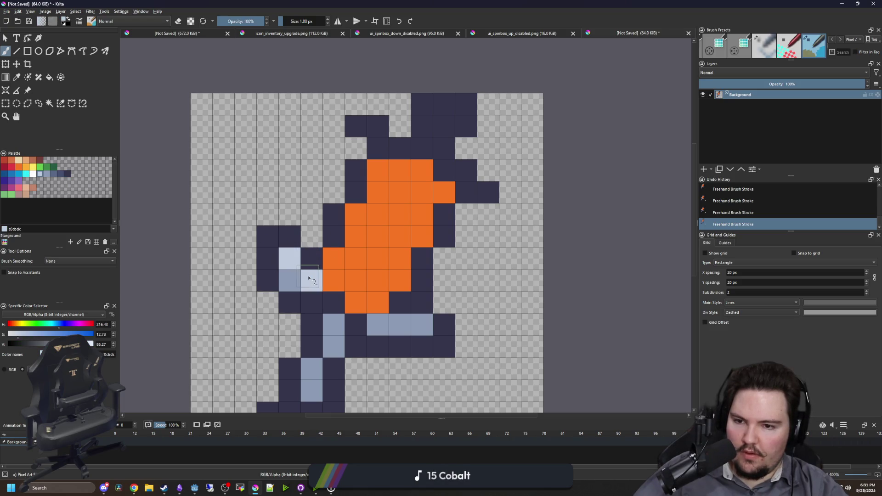
click(33, 174)
click(312, 259)
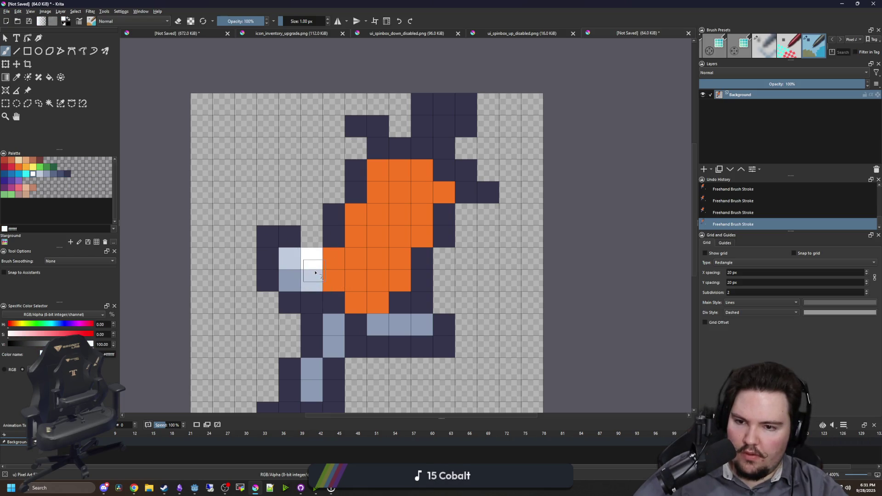
key(ctrl+z)
click(312, 280)
click(381, 323)
ctrl+click(299, 259)
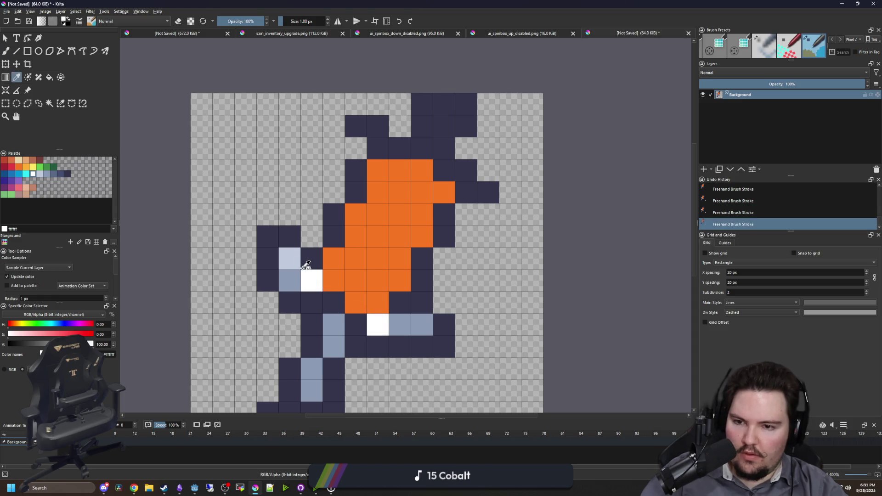
click(399, 324)
Review strokes with undo and redo, then lighten two cells under the body
scroll(372, 251, down, 5)
scroll(355, 283, up, 5)
key(ctrl+z)
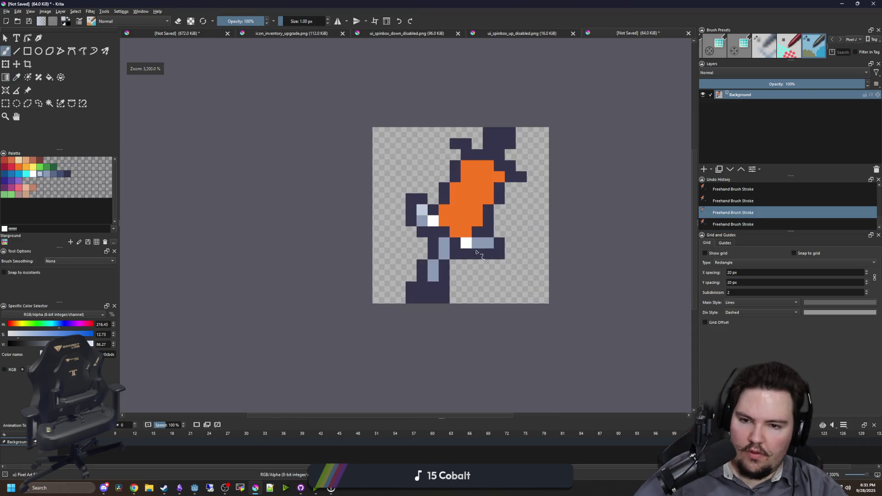
key(ctrl+z)
scroll(376, 207, up, 3)
key(ctrl+shift+z)
key(ctrl+shift+z)
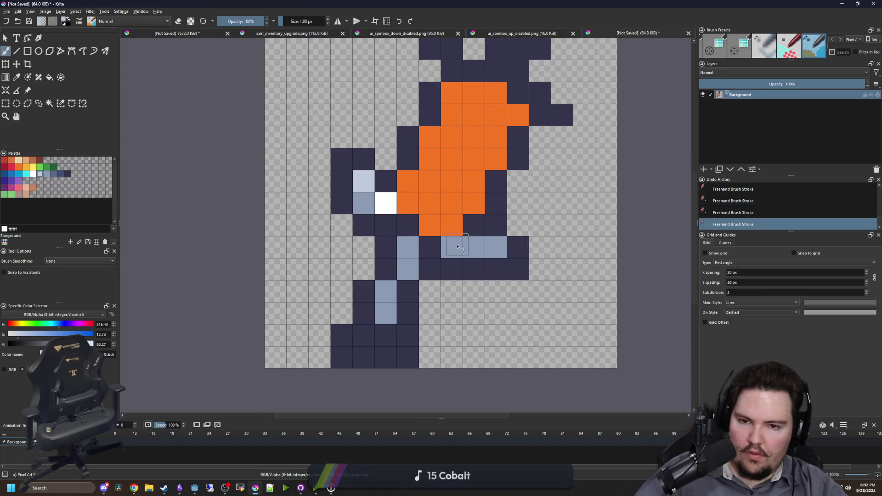
drag(451, 248, 474, 248)
scroll(403, 299, down, 4)
scroll(433, 301, up, 4)
Recentre the view and choose grey-blue palette colour 41 for the brush
drag(434, 302, 394, 234)
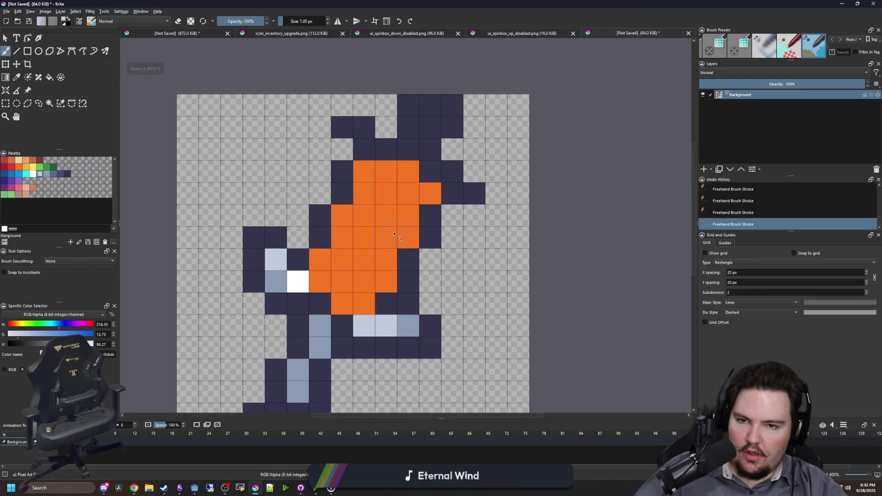
key(p)
click(363, 145)
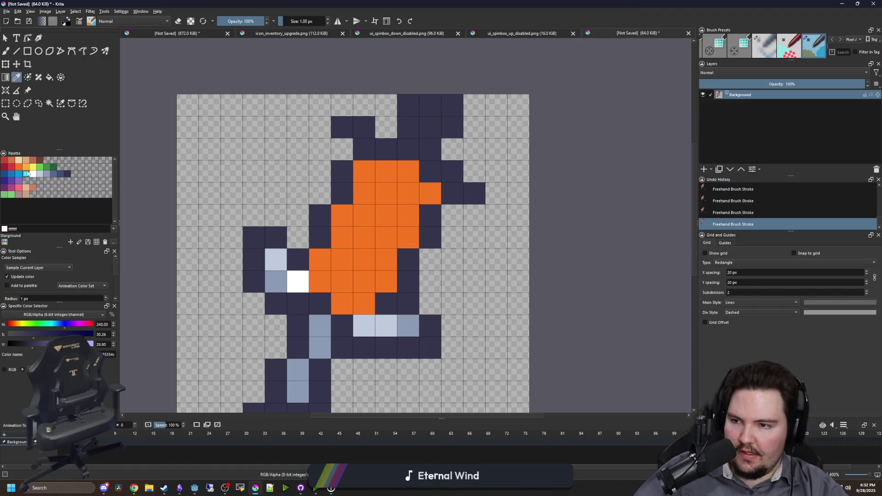
click(54, 173)
key(b)
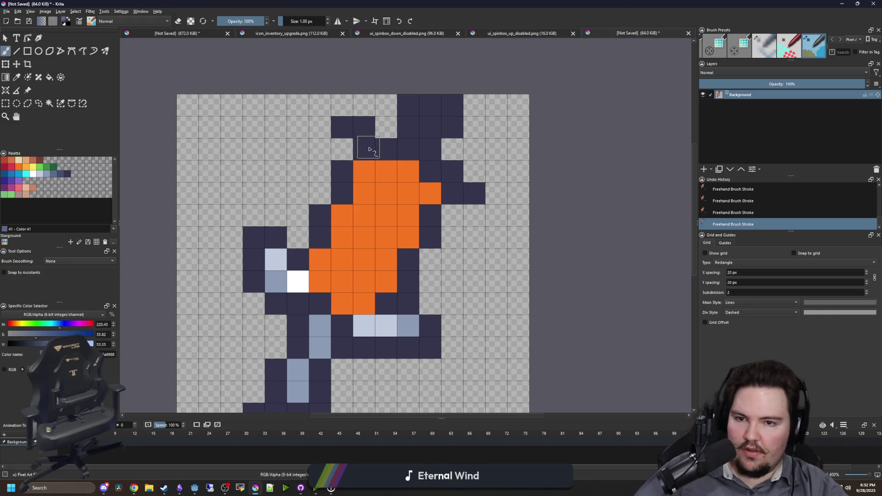
Repaint the outline pixels around the orange body and the top of the head grey-blue
drag(473, 195, 452, 193)
click(430, 171)
drag(365, 148, 386, 148)
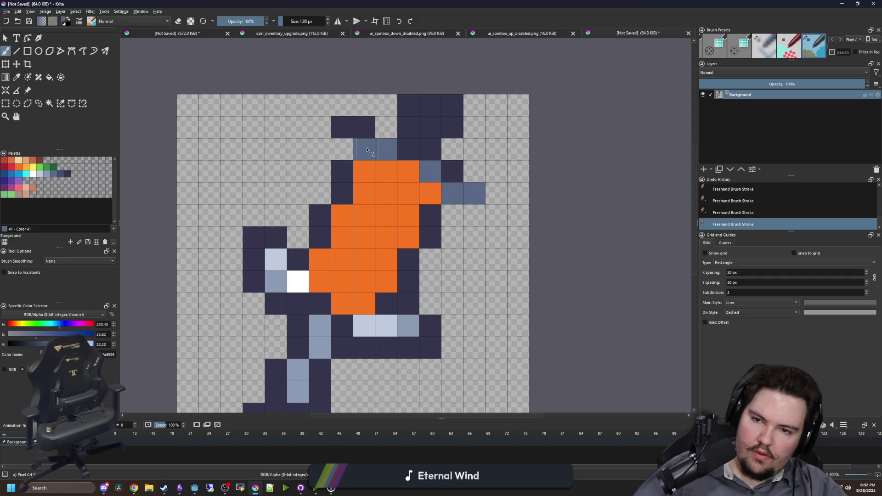
click(342, 126)
Undo an accidental erase, then paint dark navy outline cells on the head top and right of the body
key(e)
click(364, 127)
key(ctrl+z)
key(e)
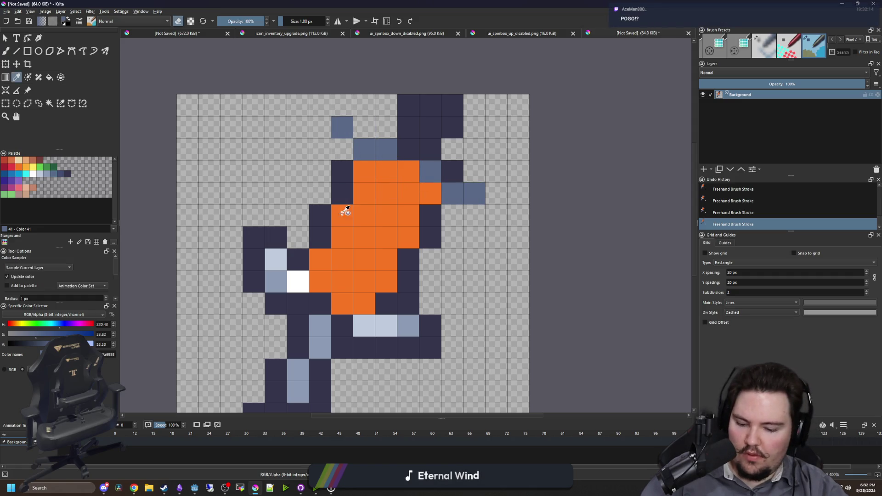
ctrl+click(345, 173)
mouse_move(341, 149)
mouse_down()
mouse_move(320, 126)
mouse_move(342, 105)
mouse_move(386, 127)
mouse_up()
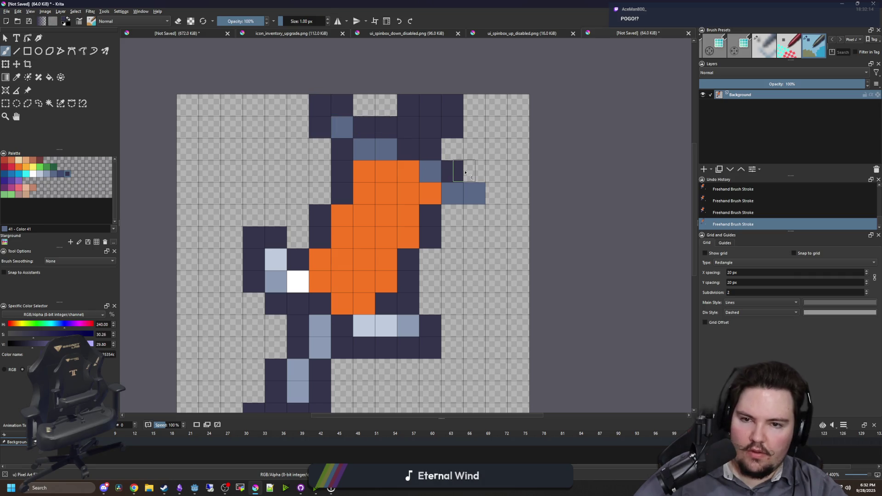
mouse_move(471, 171)
mouse_down()
mouse_move(492, 197)
mouse_move(457, 210)
mouse_up()
Choose red as the painting colour from the Palette
scroll(413, 207, down, 4)
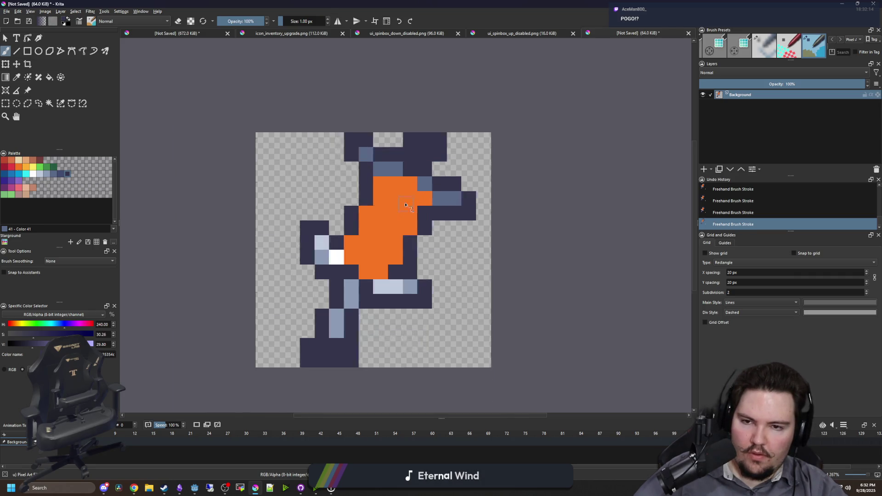
scroll(366, 160, up, 5)
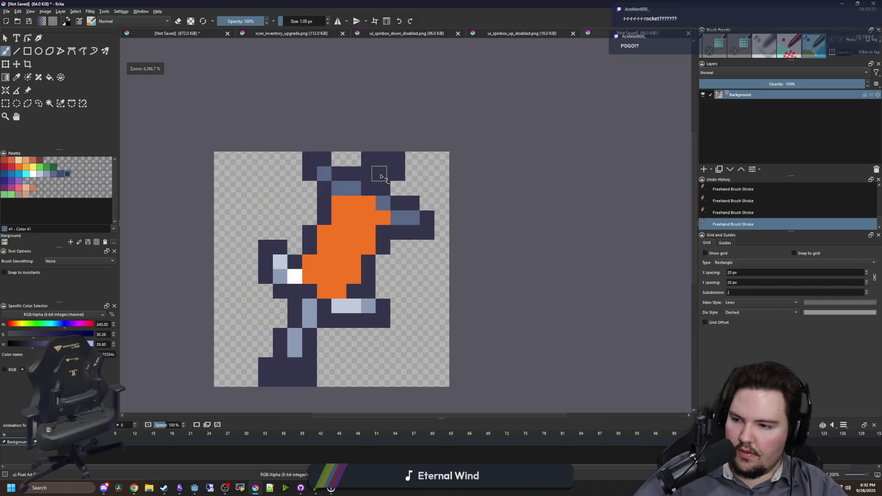
scroll(380, 176, up, 2)
scroll(367, 207, down, 4)
scroll(358, 242, up, 4)
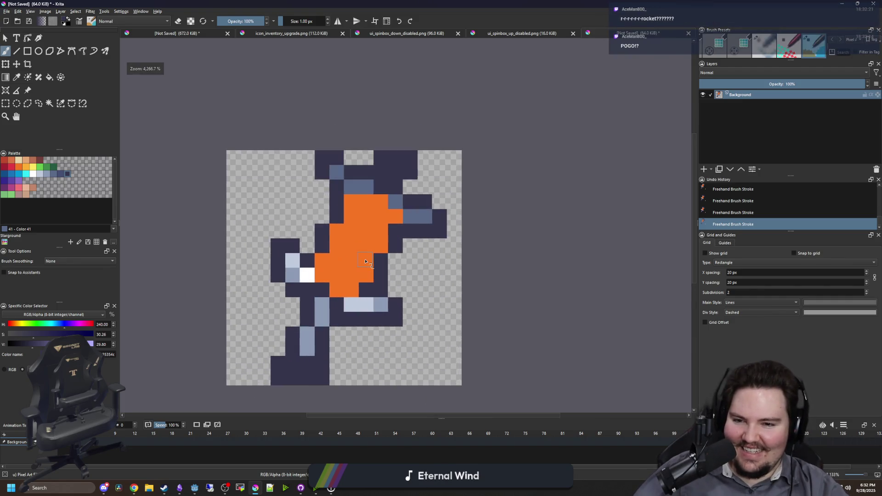
scroll(381, 222, down, 2)
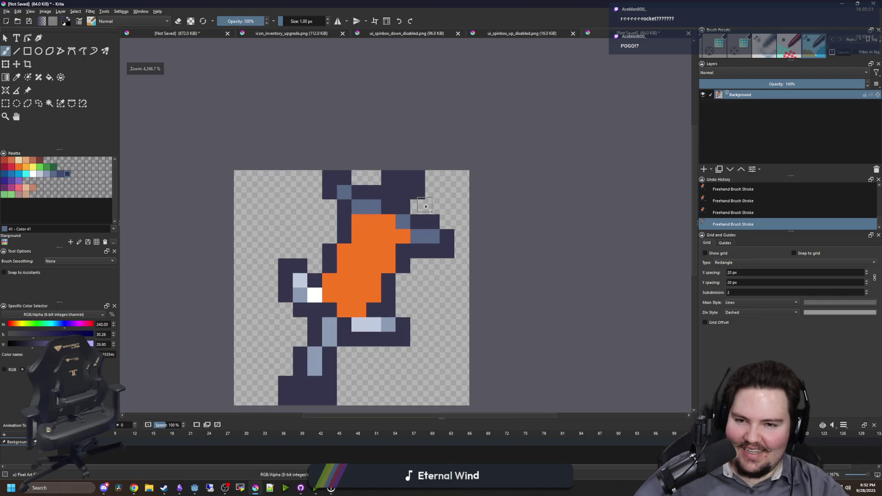
scroll(391, 218, down, 5)
scroll(373, 235, up, 5)
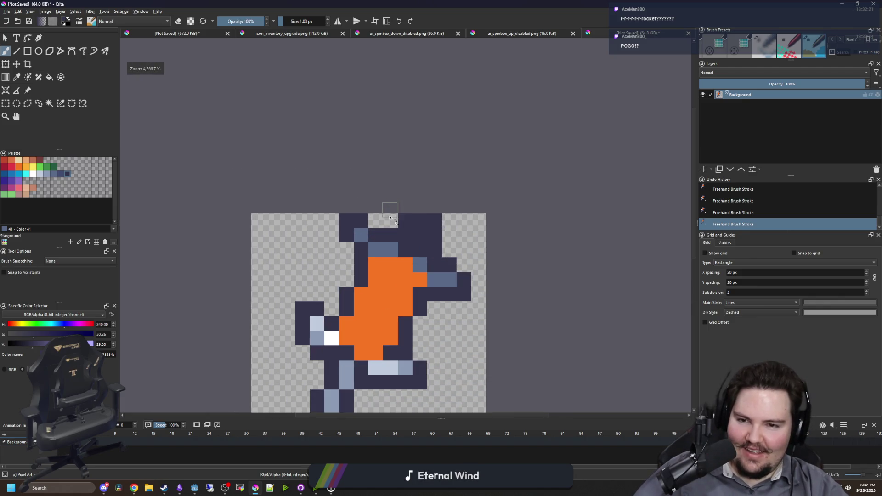
scroll(384, 244, down, 1)
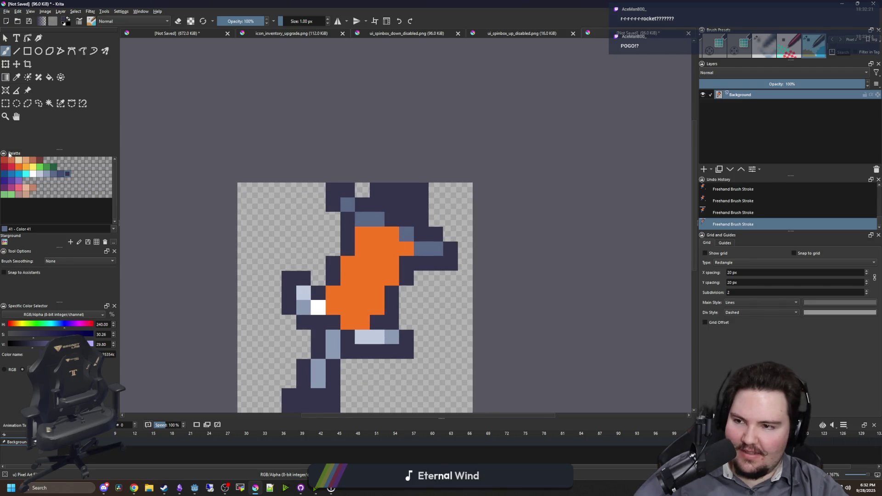
click(11, 167)
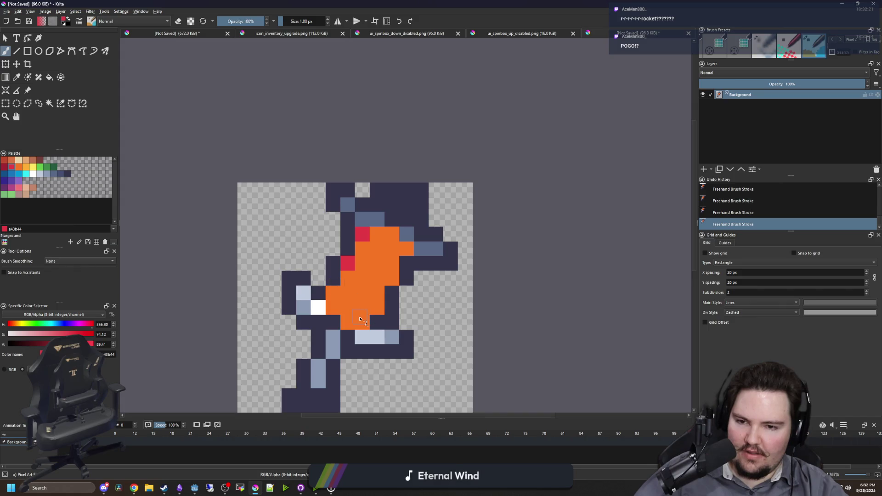
Paint six more orange body pixels red, keeping some orange ones
click(360, 319)
drag(360, 311, 379, 292)
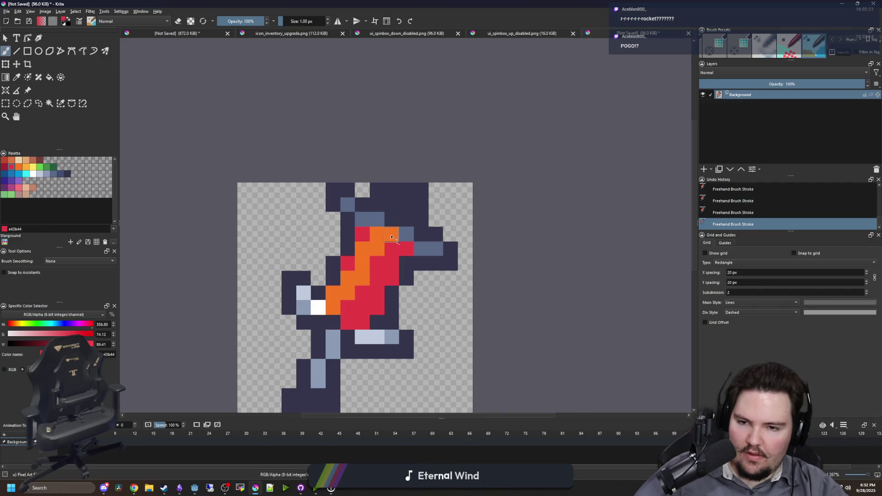
scroll(390, 236, down, 8)
scroll(365, 219, up, 9)
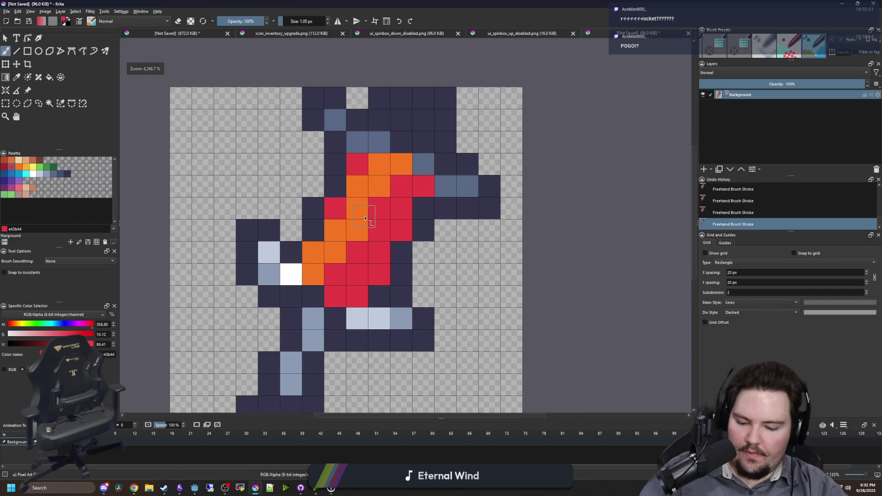
ctrl+click(360, 221)
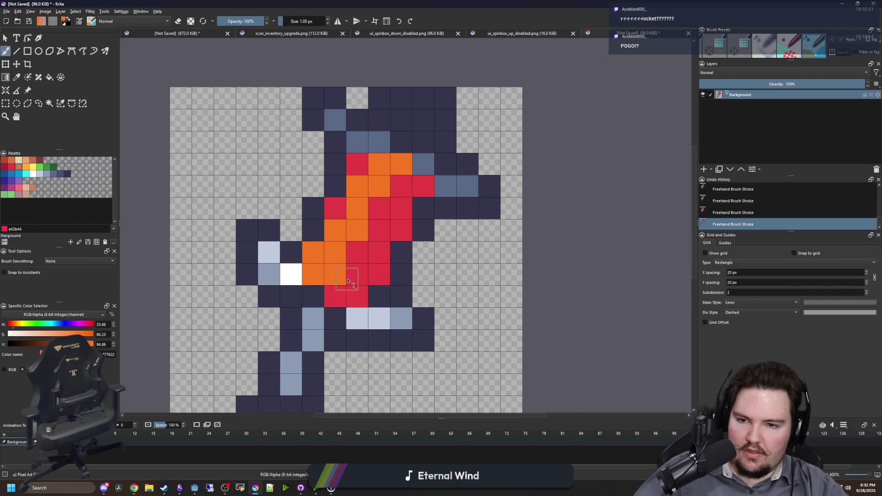
scroll(347, 281, down, 8)
scroll(368, 229, up, 8)
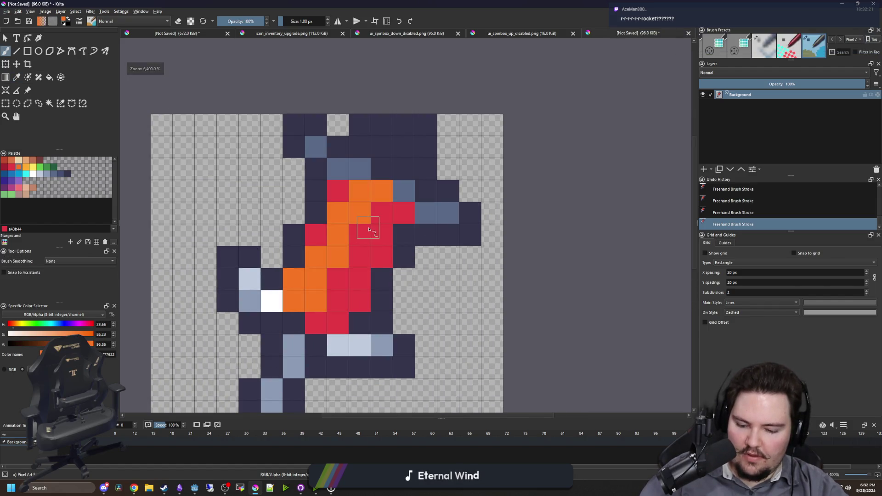
ctrl+click(369, 230)
click(383, 191)
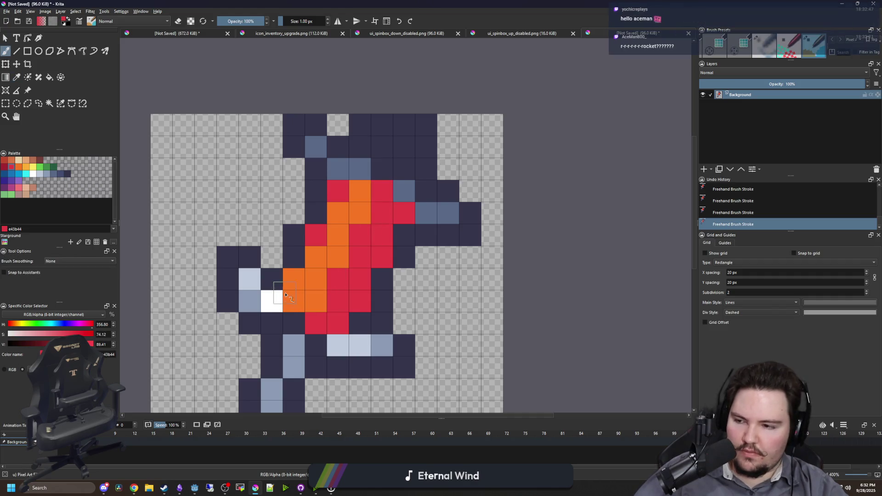
click(290, 280)
Select the light yellow-orange feae34 colour from the Palette
scroll(322, 280, down, 4)
scroll(332, 277, up, 4)
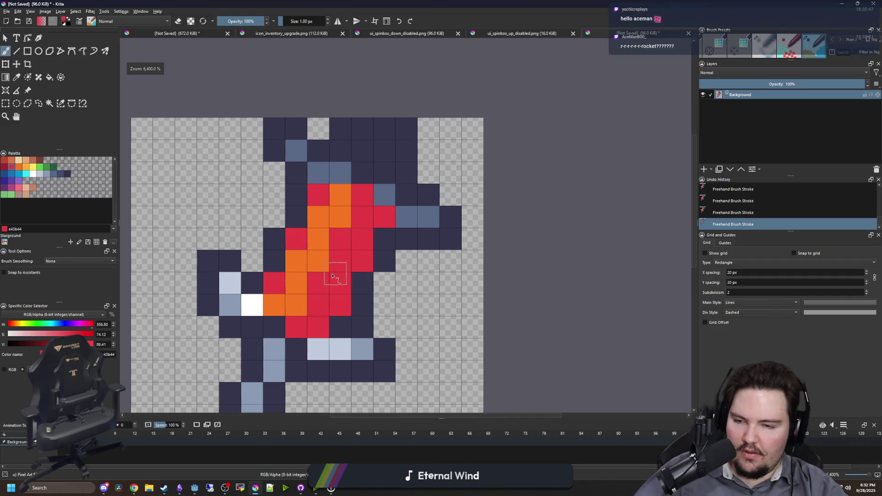
click(28, 170)
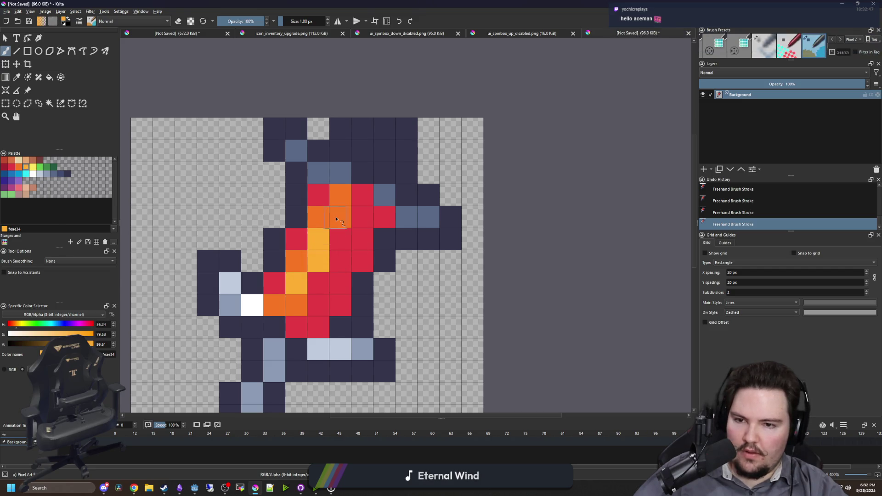
scroll(390, 211, down, 8)
Sample the light blue-grey and paint two leg pixels with it
scroll(354, 279, up, 6)
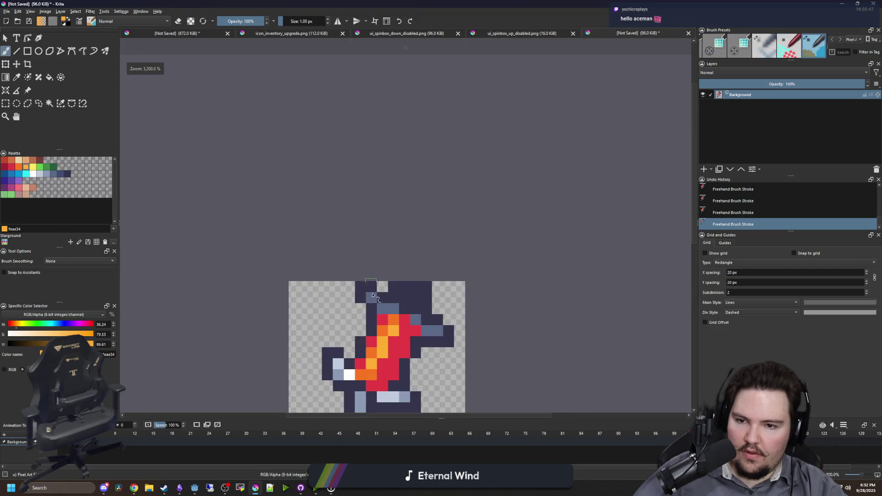
key(p)
click(420, 186)
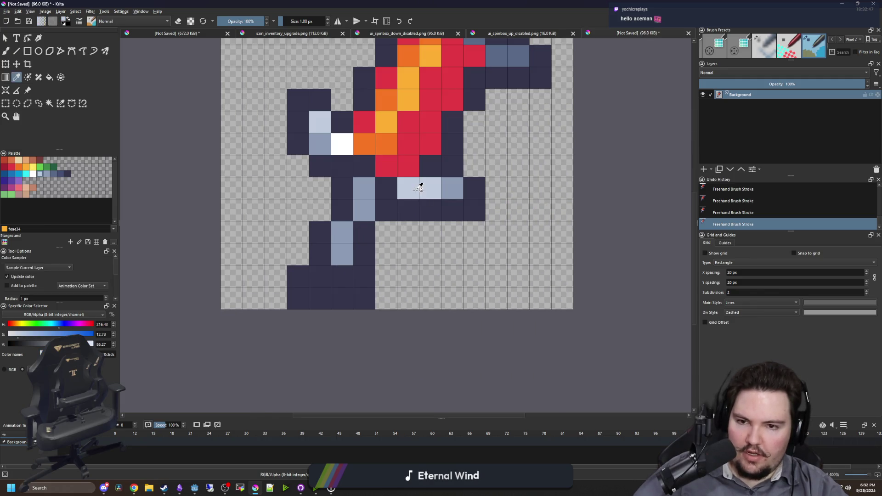
key(b)
click(364, 210)
click(342, 232)
Erase the bottom-left leg pixel and one other leg pixel
scroll(345, 309, down, 1)
scroll(346, 308, up, 1)
key(e)
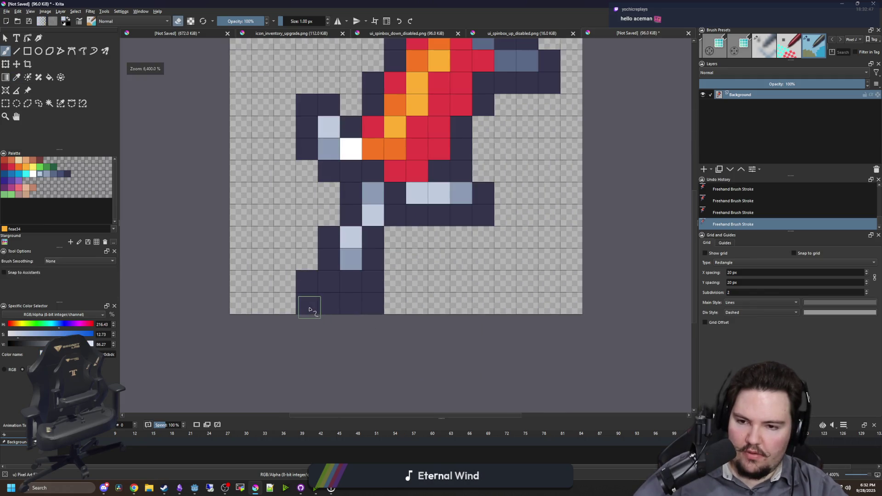
click(307, 304)
click(374, 305)
scroll(375, 308, down, 5)
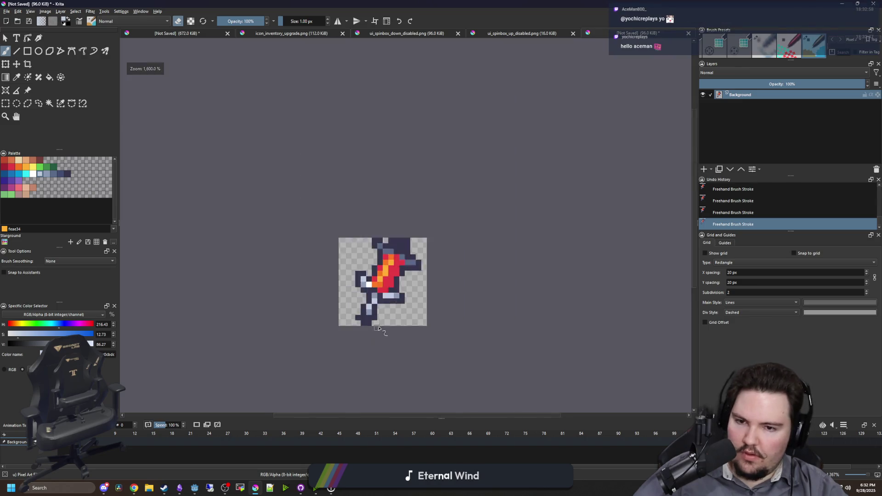
scroll(375, 348, up, 5)
Sample dark navy and paint a leg pixel and the pixel left of the leg navy
key(p)
click(375, 348)
key(b)
click(386, 320)
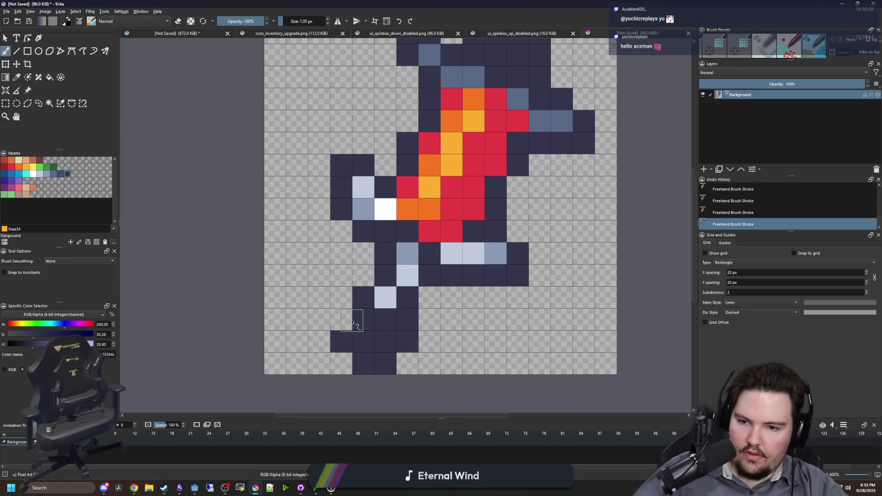
click(343, 321)
key(e)
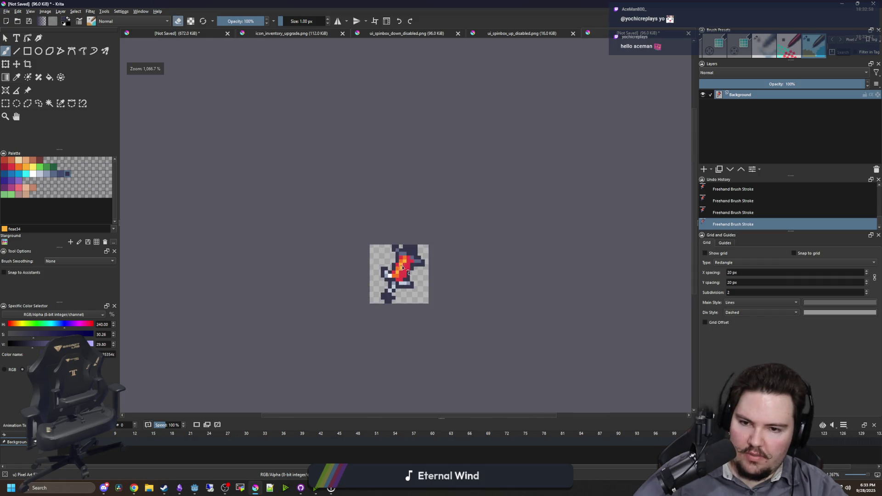
Paint dark red shading cells across the top of the body
scroll(405, 324, down, 5)
scroll(375, 310, up, 5)
scroll(375, 310, down, 5)
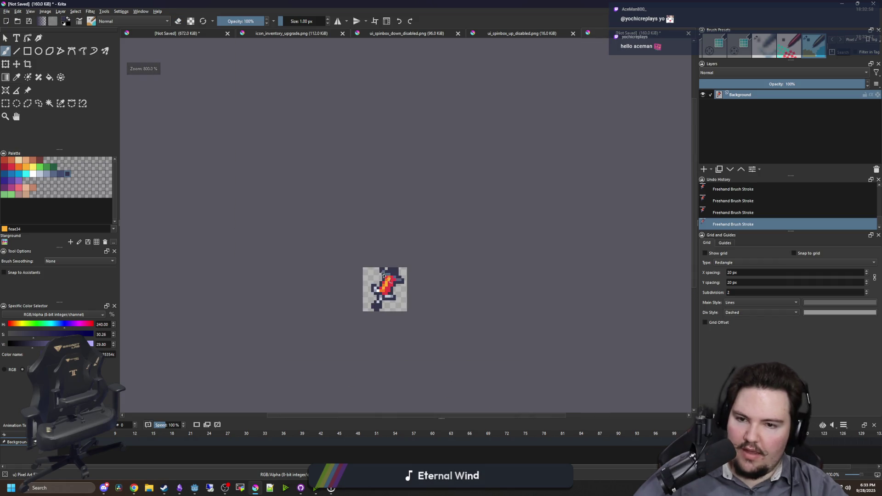
scroll(384, 275, up, 4)
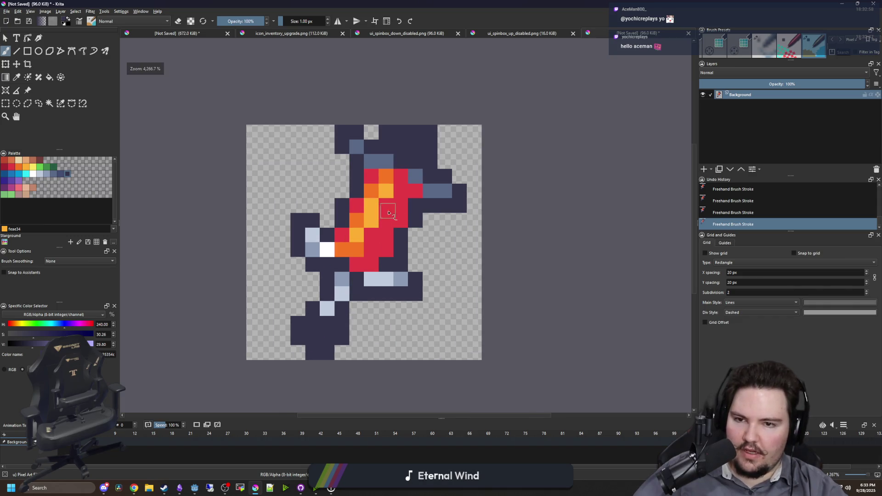
scroll(389, 213, up, 1)
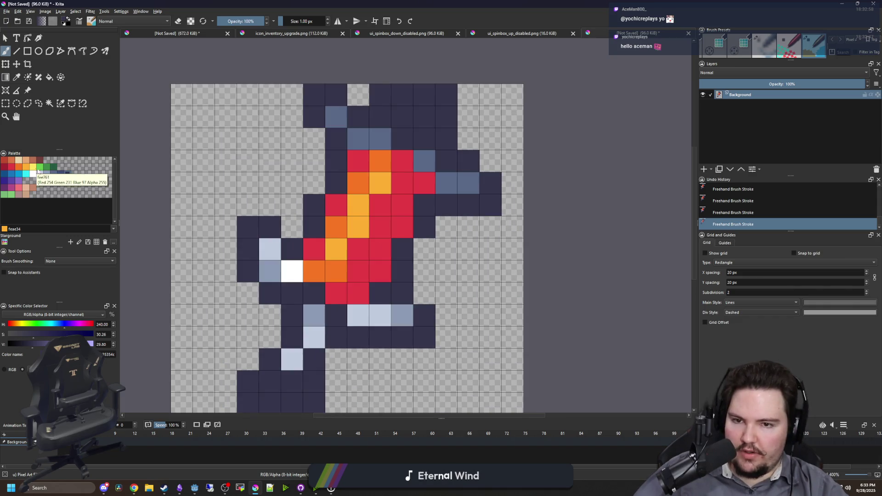
click(5, 167)
mouse_move(424, 183)
mouse_down()
mouse_move(402, 161)
mouse_move(376, 162)
mouse_up()
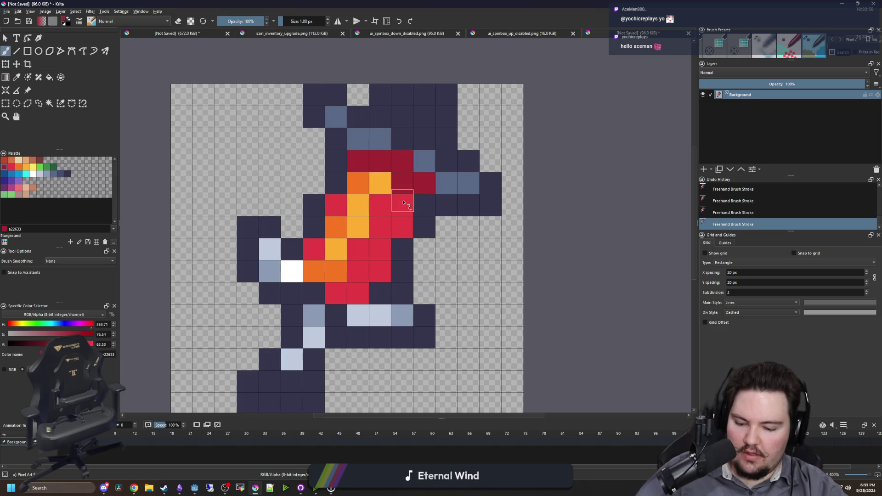
Sample the body's bright red and repaint the crimson cell with it
ctrl+click(359, 183)
scroll(382, 202, down, 6)
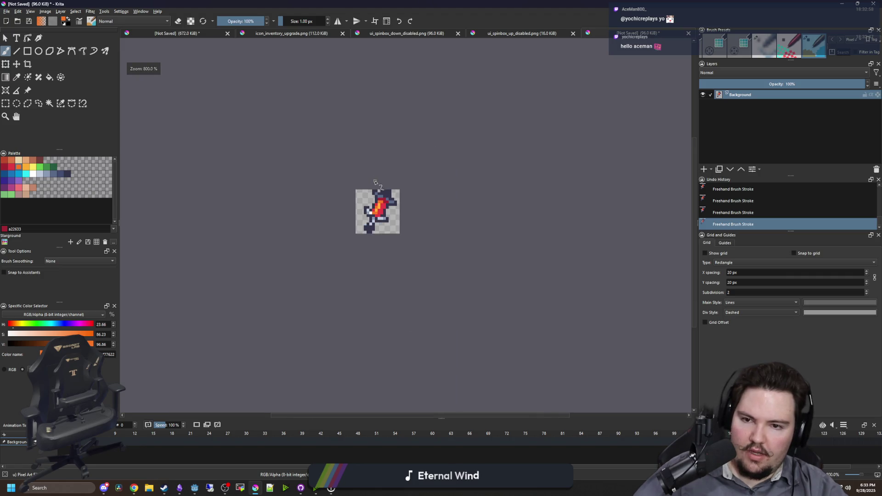
scroll(379, 190, up, 4)
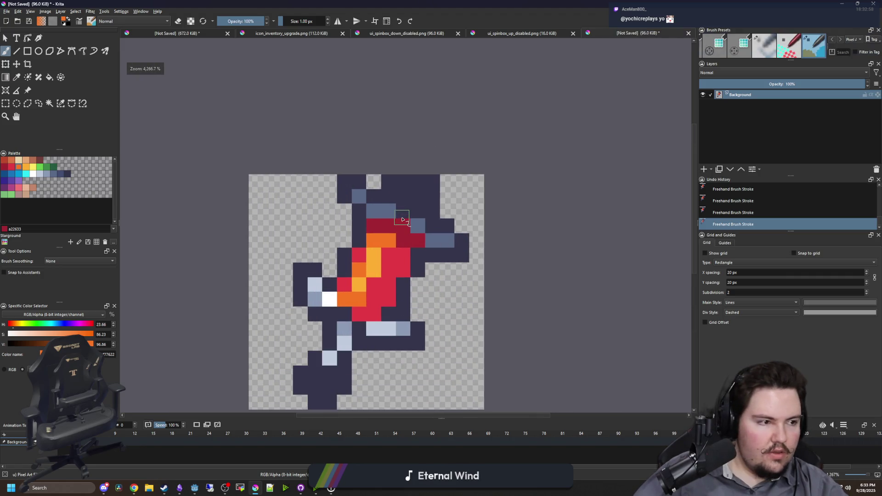
scroll(408, 232, up, 2)
ctrl+click(378, 278)
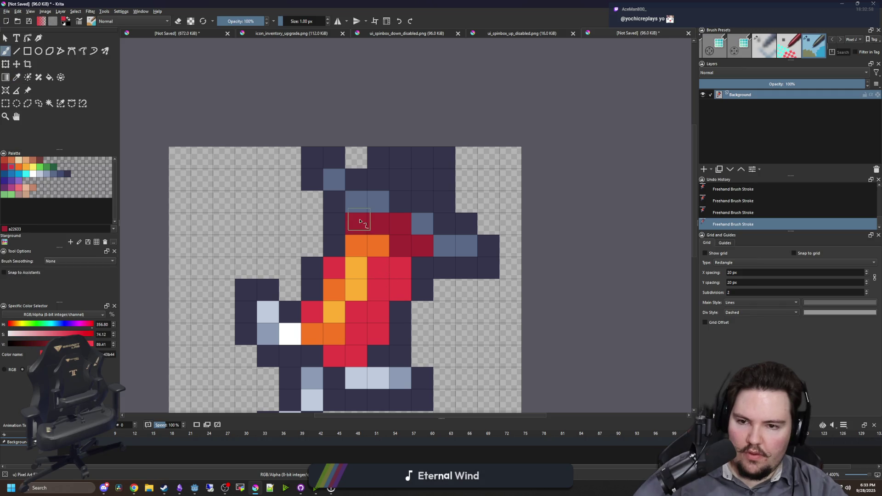
click(360, 224)
scroll(390, 248, down, 7)
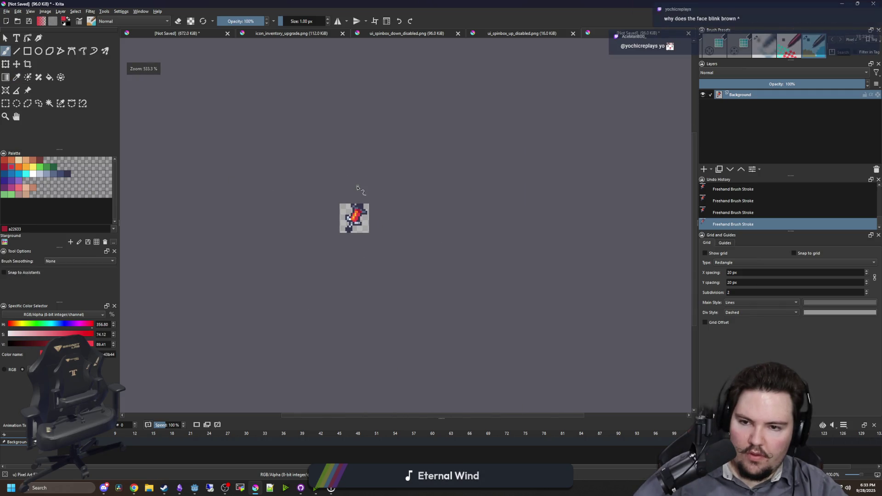
scroll(363, 202, up, 6)
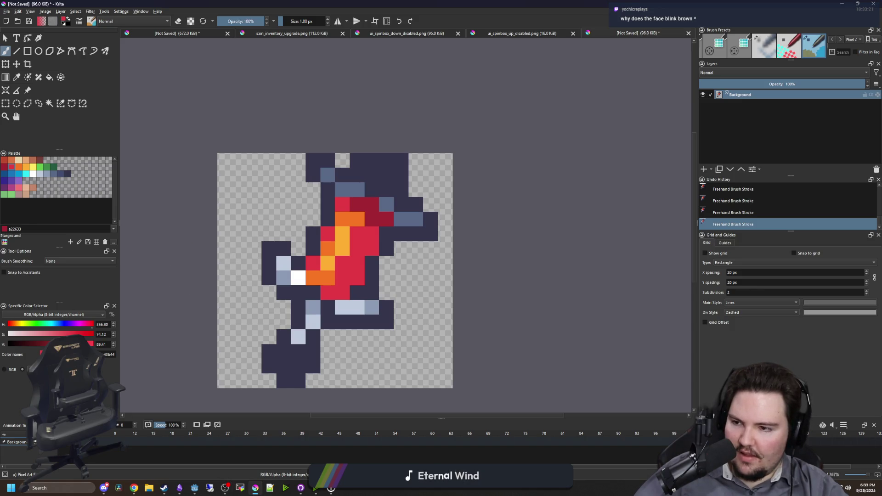
drag(282, 269, 348, 273)
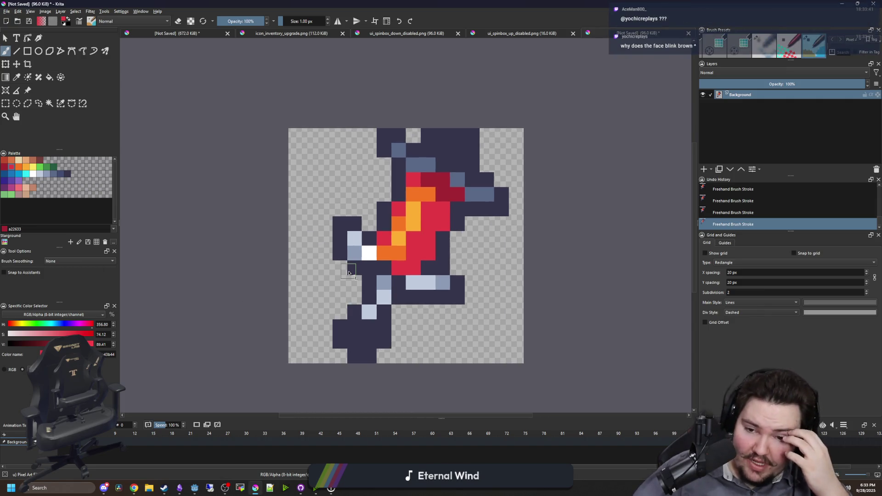
Paint three foot pixels with sampled blue-grey, then undo the last stroke
click(33, 173)
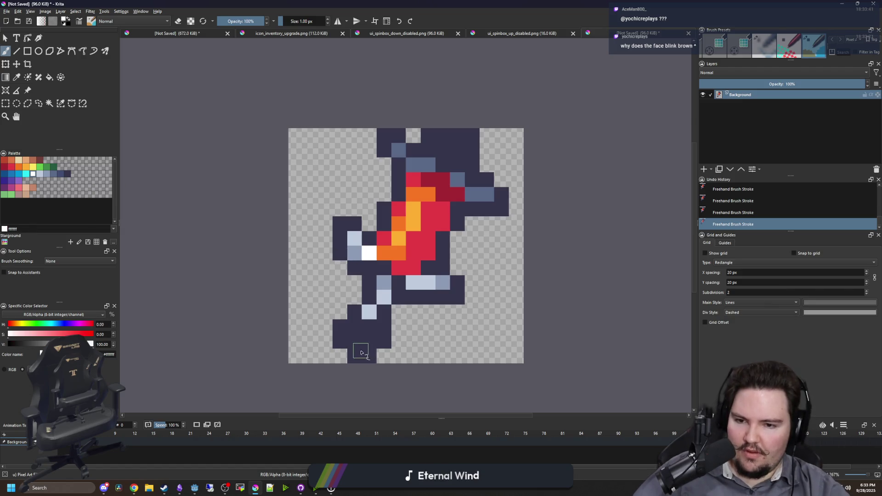
scroll(451, 304, down, 5)
scroll(370, 263, up, 8)
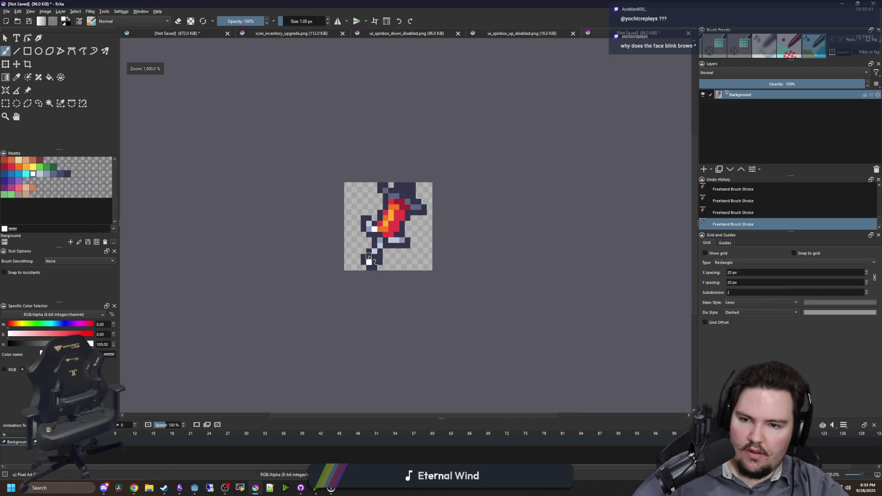
ctrl+click(418, 184)
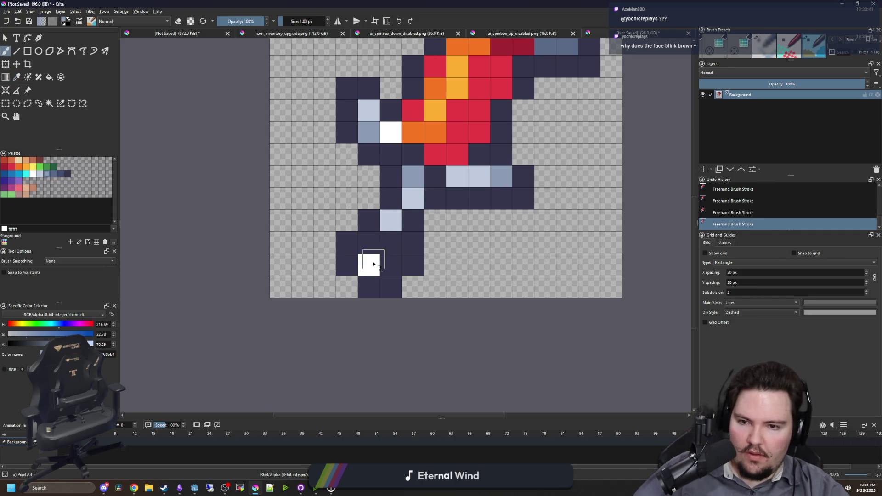
click(390, 221)
click(369, 264)
click(390, 264)
scroll(367, 246, down, 6)
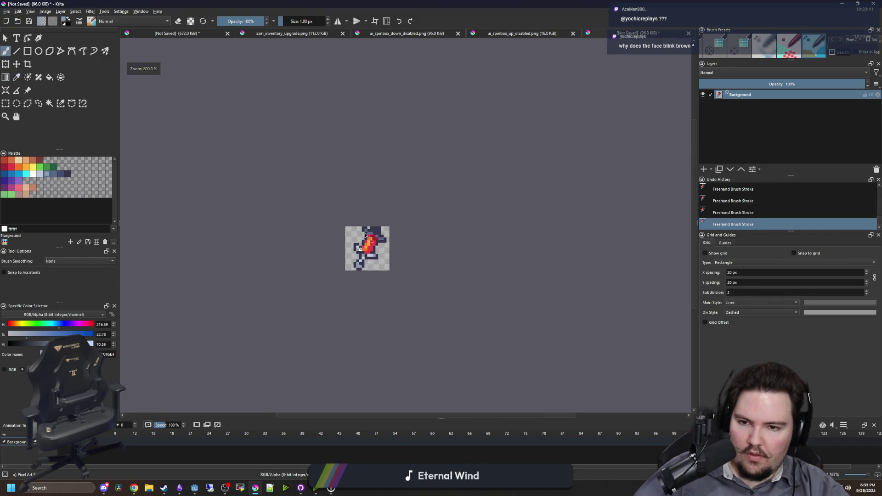
key(ctrl+z)
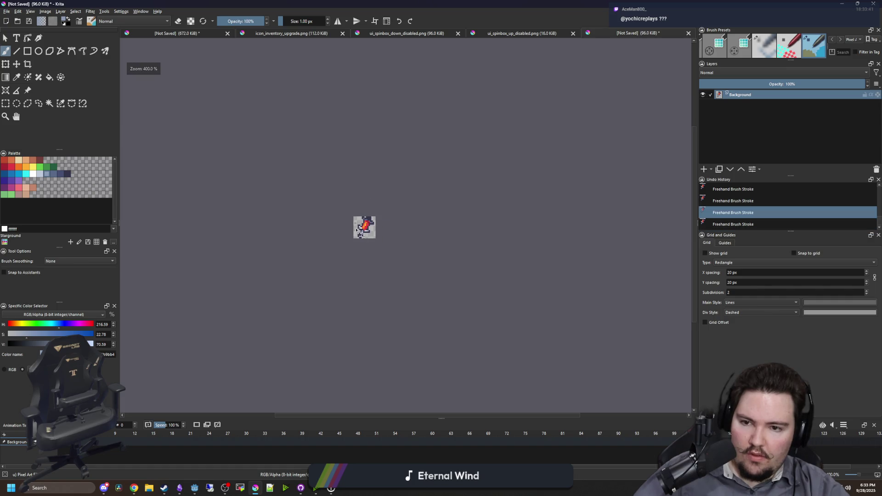
scroll(361, 191, up, 6)
Paint a foot pixel with the darker blue-grey sampled from the sprite's top
key(p)
drag(567, 38, 525, 122)
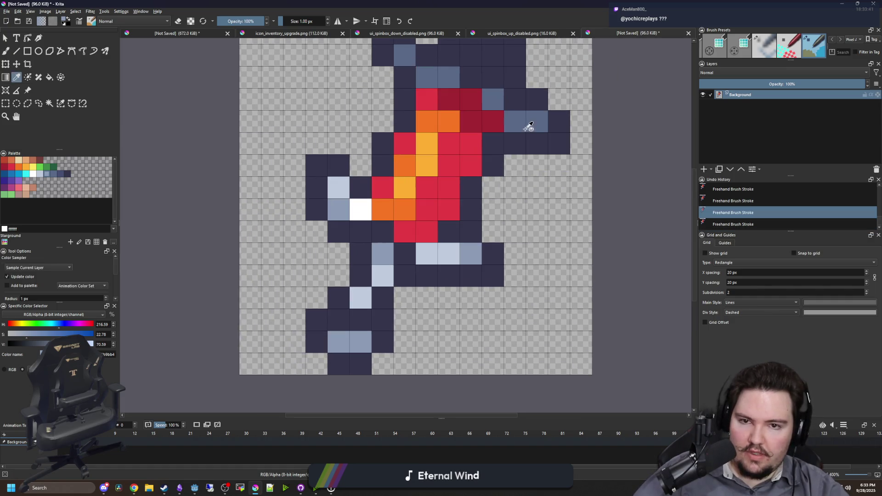
click(526, 122)
key(b)
click(338, 319)
Open Krita's File menu
scroll(391, 247, down, 8)
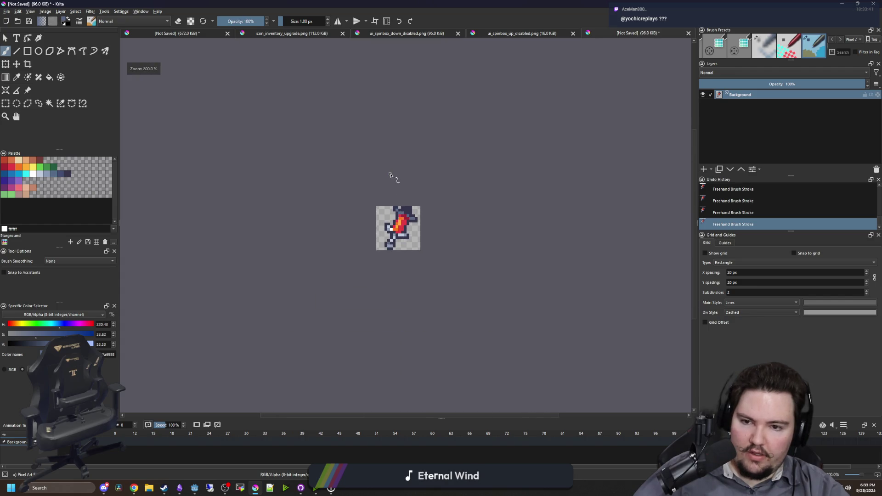
scroll(396, 195, up, 2)
scroll(396, 194, up, 2)
scroll(333, 155, up, 4)
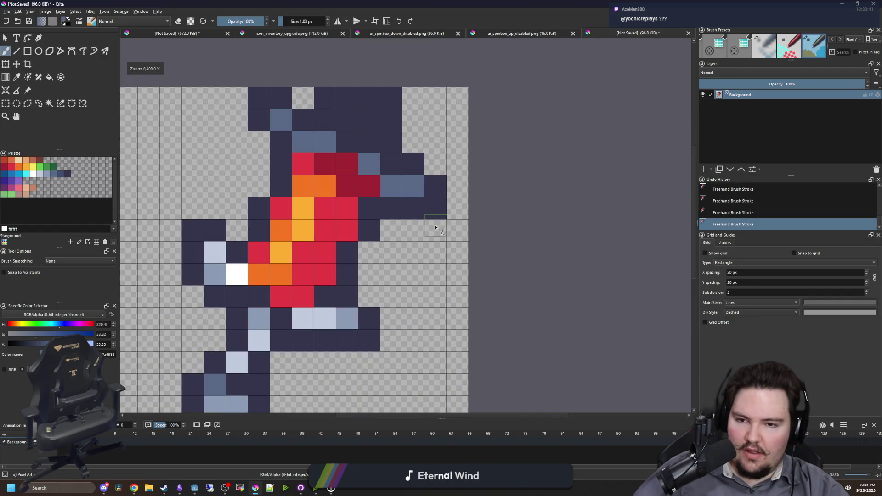
scroll(386, 252, down, 4)
scroll(386, 253, up, 2)
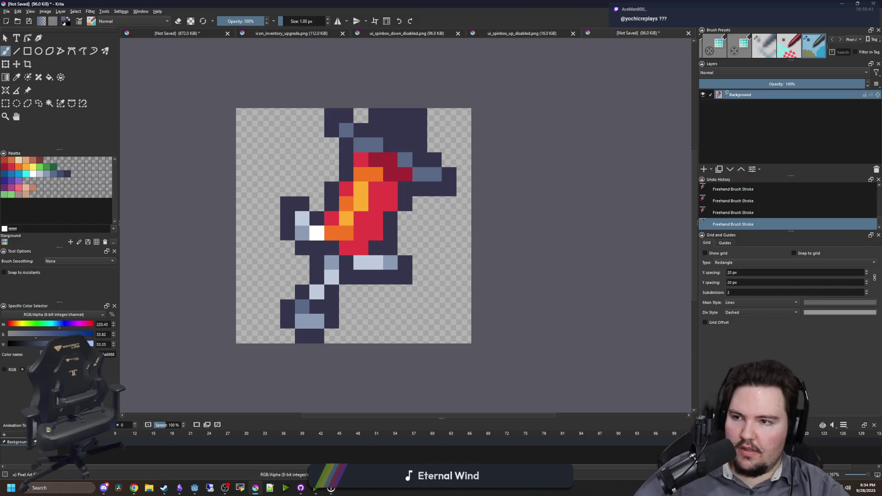
click(7, 11)
In Save As, browse to Forager-Game/Sprites/Items/Artifacts
click(23, 52)
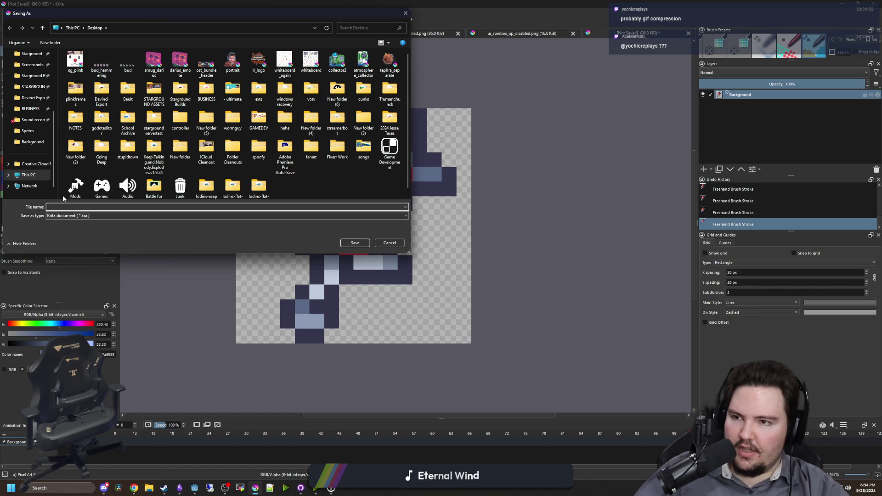
scroll(31, 134, up, 2)
scroll(31, 134, up, 3)
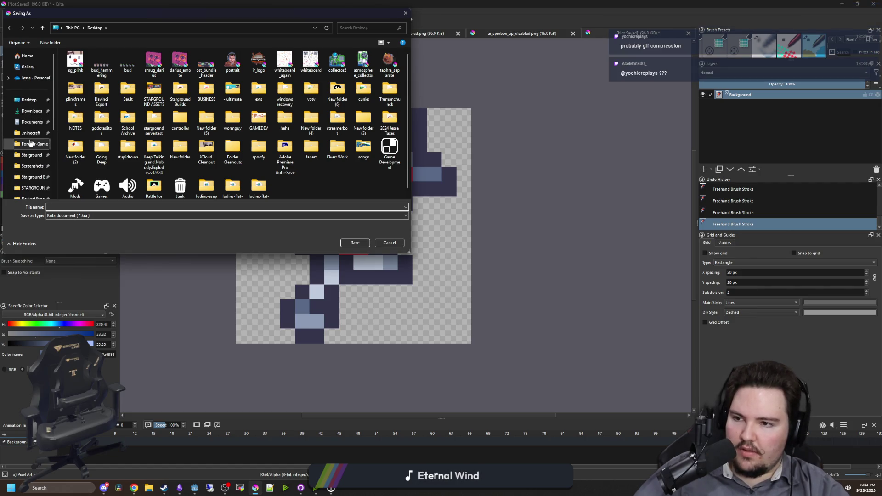
click(30, 145)
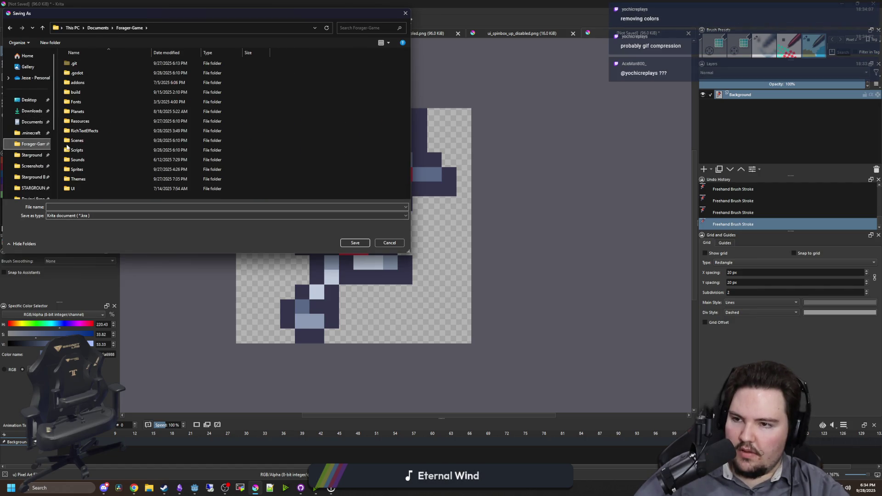
double_click(88, 169)
click(72, 207)
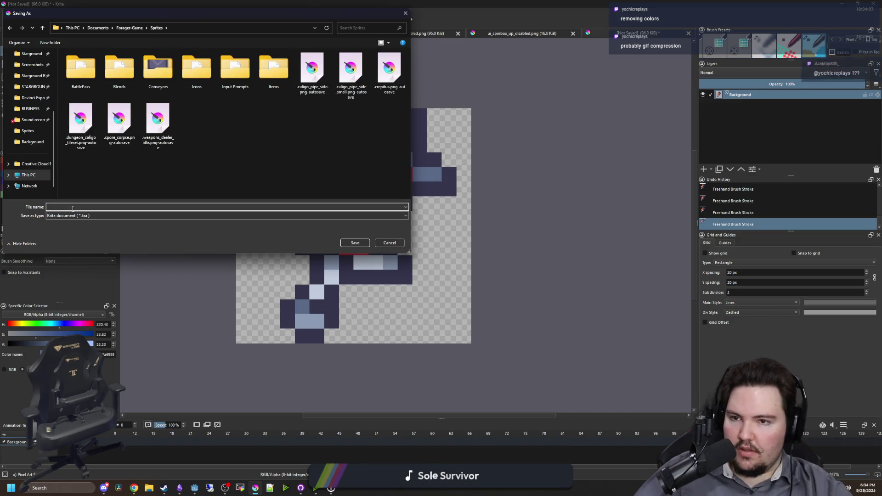
double_click(273, 69)
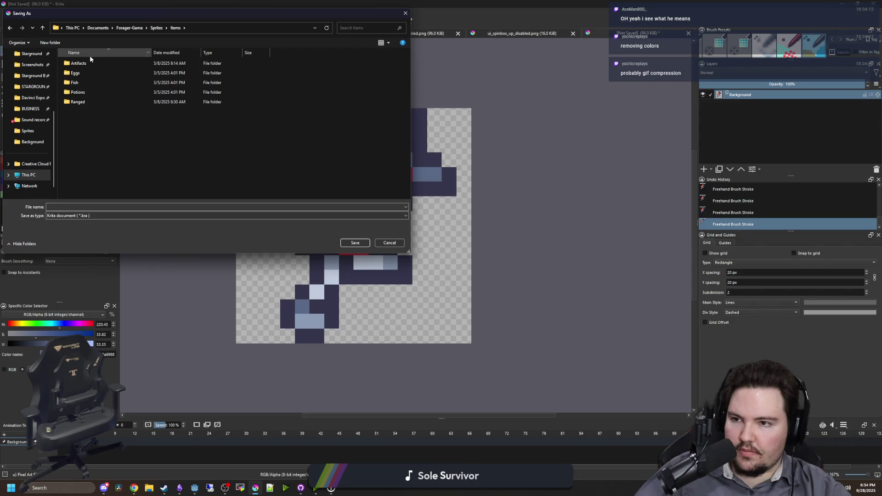
double_click(80, 64)
Name the file pogo_stick, choose PNG format and save
click(69, 218)
text(pogo_stick)
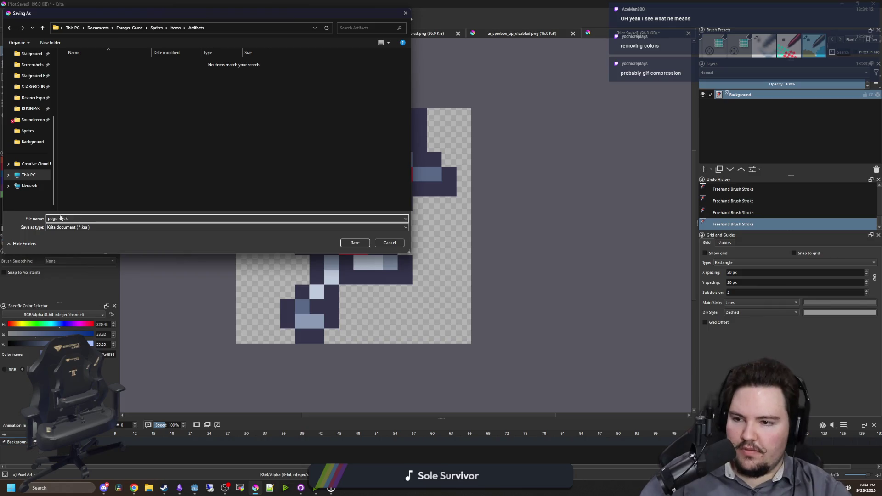
click(68, 228)
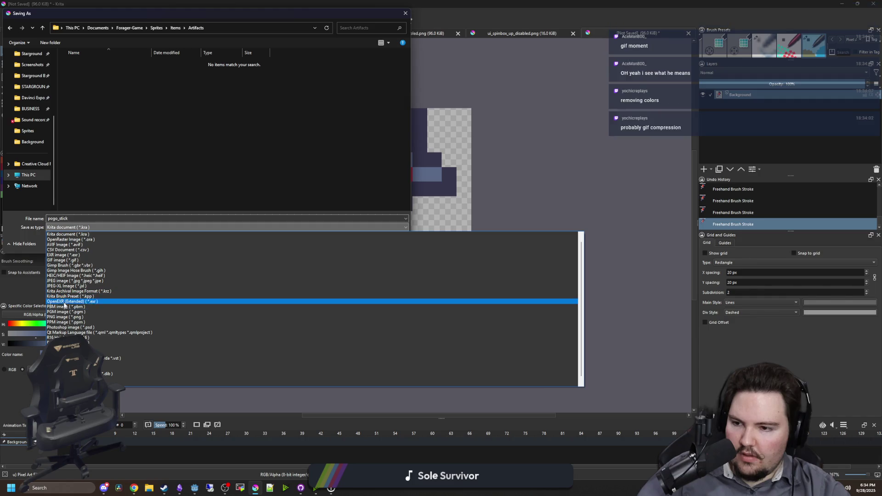
click(64, 317)
click(354, 243)
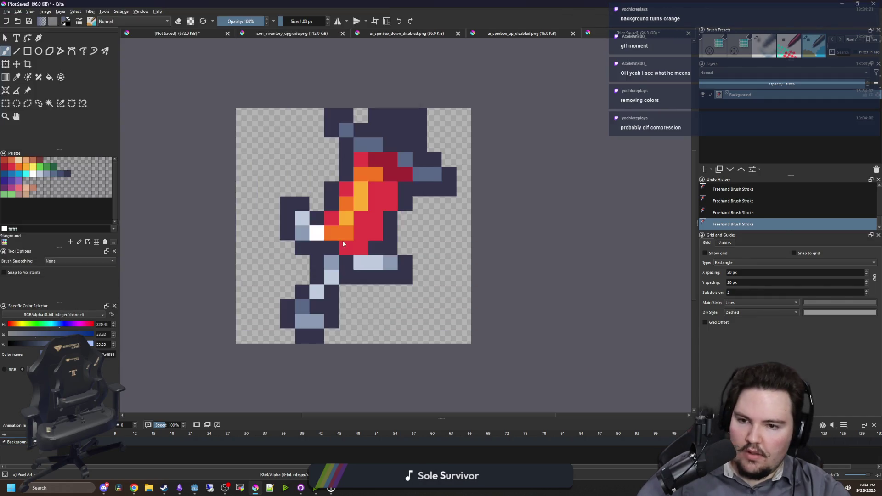
Confirm the PNG export options and minimise Krita to return to Godot
click(460, 305)
double_click(591, 3)
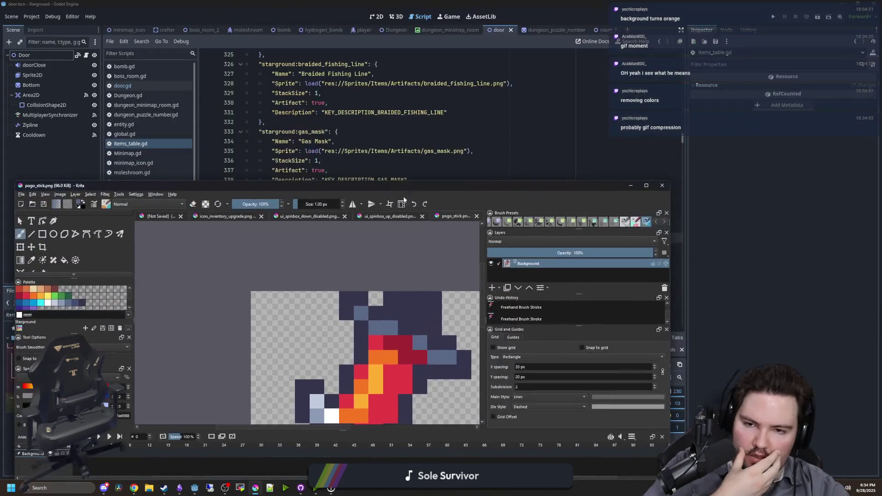
click(631, 186)
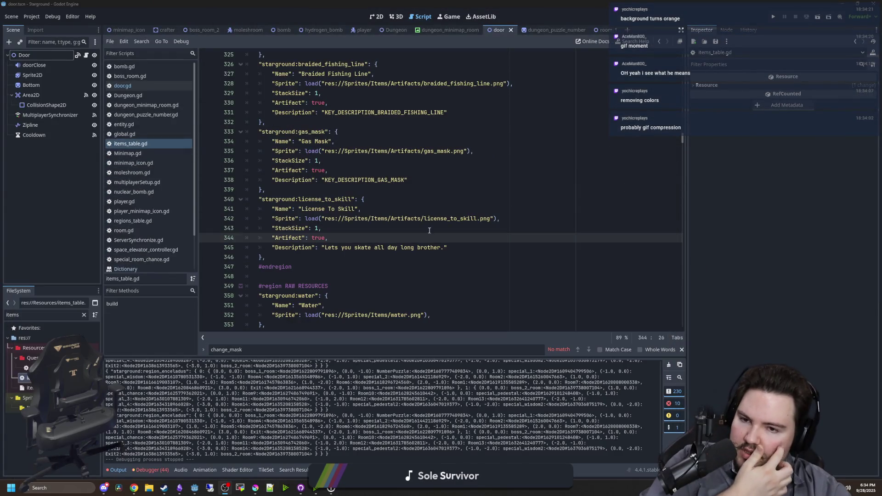
Duplicate the license_to_skill entry in items_table.gd
click(335, 257)
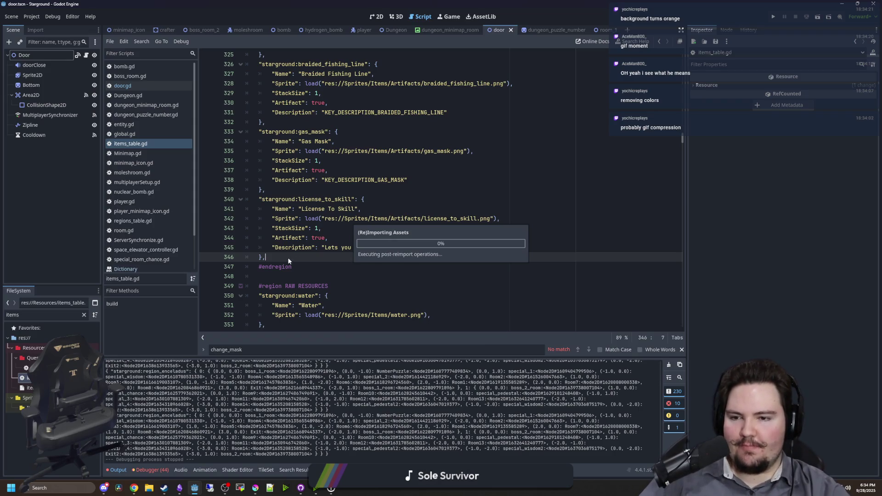
drag(288, 258, 207, 197)
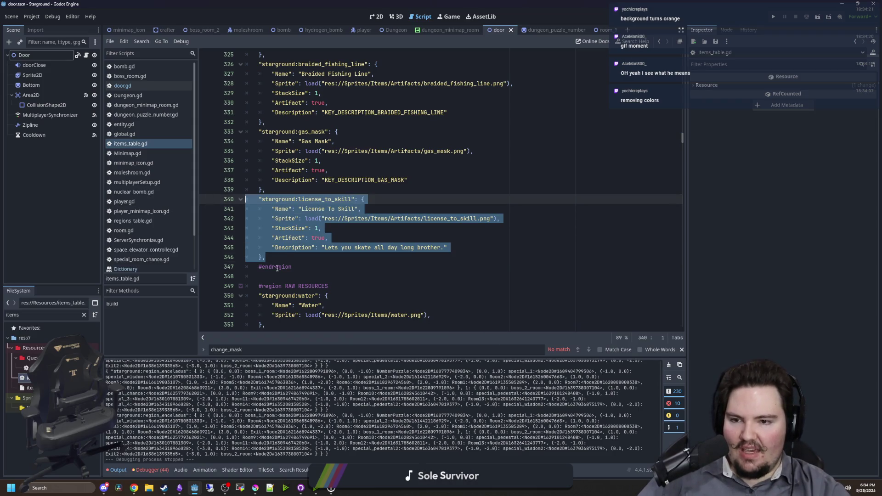
key(ctrl+c)
click(288, 257)
key(Return)
key(ctrl+v)
Rename the duplicate's key to pogo_stick and delete license_to_skill from its sprite path
click(272, 268)
key(BackSpace)
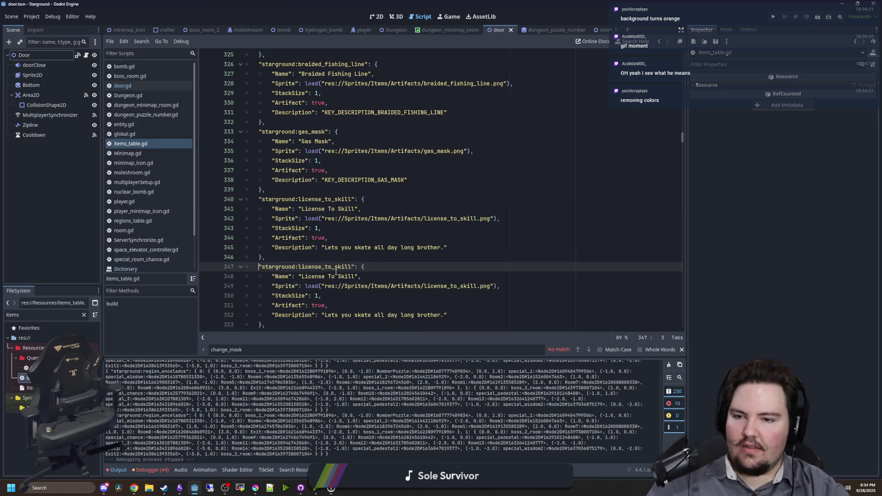
drag(324, 270, 299, 269)
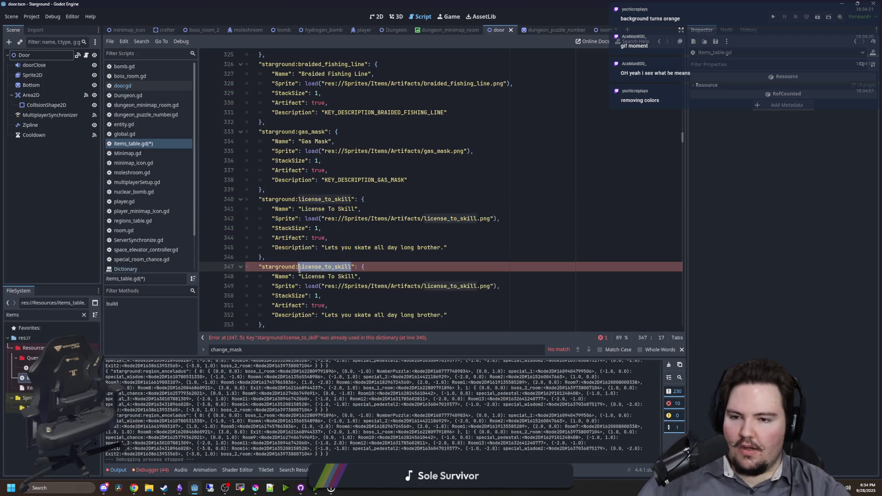
text(pogo)
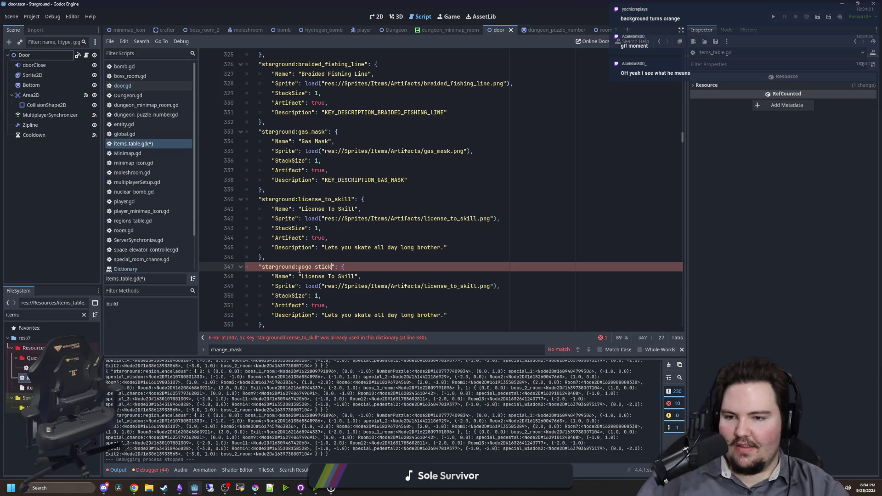
scroll(300, 269, down, 1)
key(Down)
key(Down)
key(Down)
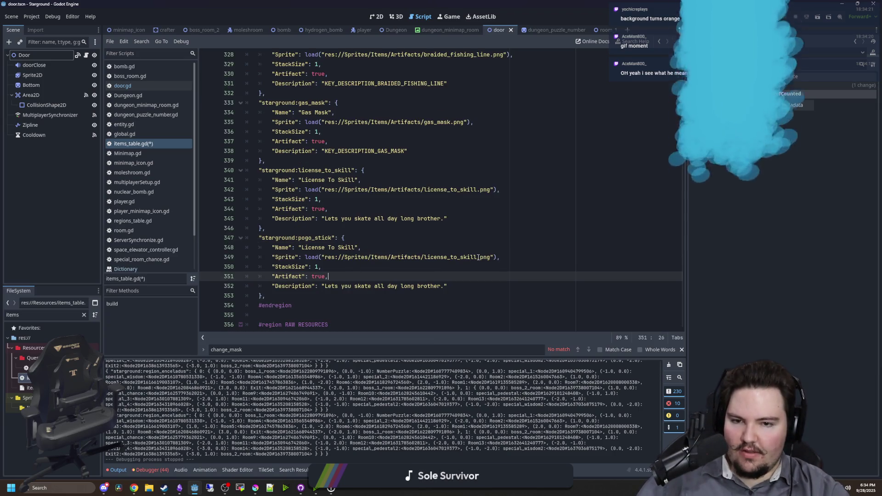
drag(478, 257, 423, 256)
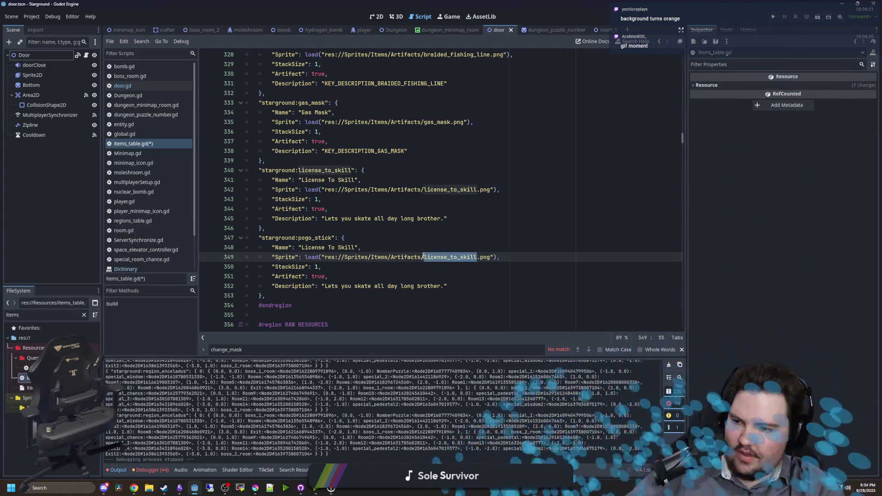
key(BackSpace)
text(pog)
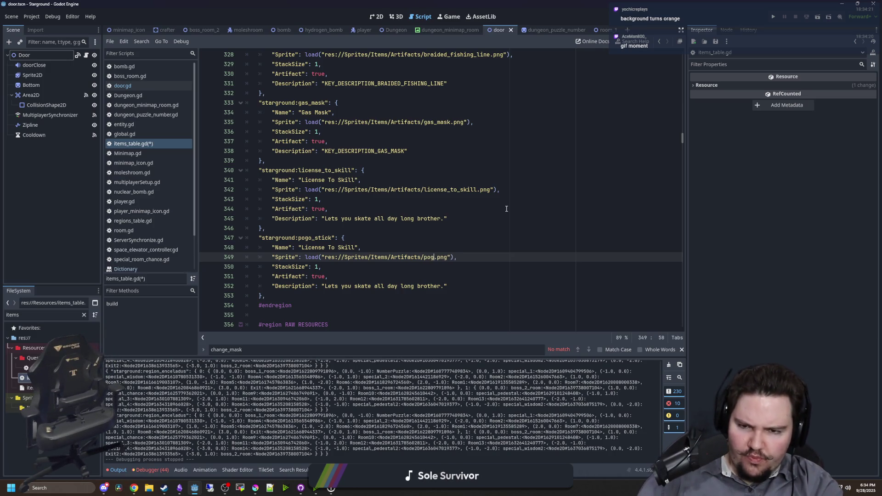
Replace the copied skate description on the pogo_stick item with KEY_DESCRIPTION_POGO_STICK
text(o_stick)
click(484, 223)
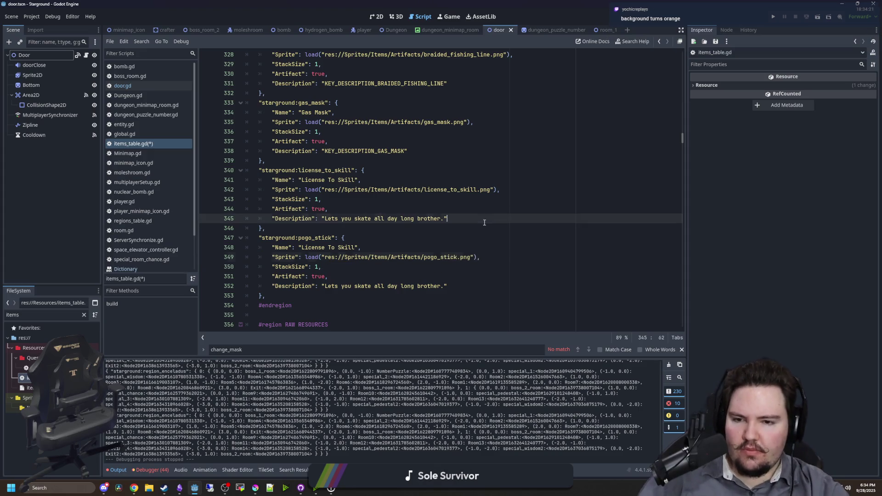
drag(444, 286, 325, 287)
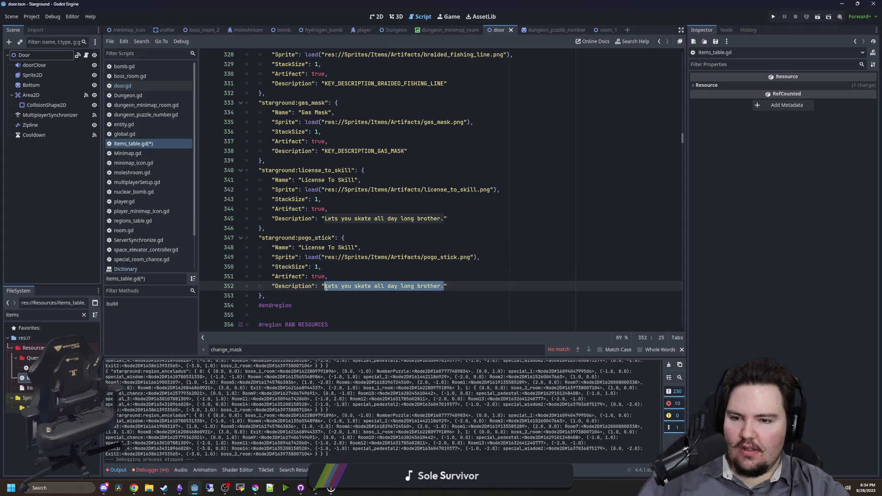
text(Lets you)
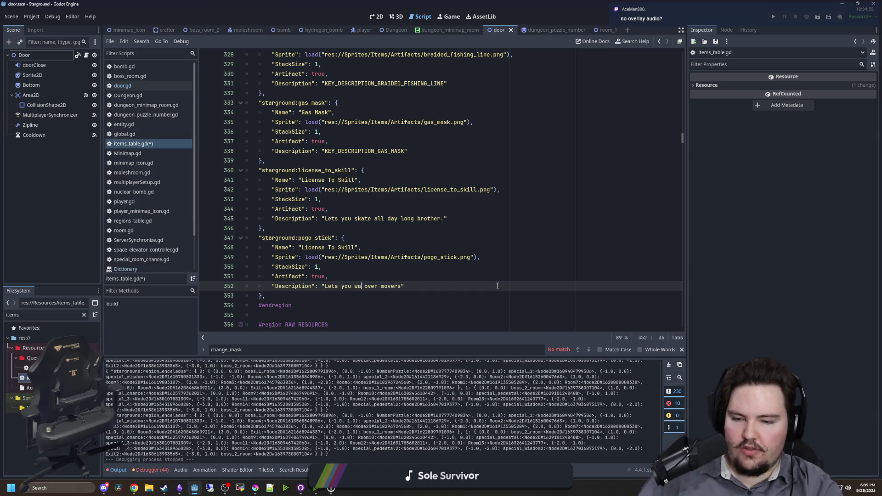
text(lk)
click(394, 271)
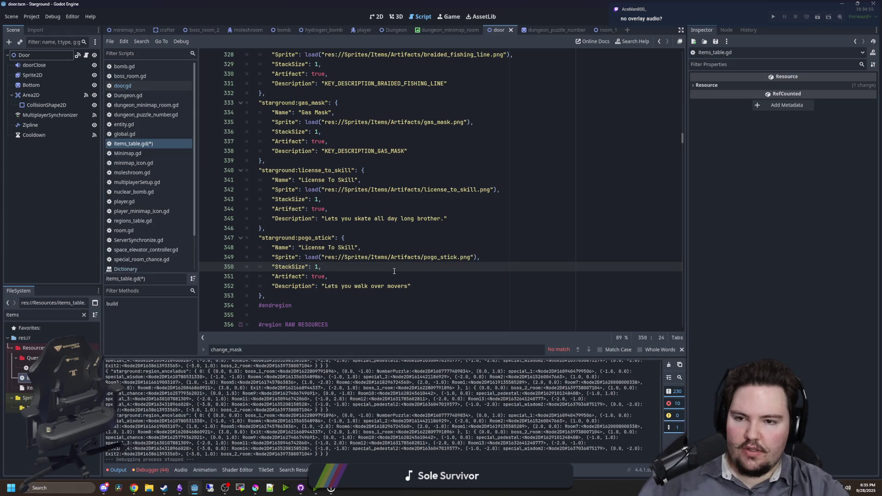
click(407, 286)
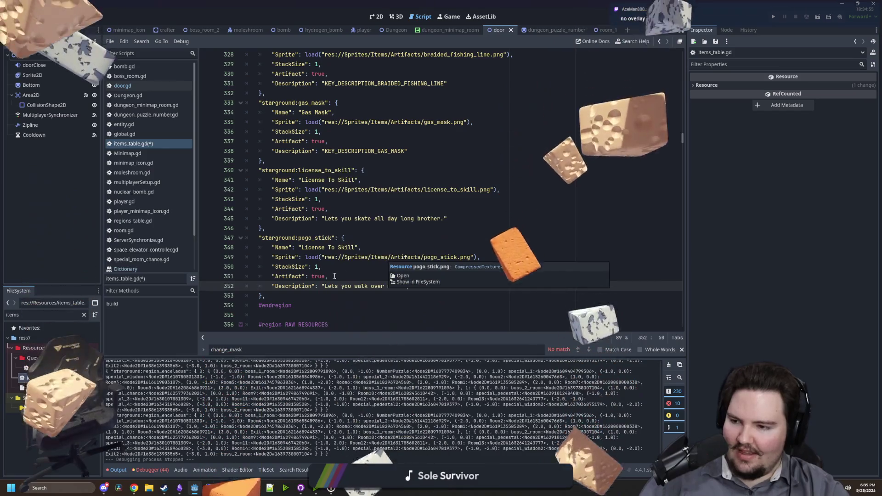
click(413, 277)
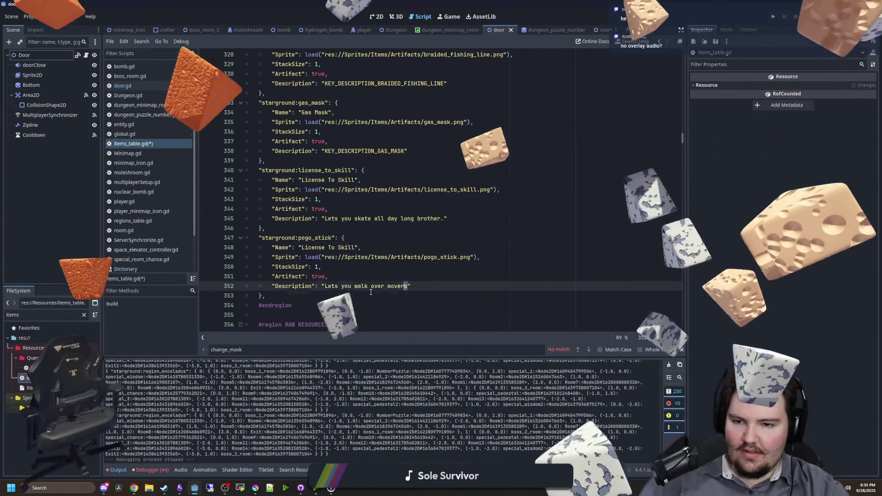
drag(408, 286, 326, 285)
text(KEY_)
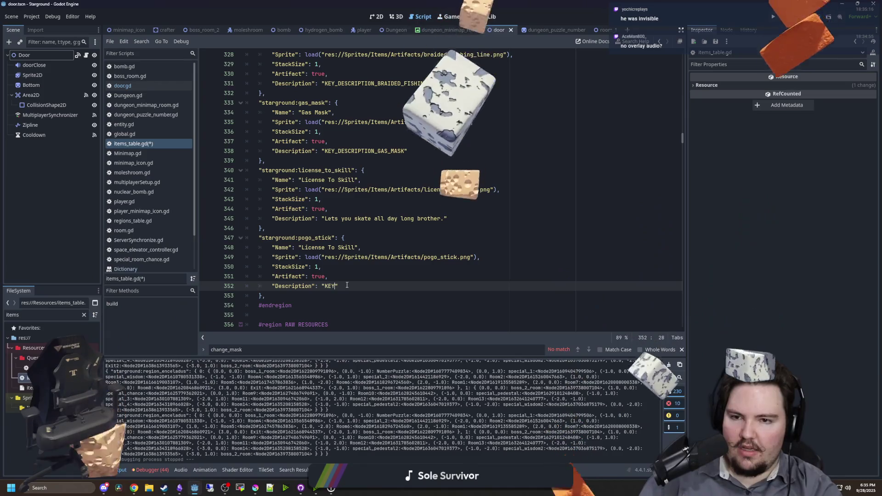
text(DESCRIPTION_)
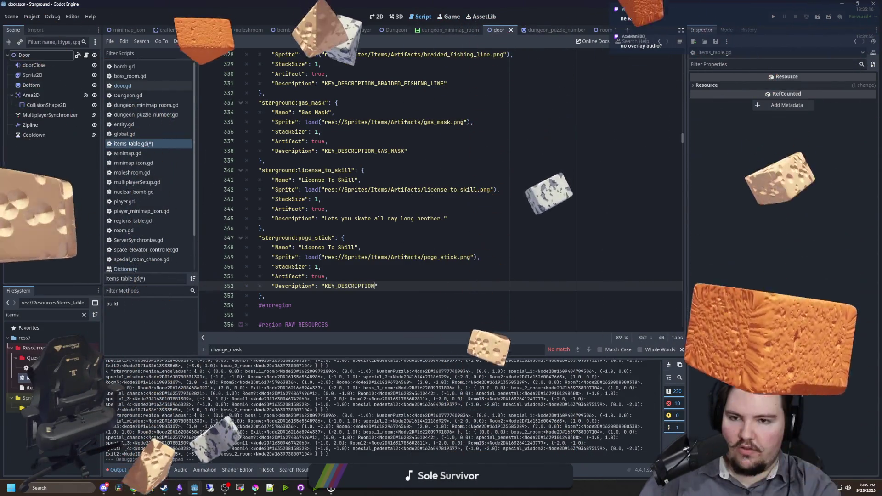
text(POGO_STICK)
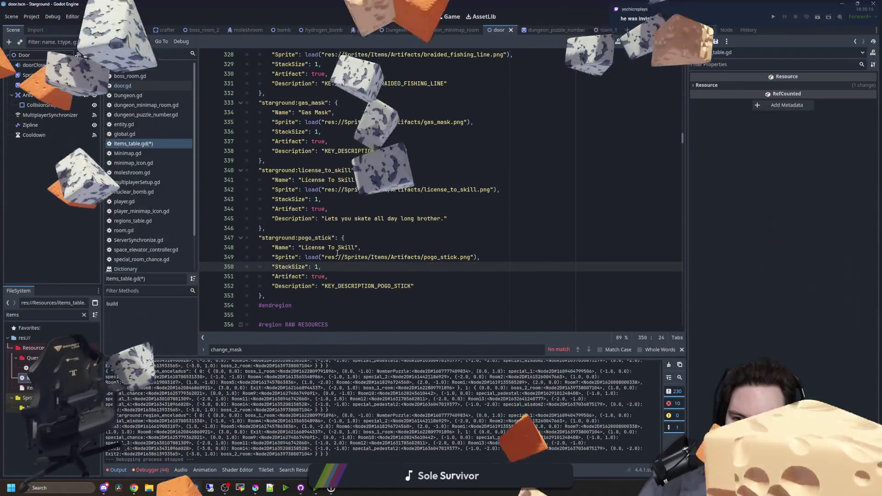
Rename the item from 'License To Skill' to 'Pogo Stick' and save items_table.gd
key(Up)
key(Up)
drag(355, 248, 300, 247)
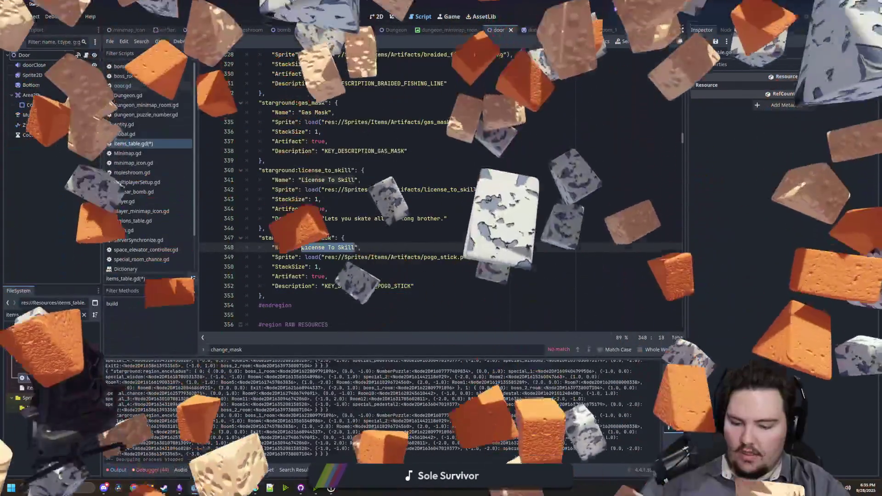
text(Pogo Stic)
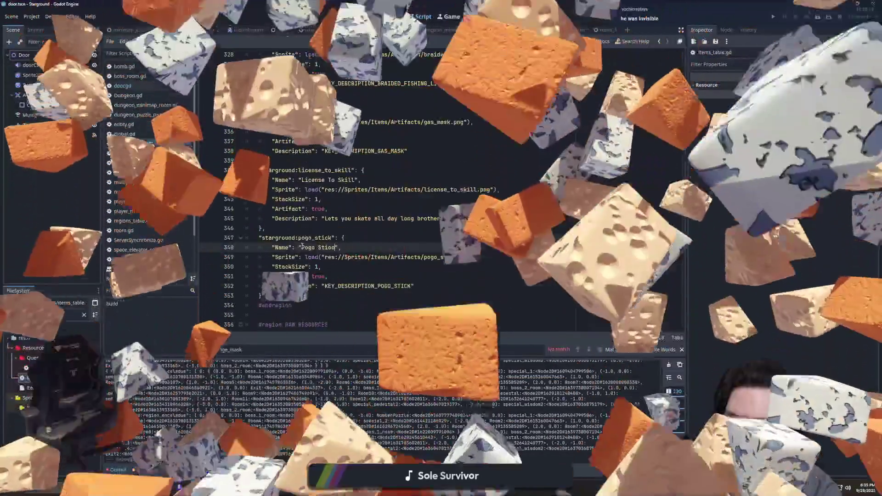
text(k)
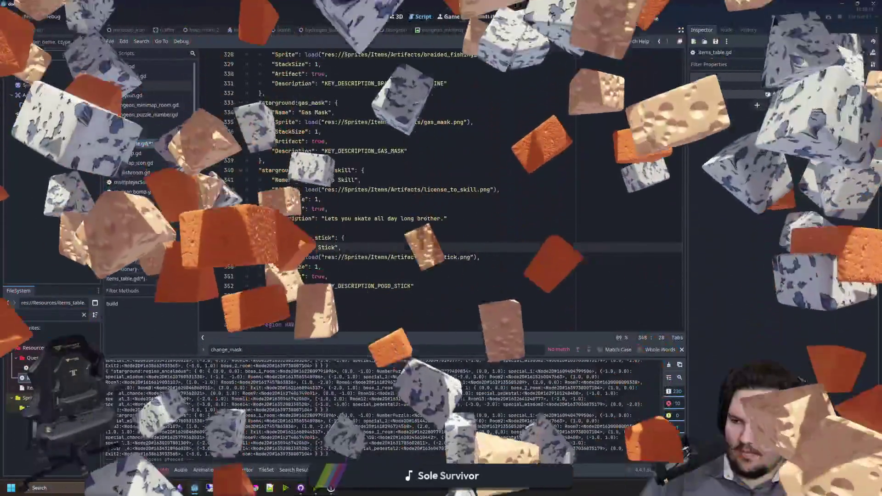
click(352, 257)
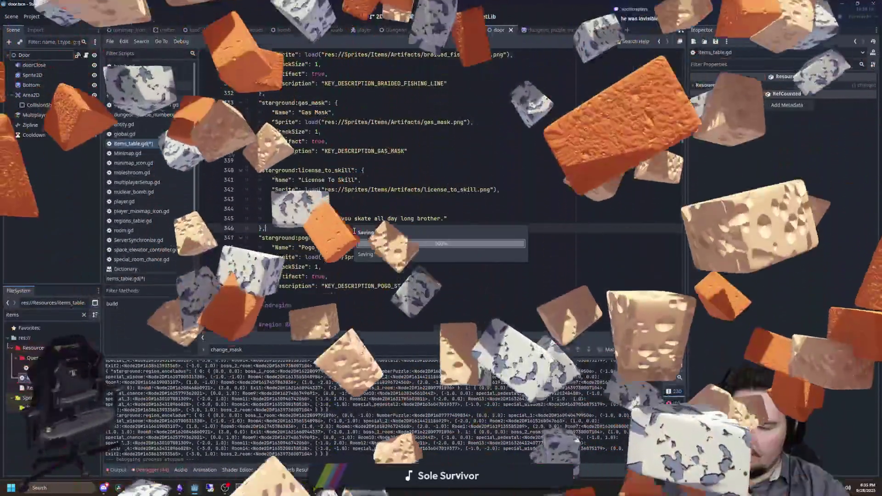
click(354, 229)
key(ctrl+s)
click(327, 276)
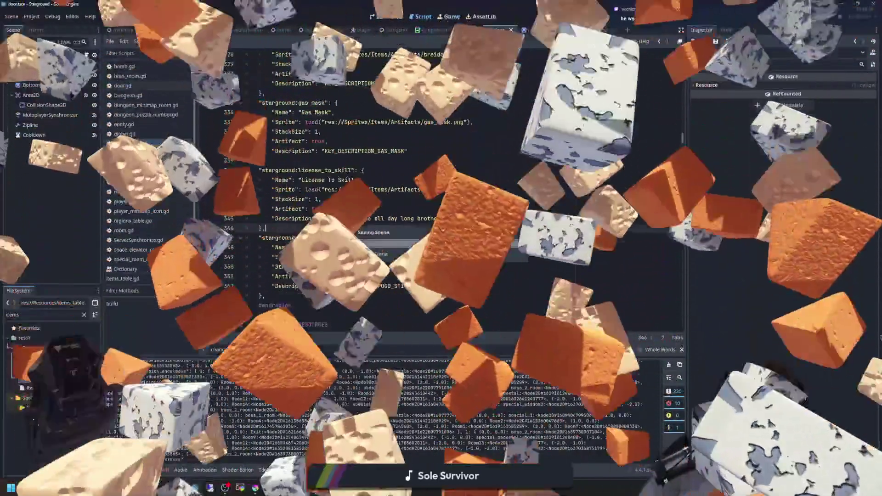
click(265, 228)
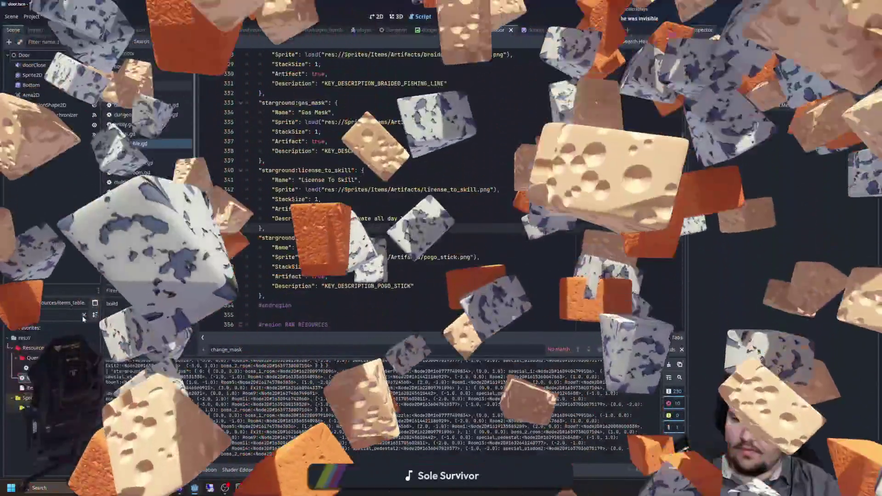
Clear the FileSystem filter and filter it for 'mover' files
click(83, 315)
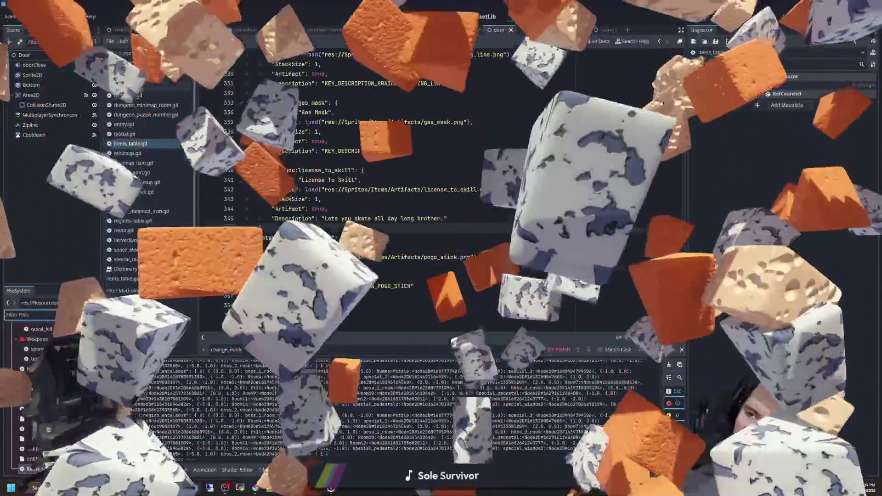
click(67, 316)
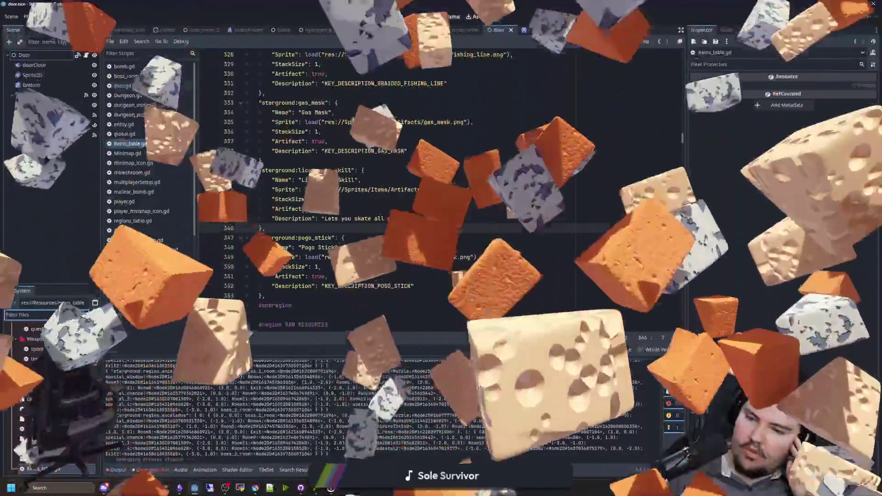
key(ctrl+a)
key(BackSpace)
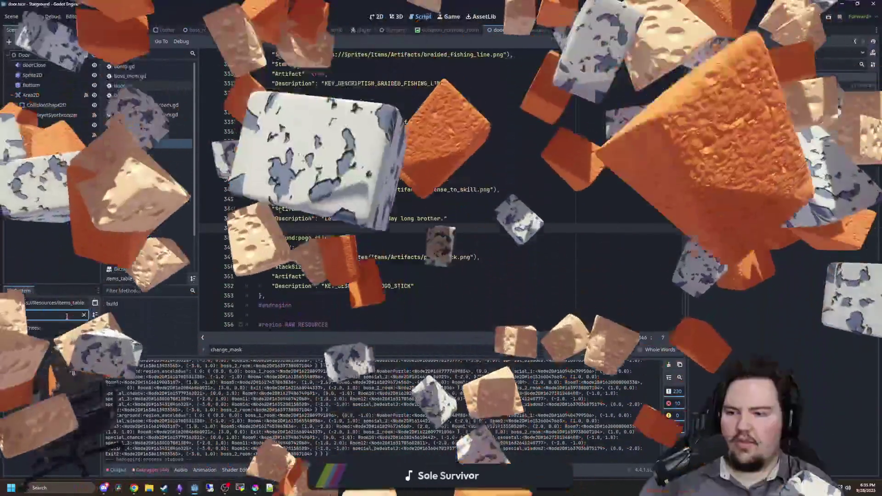
text(mover)
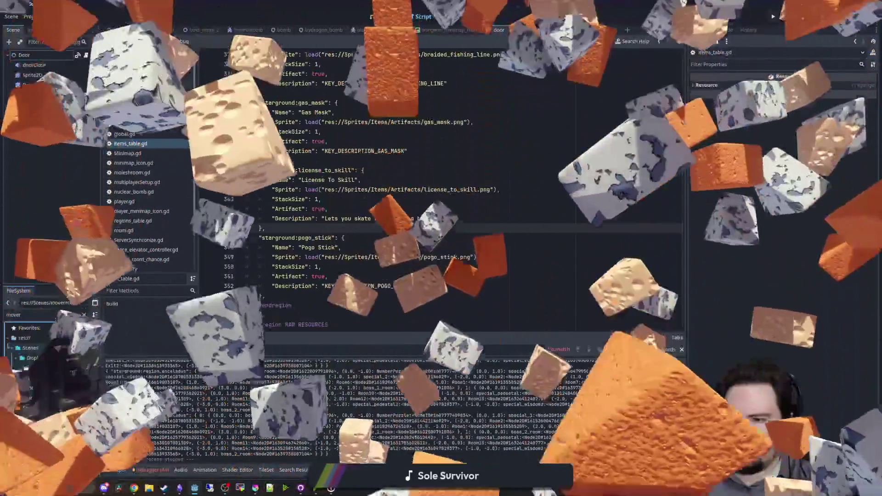
Open mover.tscn, inspect the Mover root node's collision layer and mask, then clear the filter
double_click(33, 354)
click(52, 55)
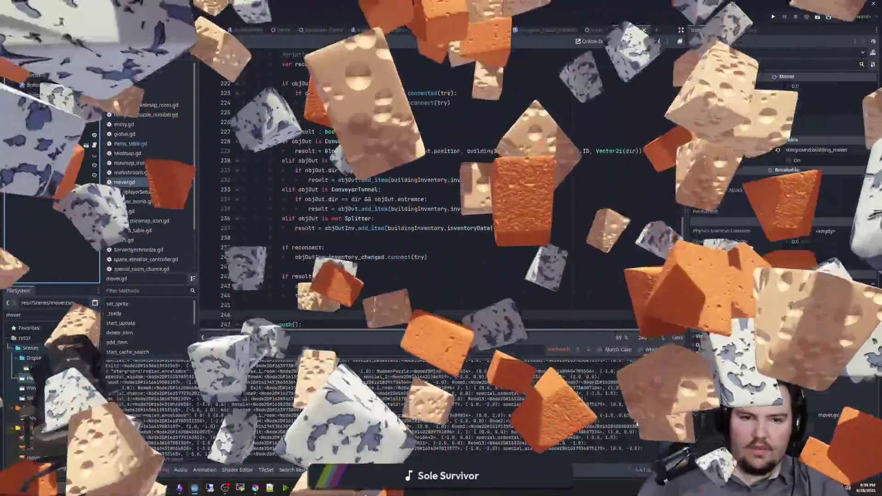
drag(684, 275, 555, 285)
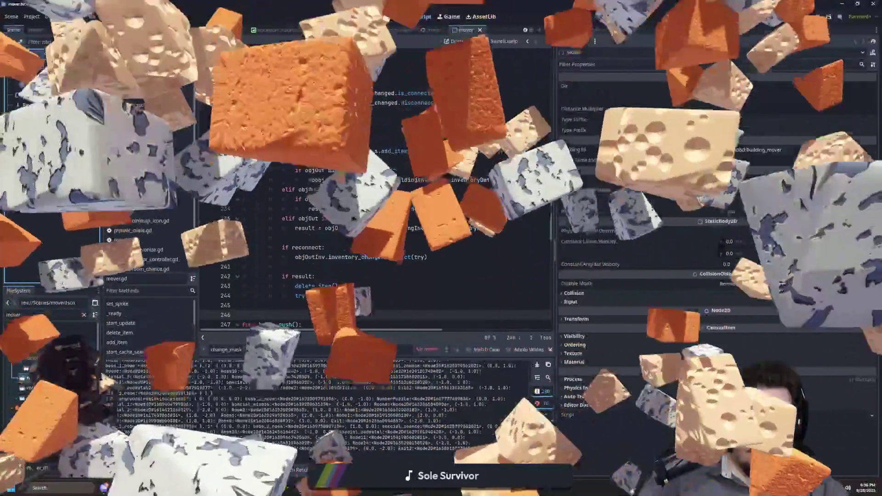
scroll(625, 282, down, 2)
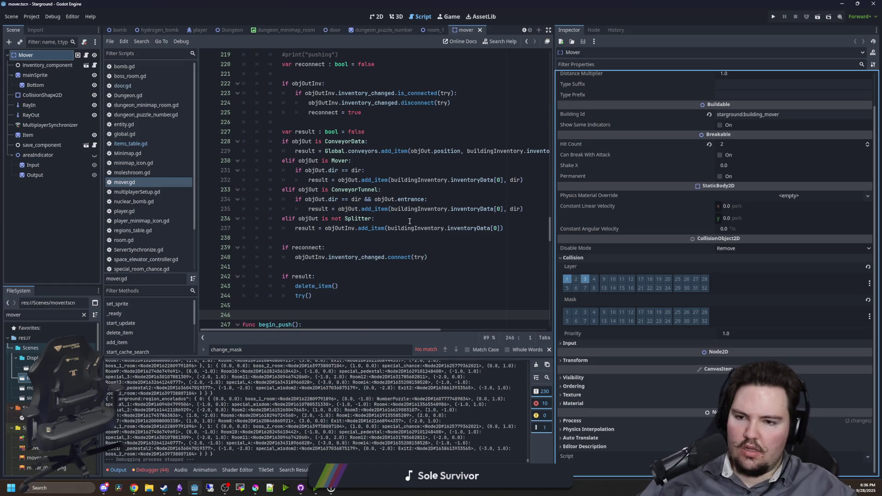
click(315, 238)
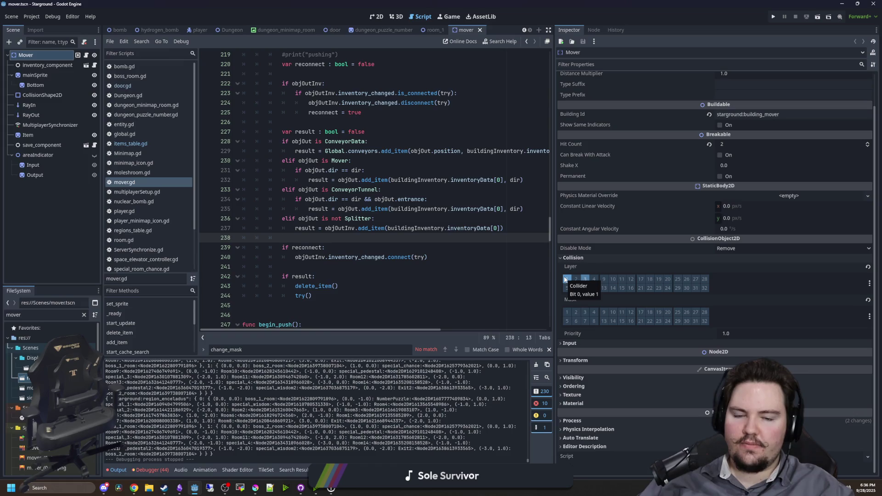
click(83, 316)
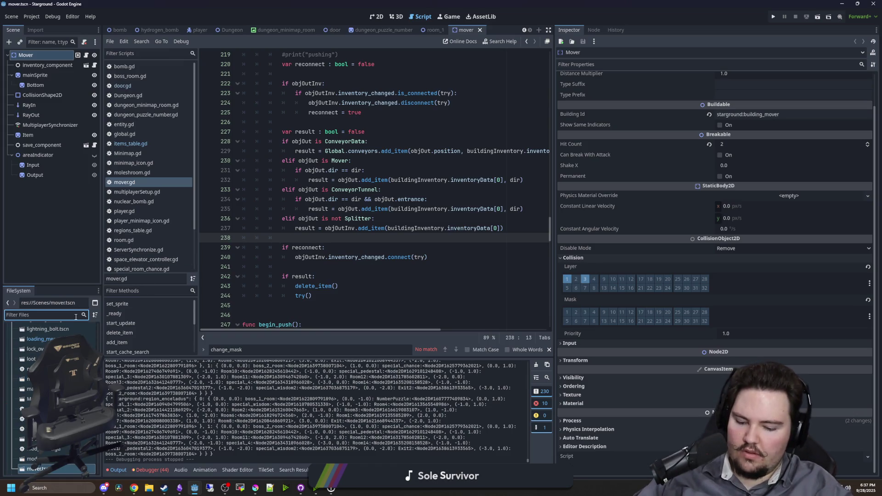
Filter for 'player', open and save player.gd, then open player.tscn
text(player)
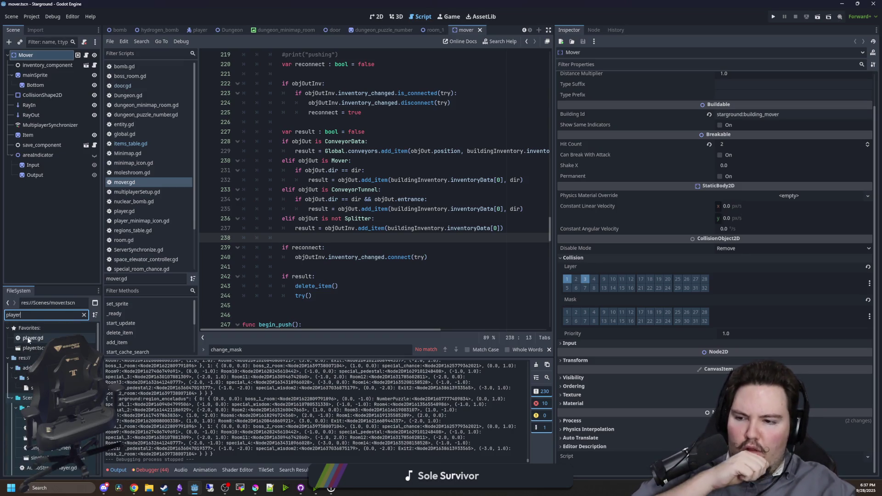
double_click(28, 339)
key(ctrl+s)
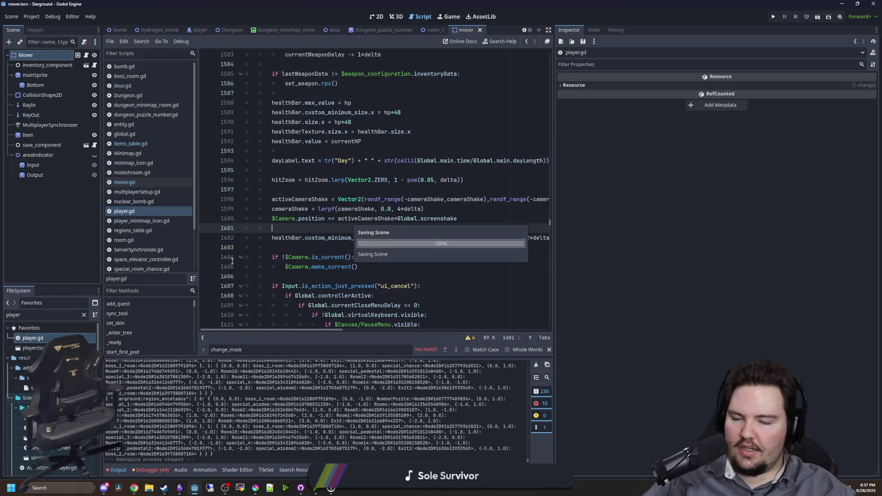
double_click(37, 348)
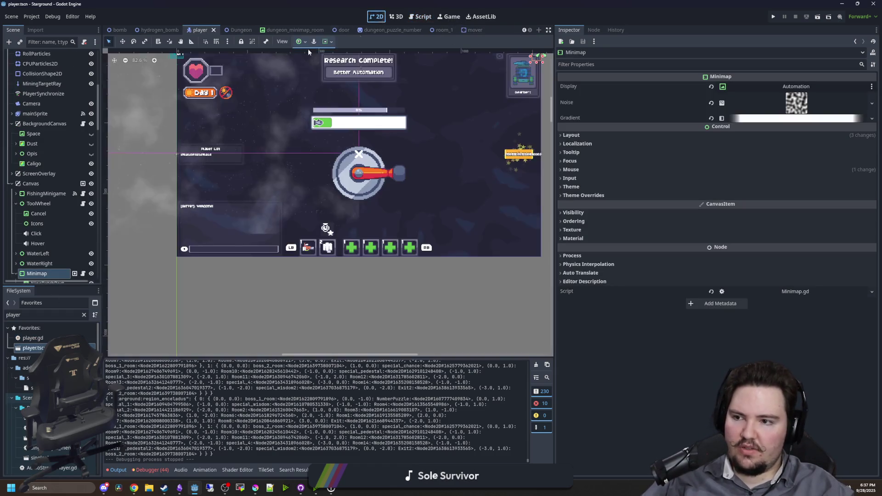
scroll(41, 138, up, 5)
Add an Area2D child under player and name it MoverChecker
click(25, 55)
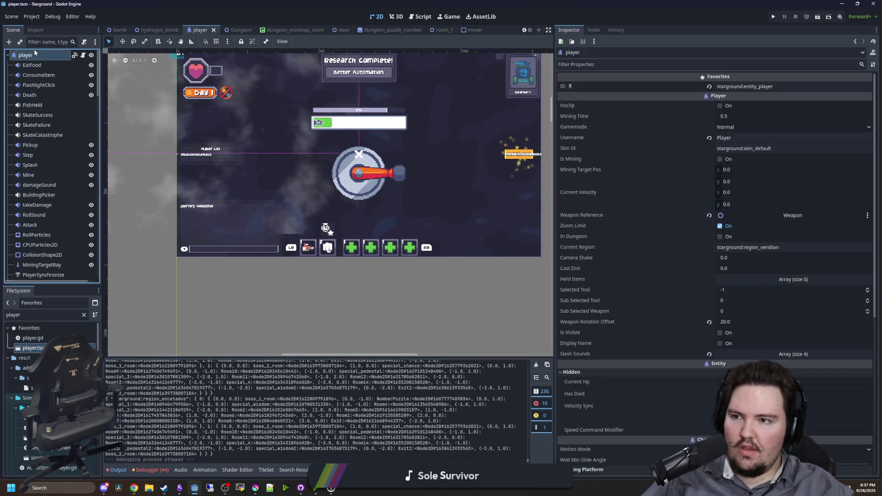
right_click(25, 56)
click(48, 76)
text(area2d)
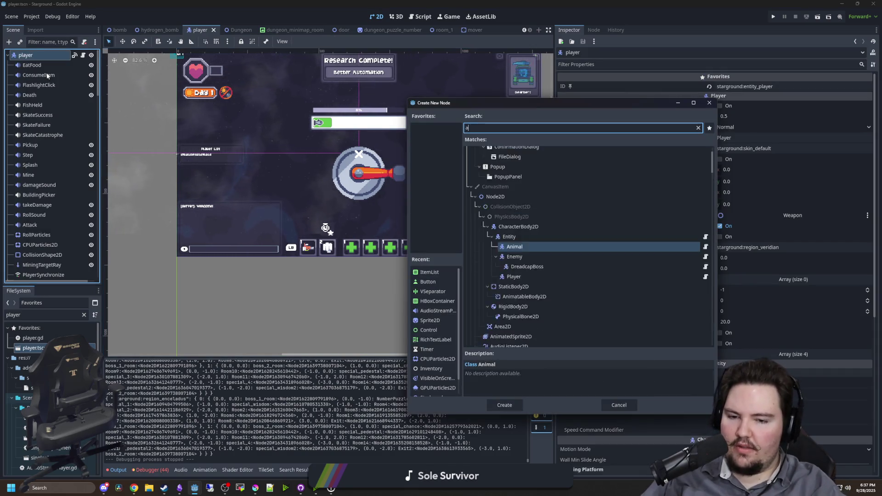
key(Return)
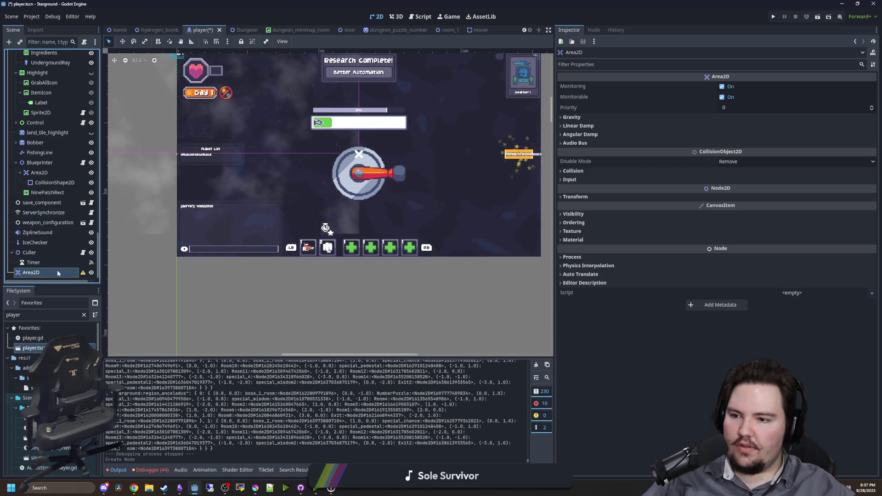
key(F2)
text(MoverChecker)
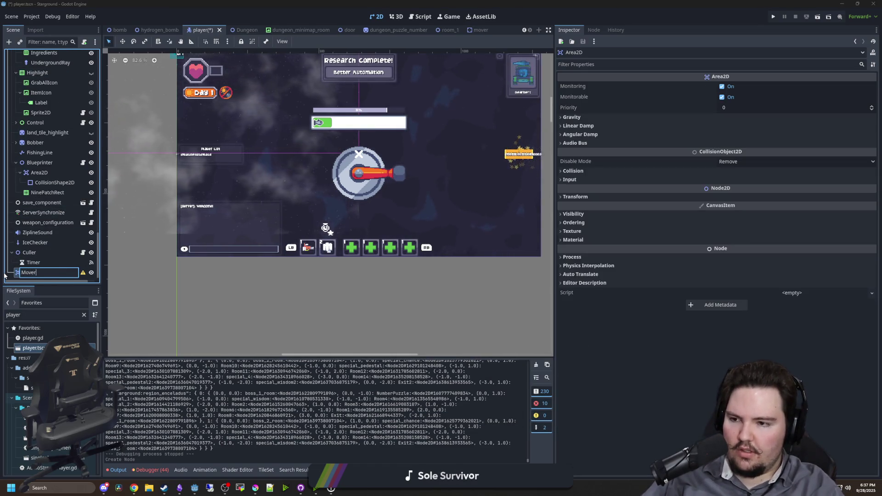
key(Return)
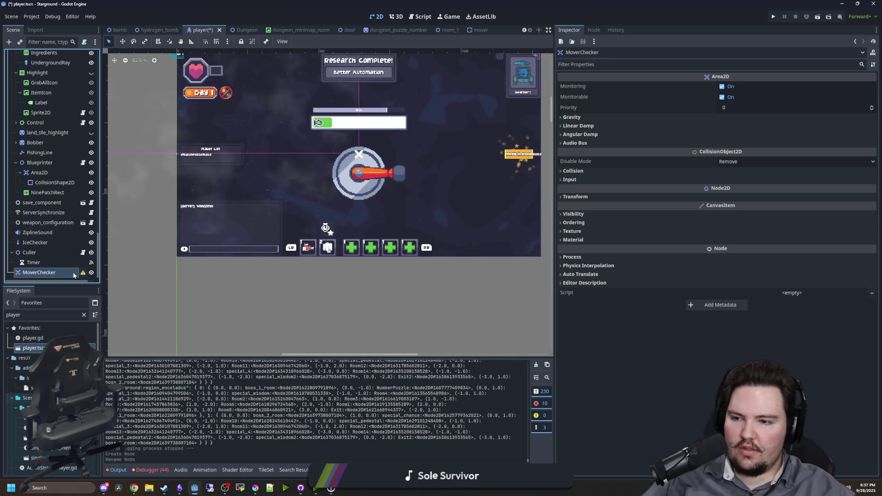
Give MoverChecker a CollisionShape2D child with a new RectangleShape2D
right_click(74, 275)
click(96, 278)
text(collis)
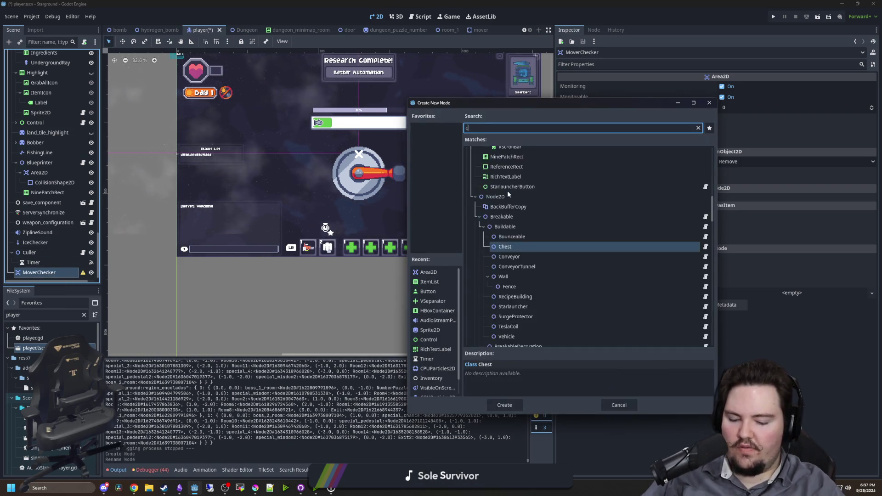
double_click(508, 193)
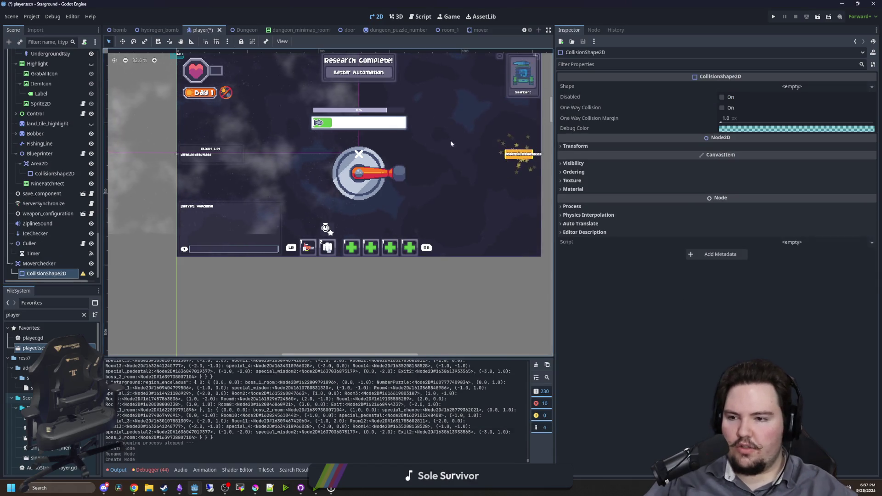
click(792, 87)
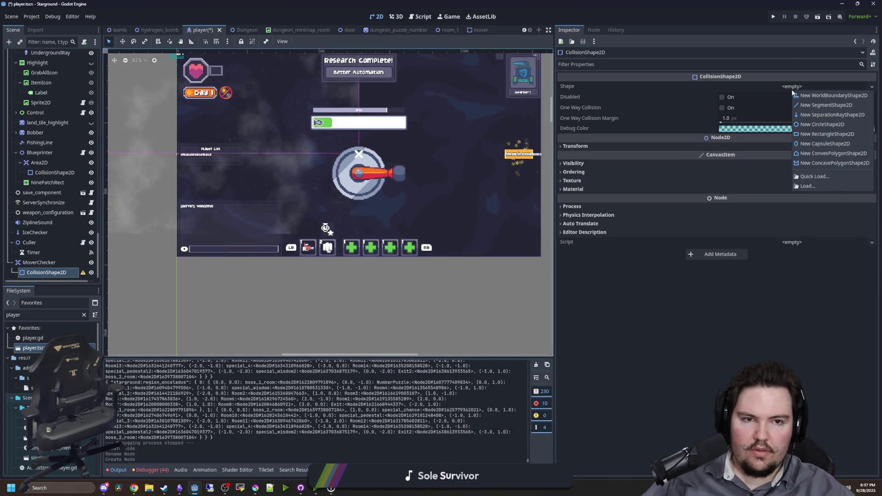
click(824, 135)
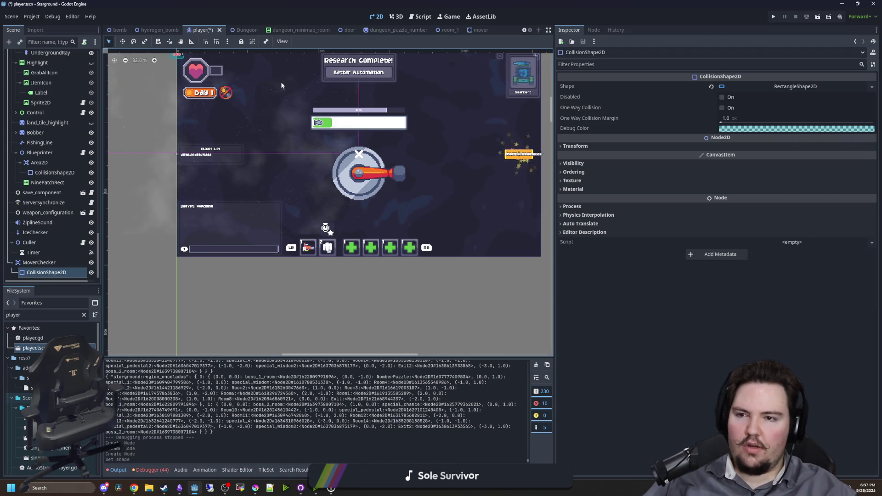
Set the rectangle shape's size to 10 × 10 and reselect MoverChecker
scroll(206, 171, up, 15)
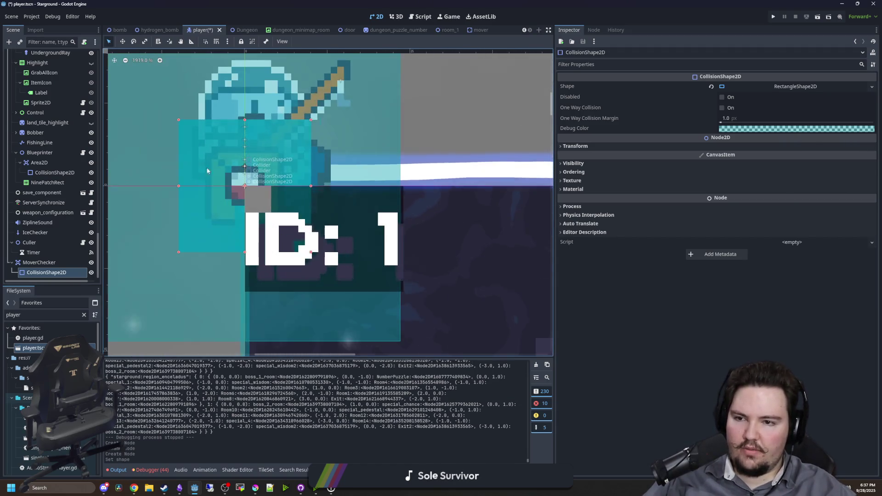
click(796, 87)
click(753, 98)
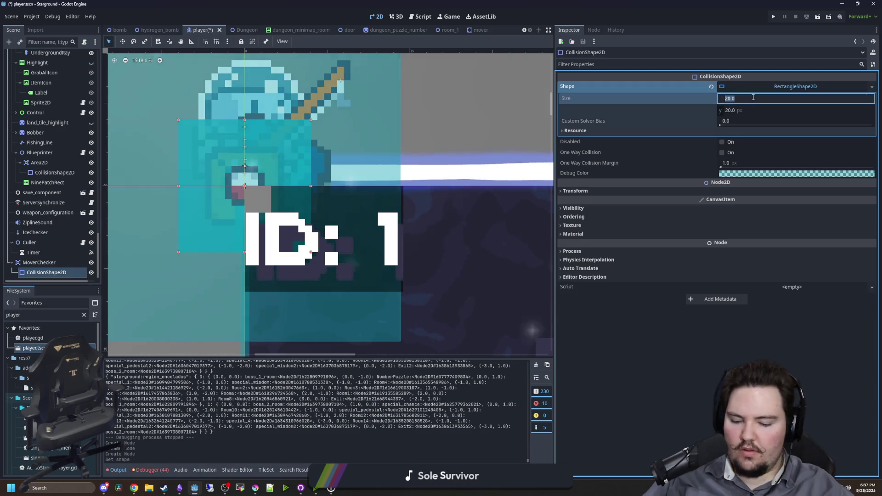
text(8)
key(Return)
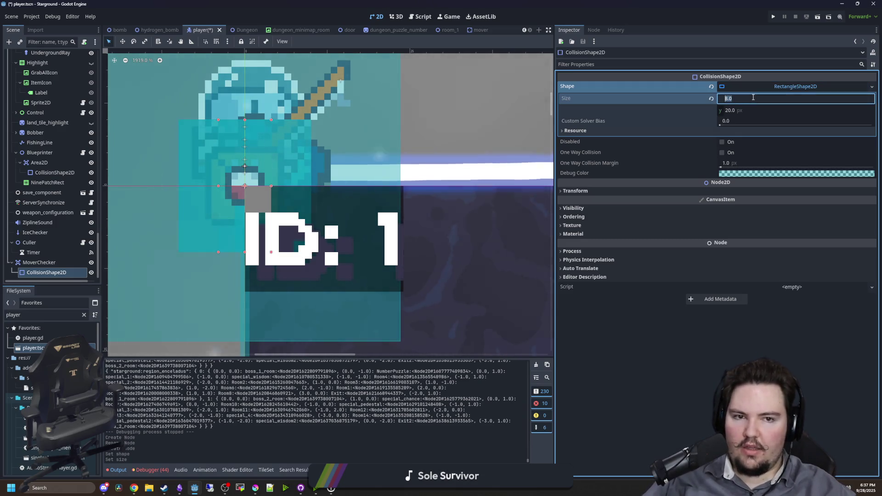
text(10)
click(737, 118)
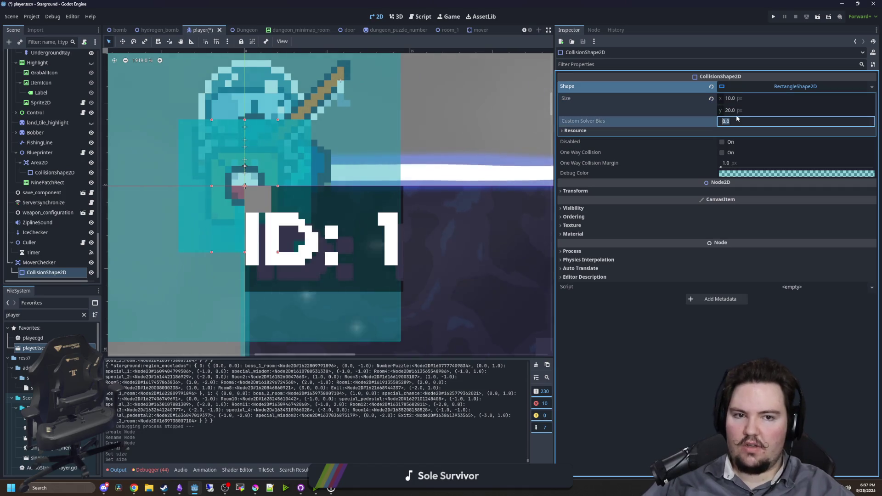
click(735, 110)
text(10)
key(Return)
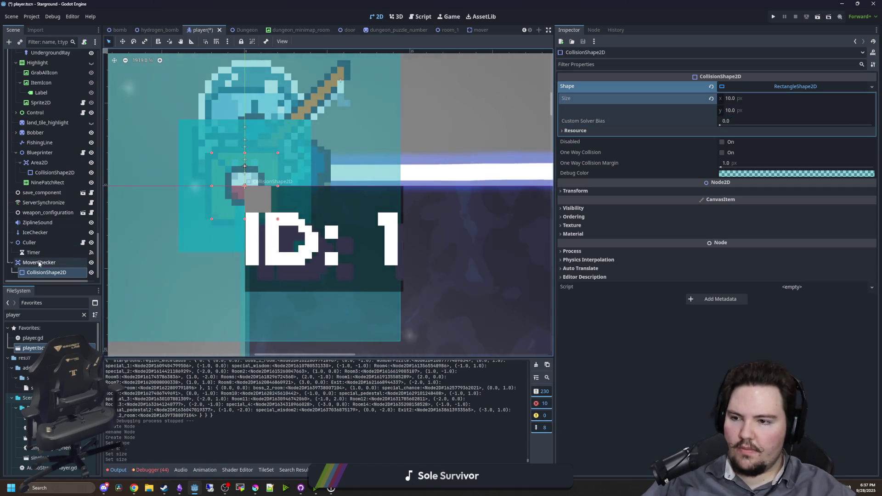
click(40, 263)
scroll(50, 87, up, 10)
In player.gd, search for check_artifact and place the caret on a blank line
key(ctrl+F3)
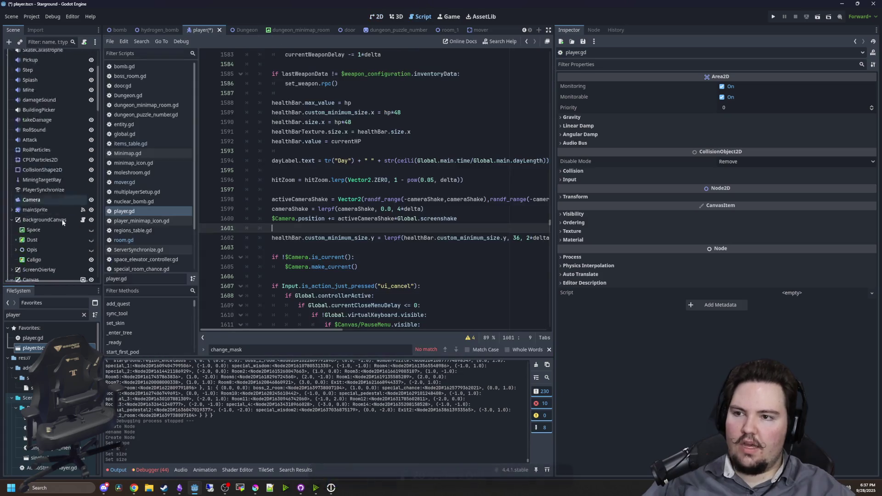
key(ctrl+f)
text(check_artifac)
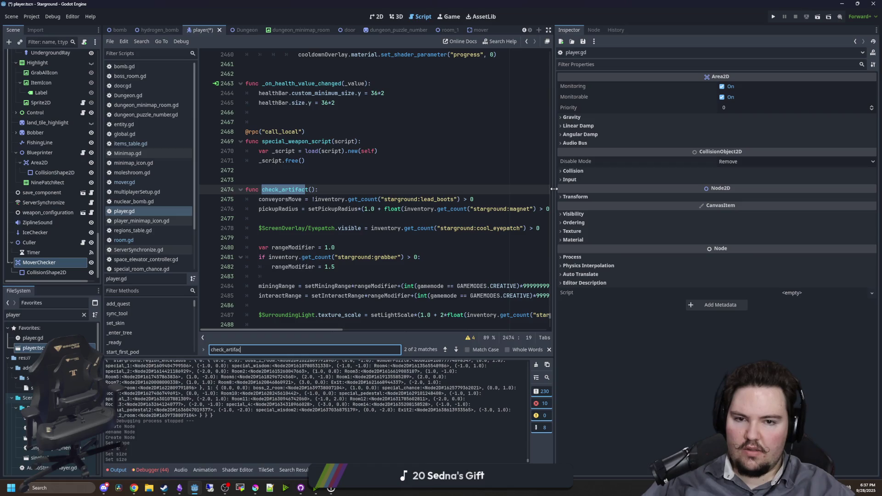
drag(554, 188, 649, 189)
scroll(414, 184, down, 5)
scroll(413, 184, up, 4)
click(321, 141)
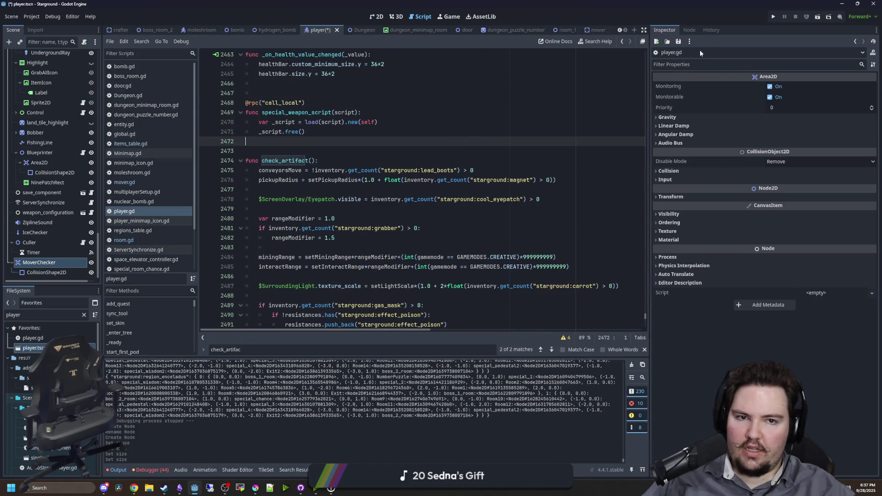
Connect MoverChecker's body_entered and body_exited signals to new handlers on the player node
click(688, 30)
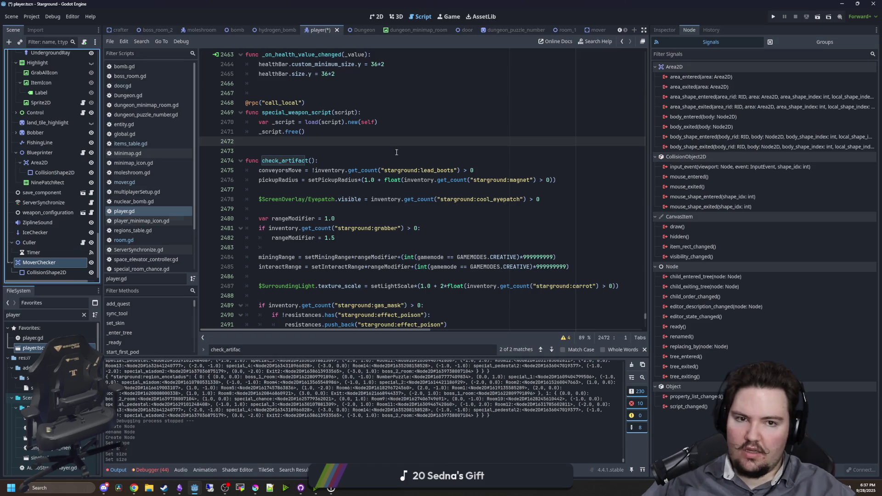
click(694, 79)
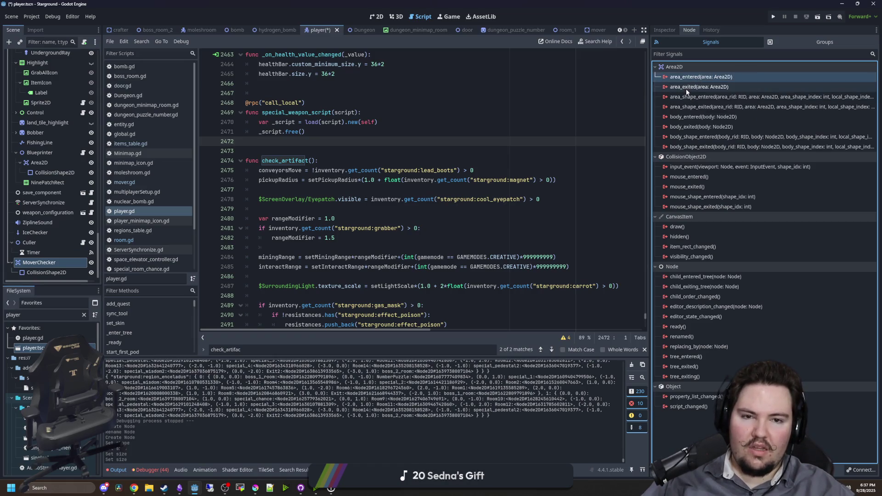
right_click(700, 116)
click(714, 118)
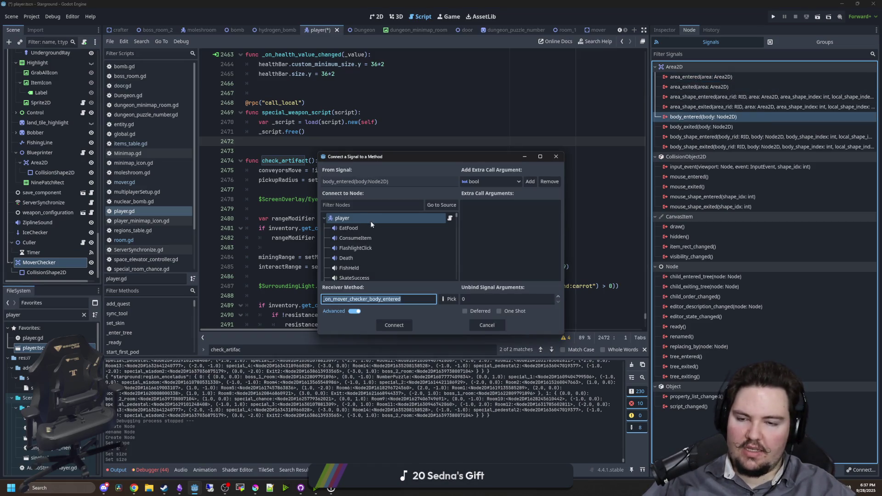
click(351, 220)
key(Escape)
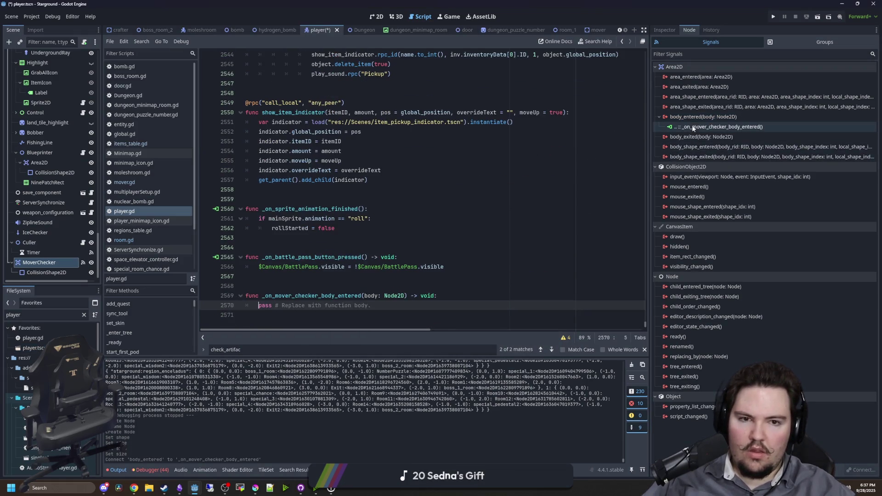
right_click(689, 139)
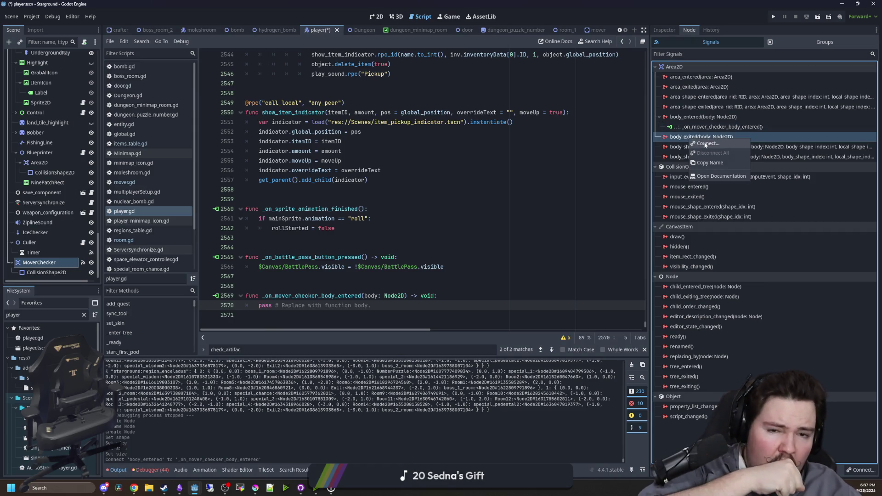
click(706, 144)
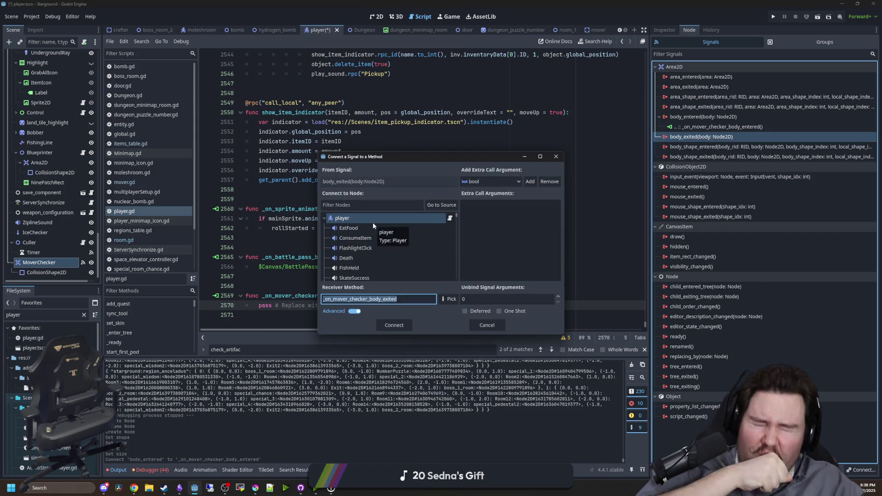
click(356, 222)
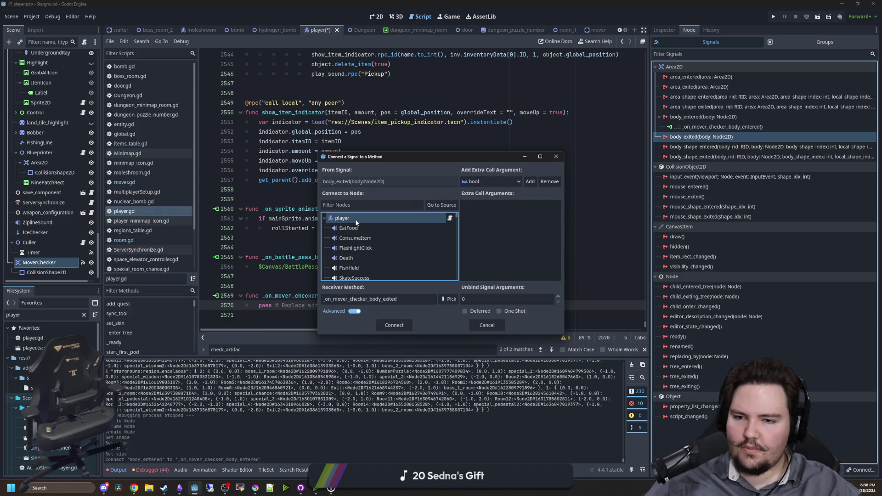
key(Escape)
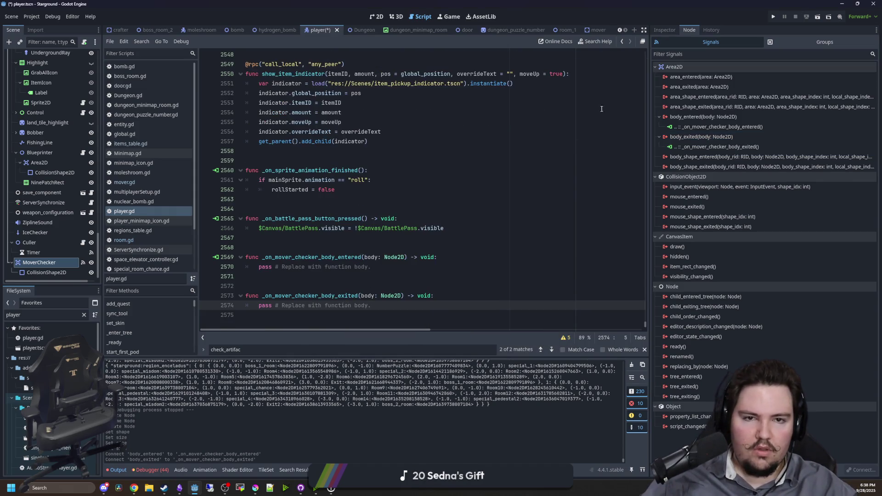
Turn off MoverChecker's collision layer 1 while keeping collision mask bit 1 on
click(664, 30)
click(674, 171)
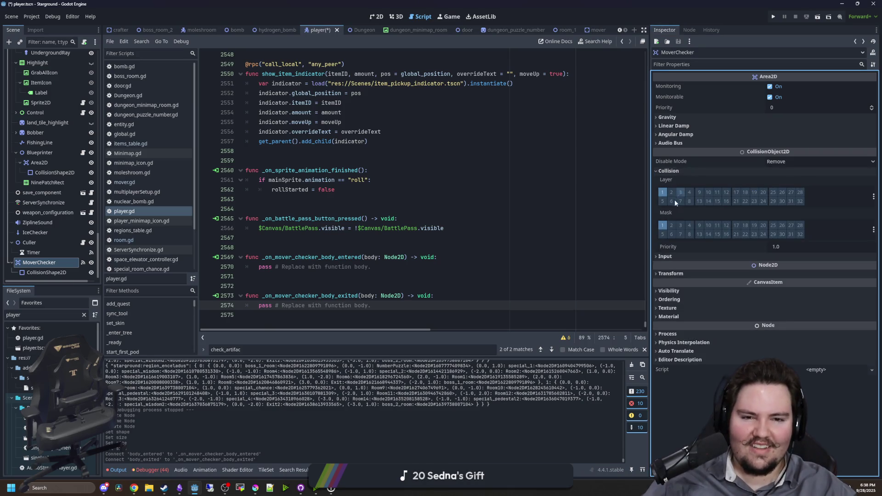
click(663, 224)
click(663, 193)
click(662, 225)
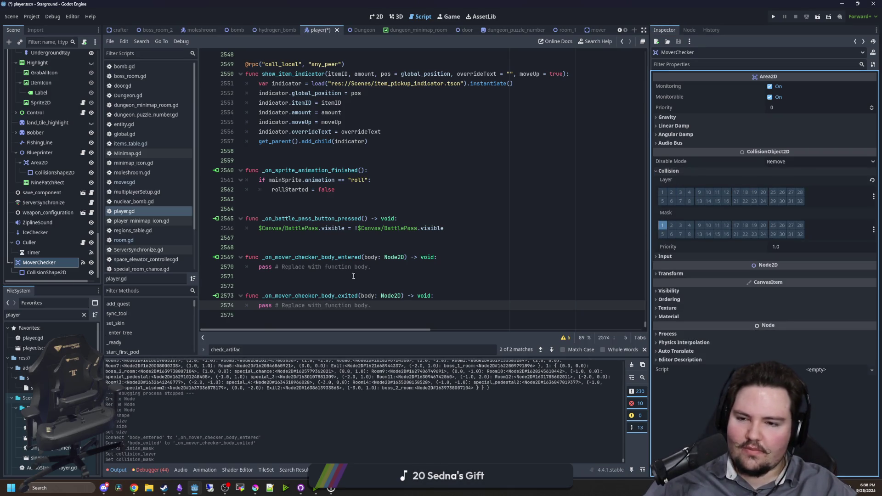
Replace the body_entered stub with 'if body is Mover:', starting body.collision and StaticBody2D lines
click(379, 265)
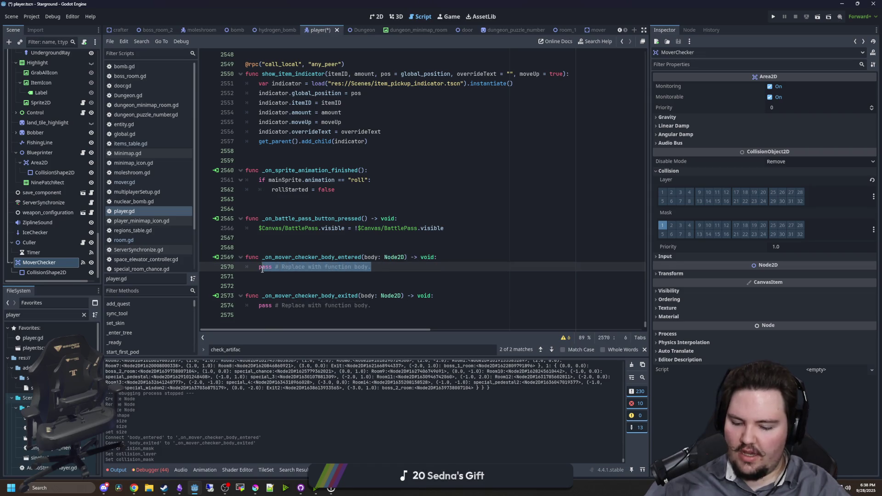
text(if body is Mover:)
key(Return)
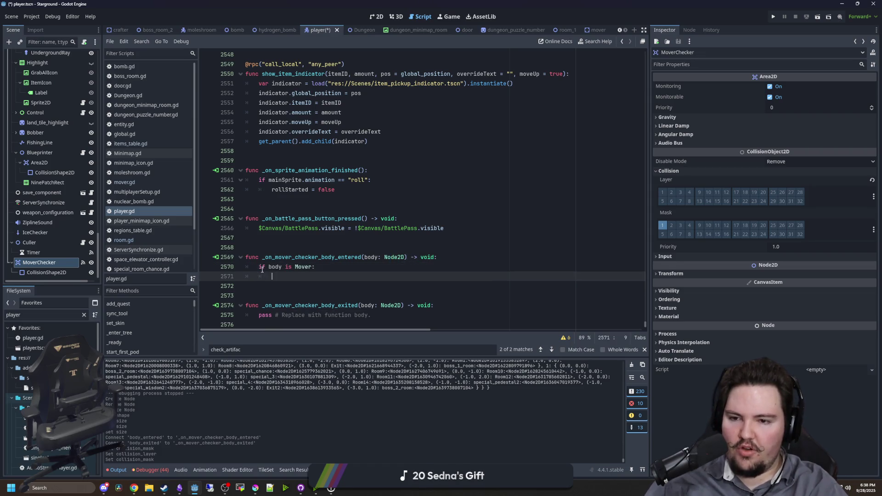
text(body.collision)
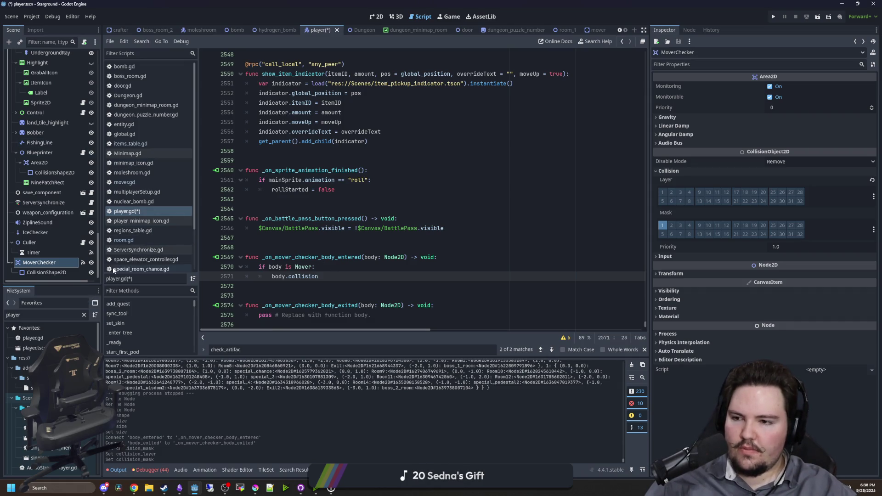
key(Return)
key(Return)
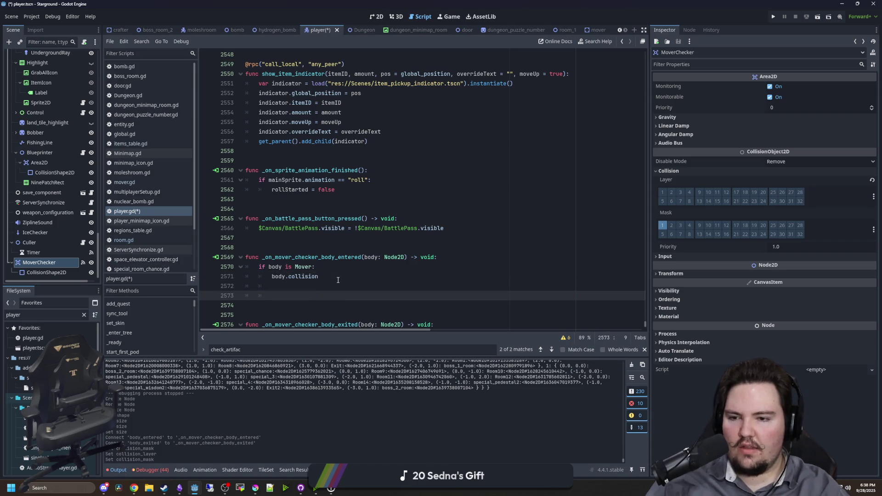
text(static)
key(Return)
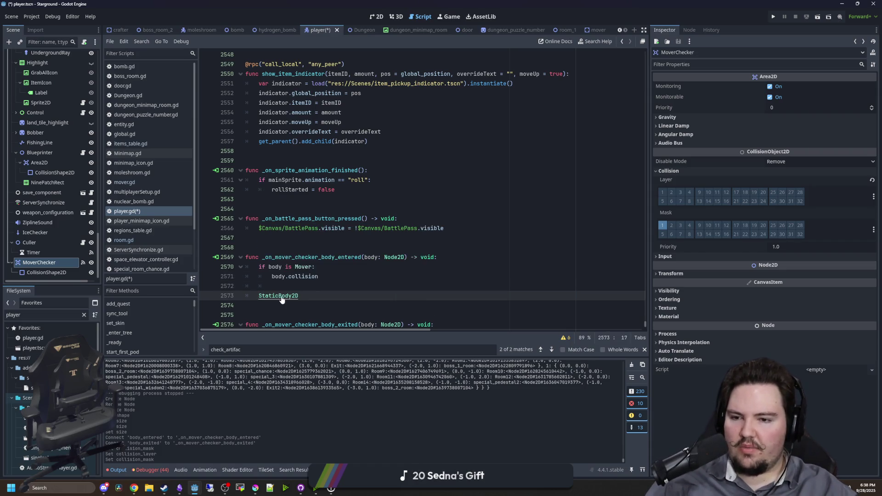
ctrl+click(282, 296)
scroll(384, 238, down, 3)
scroll(369, 205, up, 1)
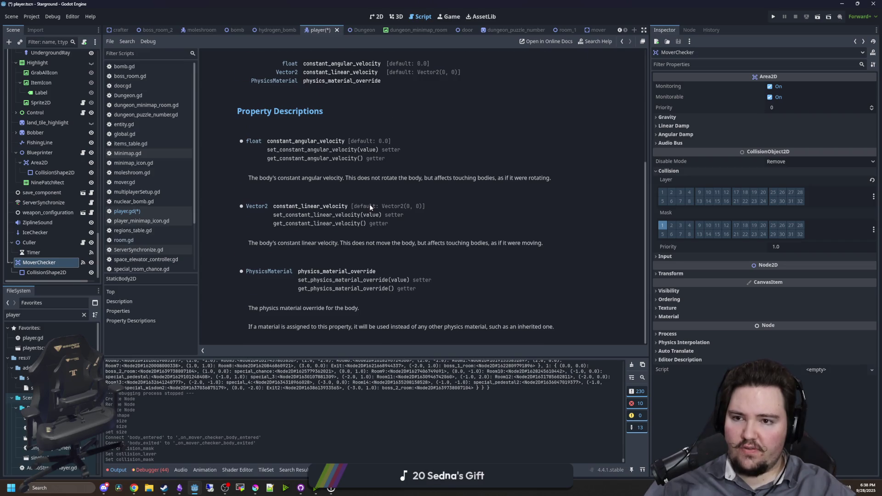
scroll(369, 205, up, 2)
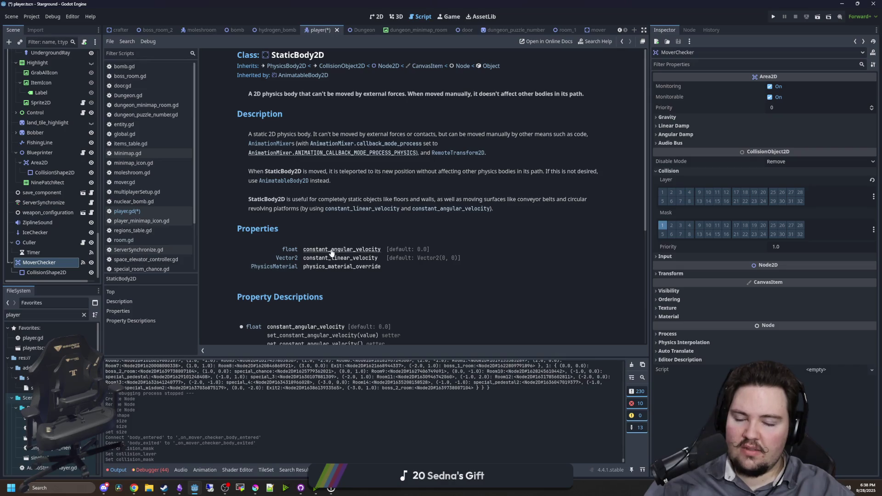
click(343, 69)
scroll(352, 212, down, 5)
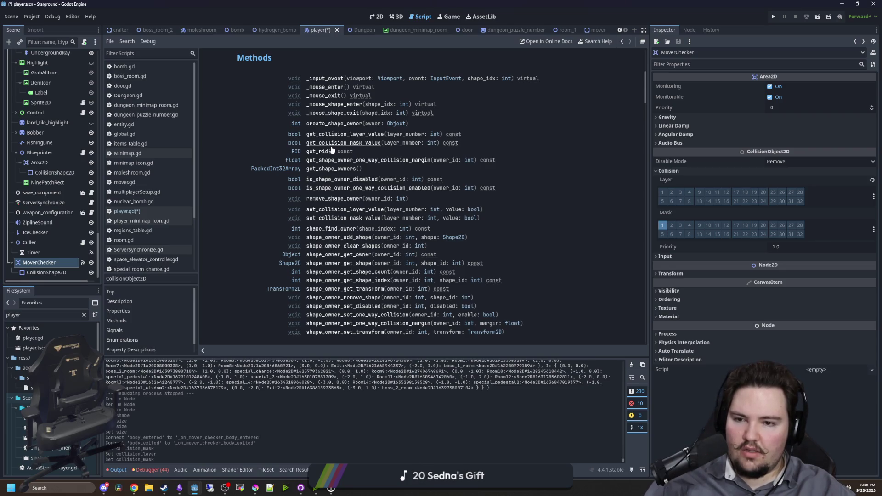
scroll(334, 246, down, 3)
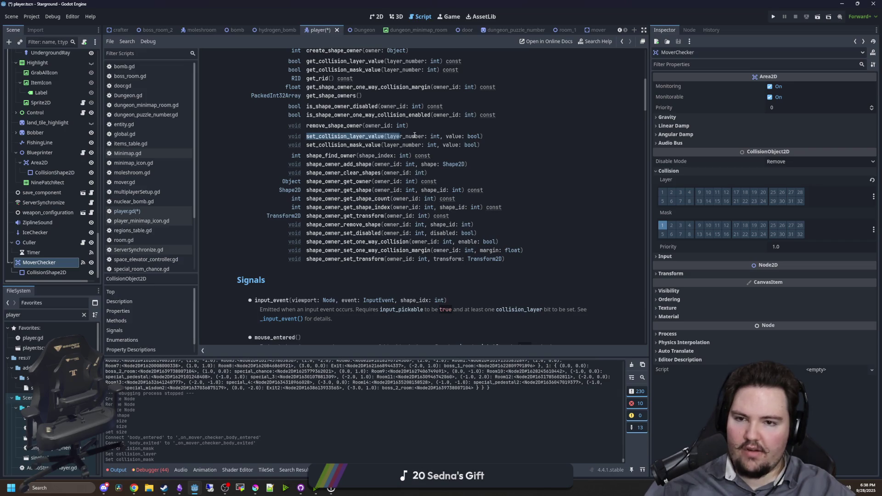
drag(415, 136, 345, 242)
key(alt+Left)
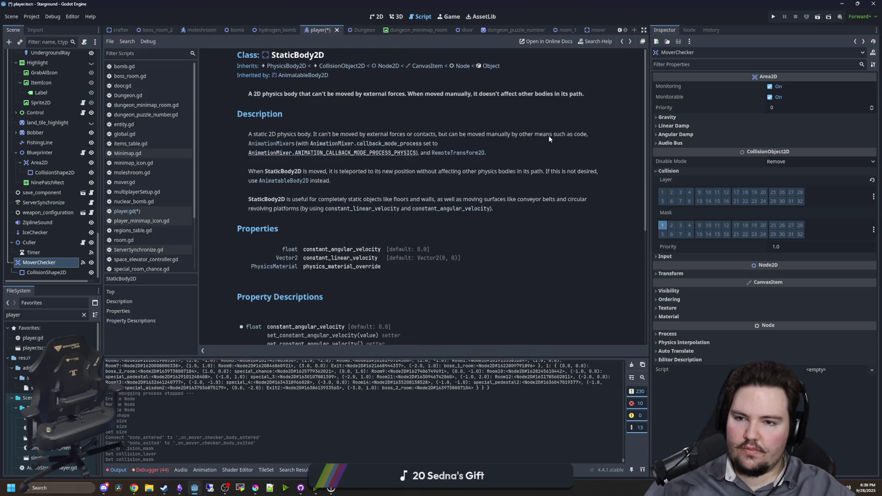
key(alt+Left)
key(alt+Left)
Complete the entry line as body.set_collision_layer_value(1, false) and delete the stray StaticBody2D line
key(alt+Right)
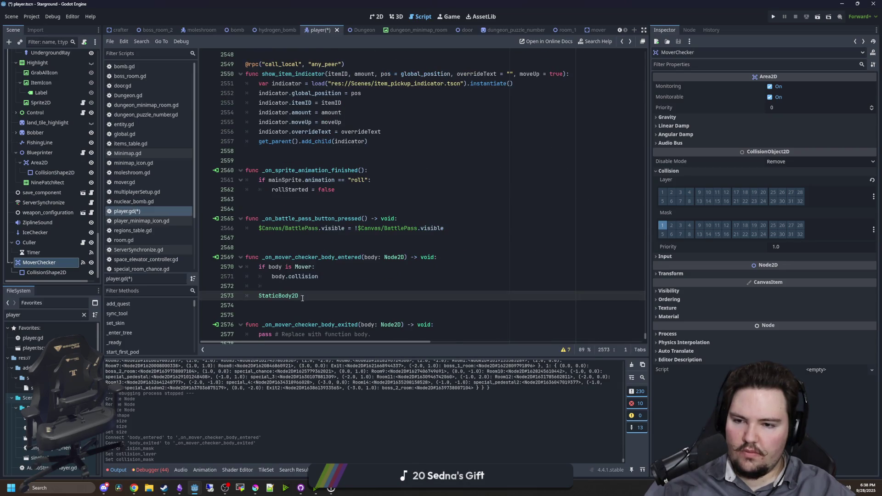
click(332, 276)
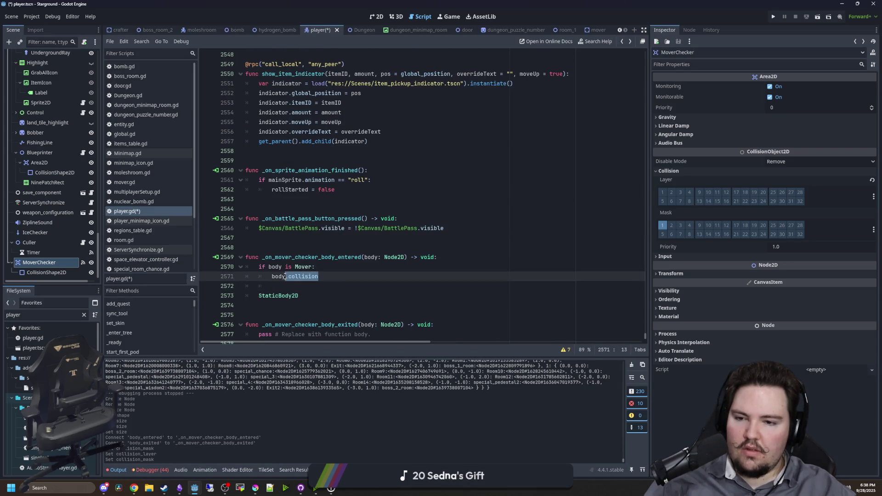
text(set_collision_layer_value(layer_number: int, value: bool))
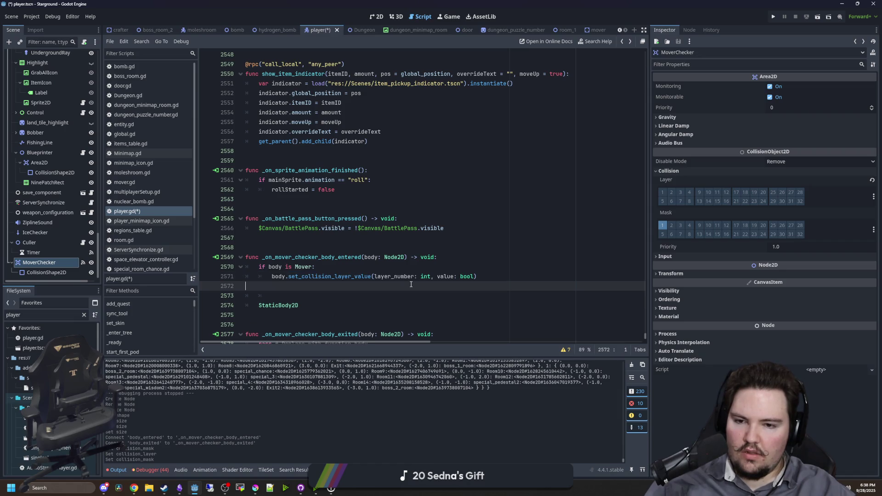
key(BackSpace)
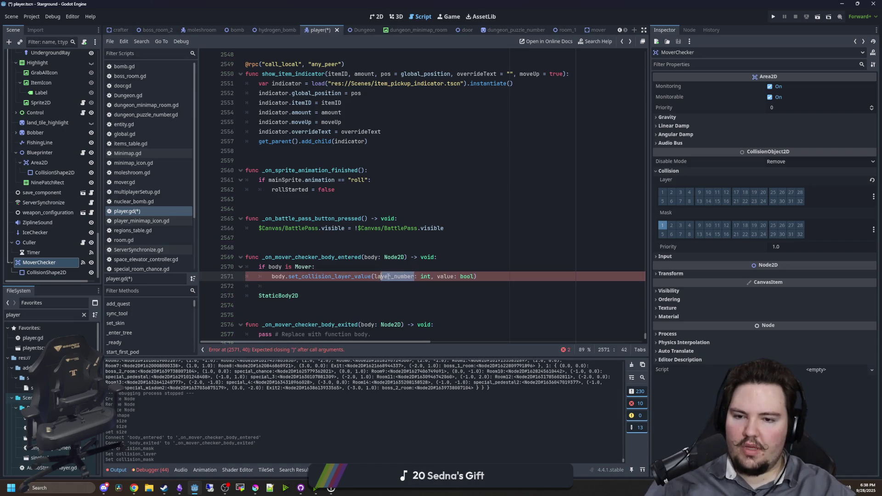
drag(431, 276, 388, 276)
text(1)
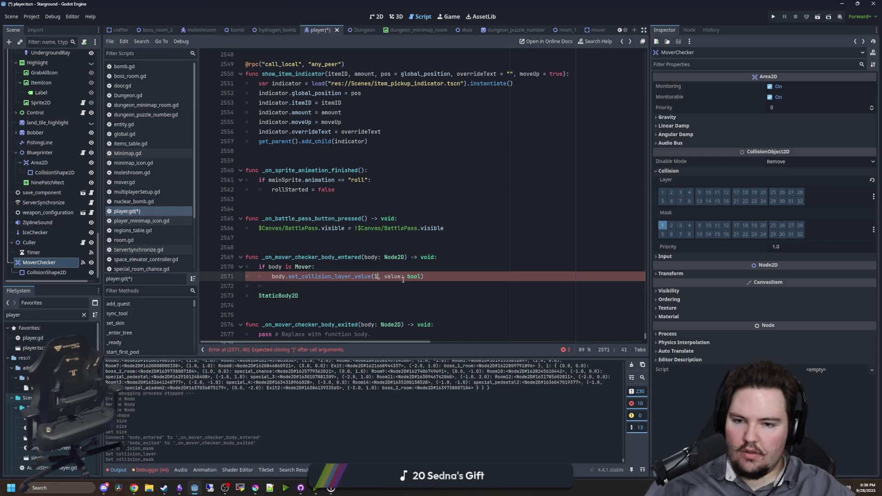
click(419, 276)
text(fals)
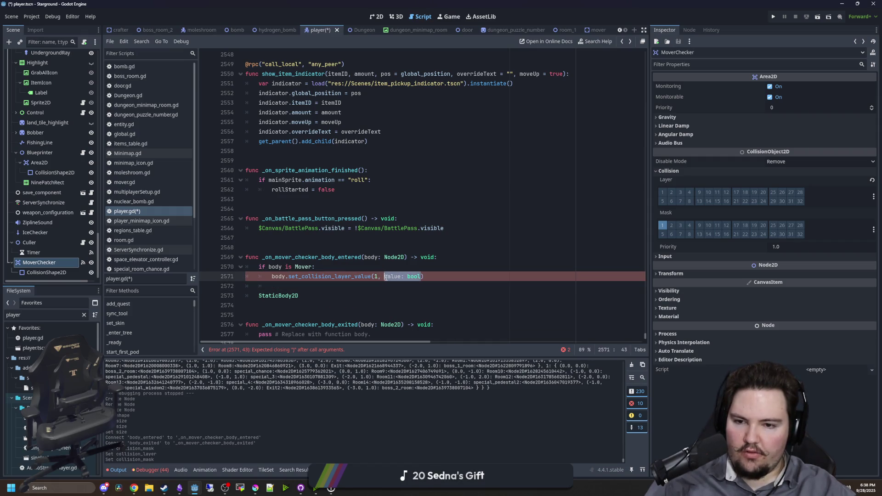
double_click(295, 295)
key(BackSpace)
key(BackSpace)
key(BackSpace)
Put the same Mover check in body_exited with true instead of false, and save
drag(404, 276, 207, 267)
key(ctrl+c)
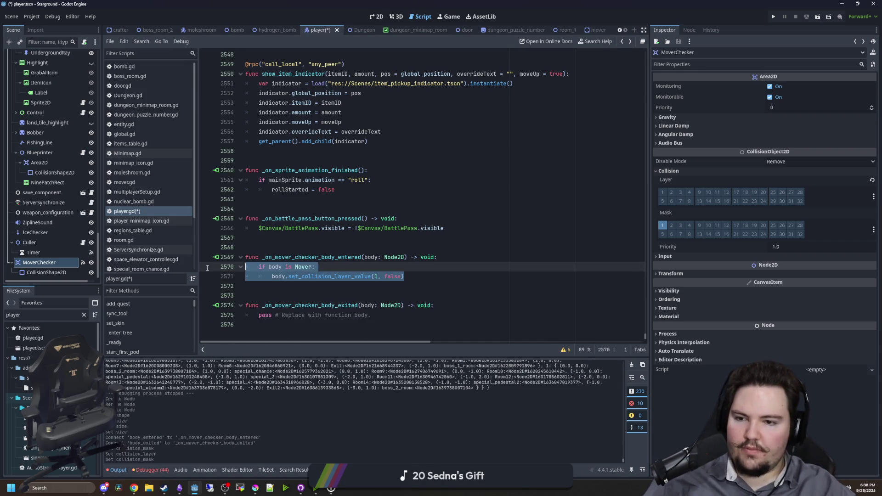
click(230, 316)
drag(371, 316, 276, 316)
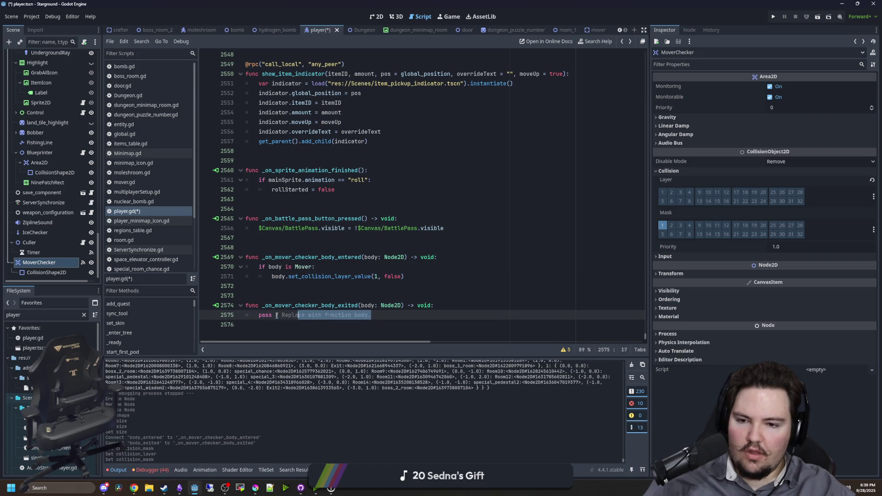
key(ctrl+v)
click(271, 316)
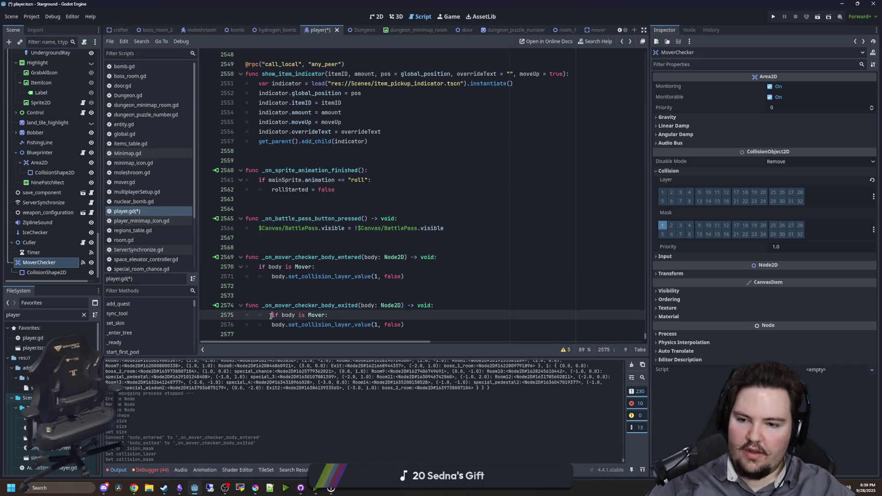
double_click(395, 325)
text(tru)
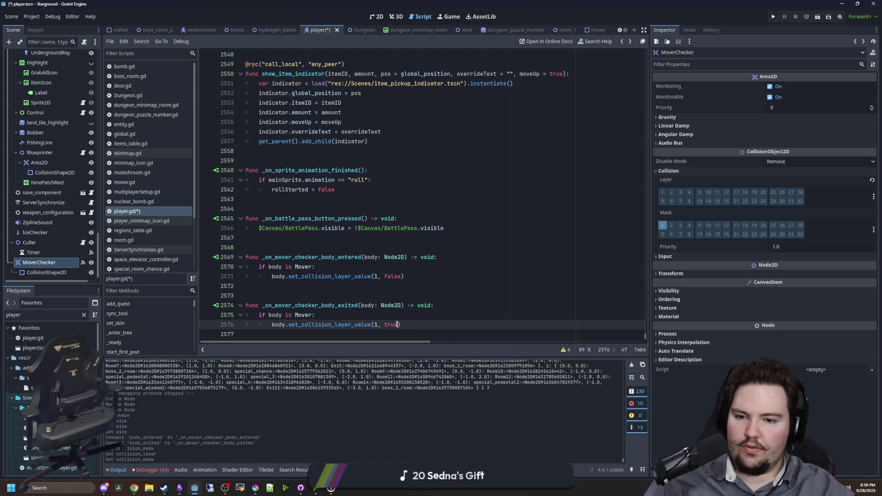
click(348, 292)
key(ctrl+s)
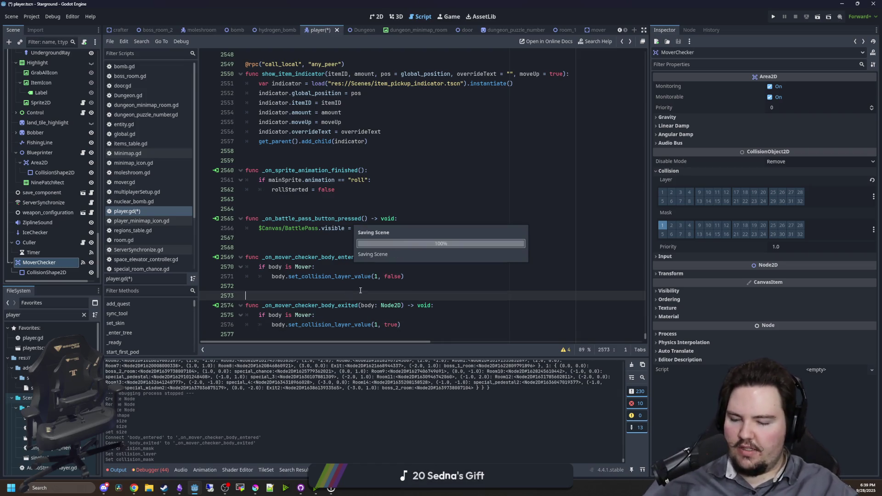
key(Up)
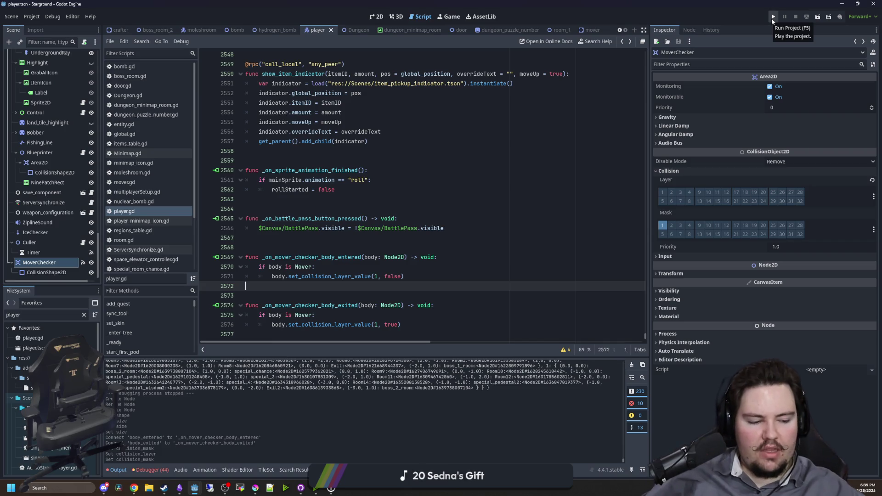
Run the project, continue the saved game and walk the player away from the landing pod
click(772, 18)
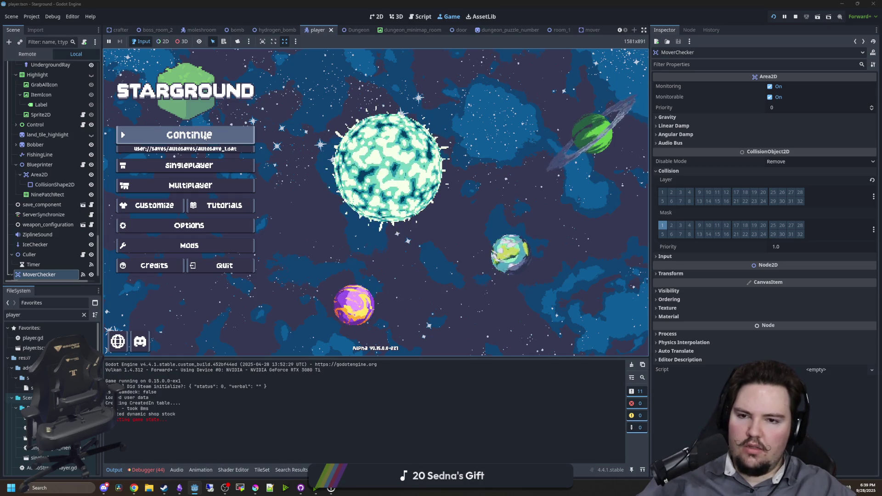
click(204, 136)
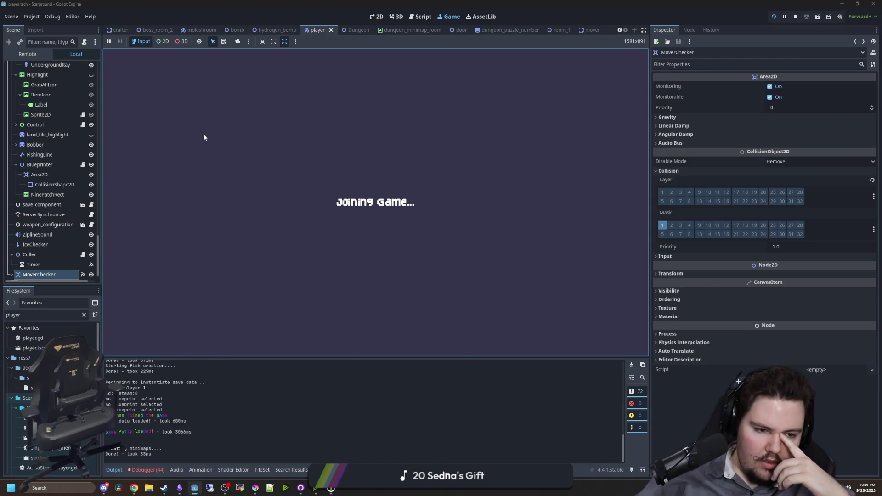
key(d)
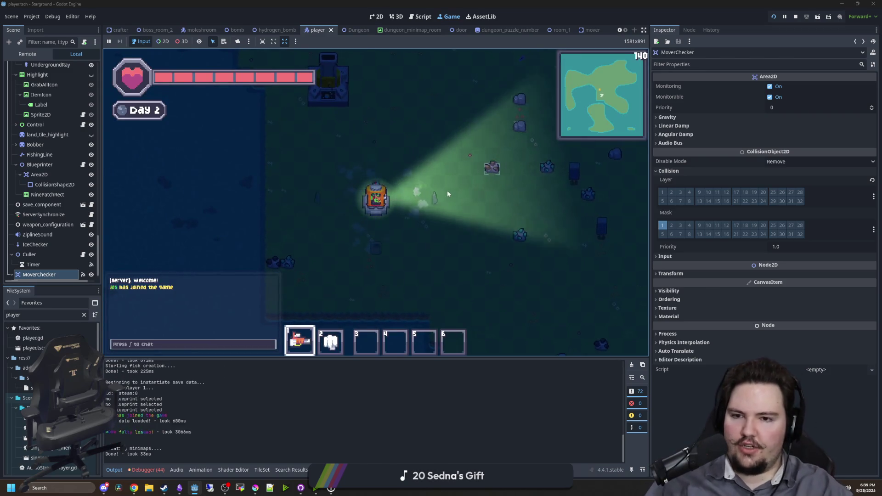
key(d)
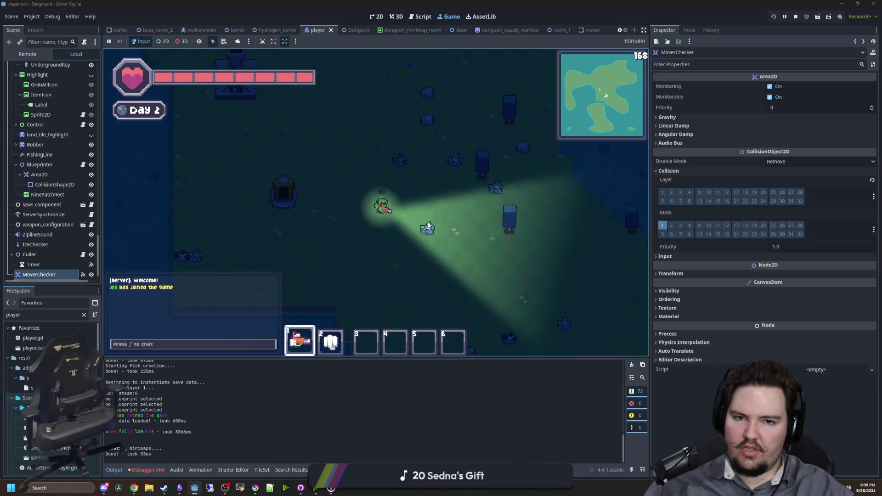
key(s)
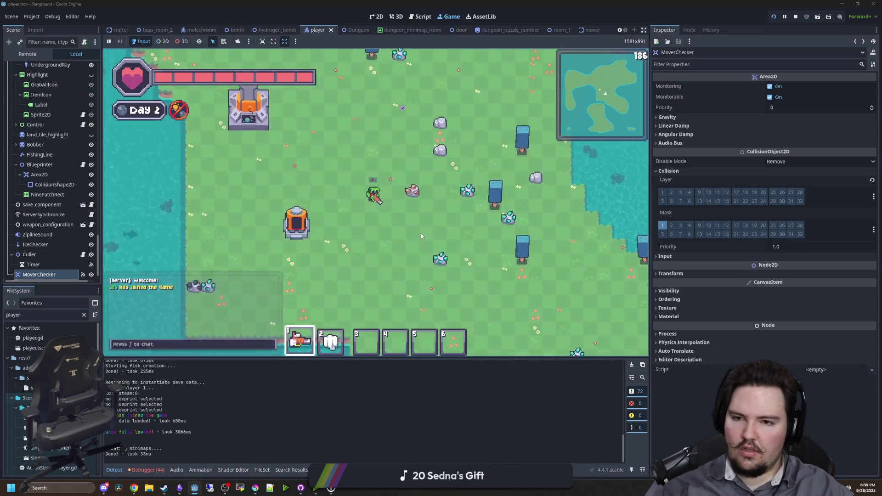
Place a Mover from the Building Menu and walk the player onto it
key(b)
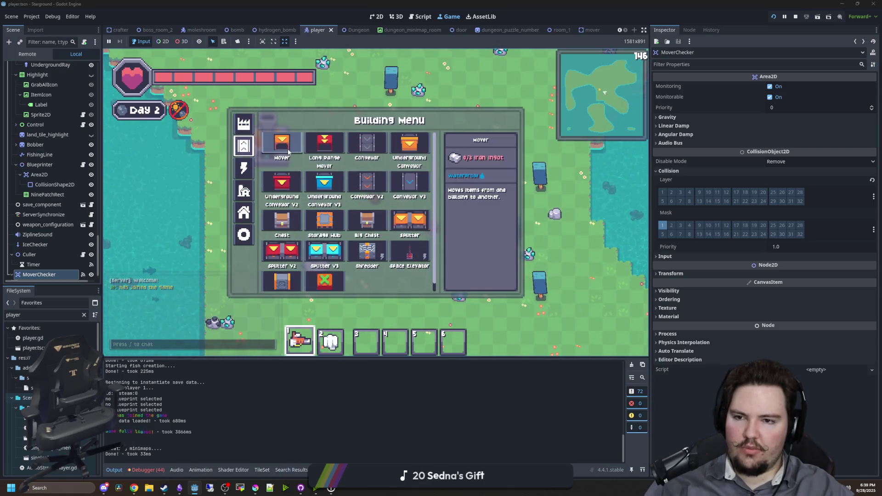
click(352, 159)
key(w)
key(a)
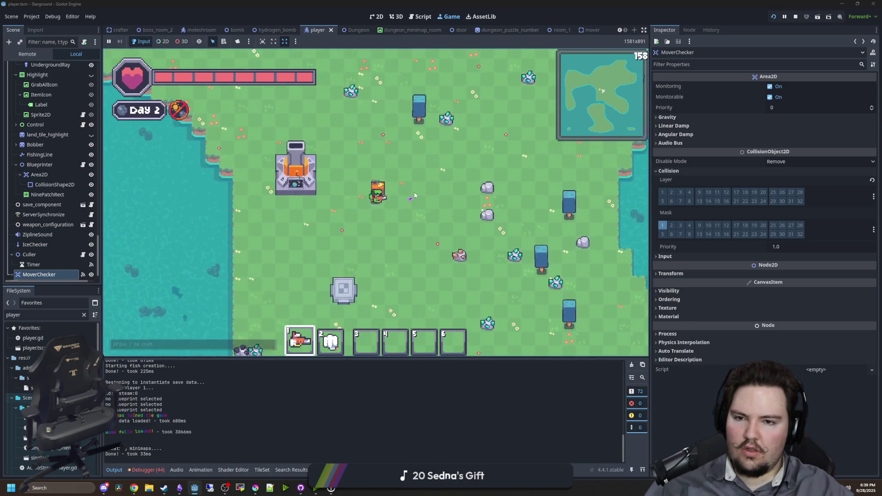
scroll(418, 230, up, 4)
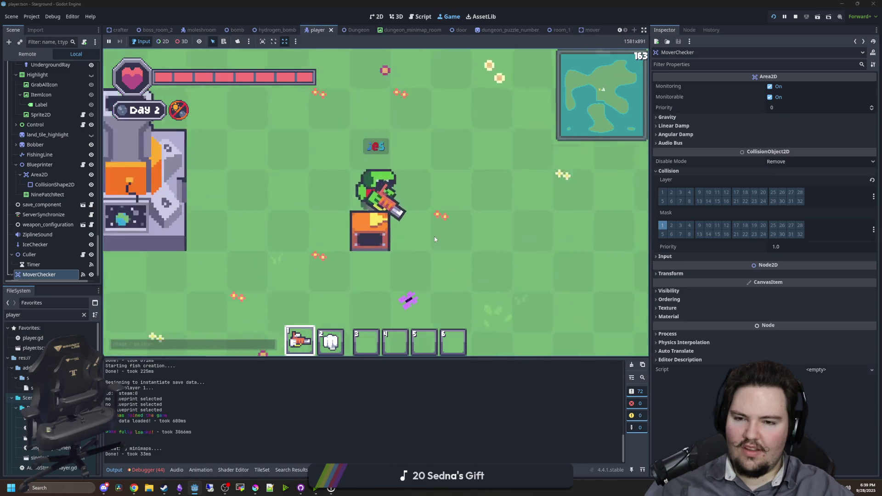
key(w)
key(a)
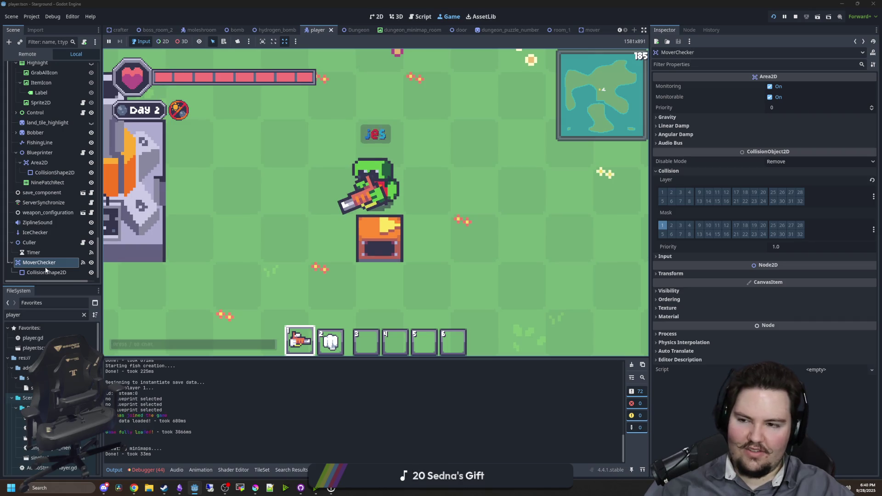
Resize MoverChecker's collision rectangle to 16×16 px and save the player scene
click(42, 272)
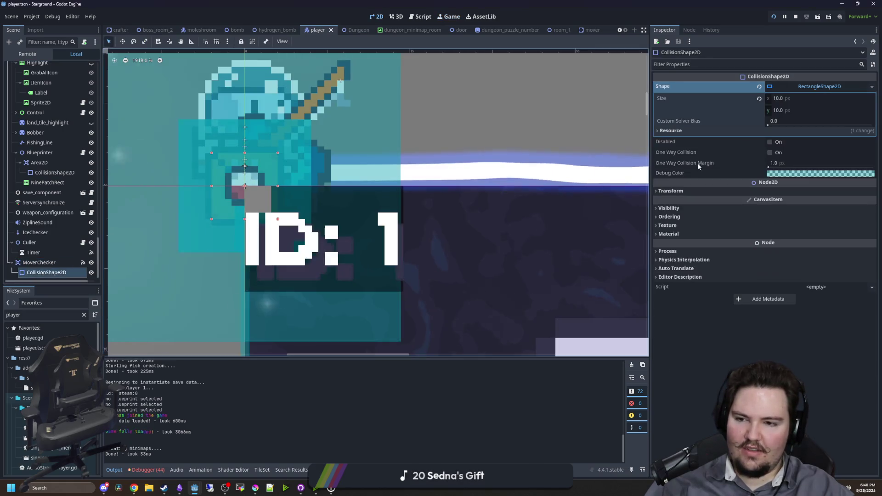
click(791, 98)
text(16)
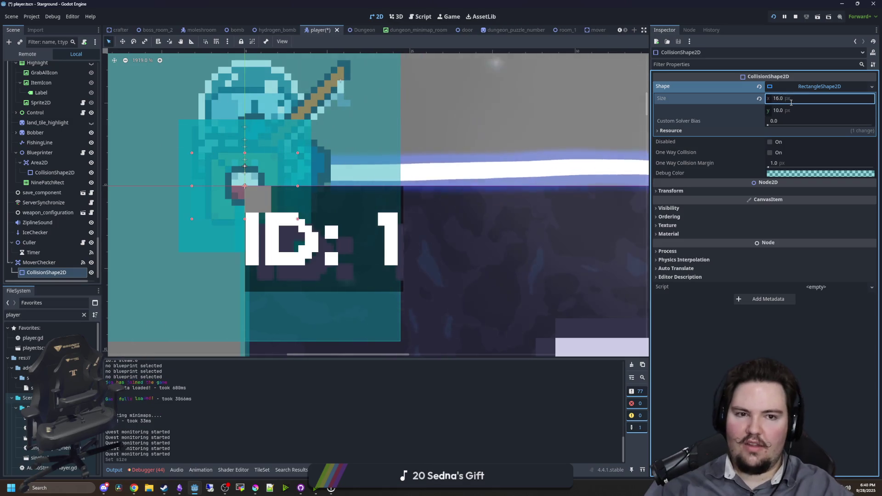
click(803, 110)
text(16)
key(Return)
key(ctrl+s)
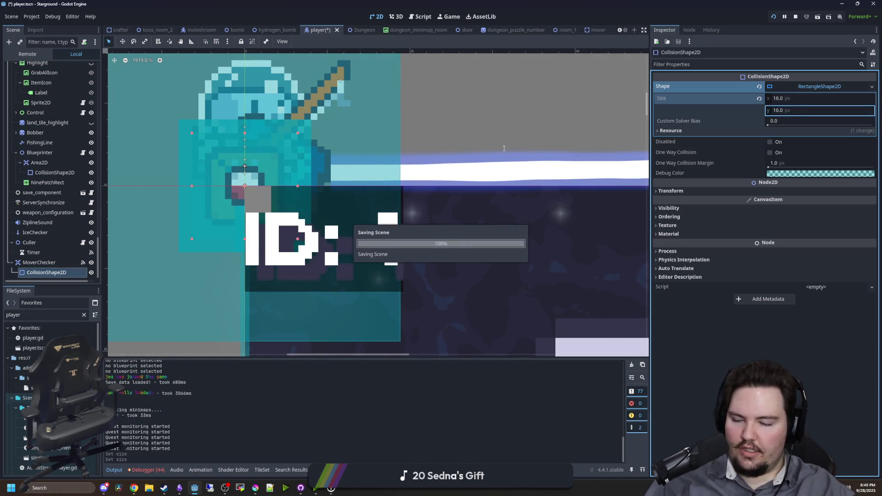
Run the game and walk the player around the mover crate to test the bigger checker
click(444, 19)
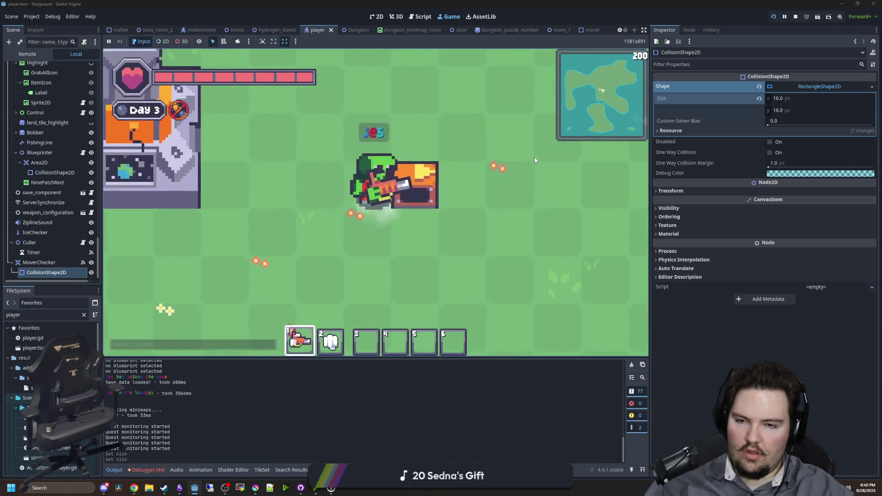
key(w)
key(d)
key(s)
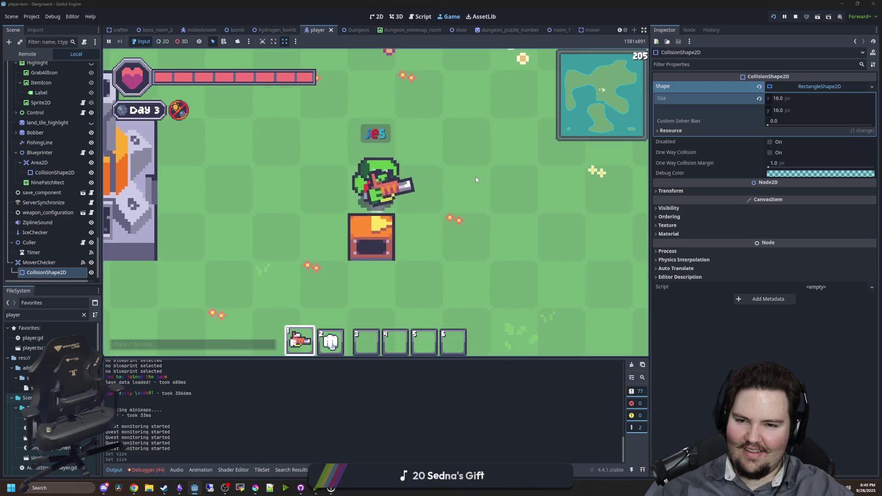
key(d)
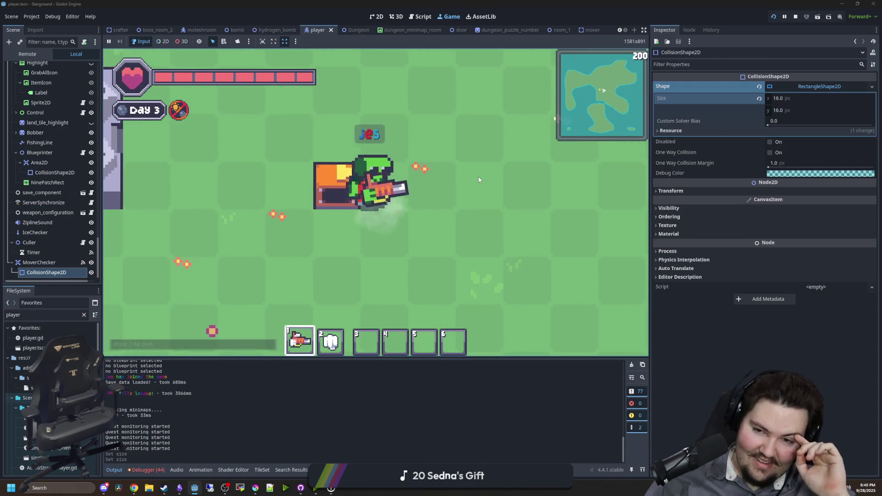
key(w)
key(a)
key(s)
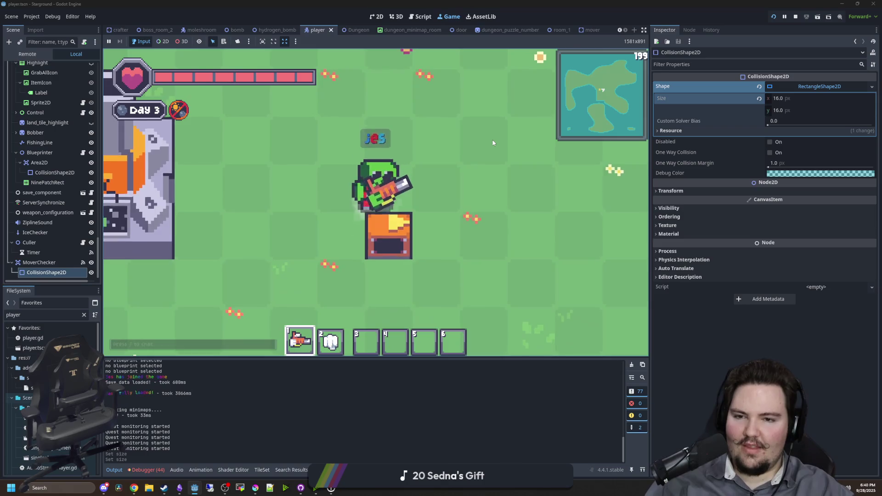
key(a)
key(d)
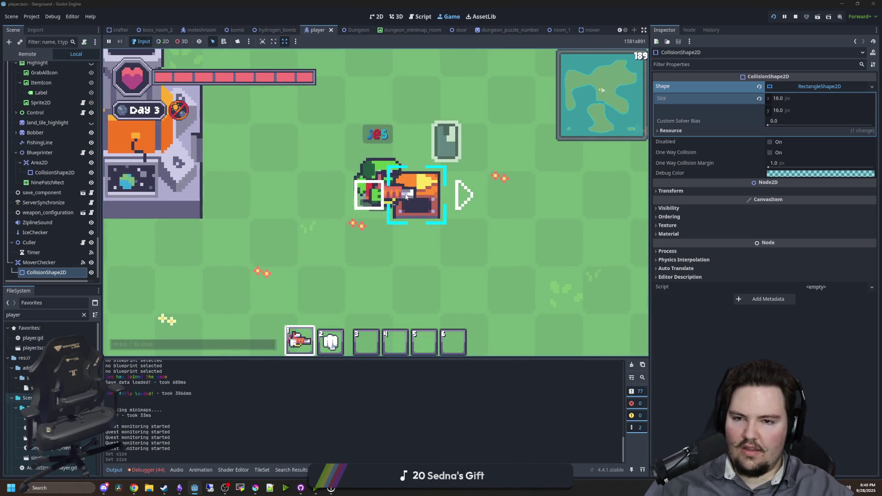
Hit the mover crate and walk the player left and right beside it
click(494, 225)
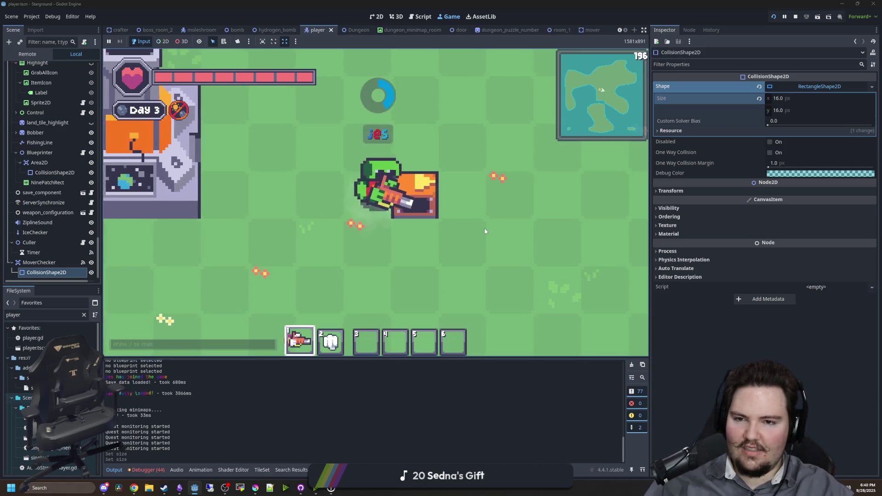
key(a)
key(d)
key(a)
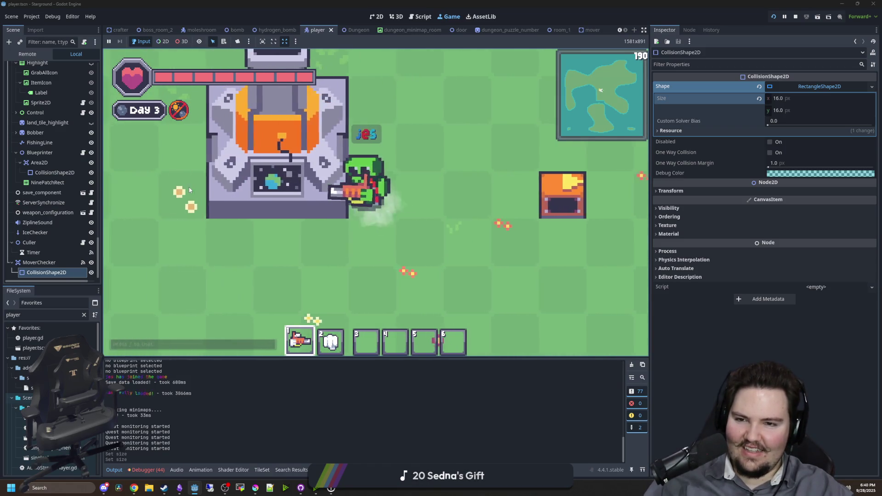
key(d)
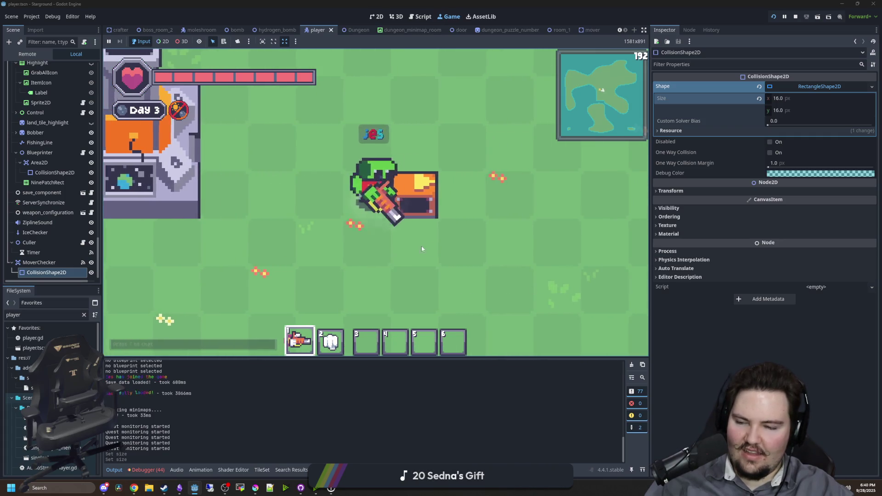
Filter the FileSystem for the mover scene and open mover.tscn
scroll(422, 249, down, 3)
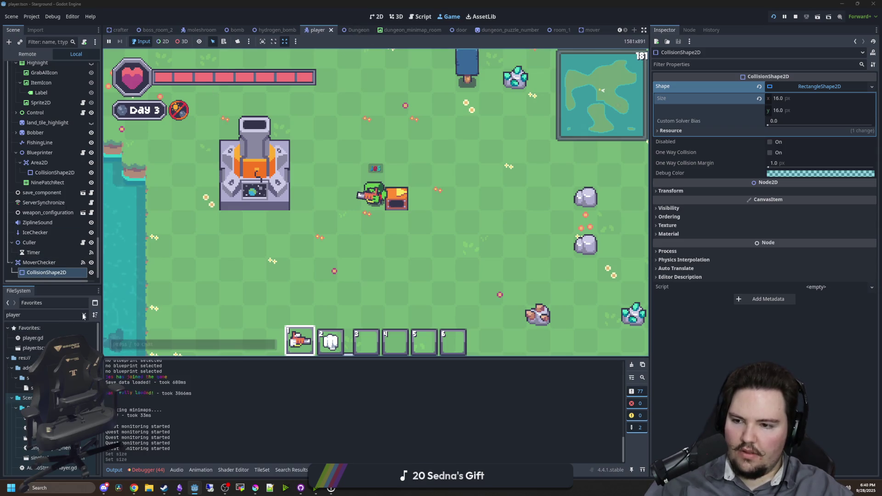
text(mover)
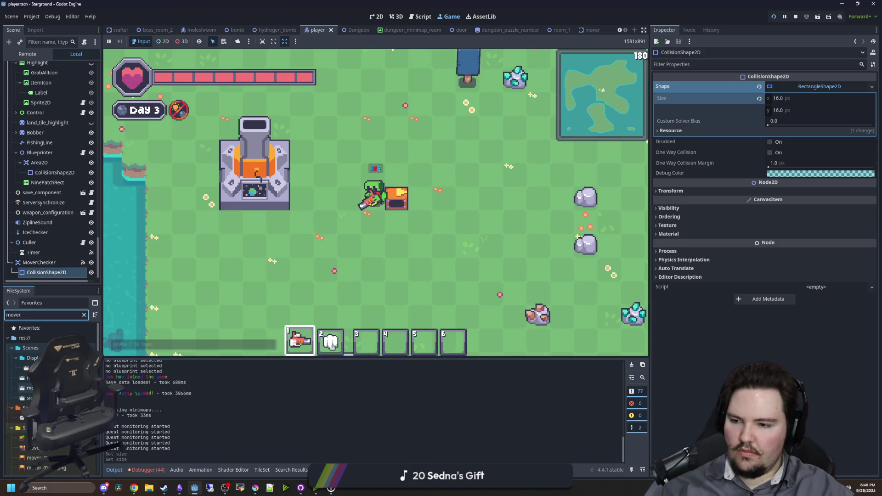
double_click(37, 378)
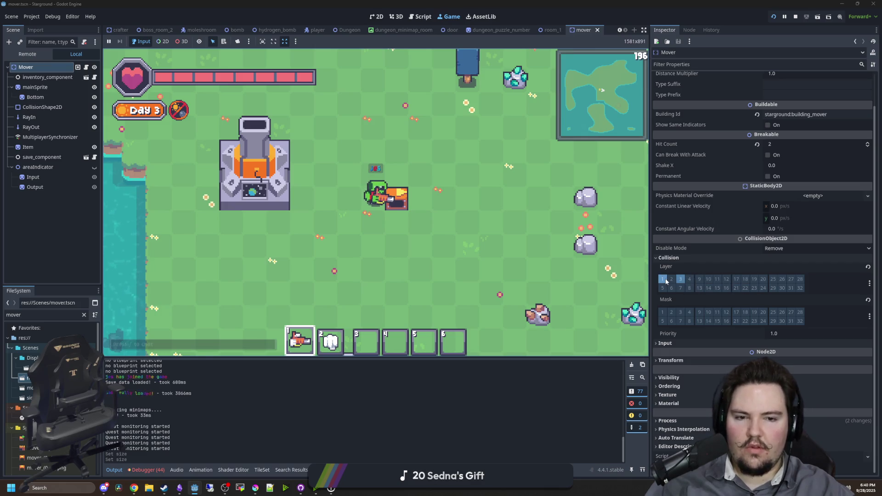
In the player scene, add collision mask layer 3 to MoverChecker and save
click(307, 29)
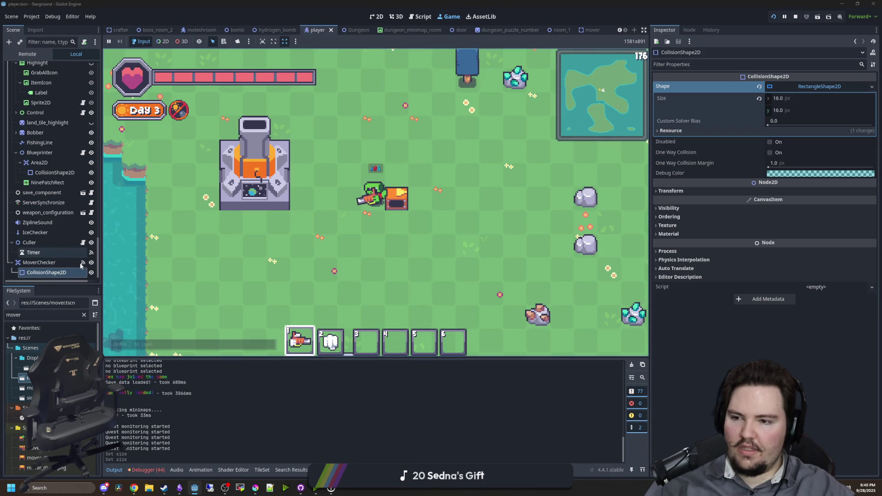
click(57, 264)
key(ctrl+s)
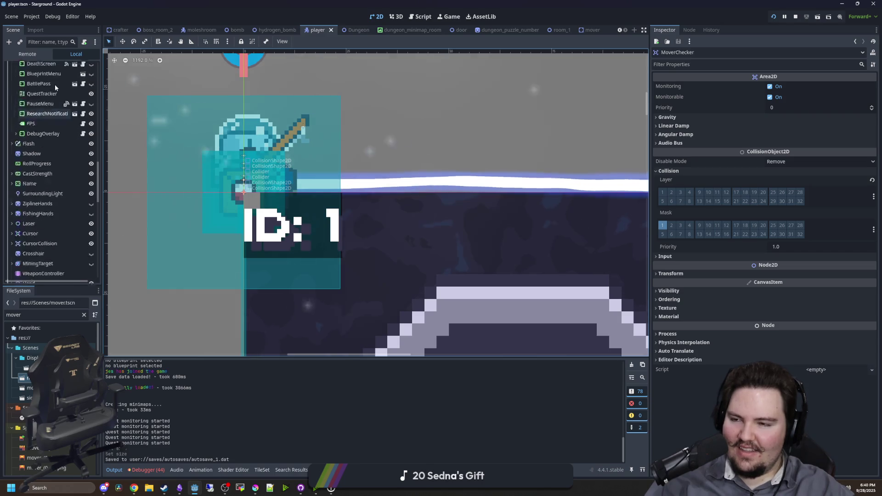
scroll(54, 84, up, 15)
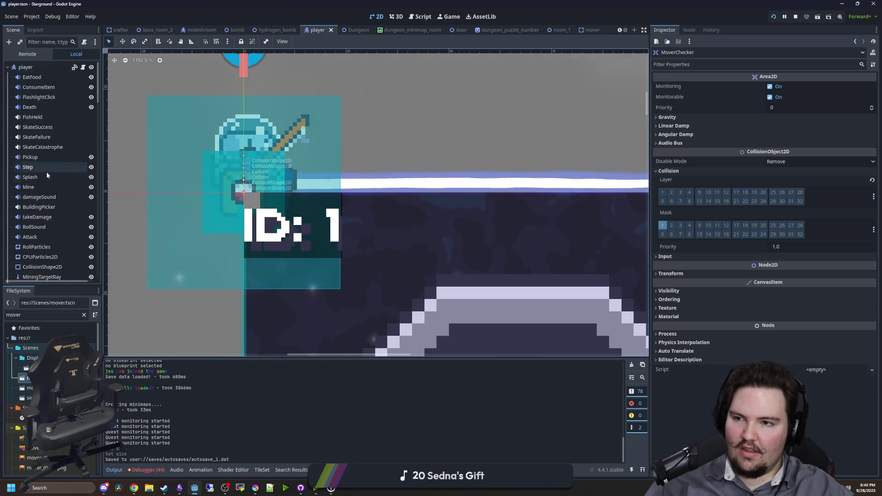
scroll(46, 172, down, 10)
click(681, 225)
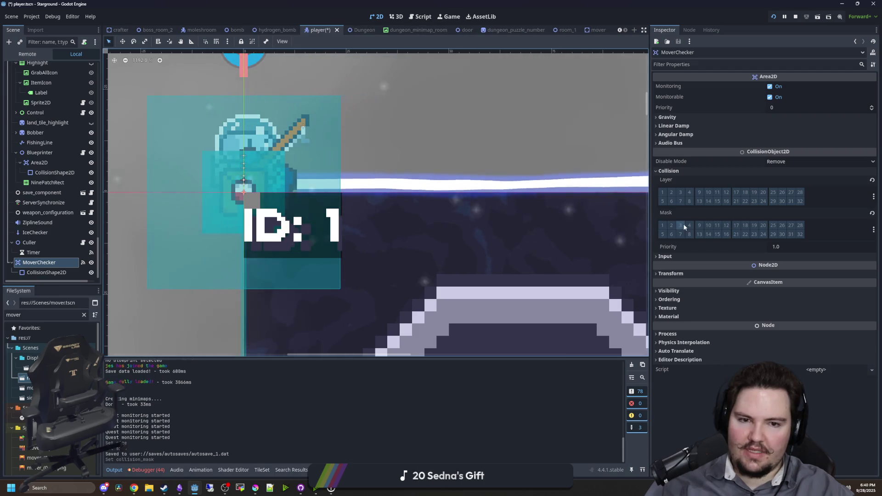
key(ctrl+s)
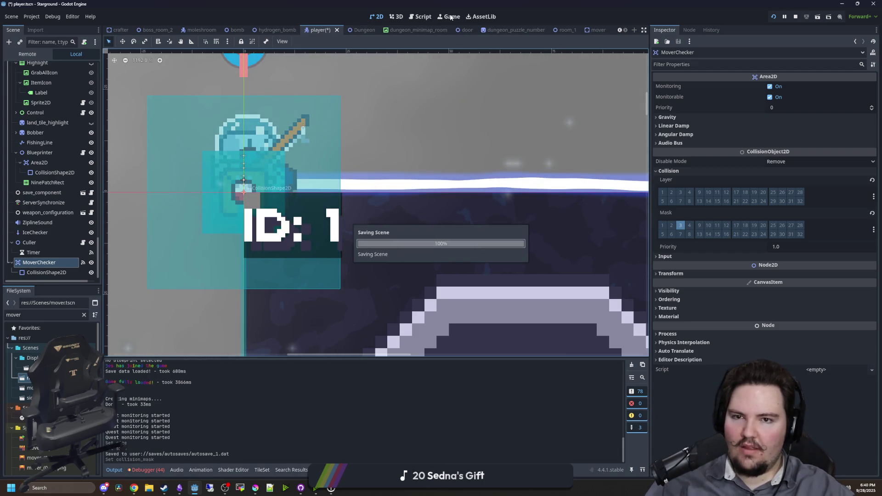
Run the game and walk the player onto the orange mover and back off it
click(452, 17)
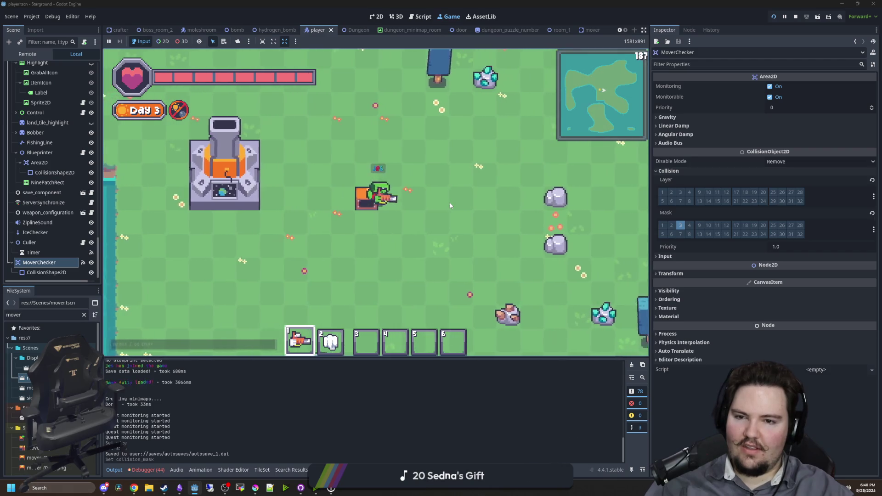
key(a)
key(w)
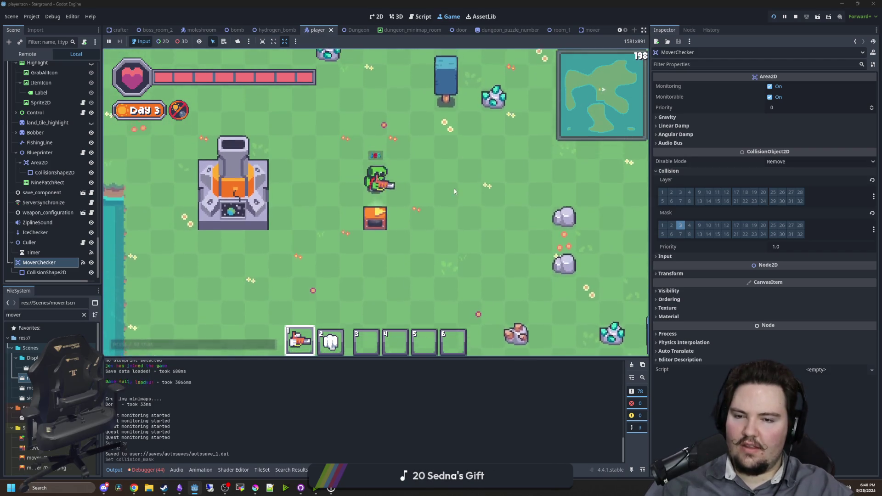
key(s)
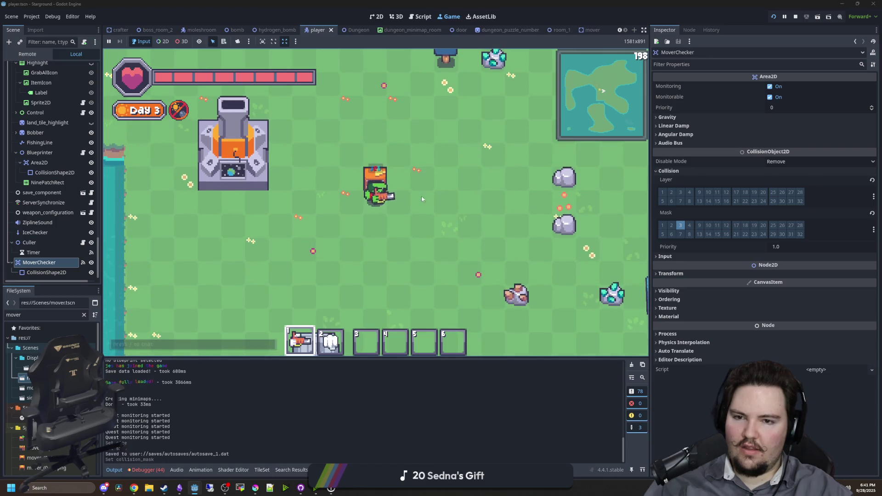
key(a)
key(d)
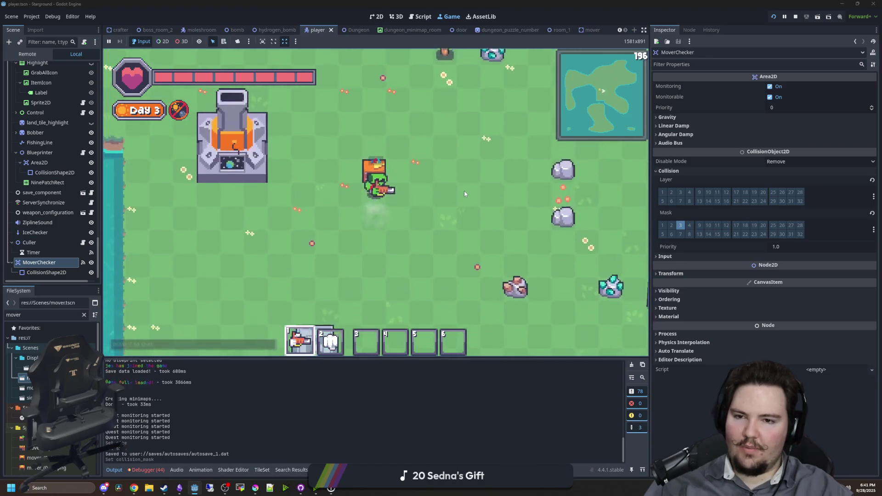
key(a)
key(d)
key(w)
key(a)
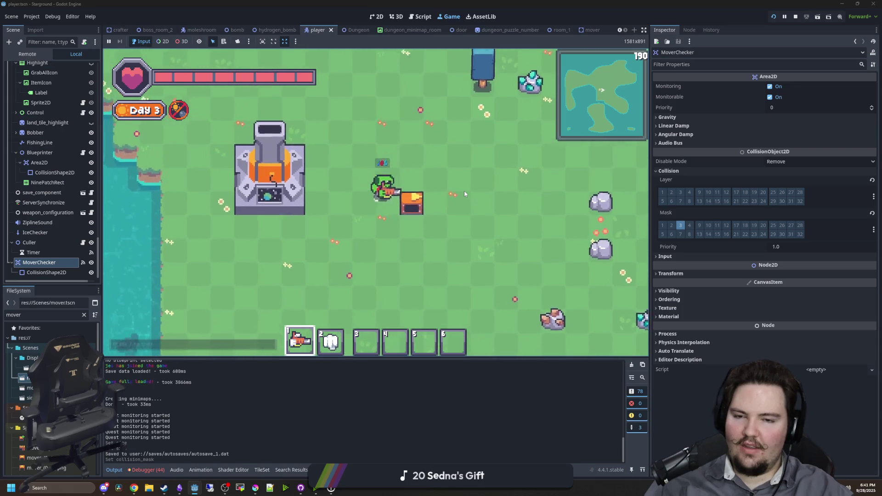
key(d)
Walk the player up, down and around across the mover
key(s)
key(w)
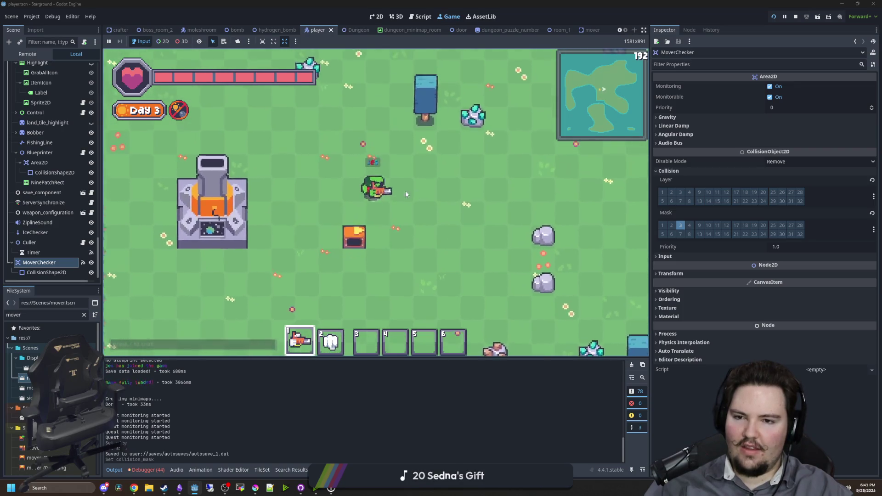
key(s)
key(w)
key(d)
key(a)
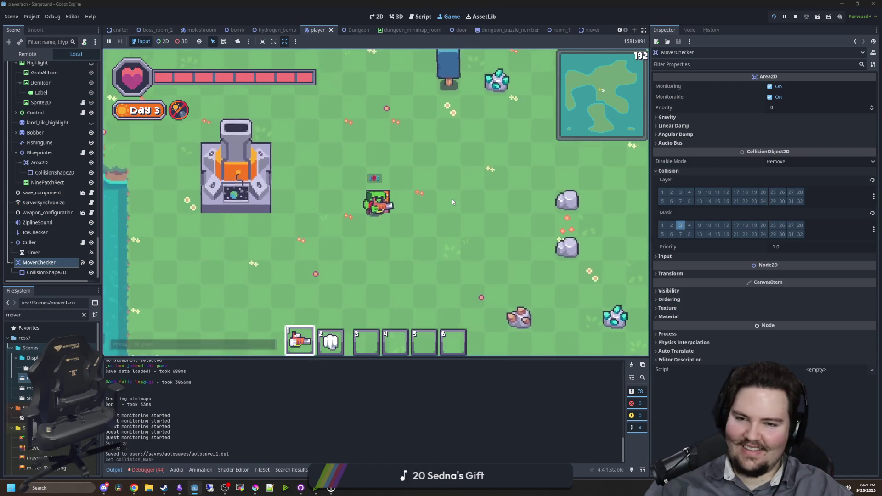
key(s)
key(w)
key(a)
key(d)
key(w)
key(s)
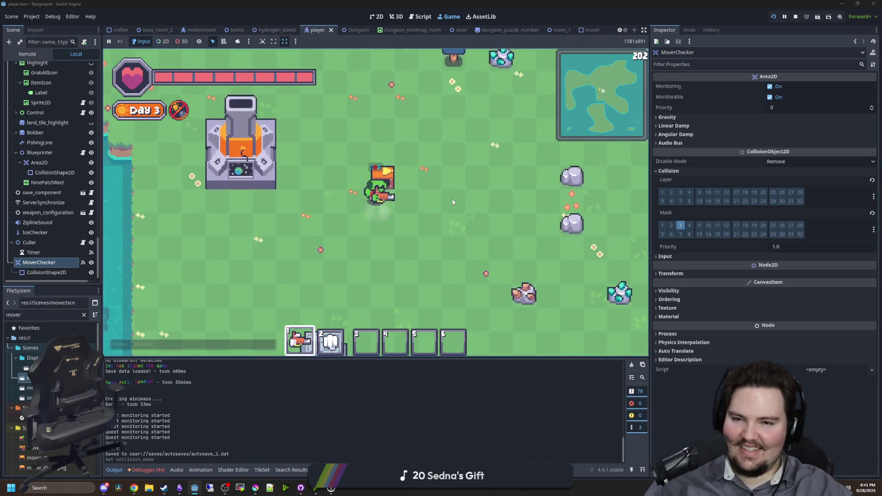
key(a)
key(d)
key(a)
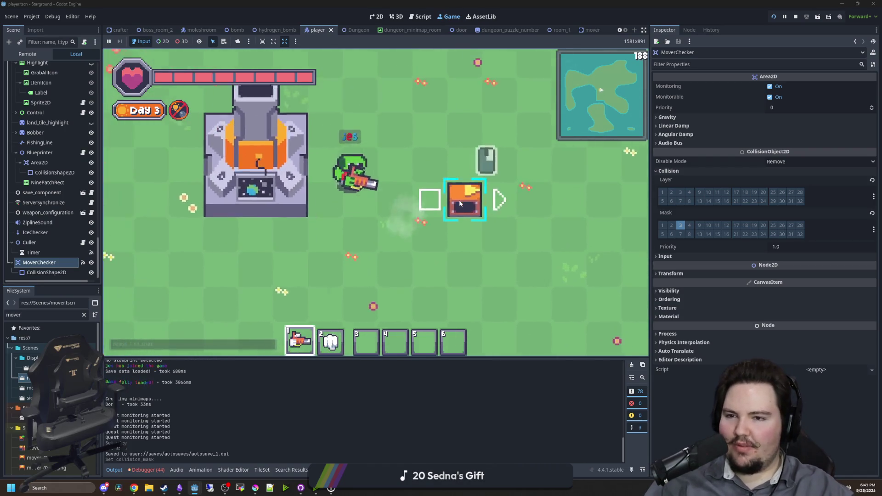
Set the carried mover down and walk up and down past it
click(459, 202)
key(d)
key(w)
key(s)
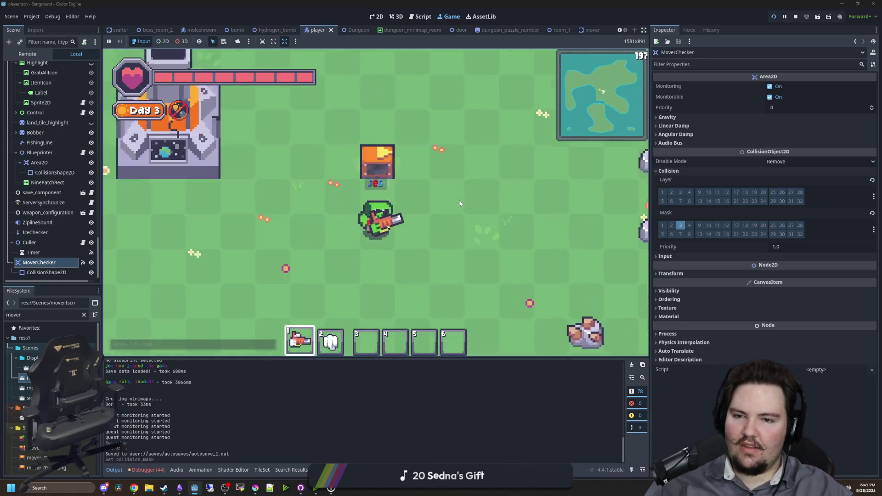
key(w)
key(w)
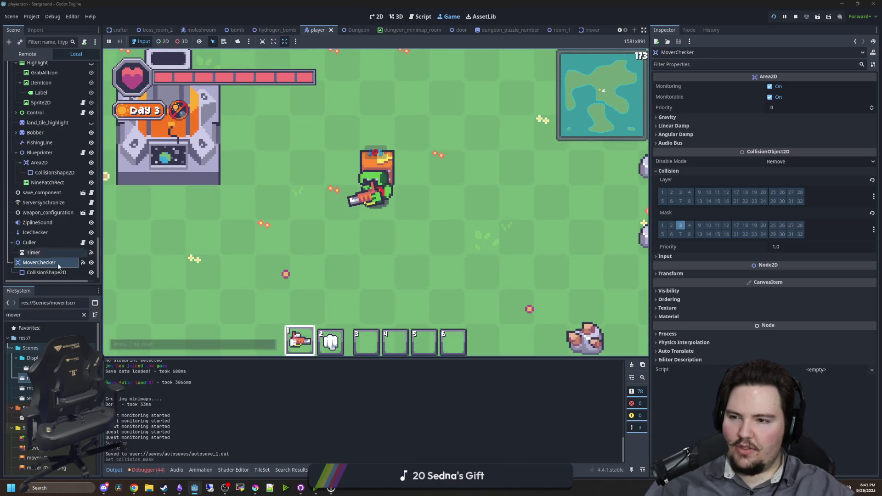
Open MoverChecker's 16×16 rectangle collision shape in the 2D editor
double_click(46, 271)
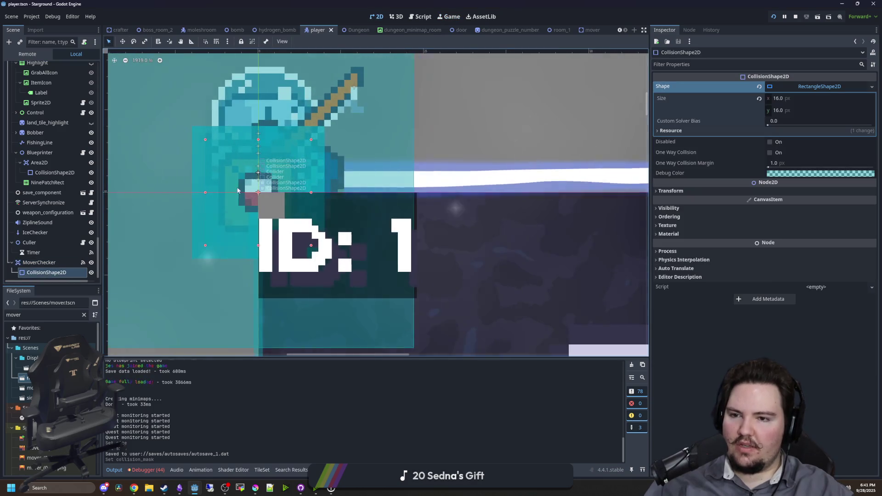
scroll(354, 267, down, 2)
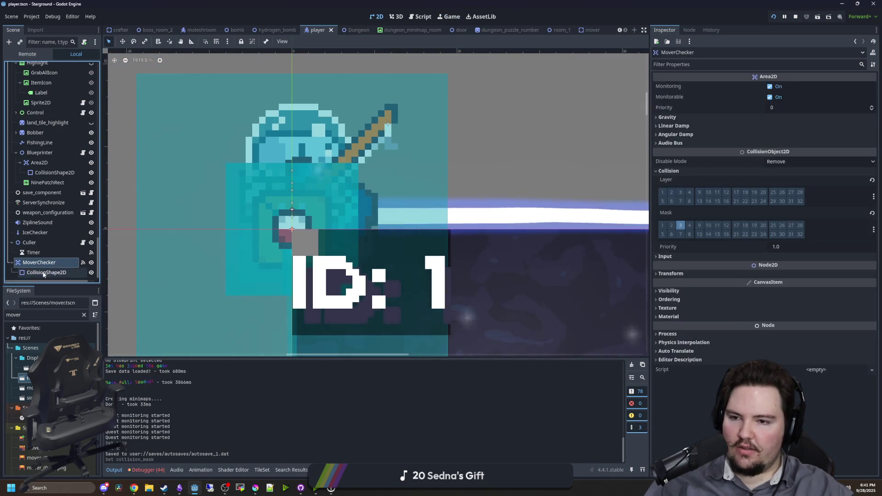
scroll(43, 196, up, 10)
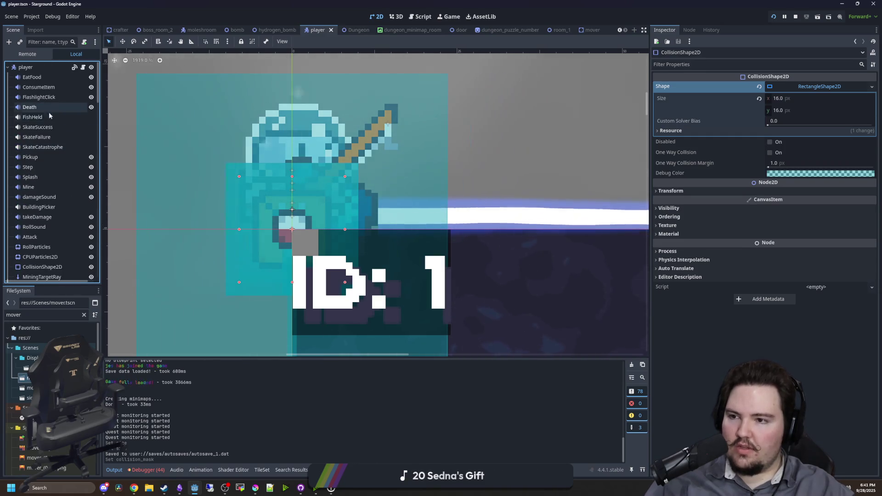
scroll(59, 165, down, 10)
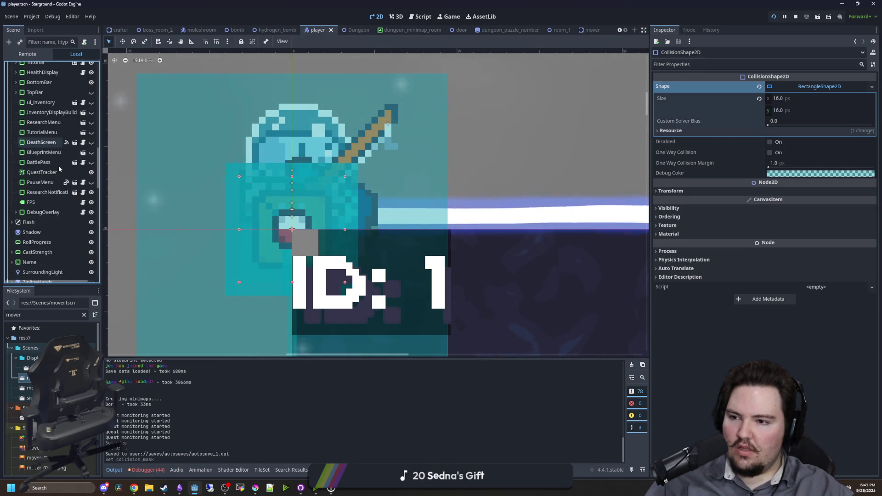
scroll(51, 216, down, 7)
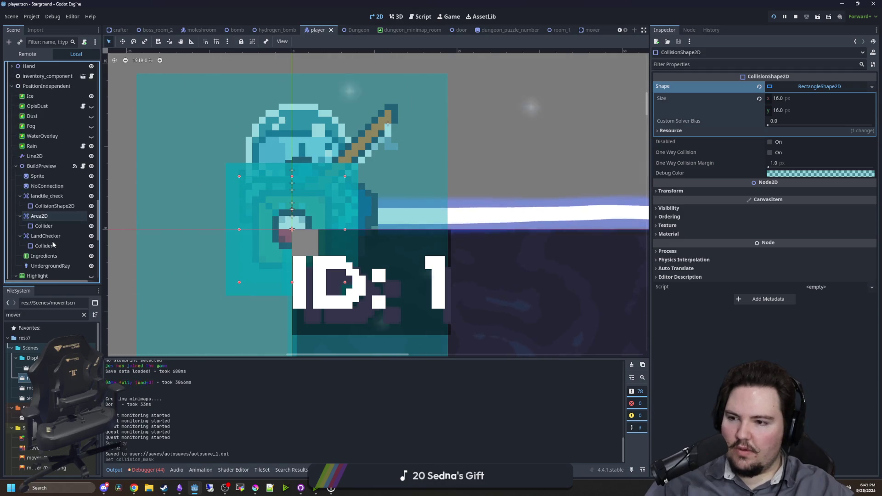
scroll(51, 241, down, 6)
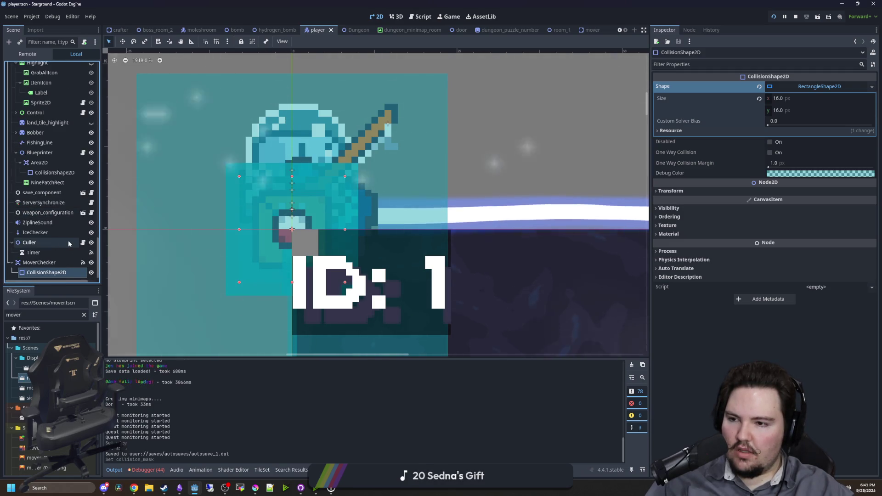
scroll(51, 217, up, 20)
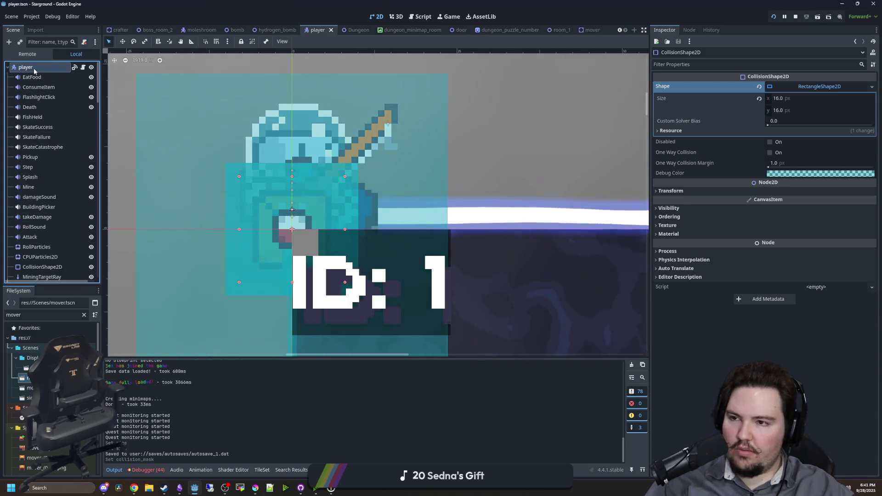
Compare it with the player's 6 px circle collision shape, then reselect MoverChecker's shape
click(35, 71)
scroll(45, 134, down, 3)
click(50, 213)
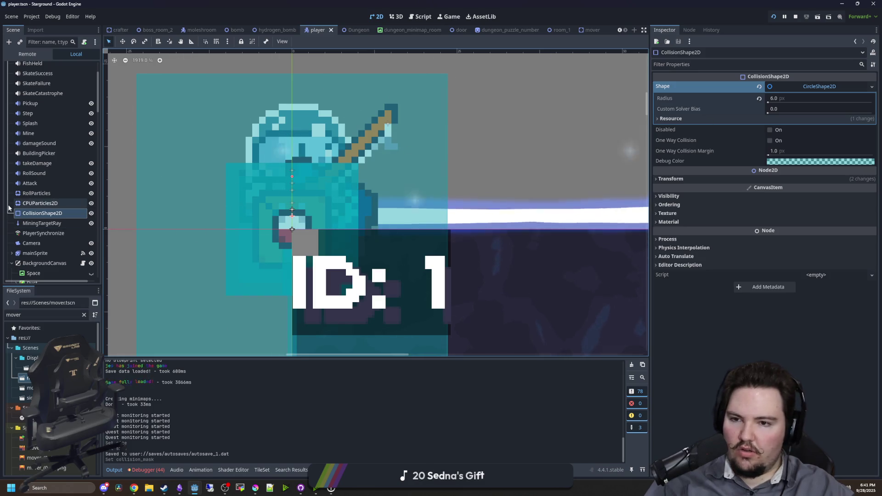
scroll(46, 232, down, 10)
click(47, 272)
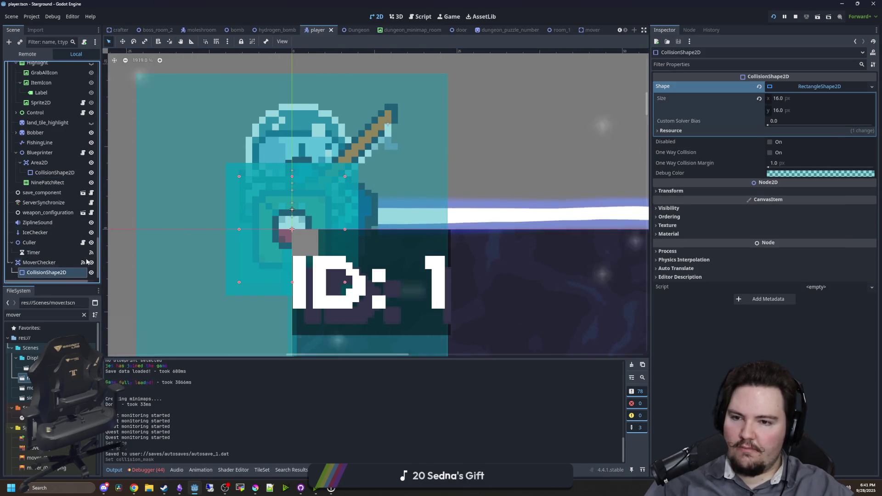
scroll(290, 214, up, 2)
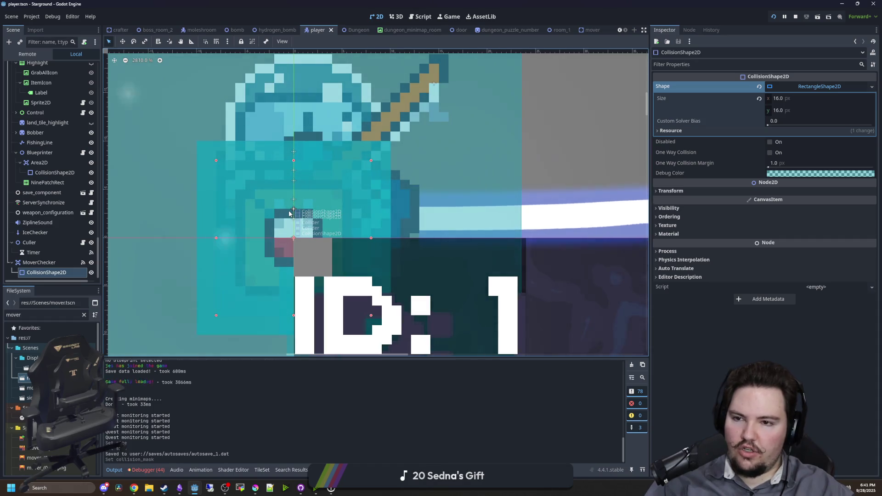
Check the player's collision circle Transform: position y -2.0, rotation -90°
click(200, 278)
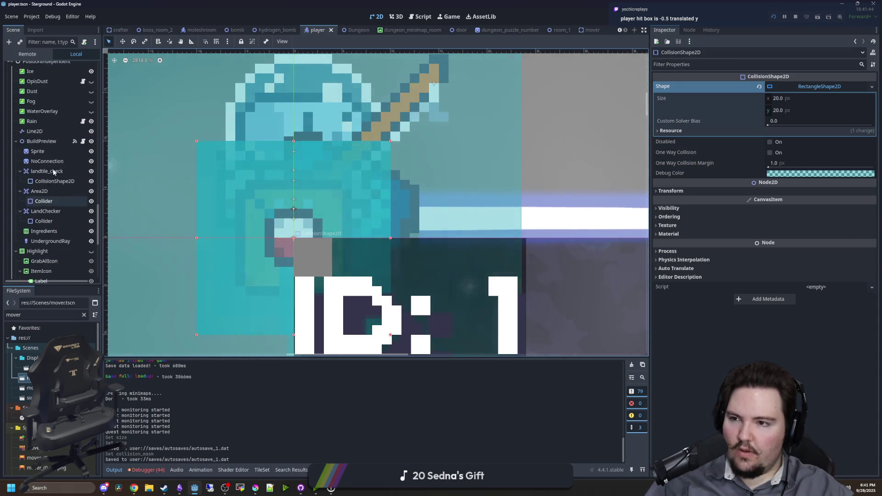
scroll(68, 148, up, 10)
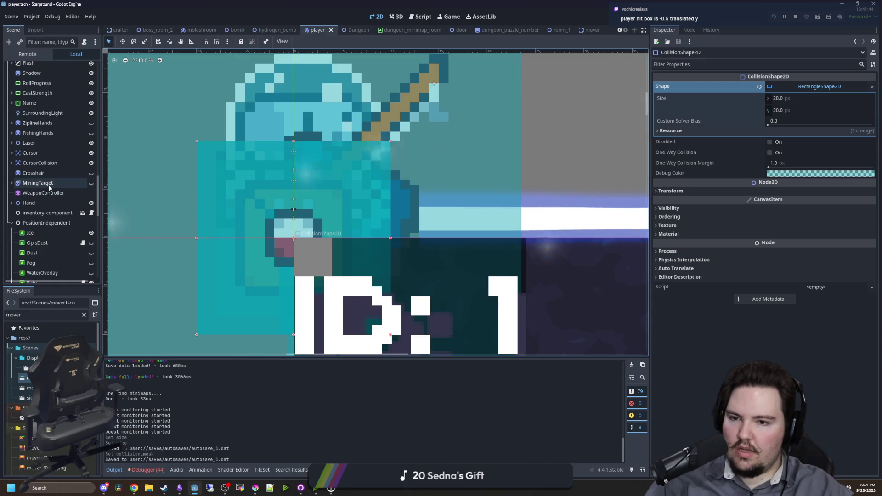
scroll(50, 189, up, 10)
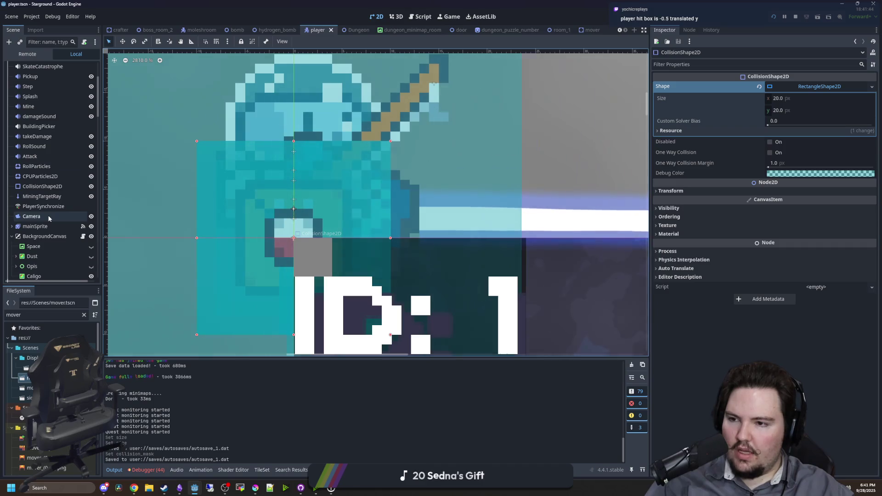
click(42, 186)
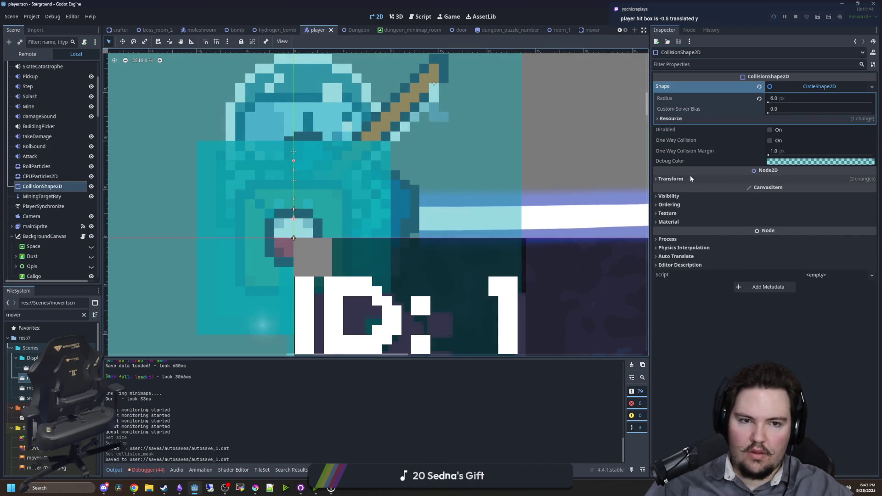
click(685, 180)
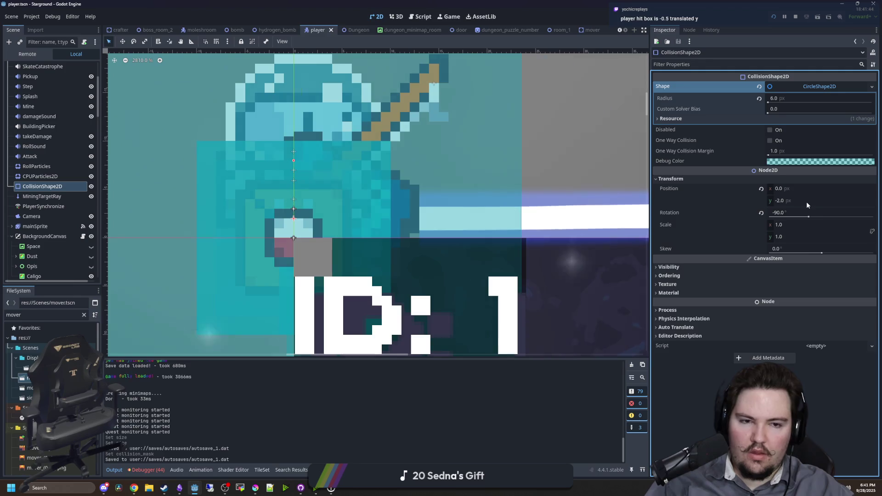
click(793, 202)
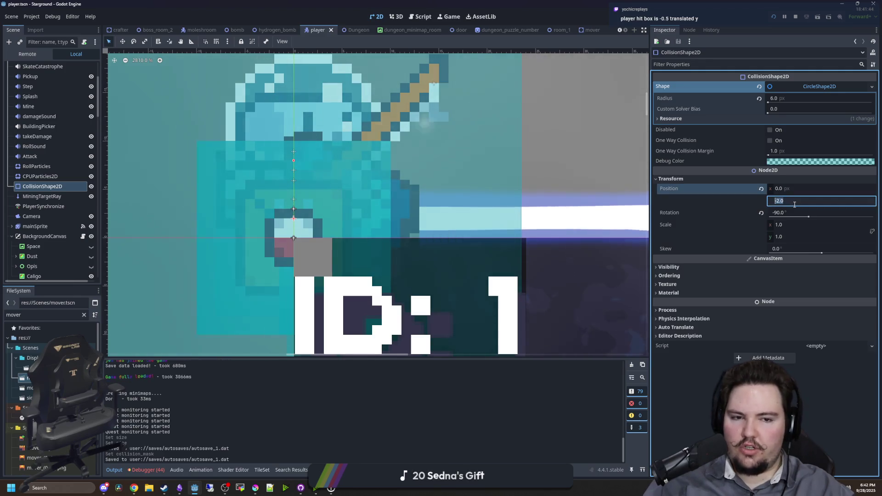
click(548, 156)
scroll(72, 175, down, 10)
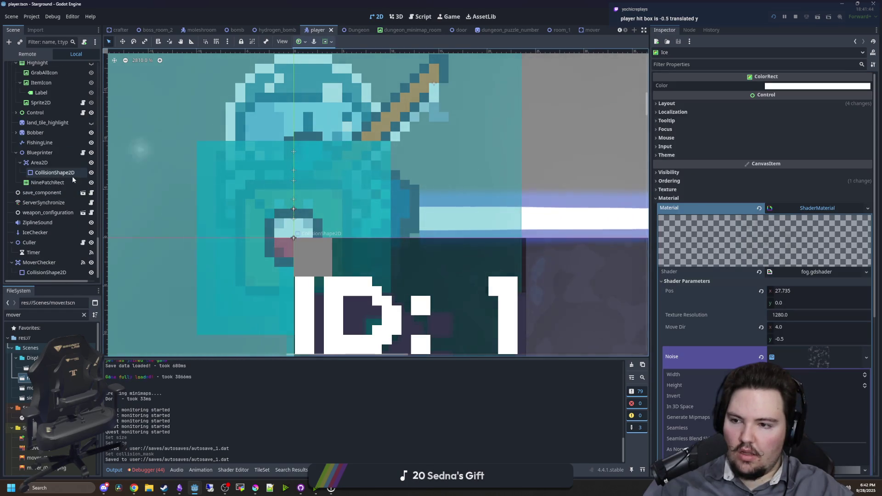
Set MoverChecker's Position y to -2 to line it up with the player's circle
click(39, 263)
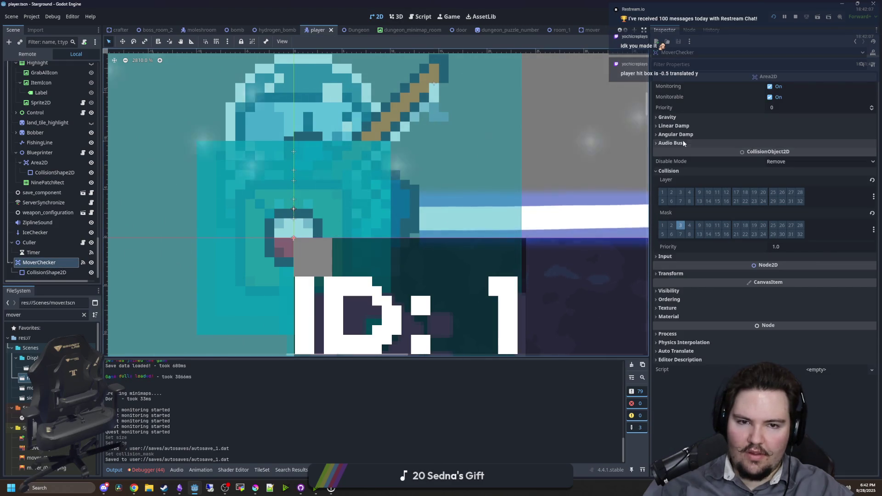
scroll(226, 225, down, 4)
click(91, 263)
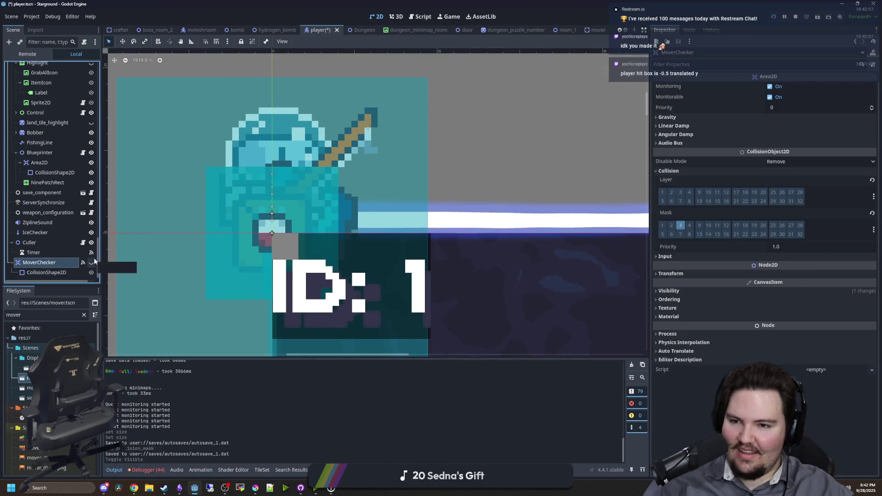
click(91, 262)
click(709, 273)
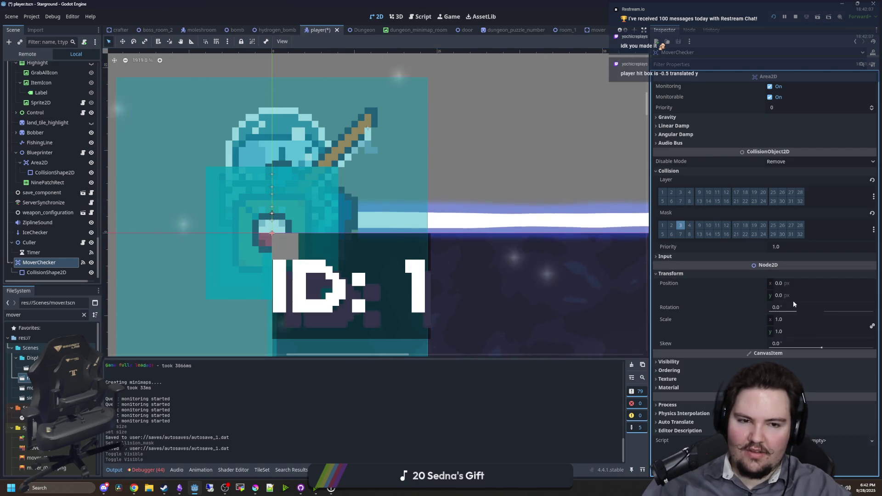
click(806, 295)
text(-2)
key(Return)
Save the player scene and walk the character around the box in the running game
key(ctrl+s)
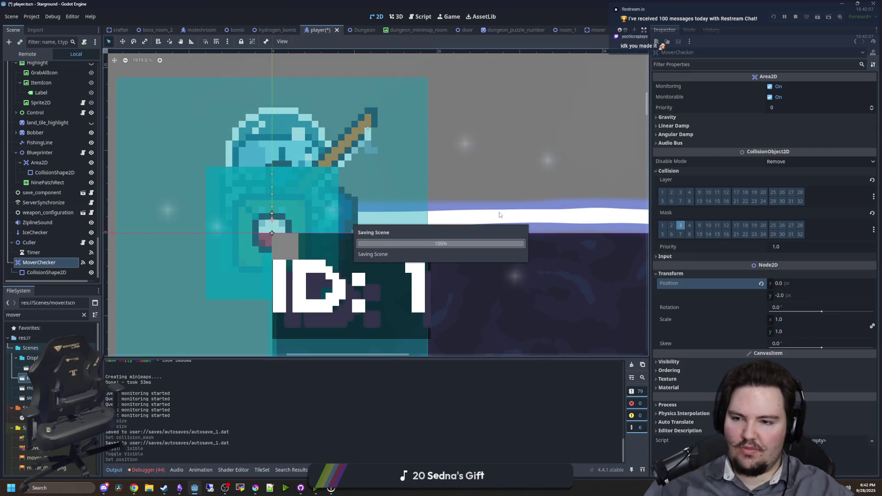
click(444, 14)
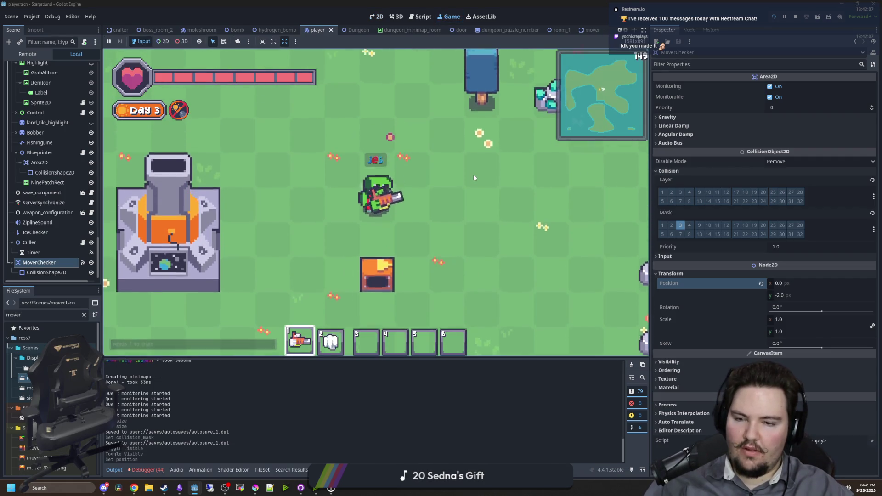
scroll(474, 177, down, 3)
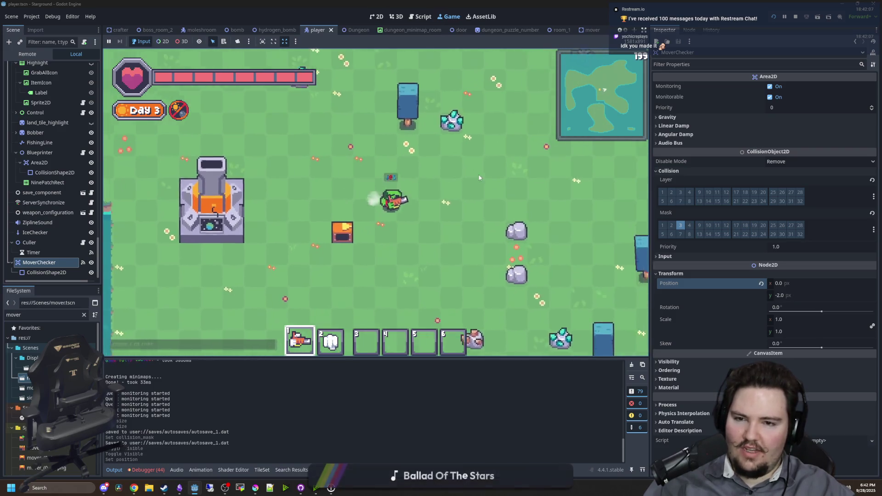
scroll(478, 178, down, 2)
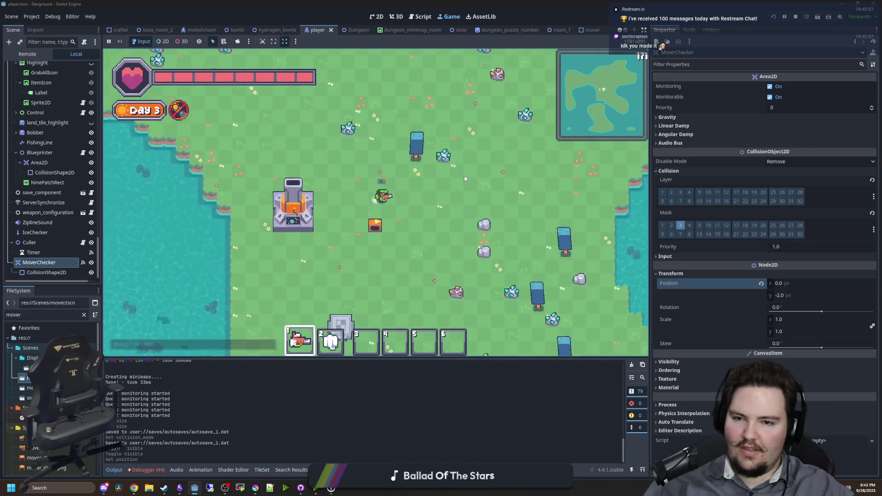
key(w)
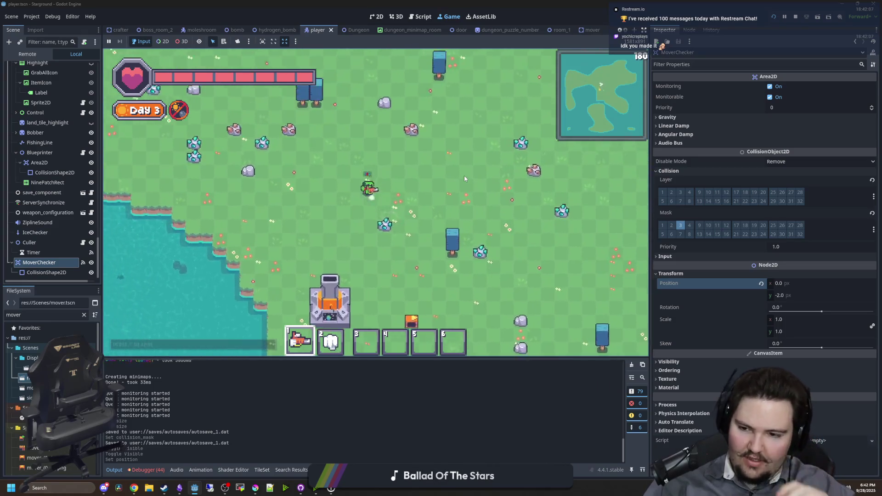
key(e)
key(e)
key(s)
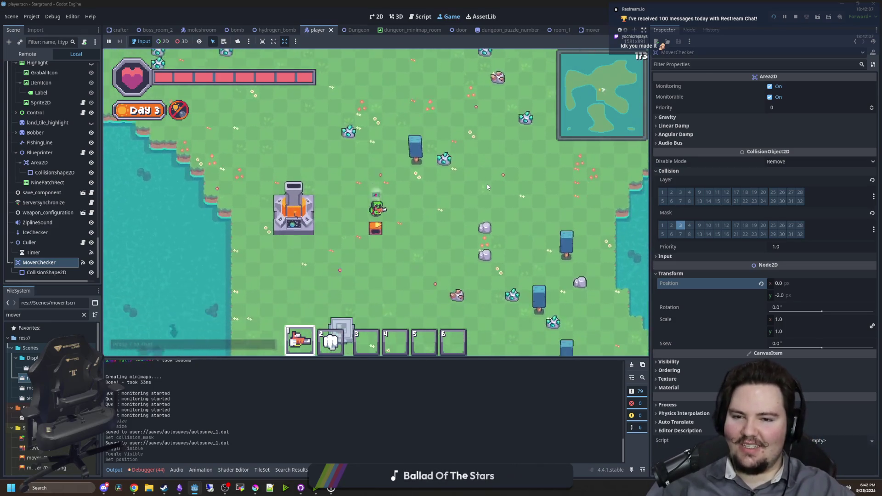
scroll(71, 78, up, 10)
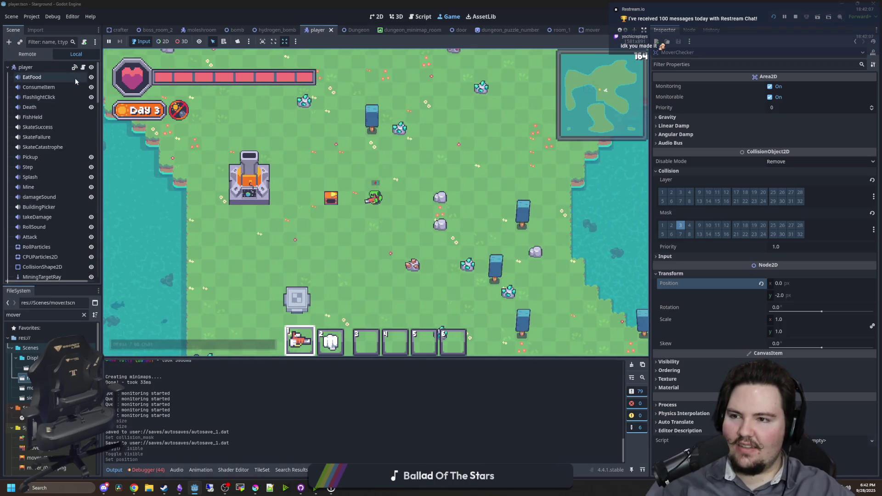
In player.gd, add inventory.get_count('starground:pogo_stick') > 0 to the Mover entry check, then save
click(75, 67)
scroll(398, 286, down, 1)
click(359, 296)
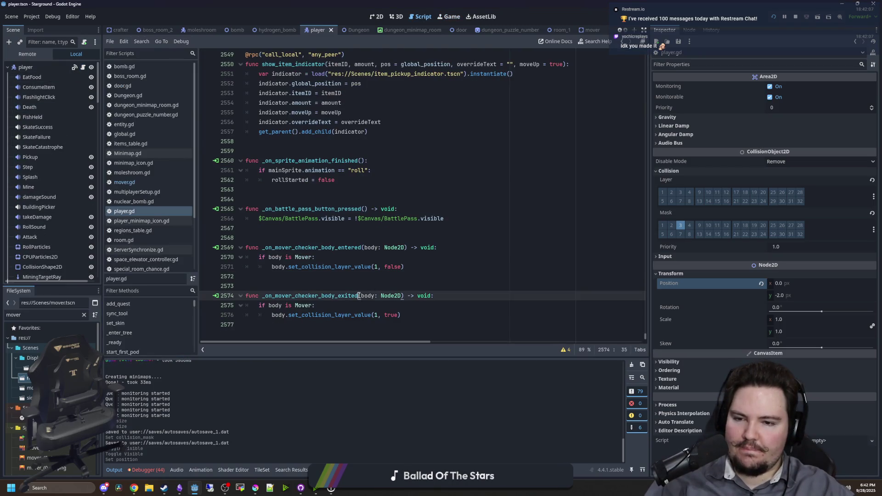
click(393, 273)
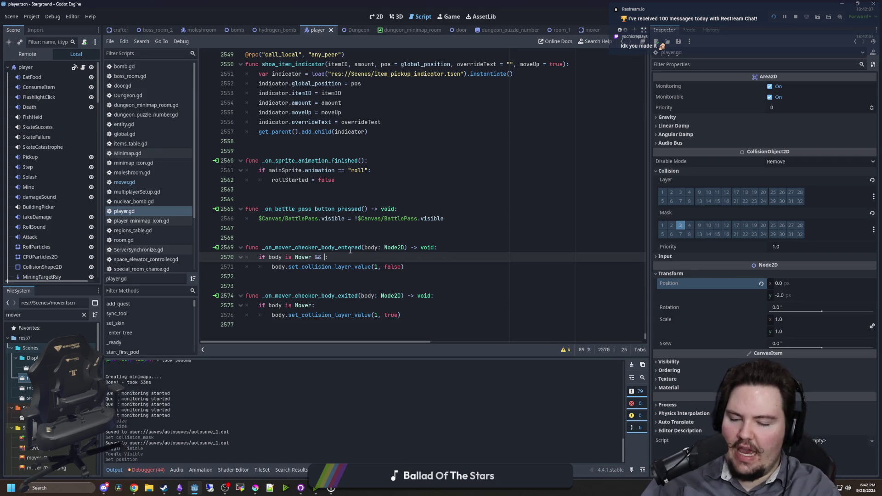
text(inventory.g)
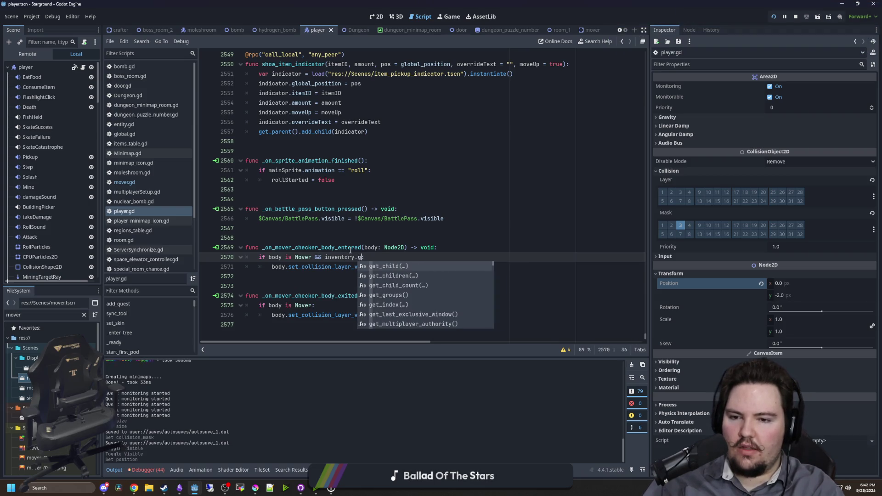
text(ount("starground)
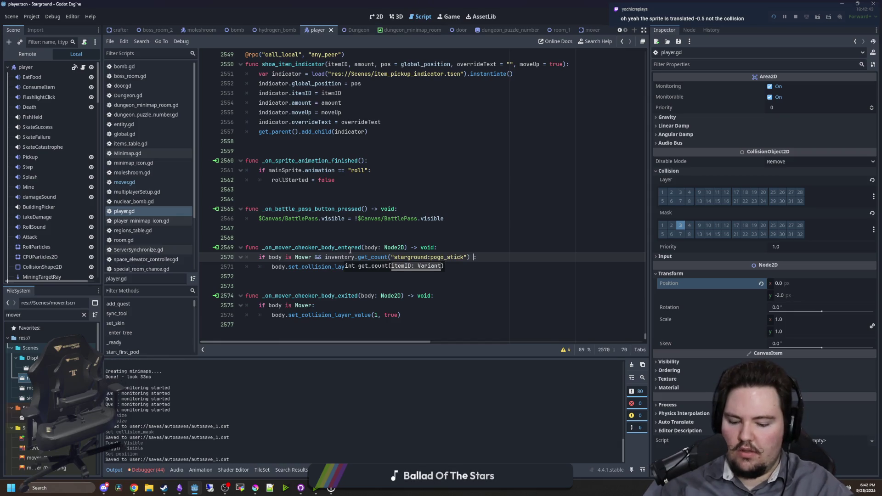
text(> 0:)
click(378, 209)
key(ctrl+s)
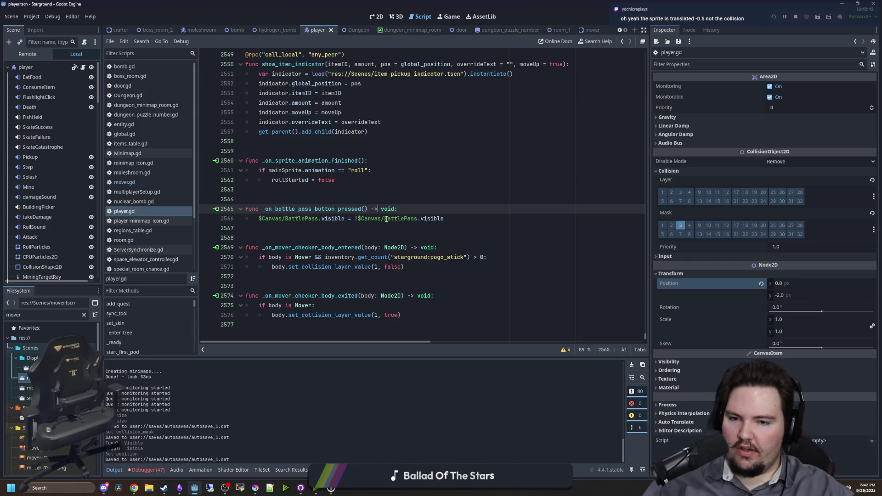
key(Down)
key(Down)
key(Down)
key(ctrl+s)
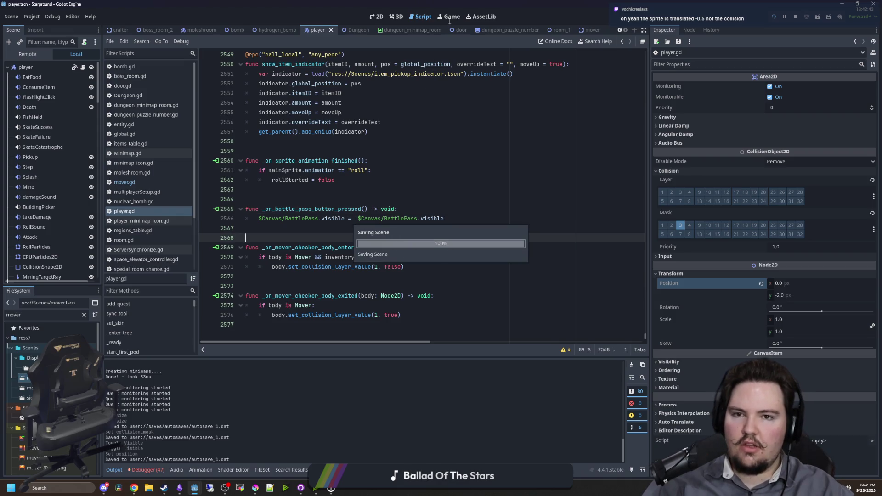
Run the game and walk the player toward the Movers
key(a)
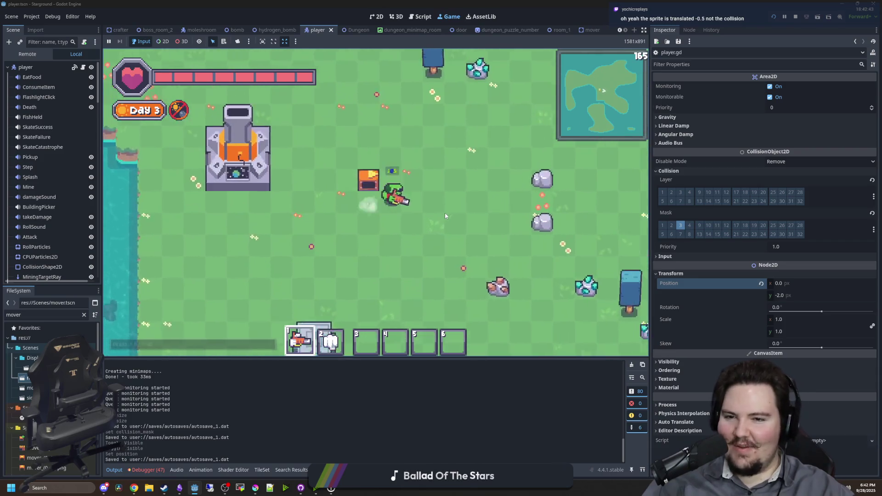
scroll(444, 214, up, 3)
key(s)
key(d)
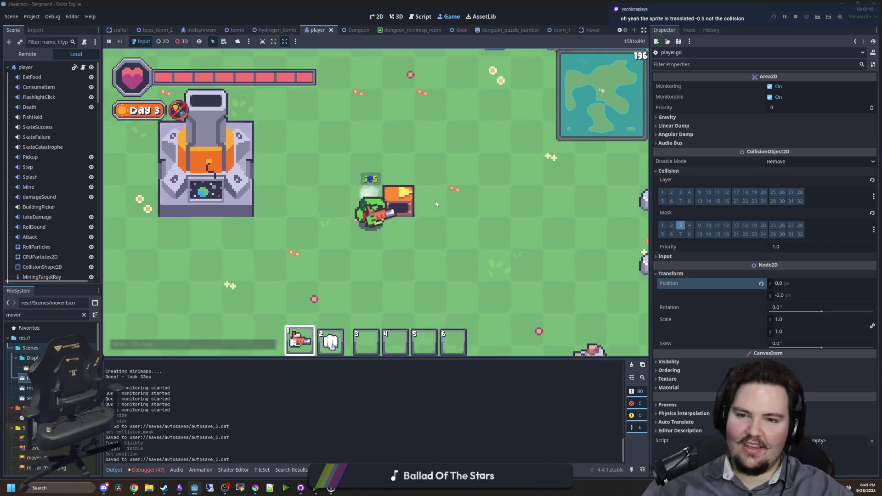
key(d)
Give the player a pogo stick with /give pogo stick and check the inventory
key(Return)
text(/give p)
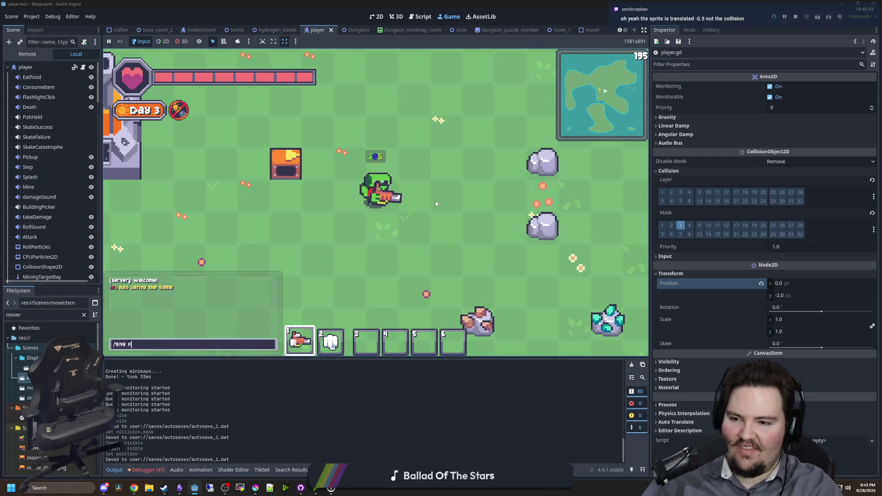
text(ogo stick)
key(Return)
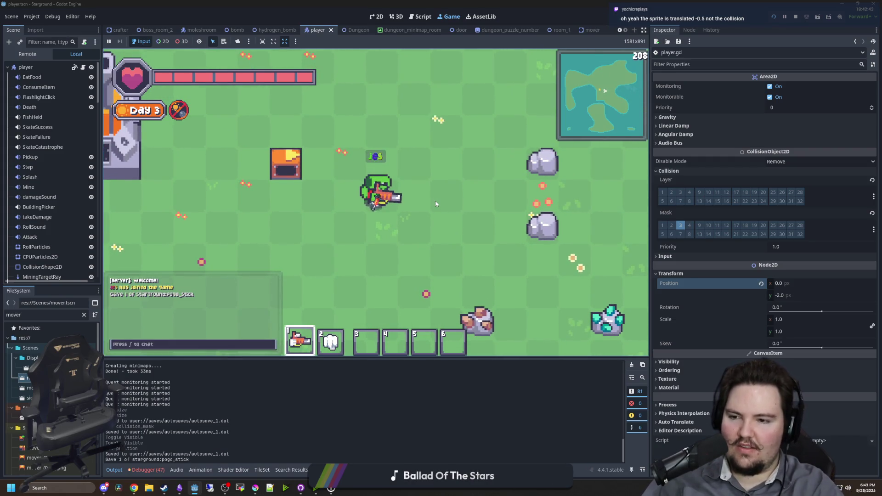
key(i)
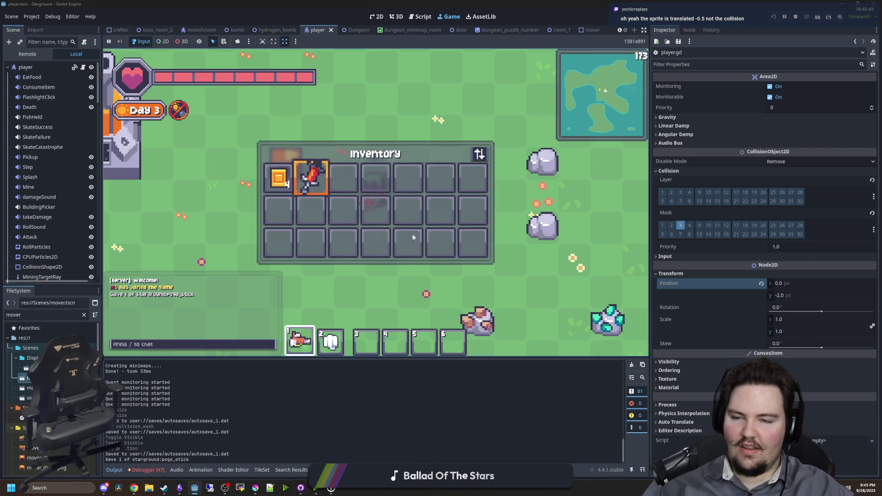
key(i)
Walk the player left, then repeatedly up and down across the Movers
key(a)
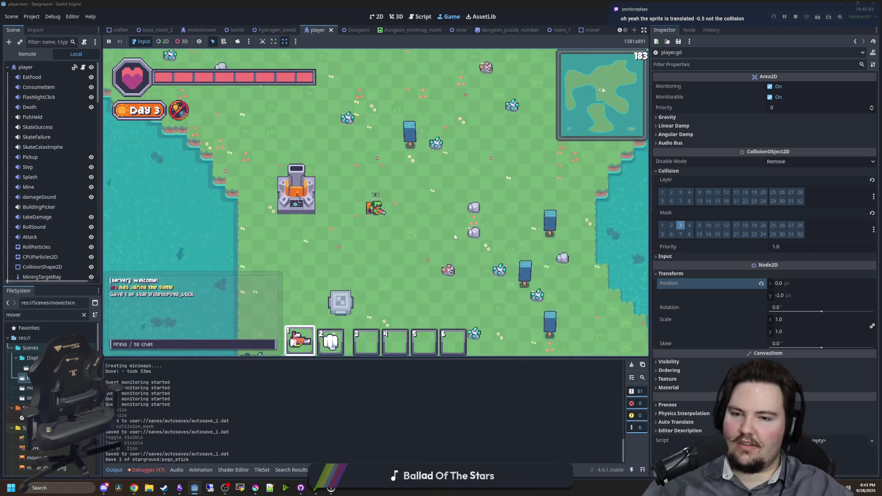
key(s)
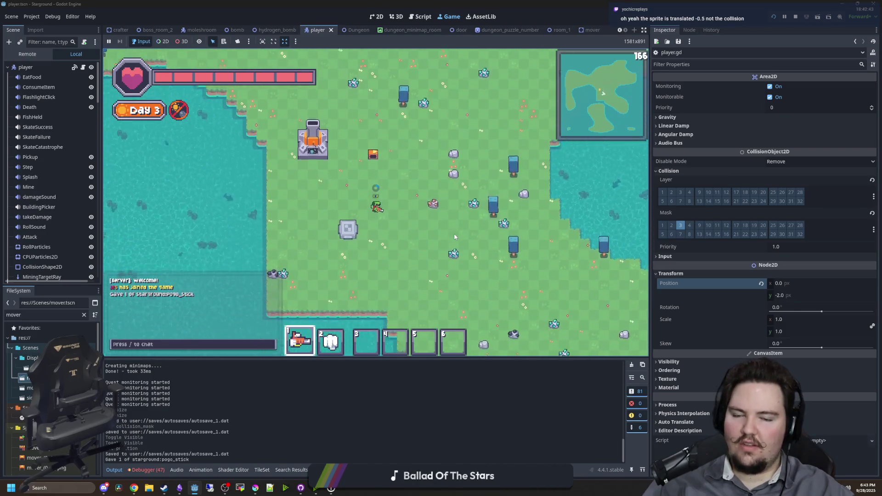
key(w)
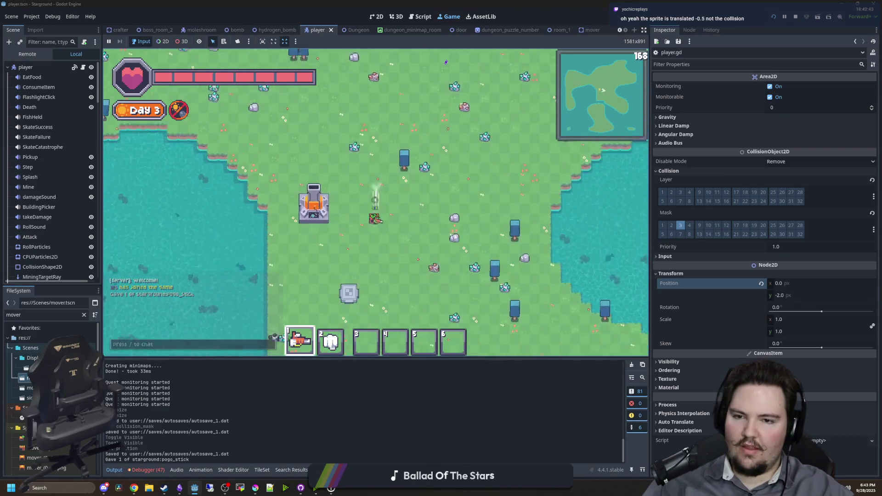
key(s)
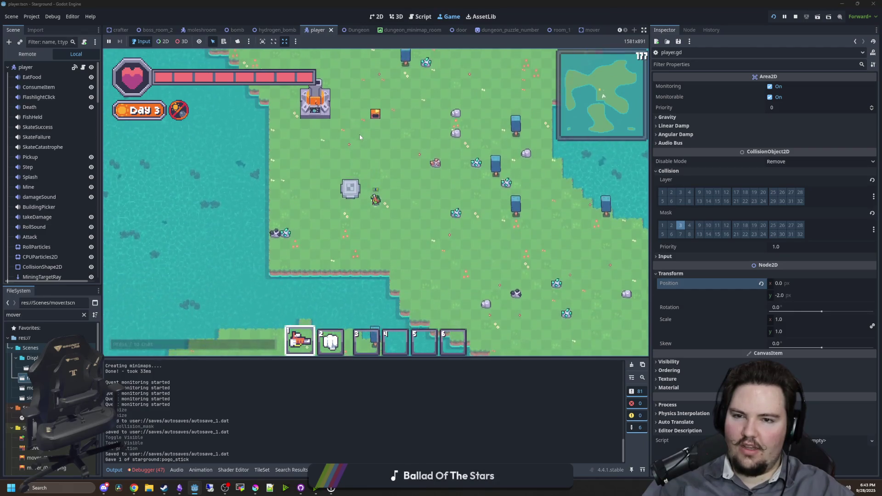
key(w)
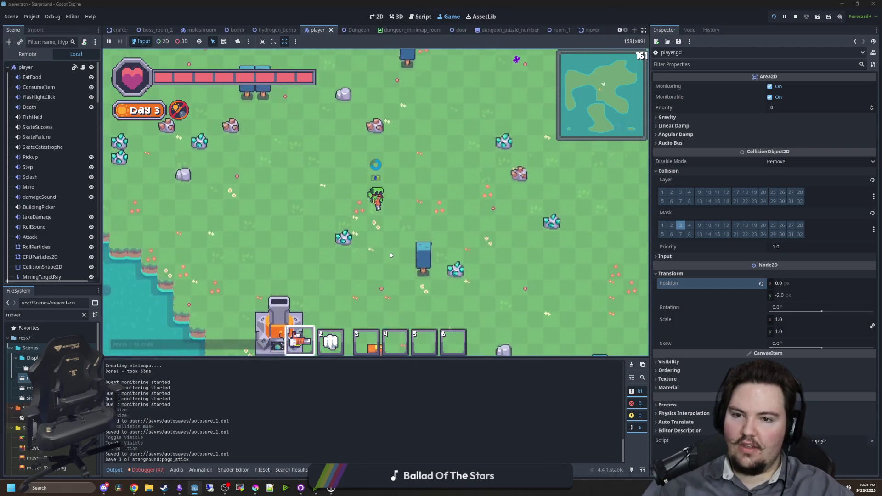
key(s)
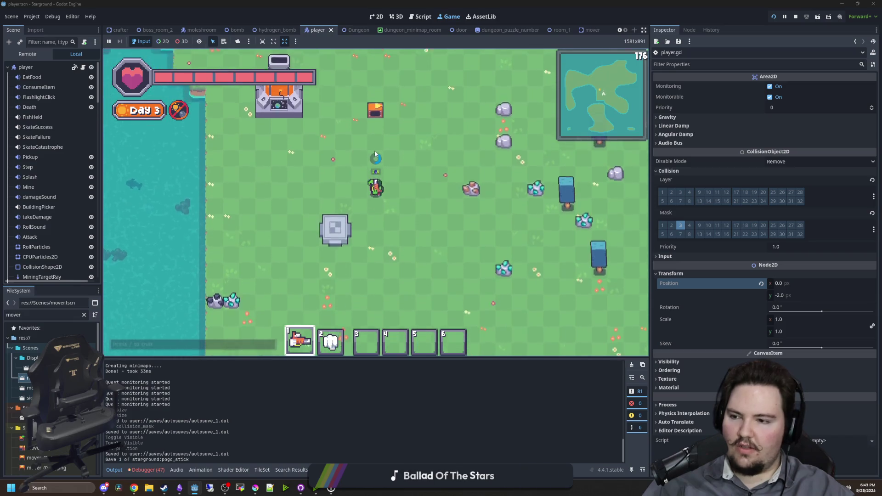
key(w)
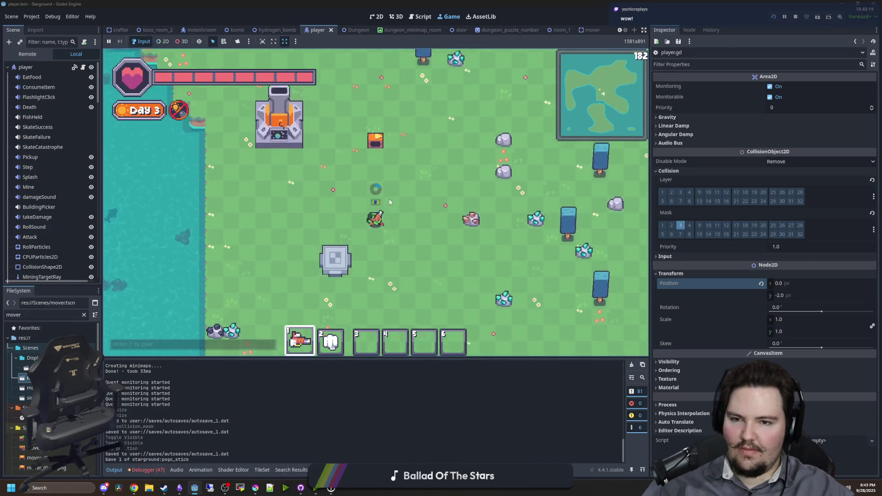
key(w)
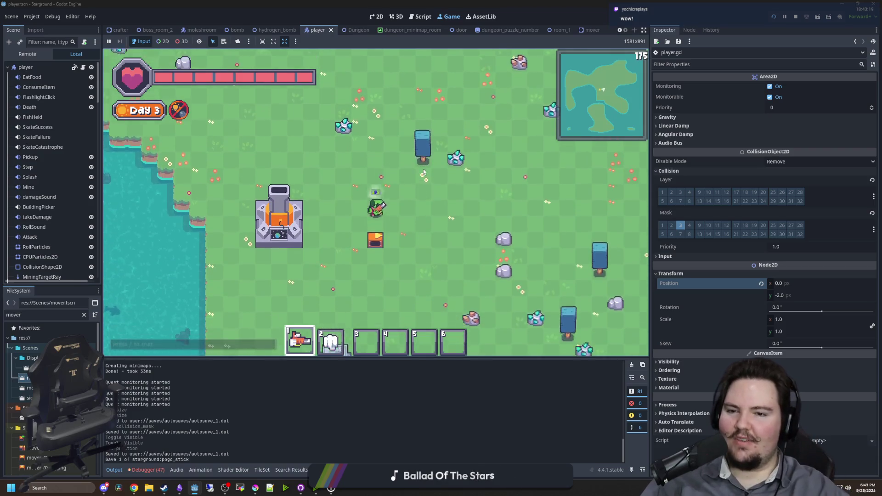
key(s)
Walk up and down the mover line, then switch between hotbar items 2 and 1
mouse_move(381, 133)
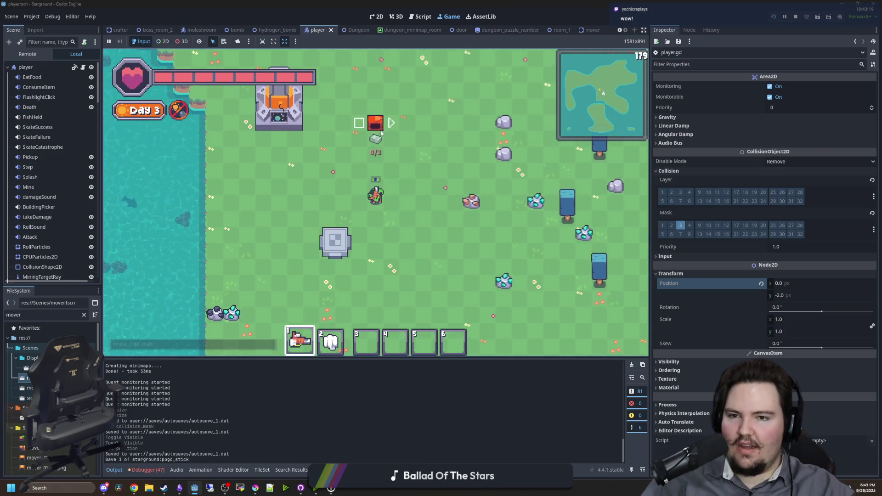
key(s)
key(w)
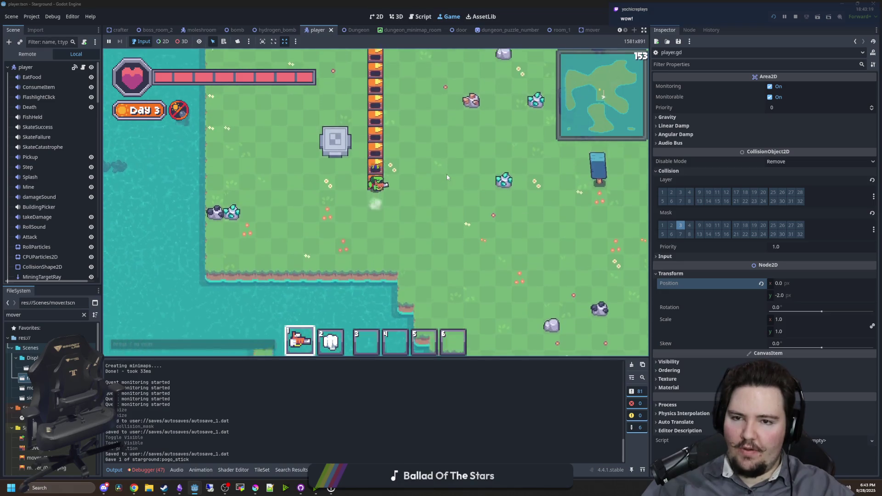
key(w)
key(s)
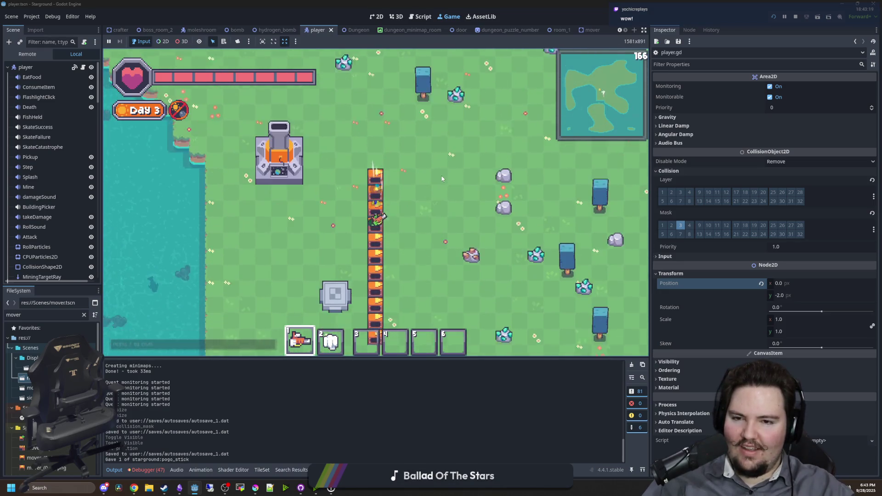
key(w)
scroll(440, 179, down, 2)
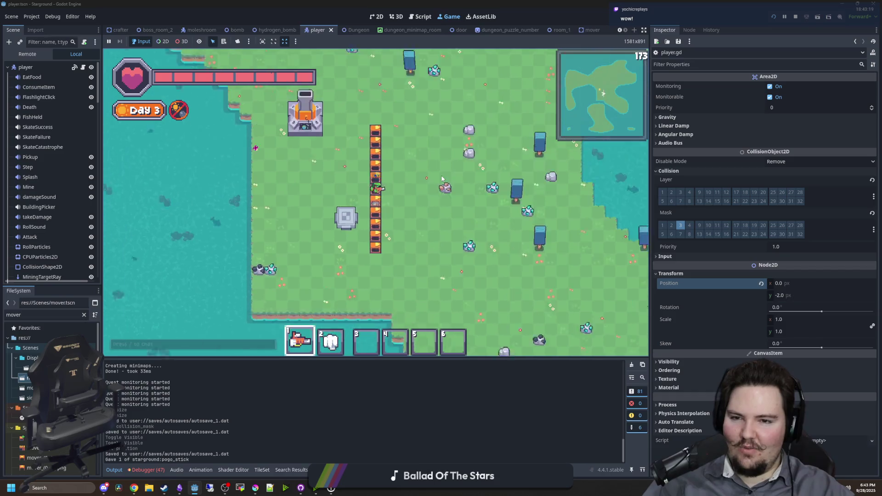
key(w)
key(s)
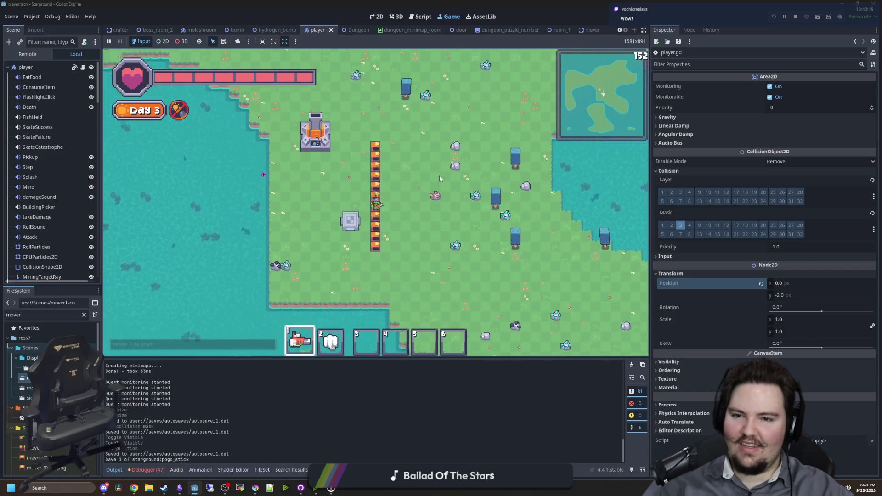
scroll(440, 175, up, 3)
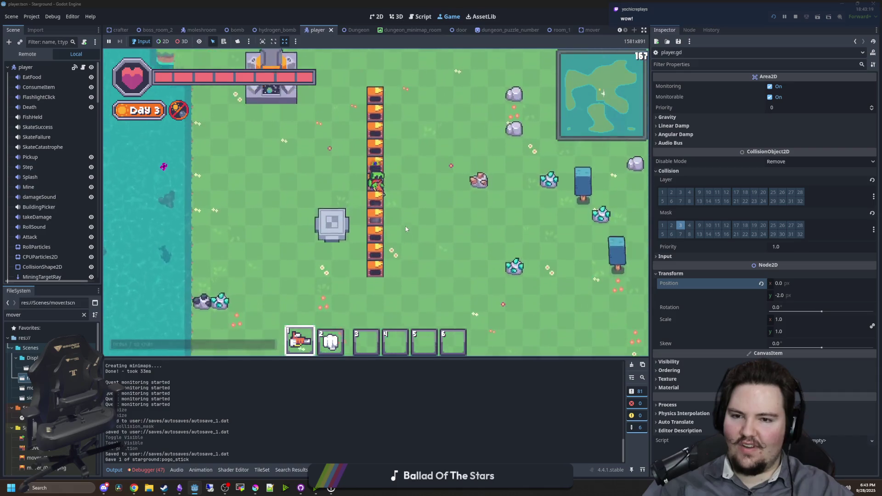
scroll(475, 231, down, 2)
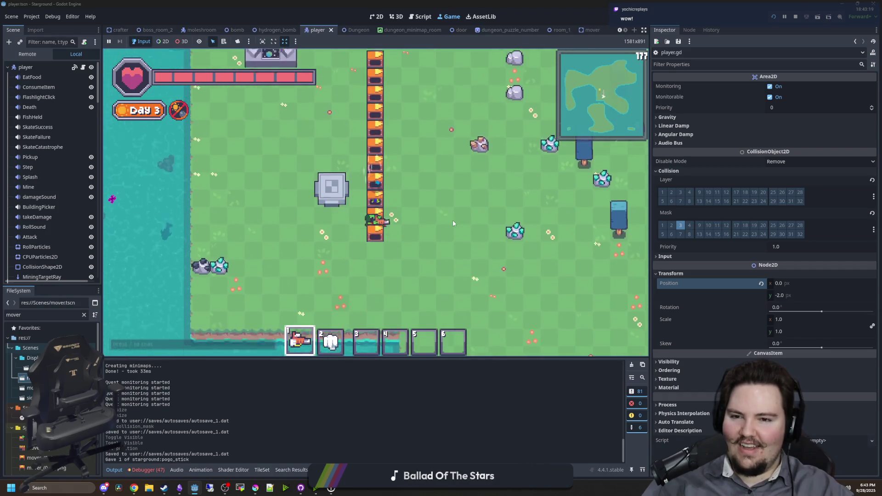
key(2)
key(1)
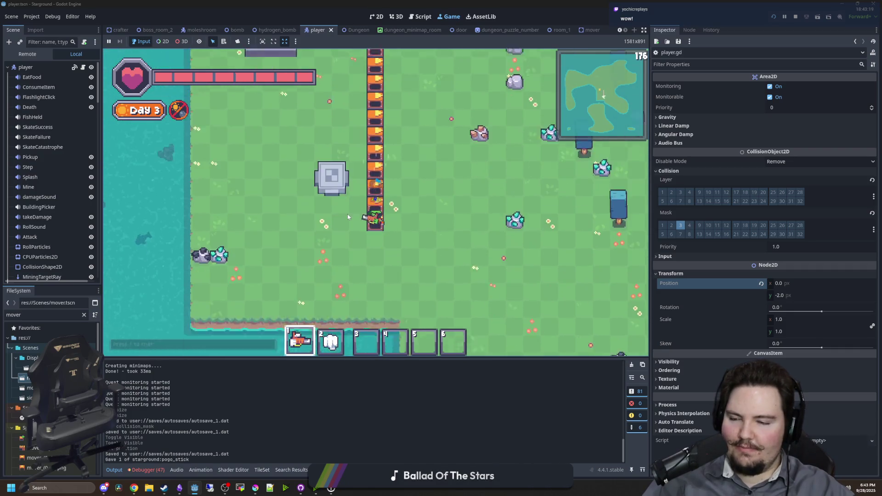
scroll(49, 207, down, 10)
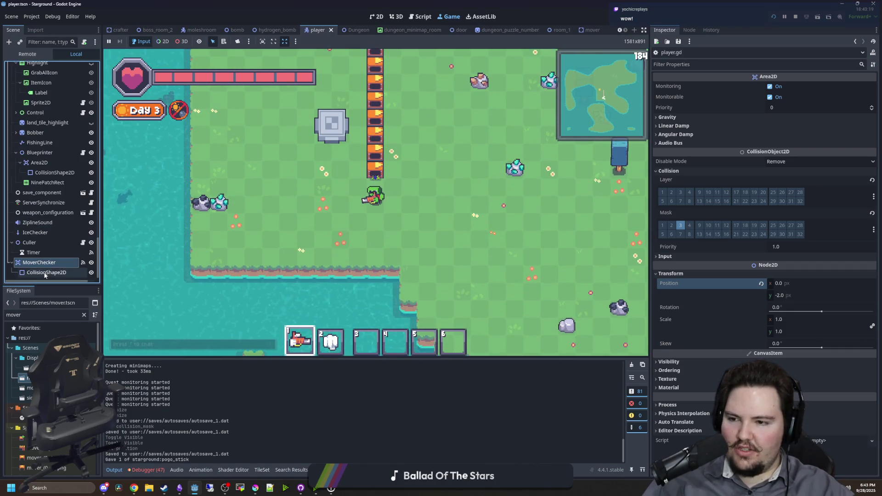
Make MoverChecker's CollisionShape2D a new CircleShape2D with radius 16
click(45, 273)
click(818, 89)
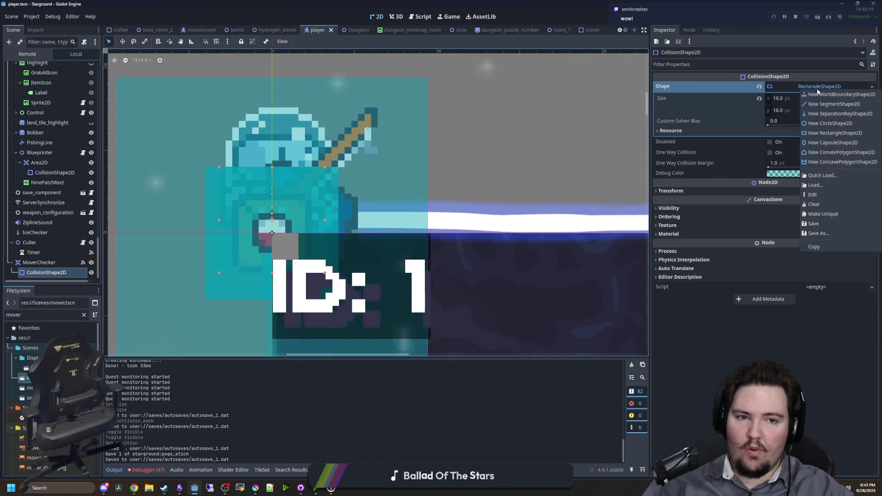
click(825, 124)
click(779, 97)
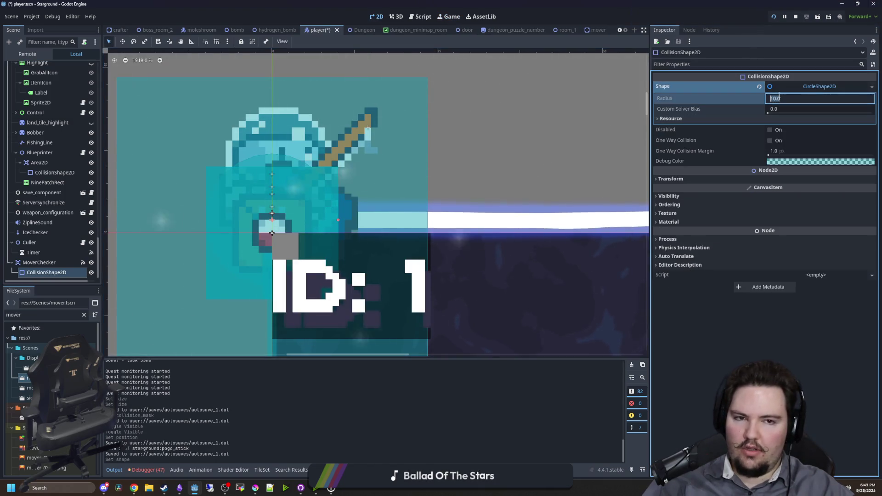
text(16)
key(Return)
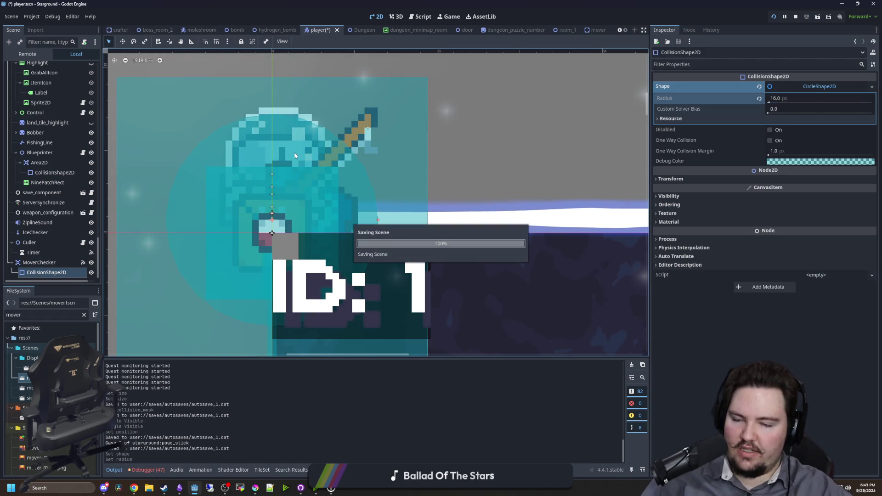
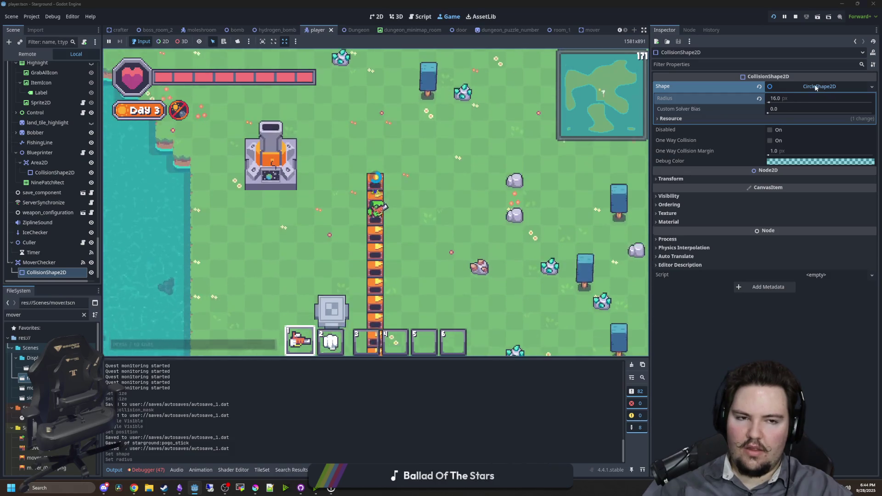
Replace the circle collision shape with a 32×32 RectangleShape2D and save the player scene
right_click(801, 87)
click(826, 130)
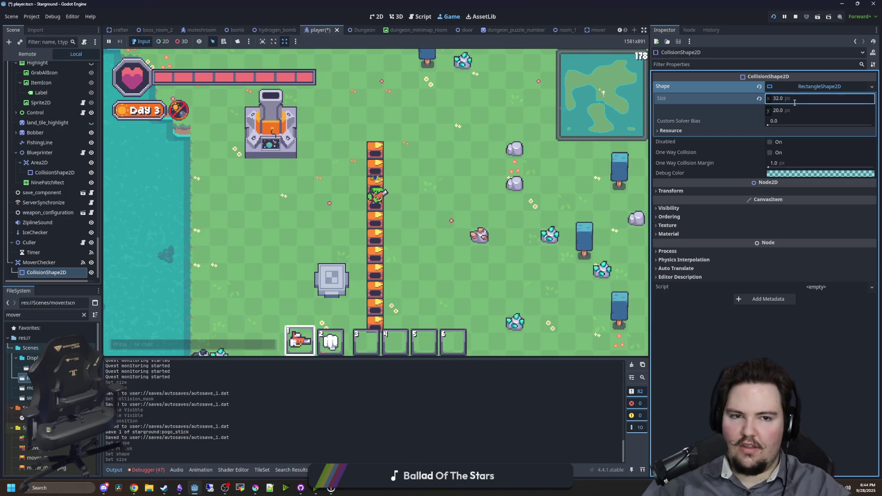
key(Return)
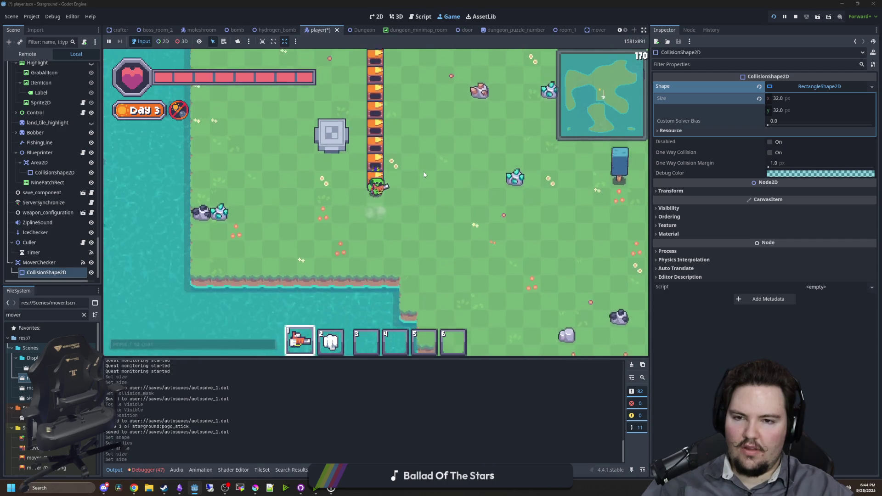
key(ctrl+s)
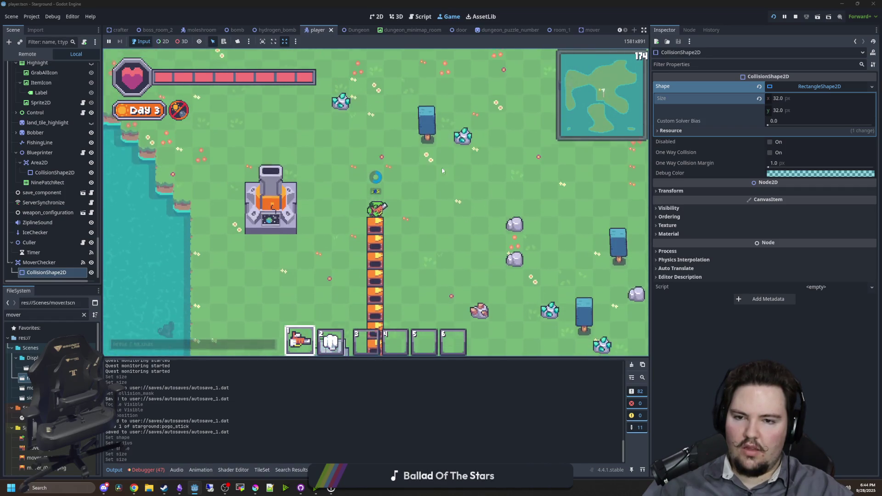
Edit the rectangle's width field, entering a new smaller size toward 14×14
click(785, 99)
text(10)
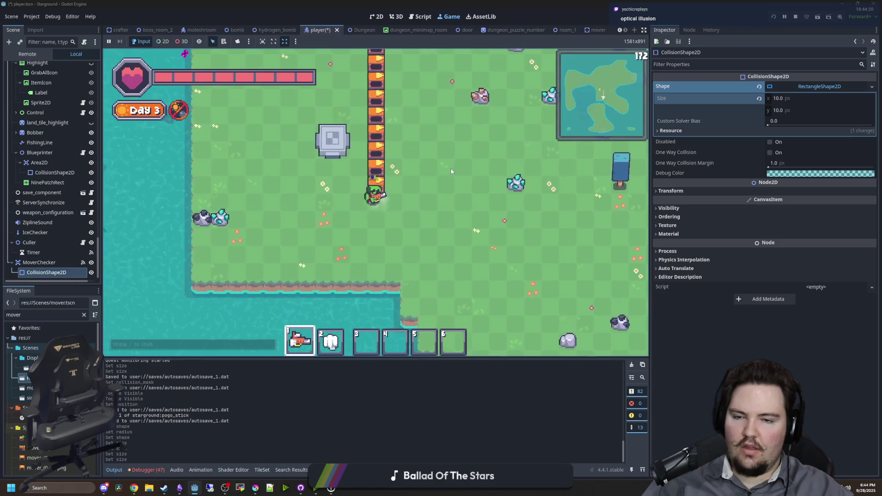
click(780, 99)
text(12)
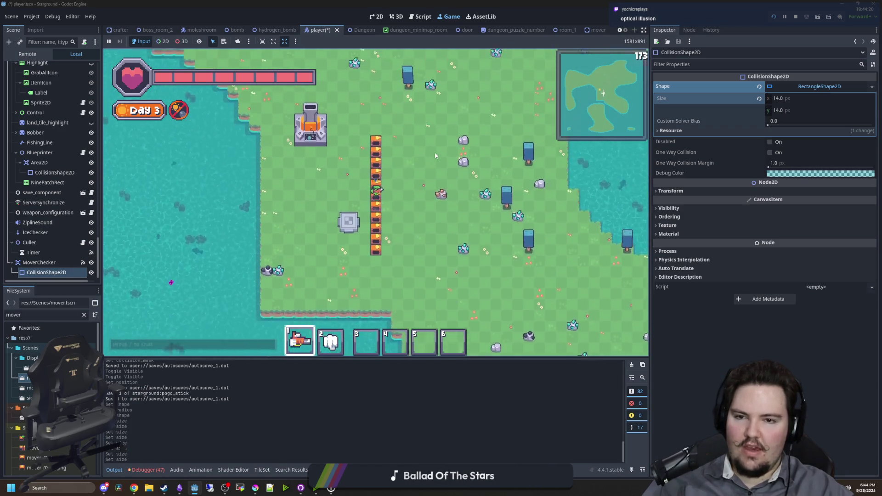
Walk the player off the conveyor end and down and back up the vertical conveyor
scroll(433, 175, up, 3)
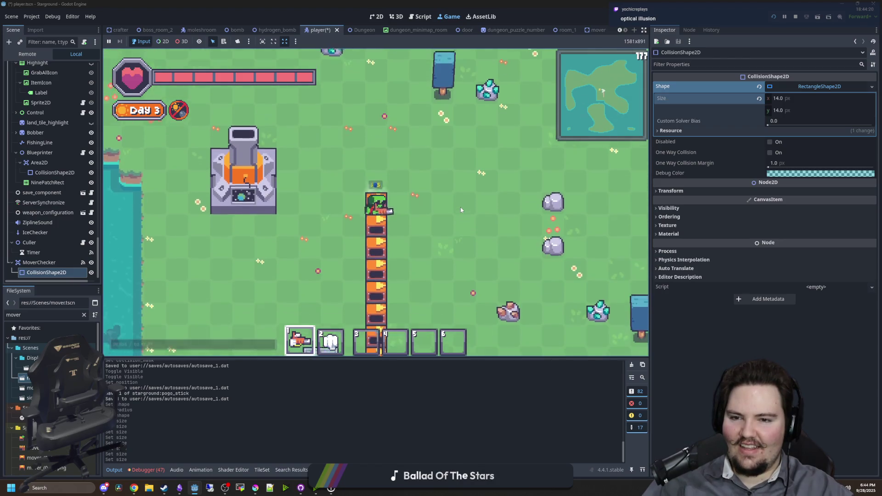
scroll(461, 208, down, 3)
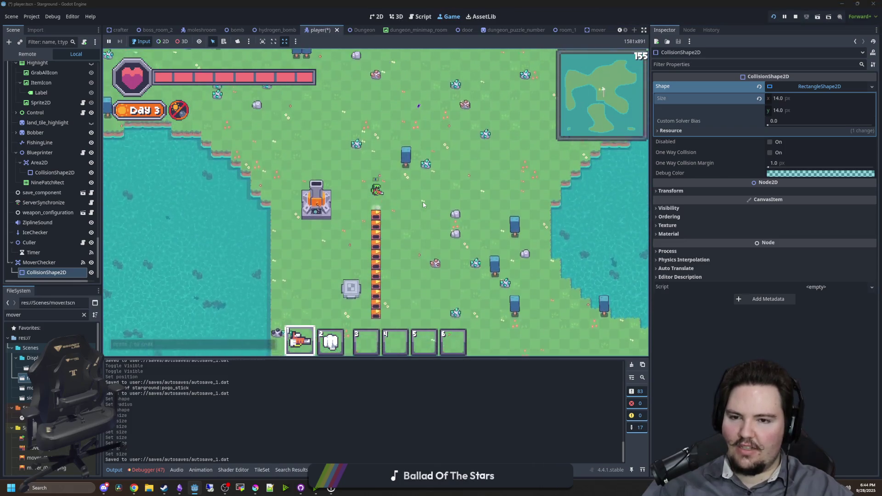
key(d)
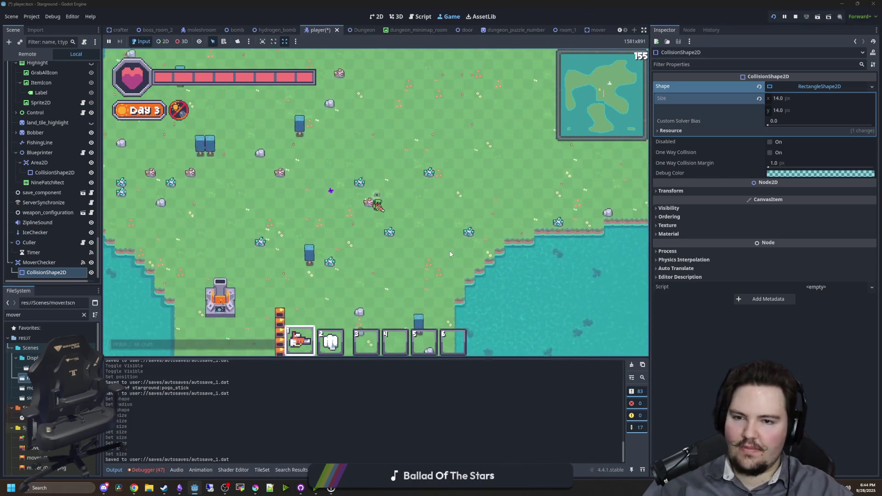
key(s)
key(a)
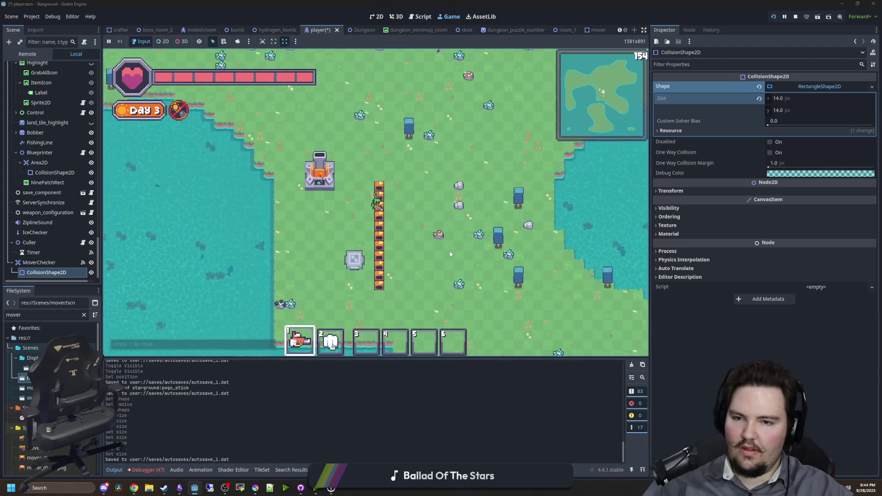
key(s)
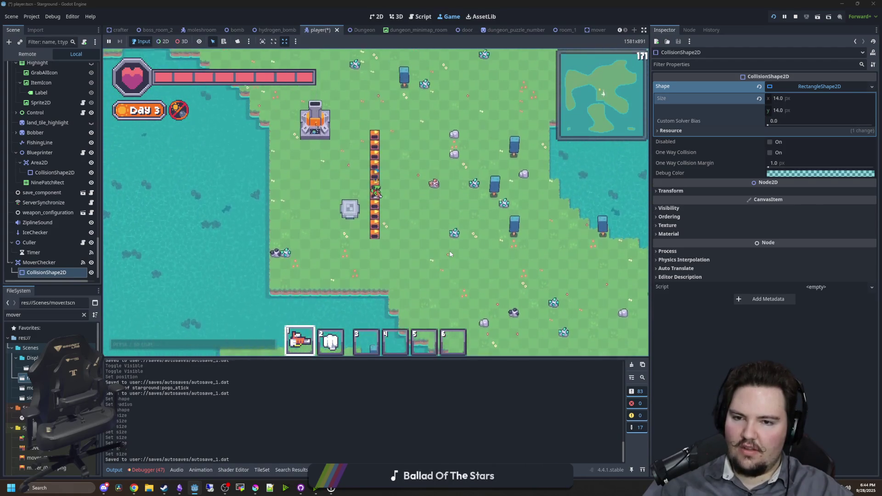
key(w)
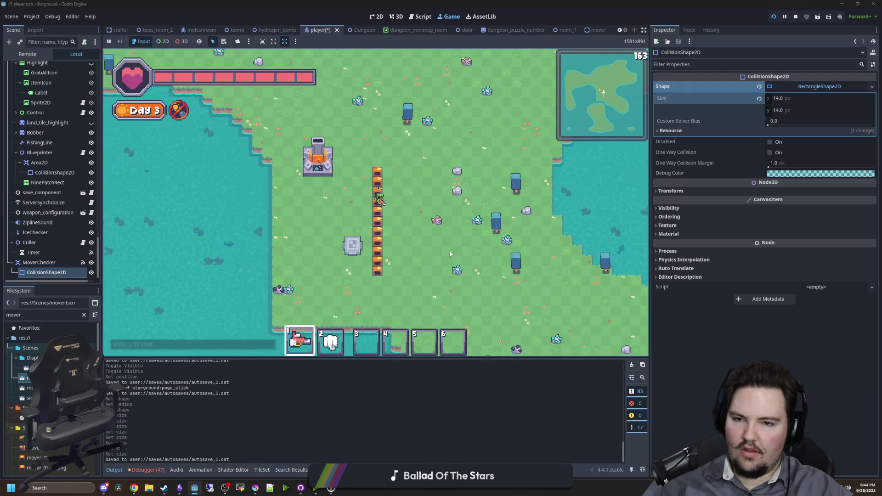
scroll(432, 165, up, 3)
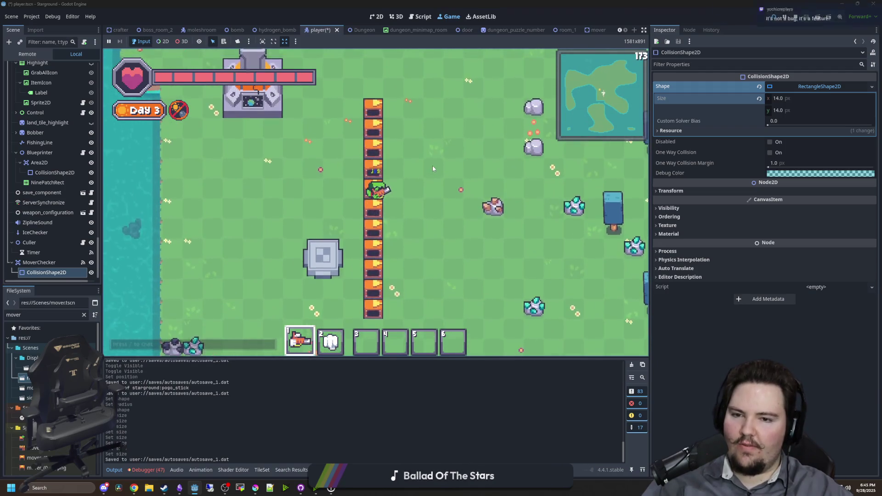
Walk back to the Pogo Stick, take it out of its inventory slot and drop it
key(e)
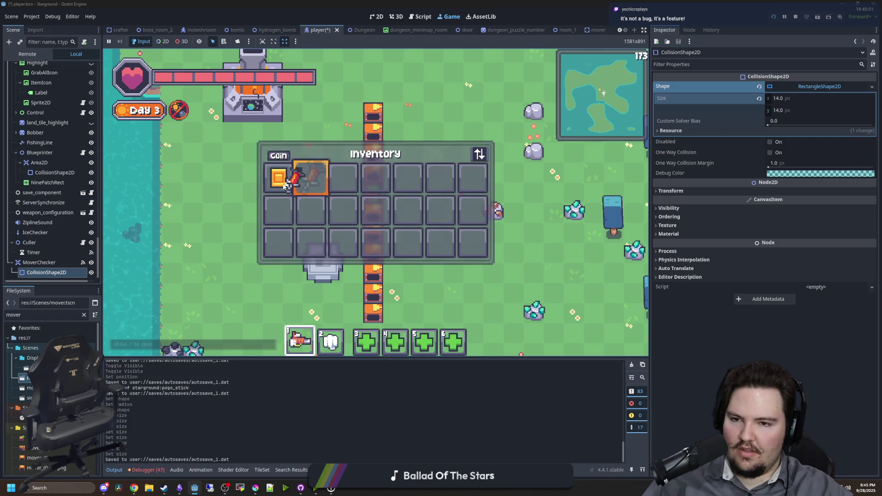
key(e)
key(d)
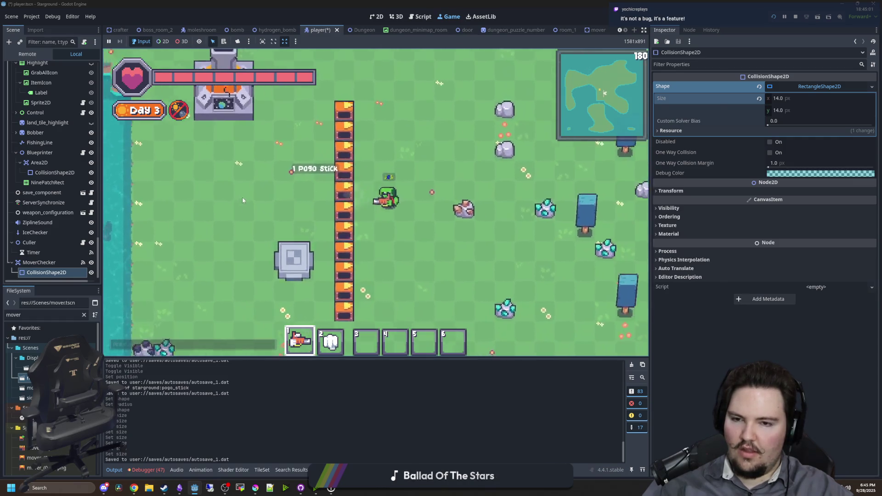
key(a)
key(e)
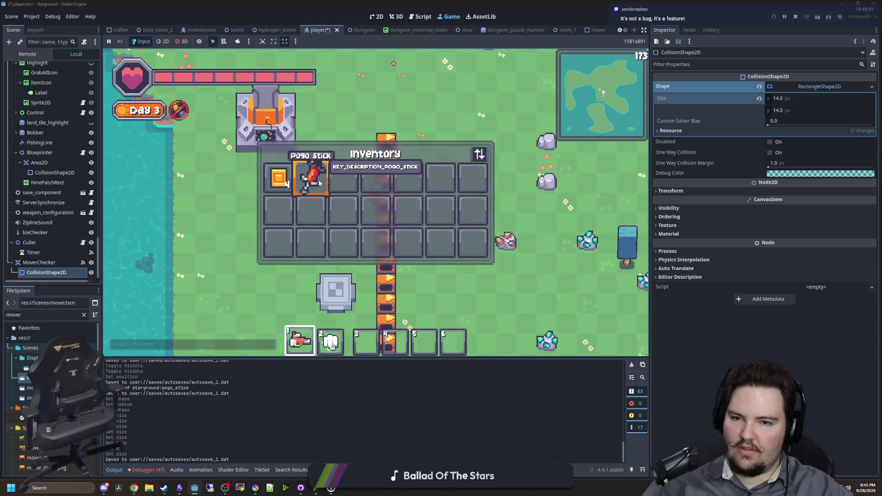
click(319, 183)
key(e)
Walk around the furnace onto the conveyor, checking the inventory while riding it
key(s)
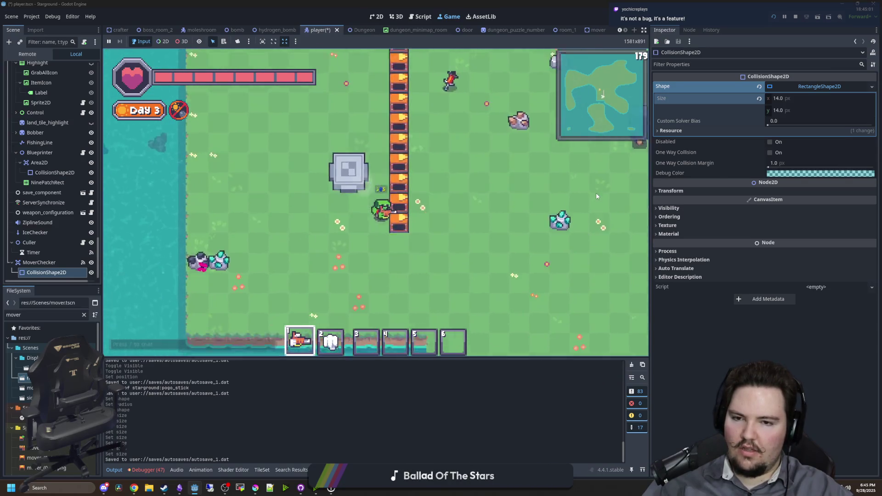
key(w)
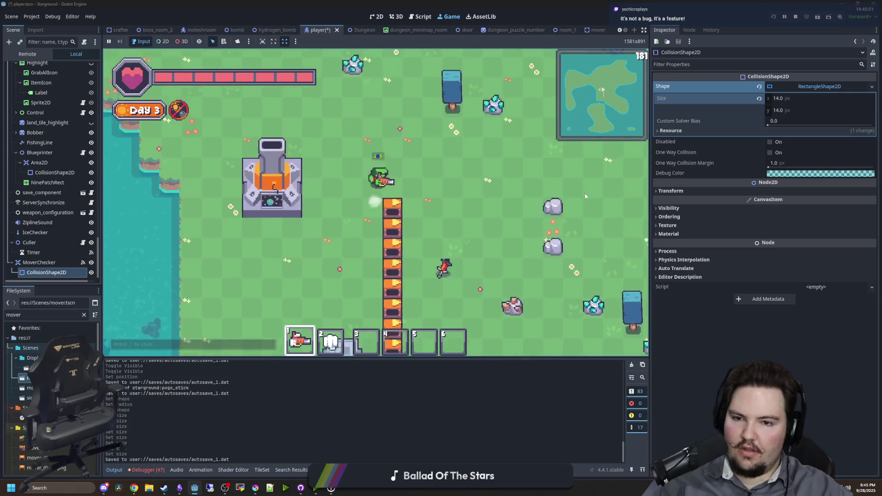
key(d)
key(s)
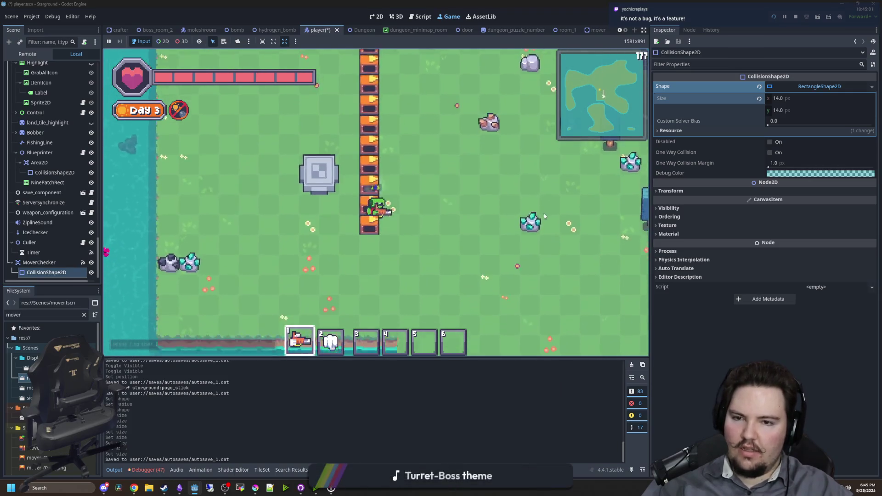
key(e)
key(e)
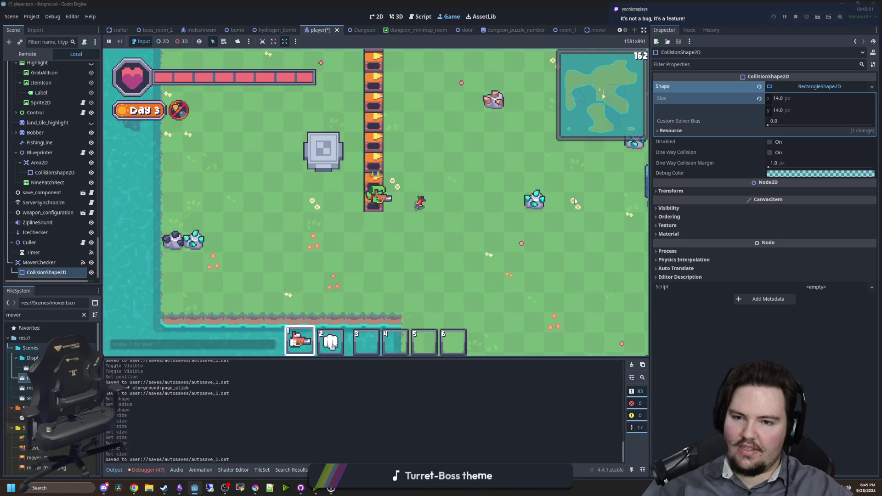
key(a)
key(w)
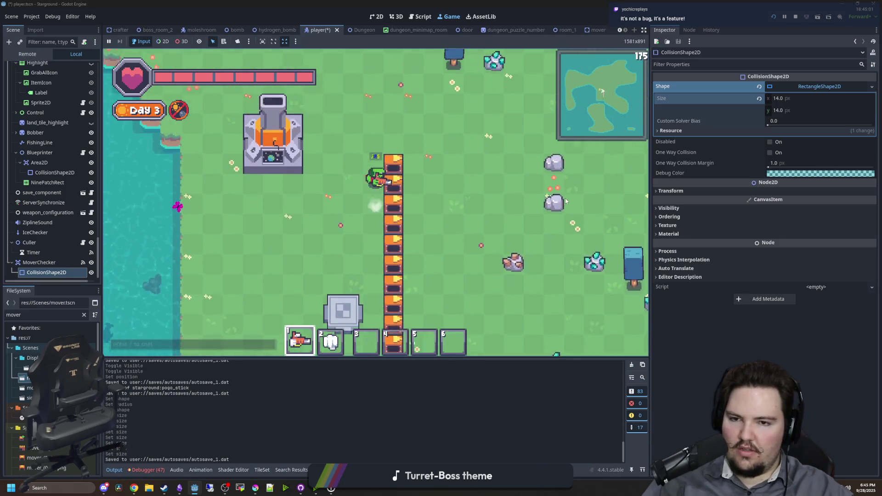
key(d)
key(s)
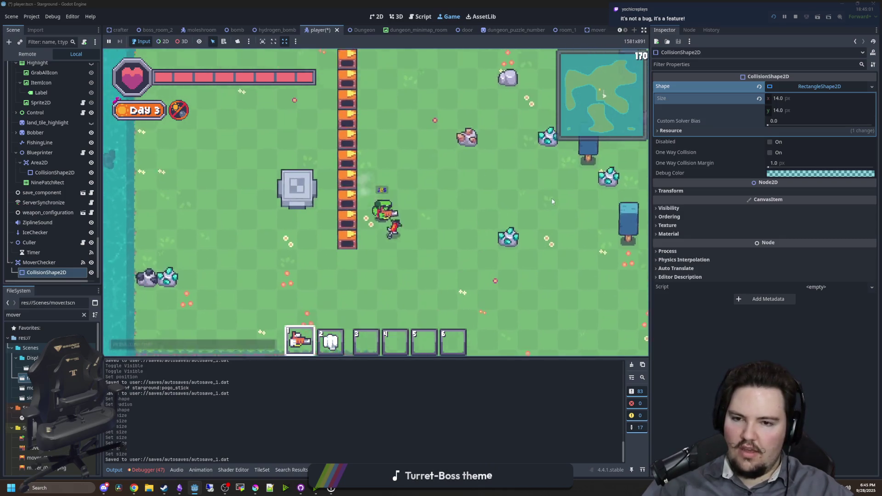
Pick the Storage Hub from the building menu and walk north-east then south
key(b)
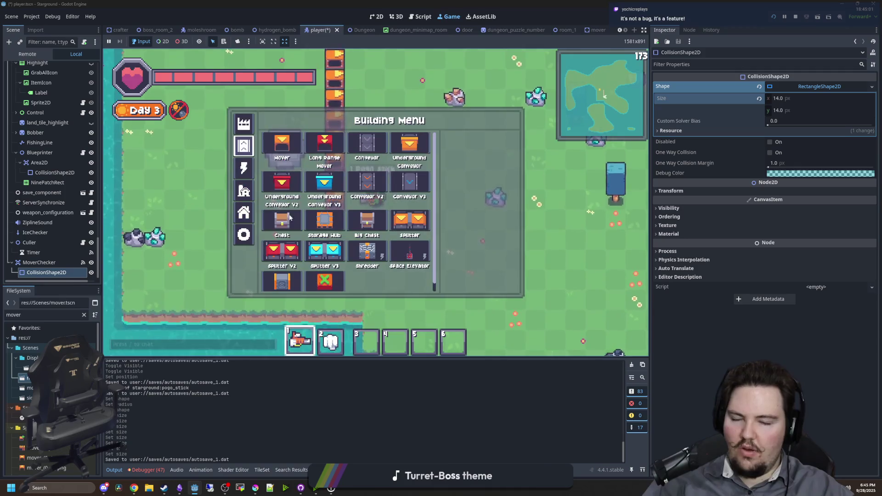
click(325, 222)
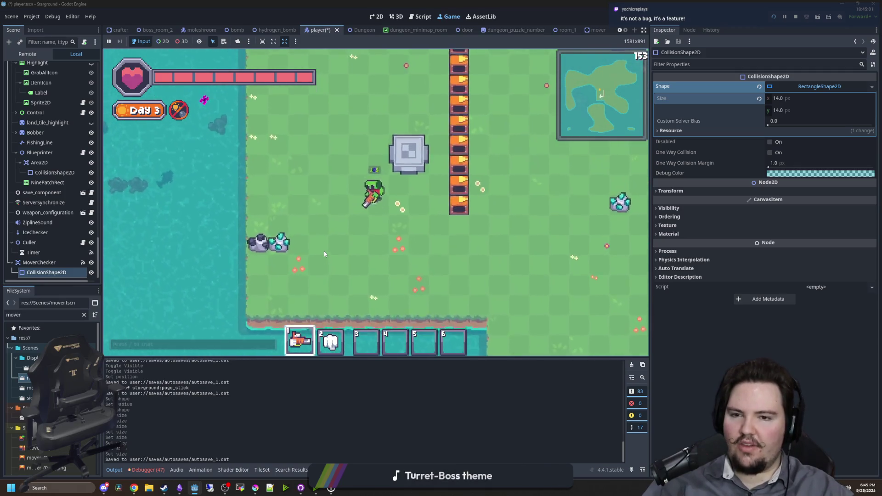
key(w)
key(d)
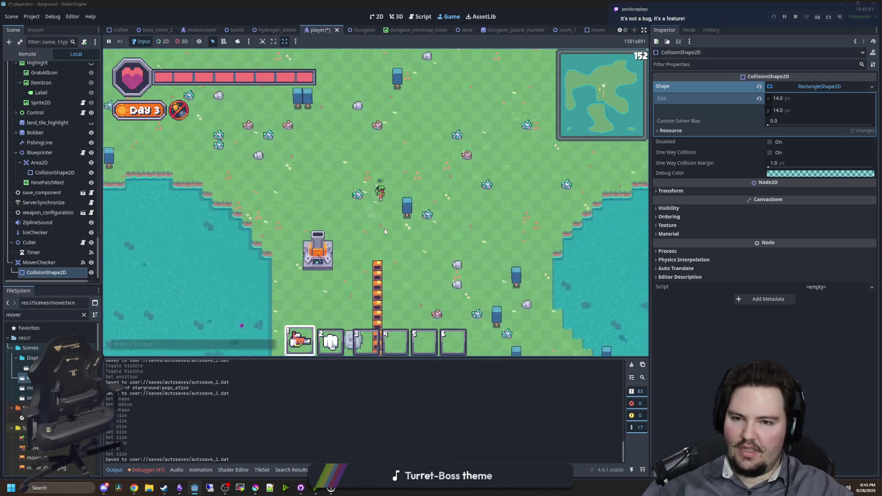
key(s)
key(a)
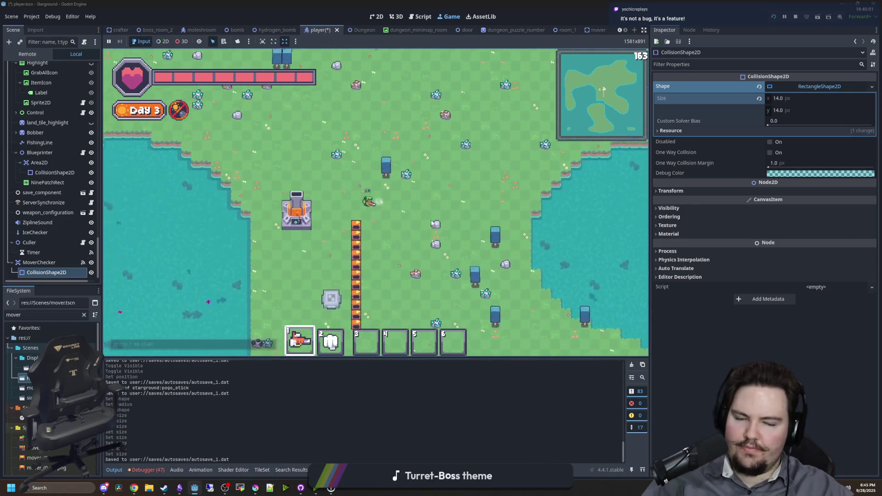
Walk past the conveyor, browse the building menu to the Sign, then close it
key(s)
scroll(431, 223, up, 3)
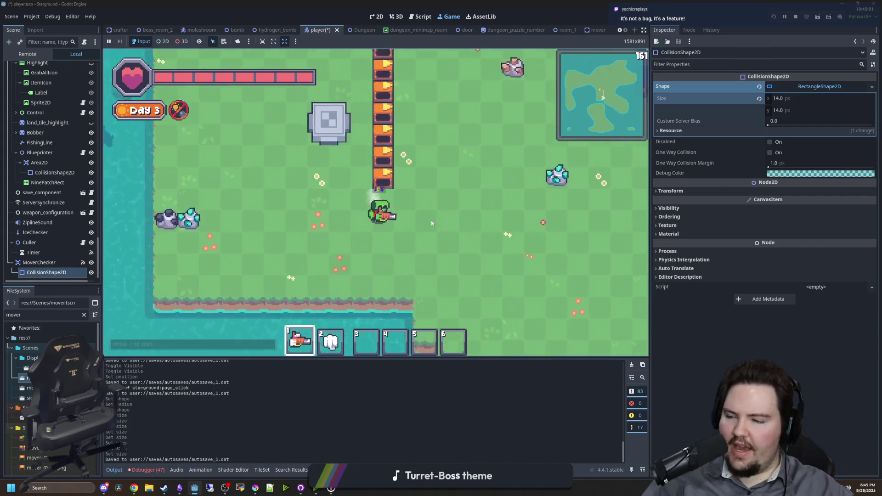
key(w)
scroll(430, 223, down, 2)
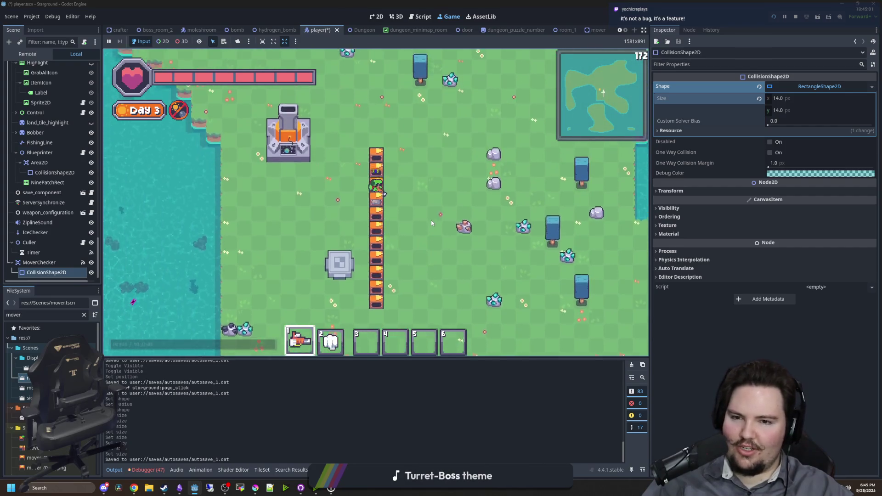
key(b)
key(s)
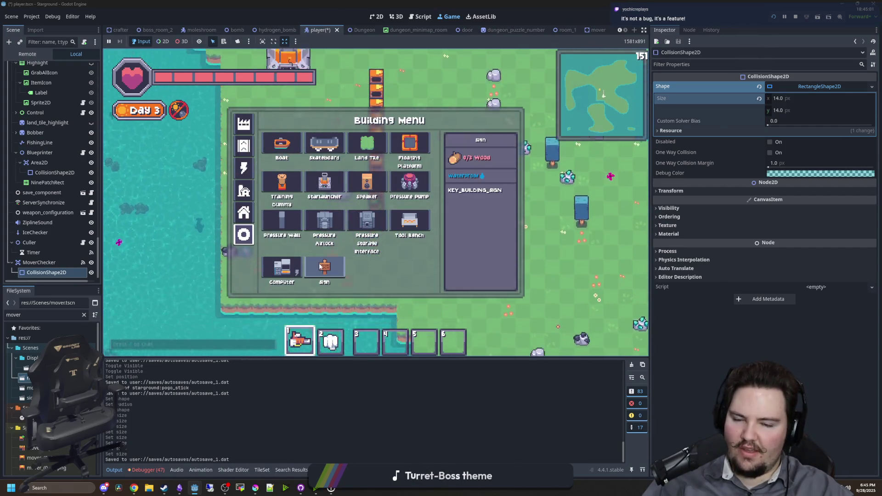
click(319, 266)
Walk north-east across the island, return south along the conveyor, and open the pause menu
key(w)
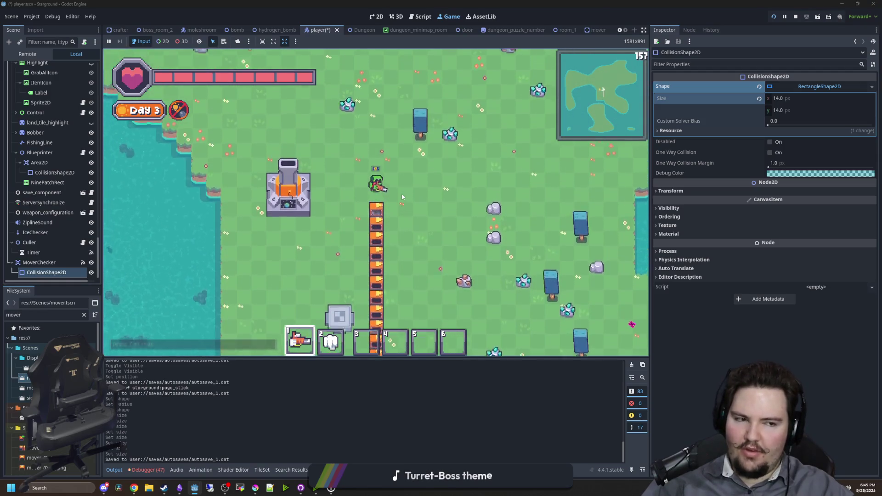
key(w)
key(d)
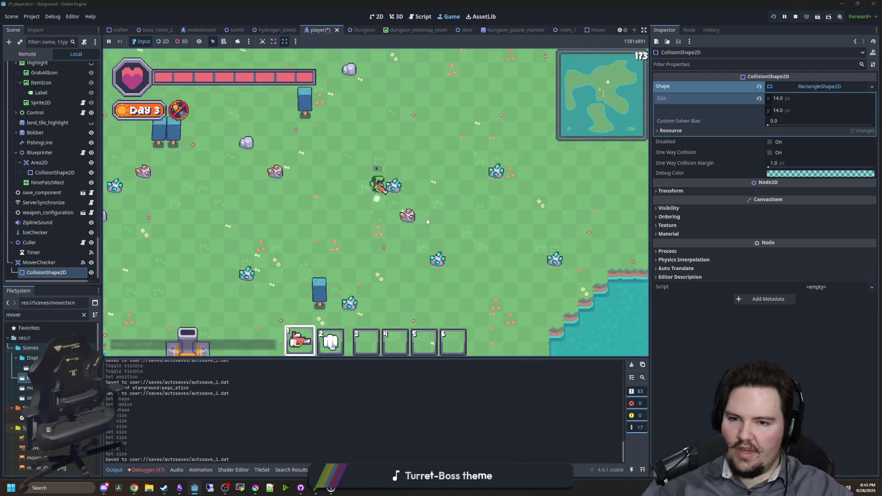
key(a)
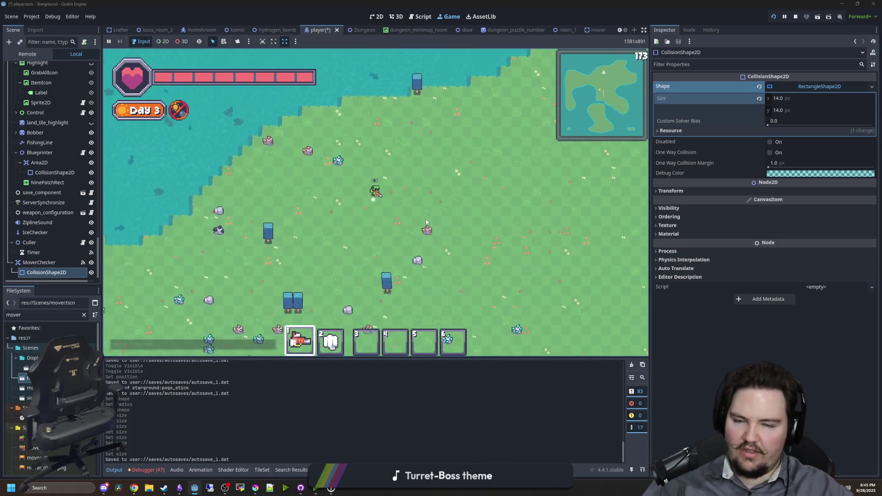
key(s)
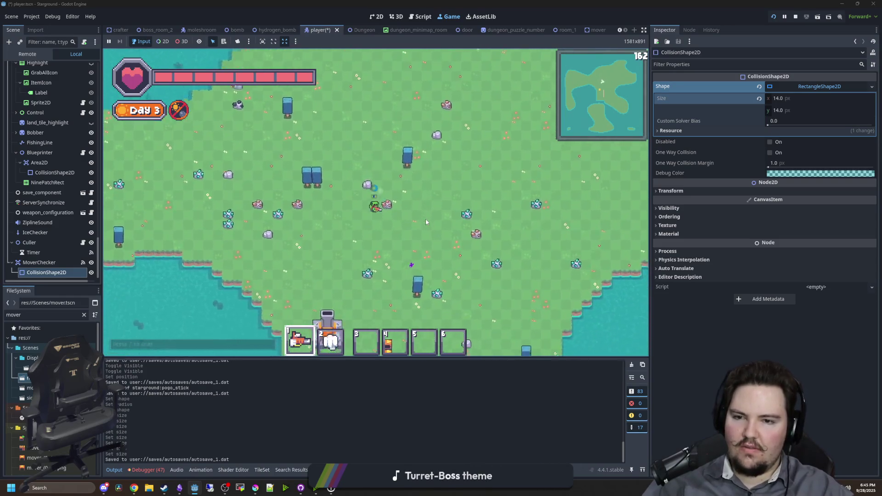
key(s)
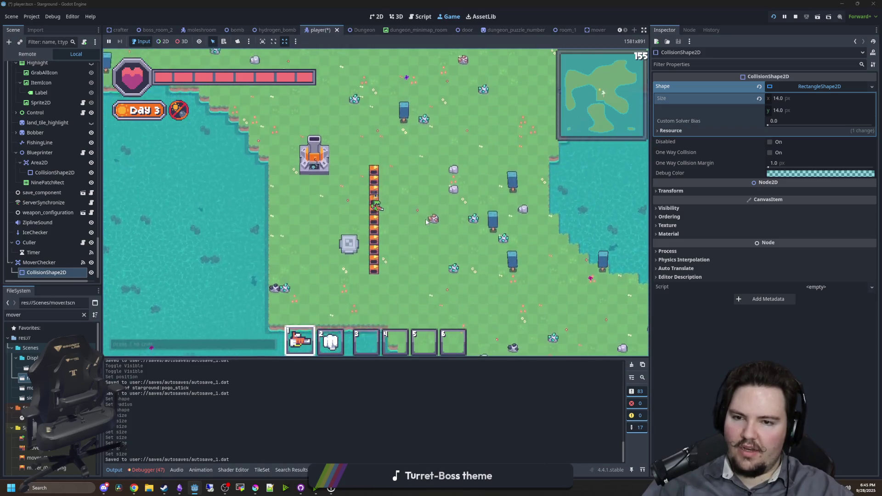
key(s)
key(Escape)
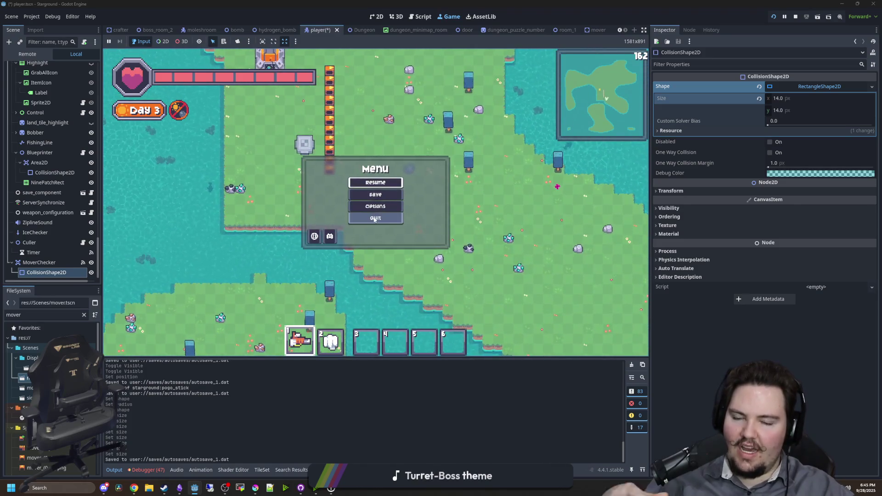
Quit to the title screen and load the -aba4 save from Singleplayer > Load Game
click(363, 218)
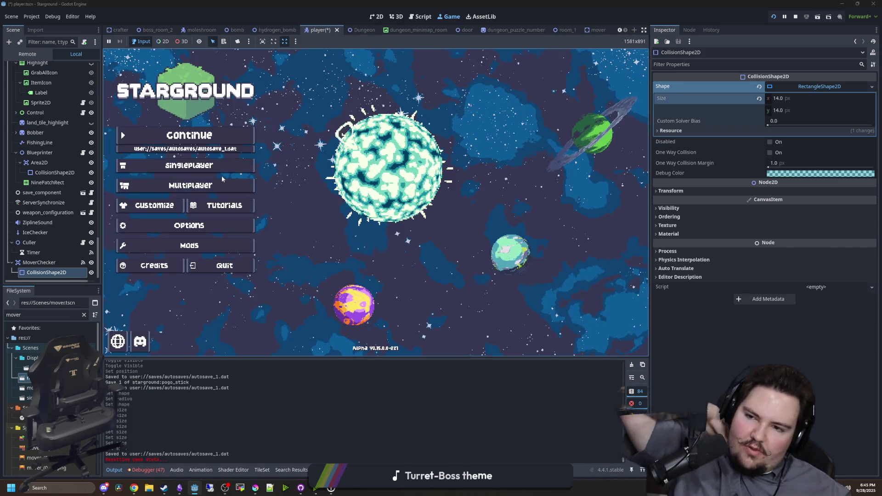
click(216, 165)
click(459, 214)
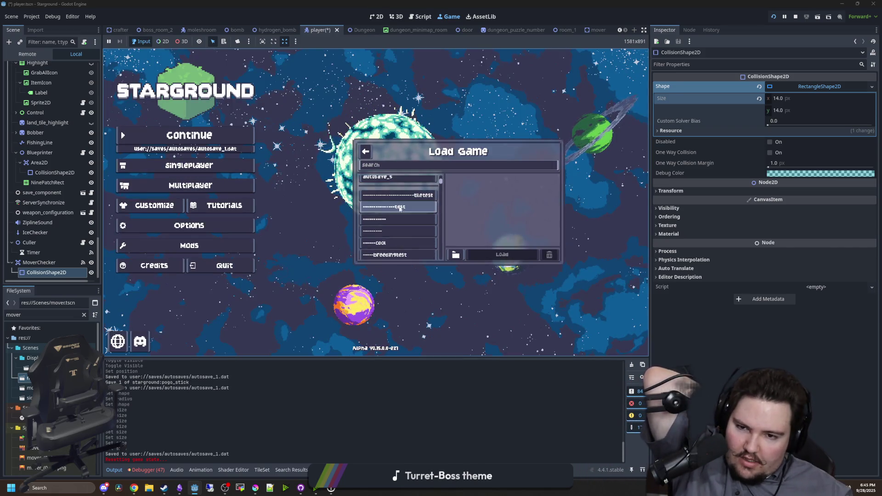
scroll(400, 209, down, 3)
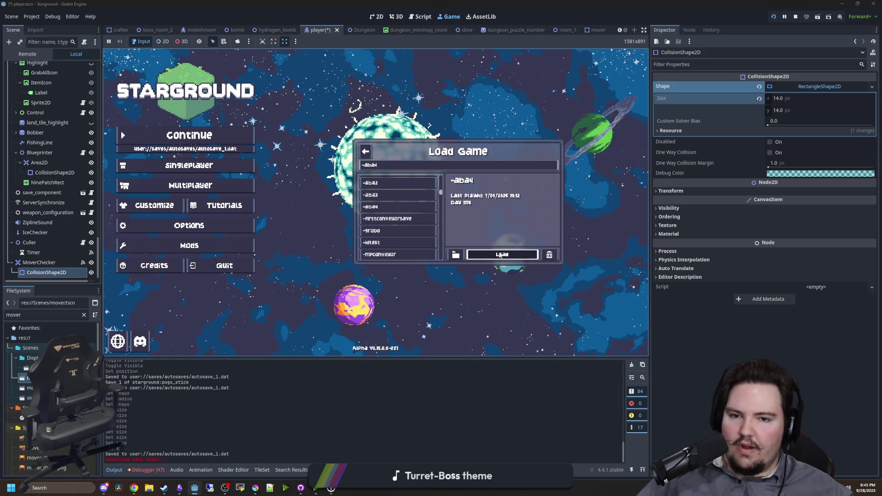
click(500, 255)
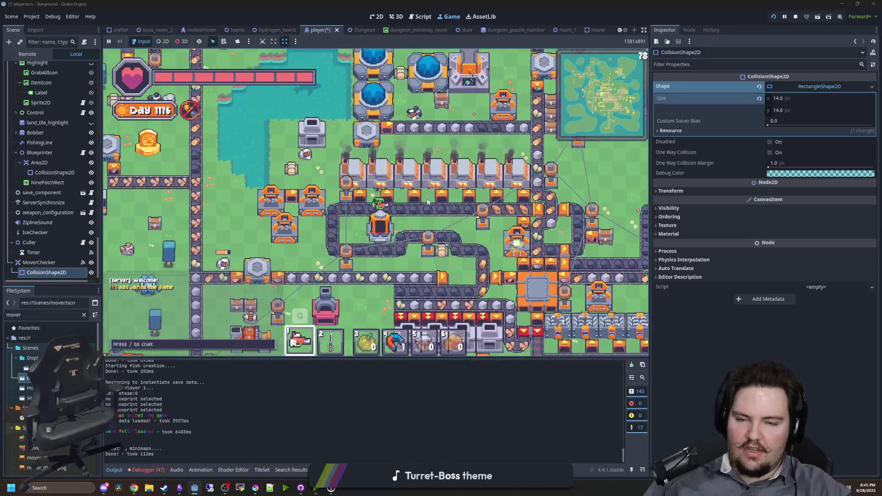
Walk the player around the factory conveyors and start typing a /give chat command
key(d)
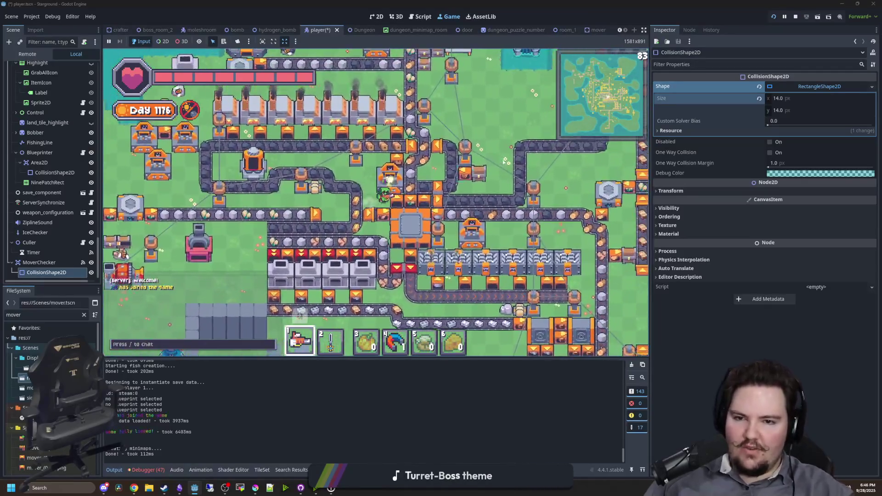
key(w)
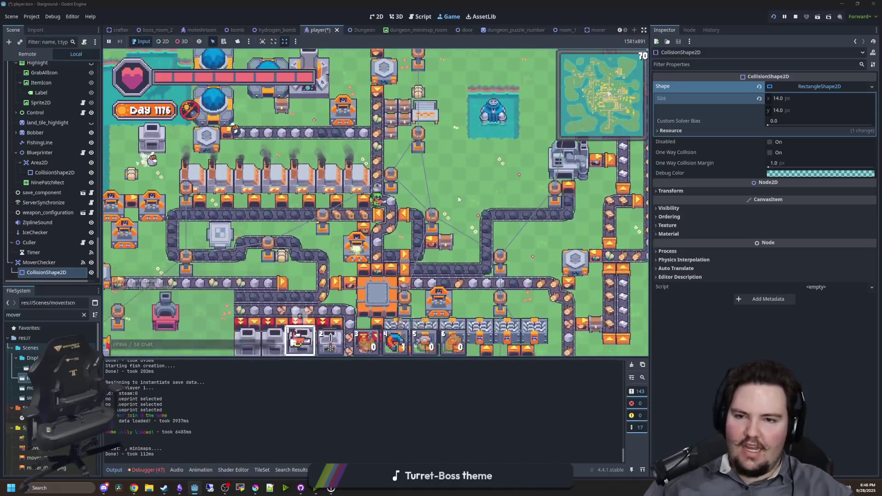
key(d)
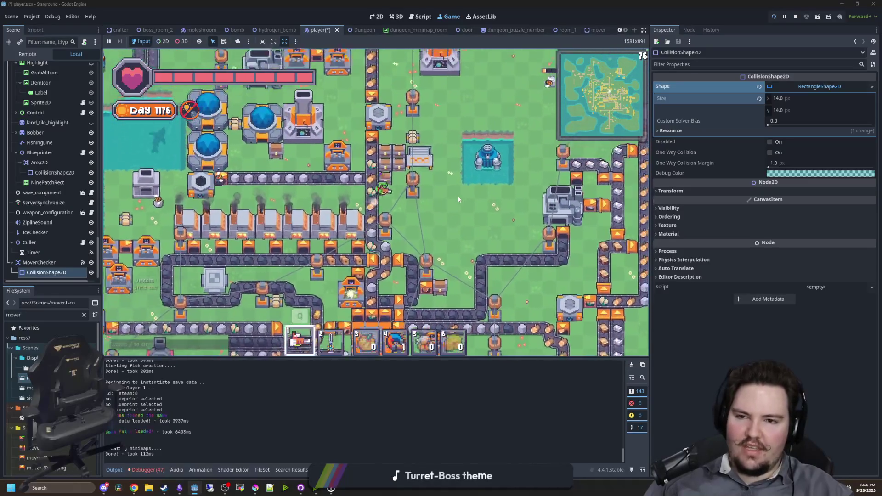
key(s)
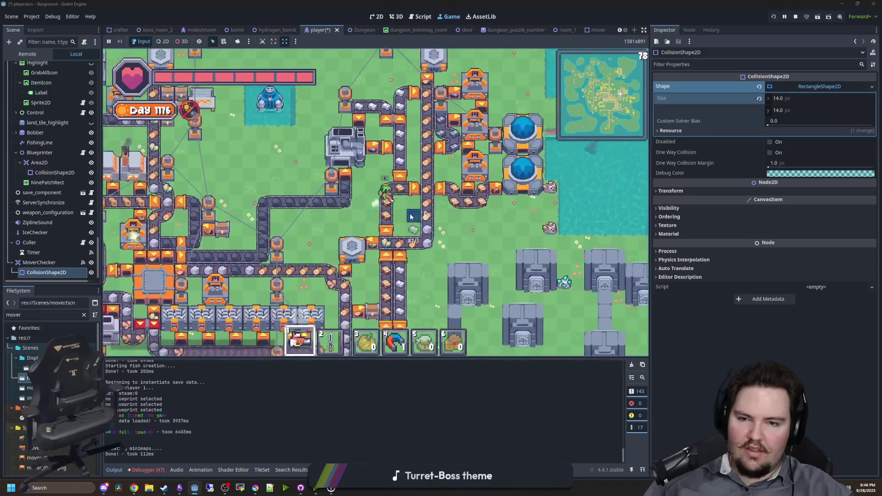
key(w)
key(a)
text(a)
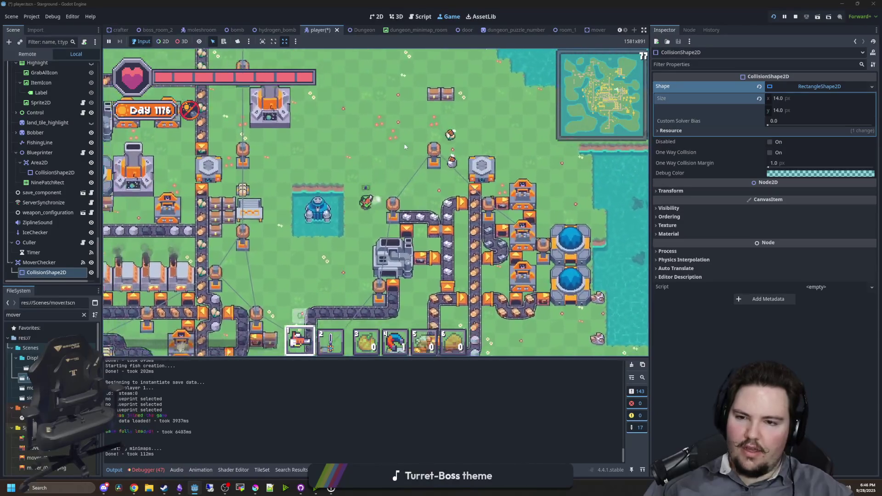
text(s)
text(/give pogo_)
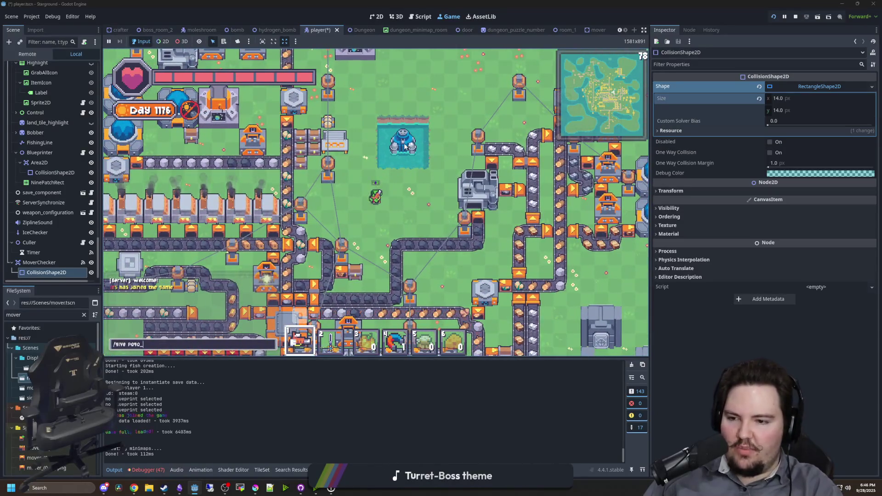
text(as)
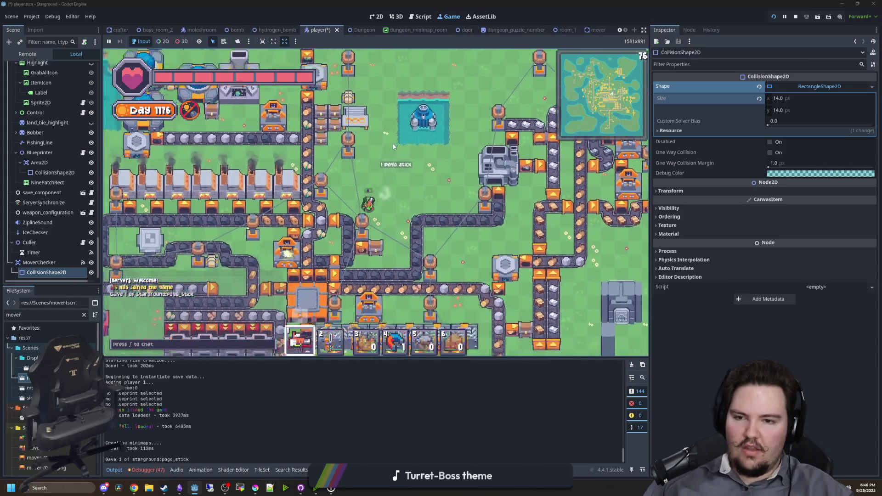
text(ds)
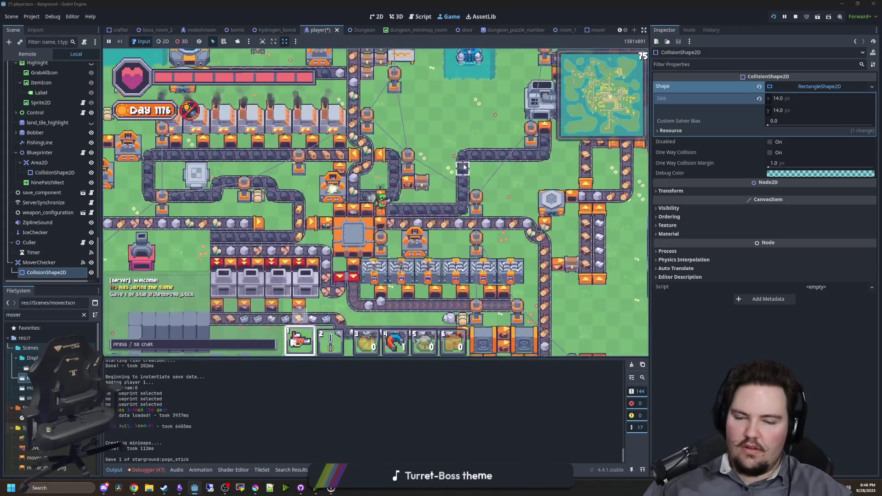
Select the MoverChecker node in the Scene dock to view it in the 2D editor
scroll(405, 201, up, 5)
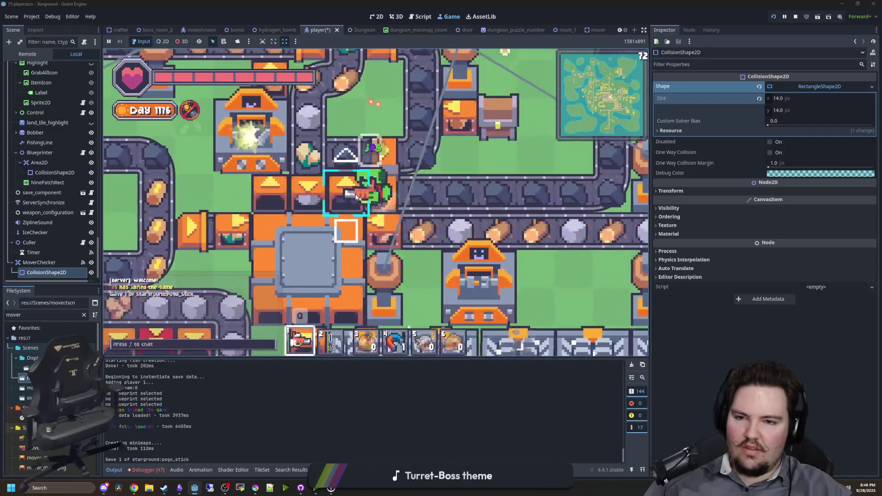
click(373, 189)
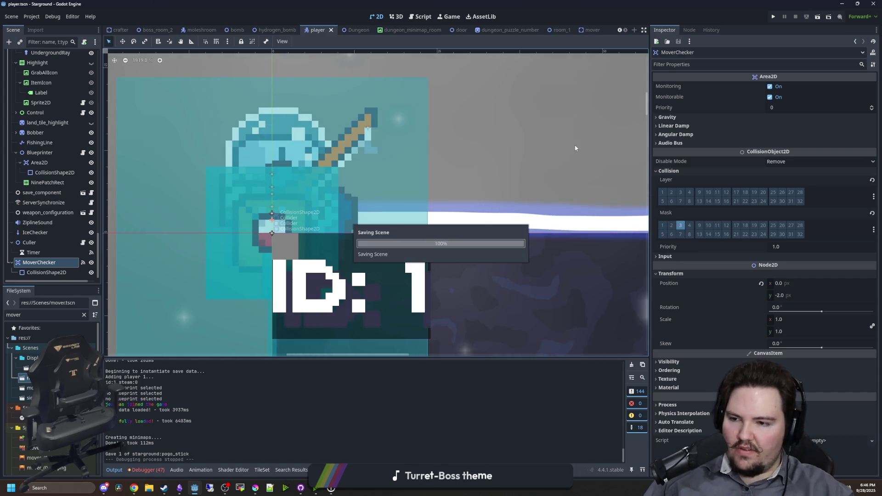
Select MoverChecker's CollisionShape2D and save the player scene
click(34, 274)
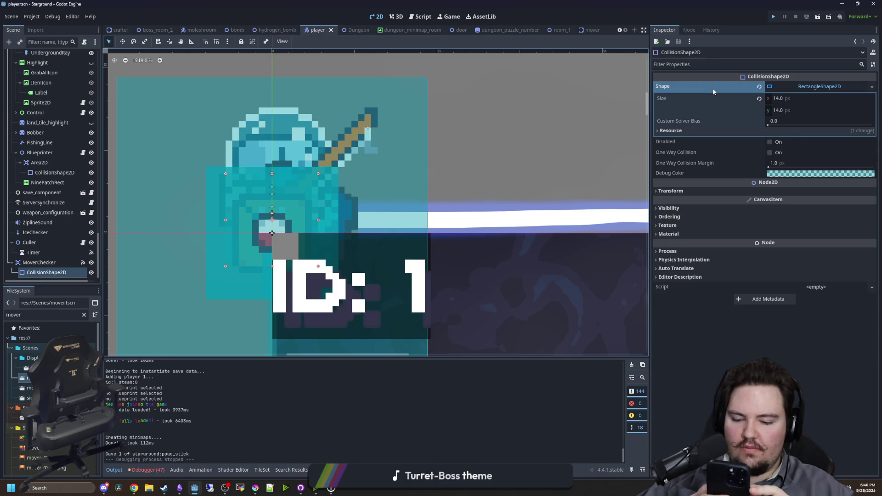
key(ctrl+s)
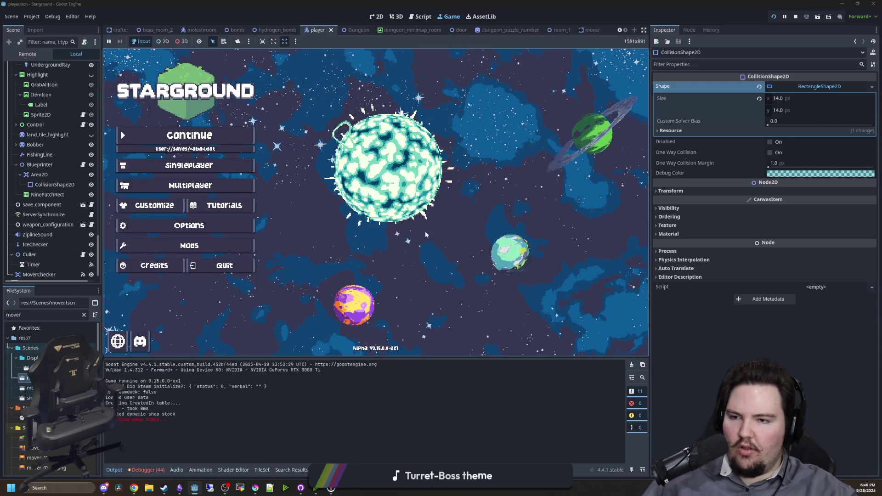
Continue the last saved game, walk up-right and check the inventory
click(219, 134)
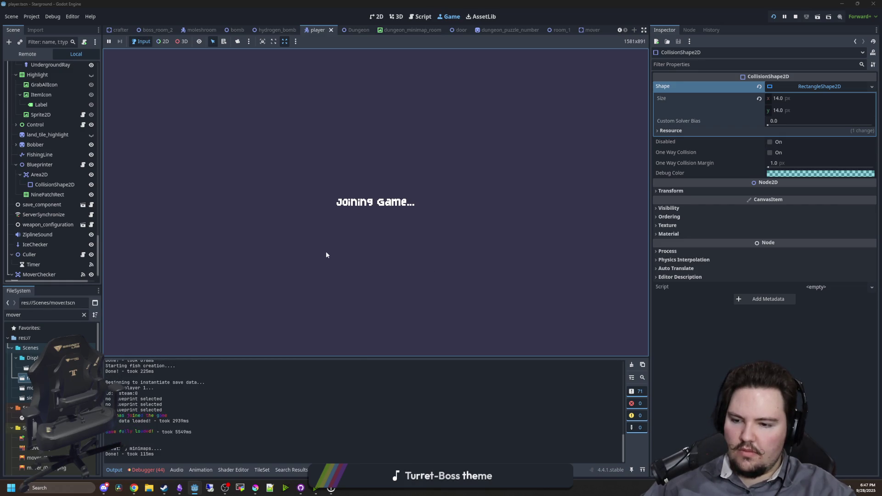
key(w)
key(d)
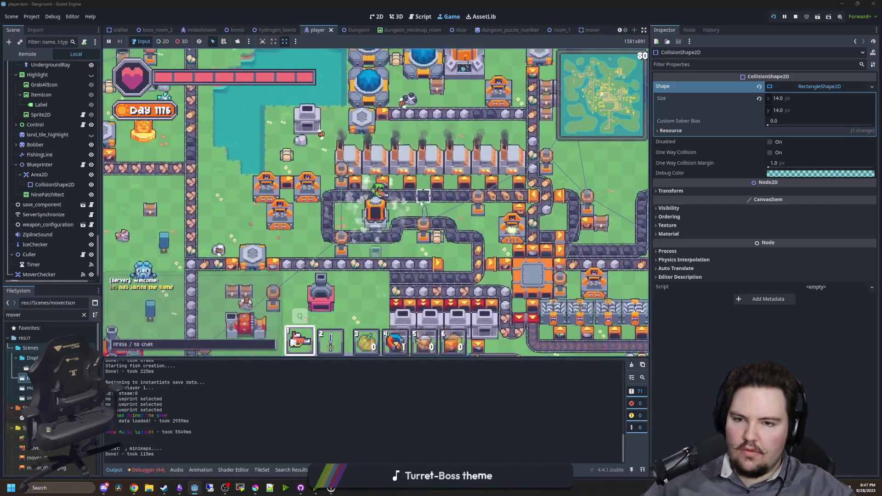
key(e)
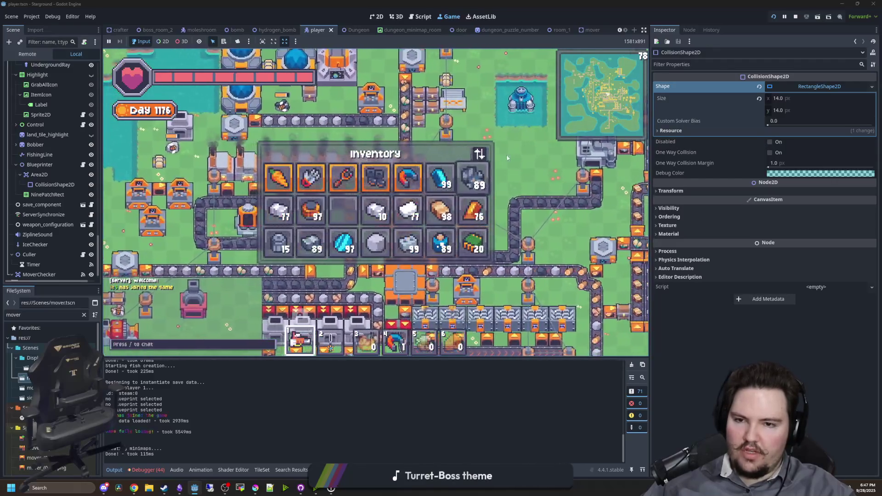
key(e)
key(d)
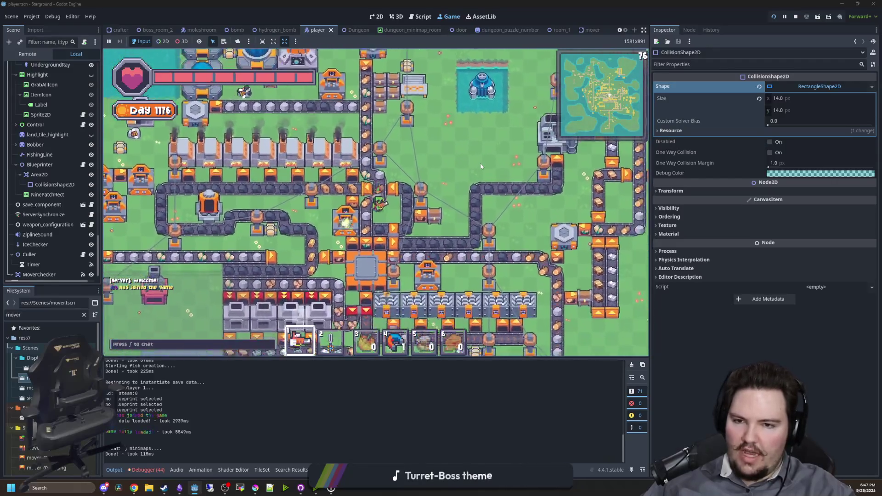
Give a pogo stick with /give starground:pogo_stick, walk around to test, then open player.gd
text(ds)
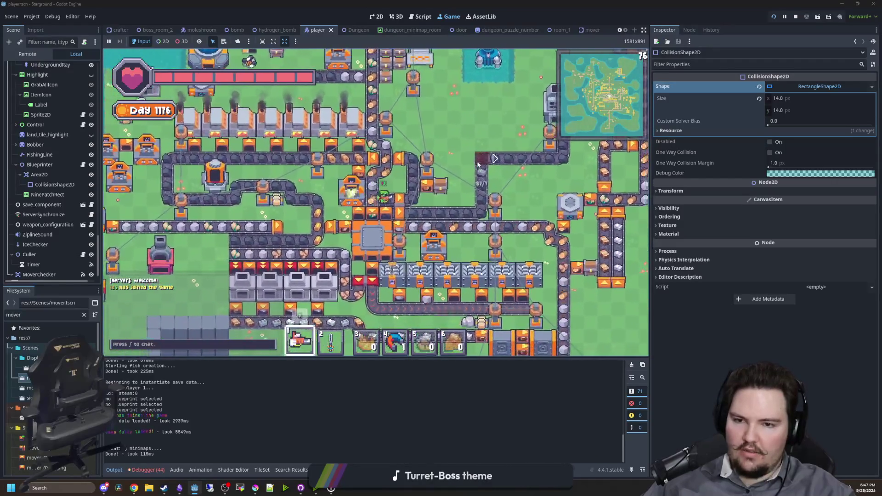
text(/ive starground:pogo_stick)
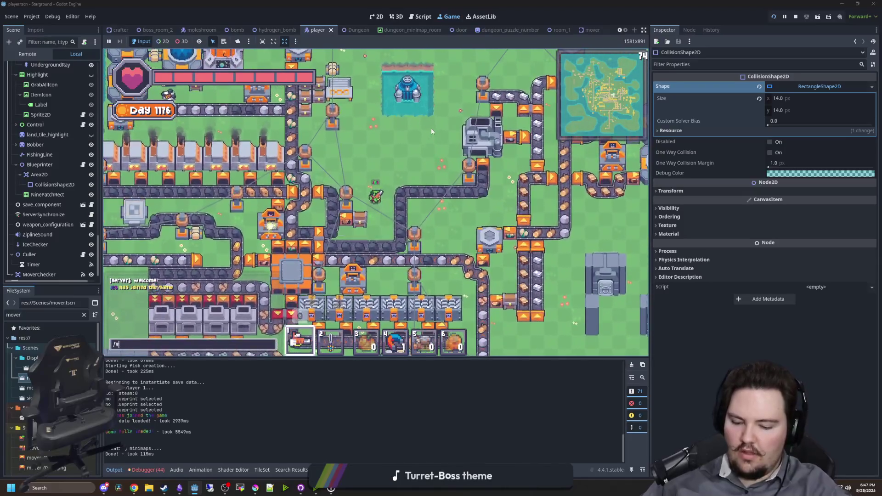
key(Return)
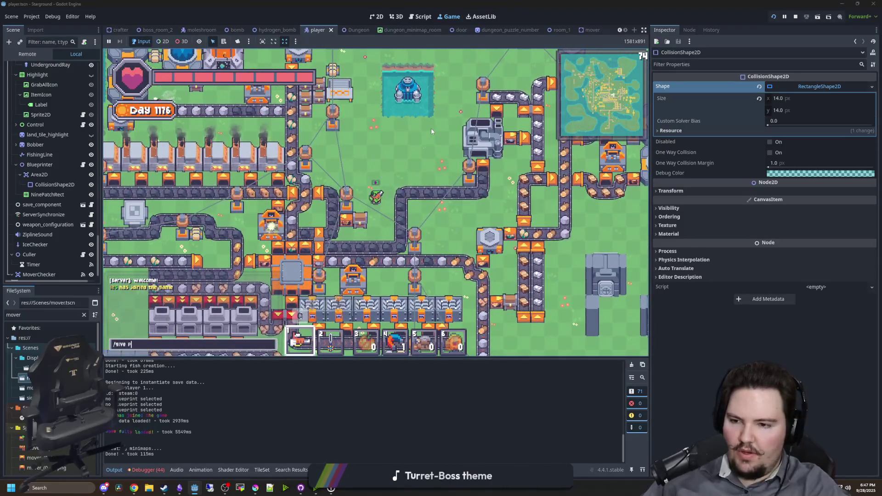
key(a)
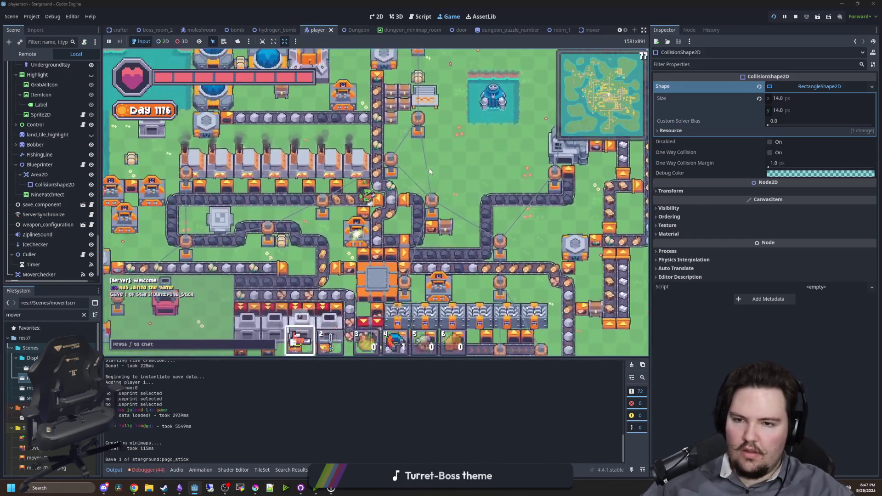
key(a)
key(s)
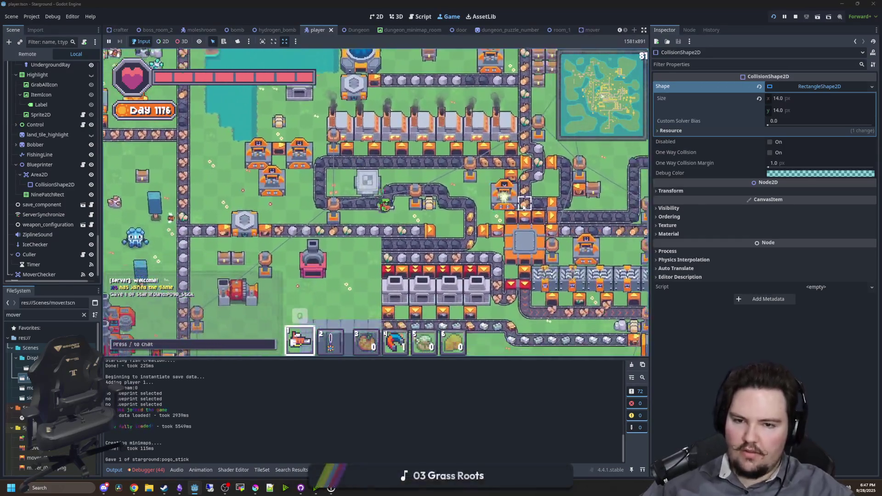
key(d)
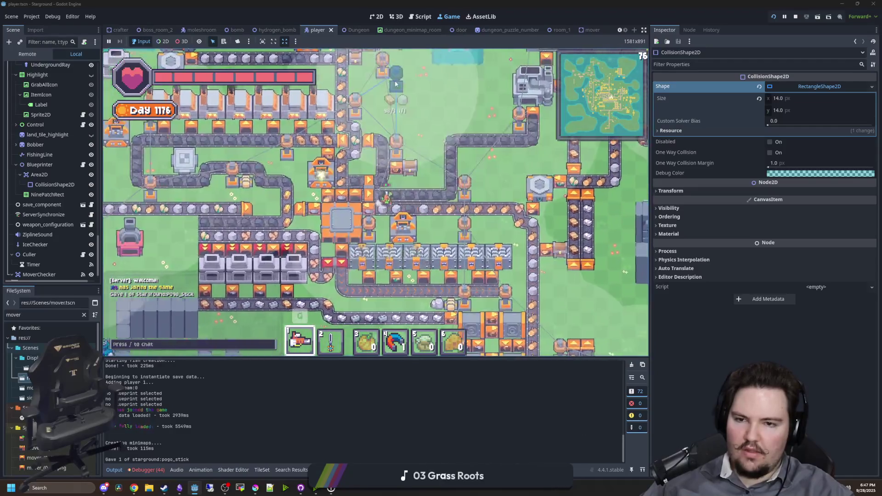
key(d)
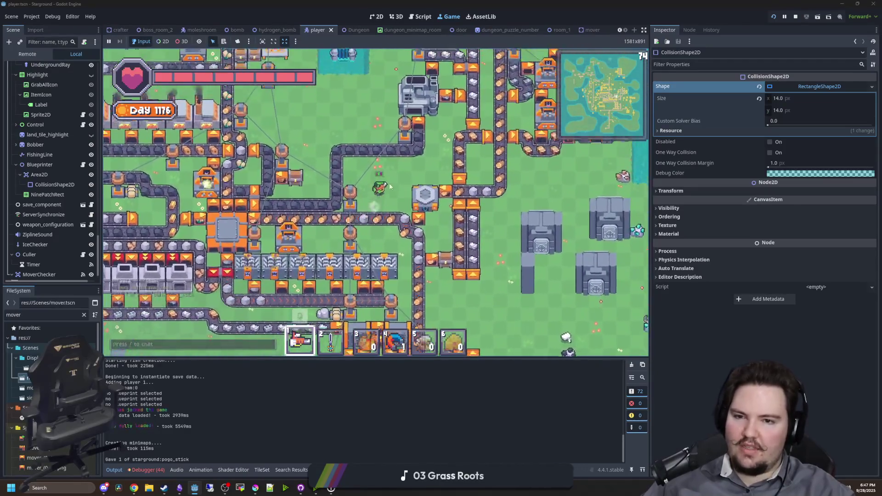
key(a)
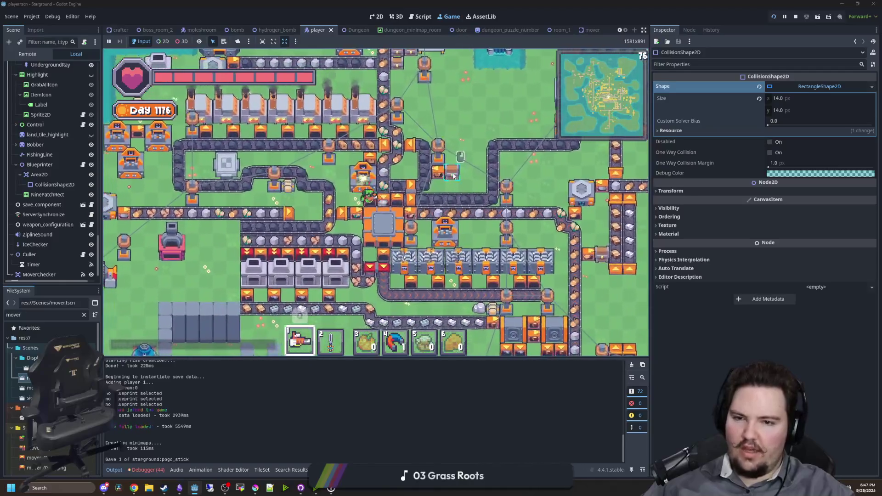
key(a)
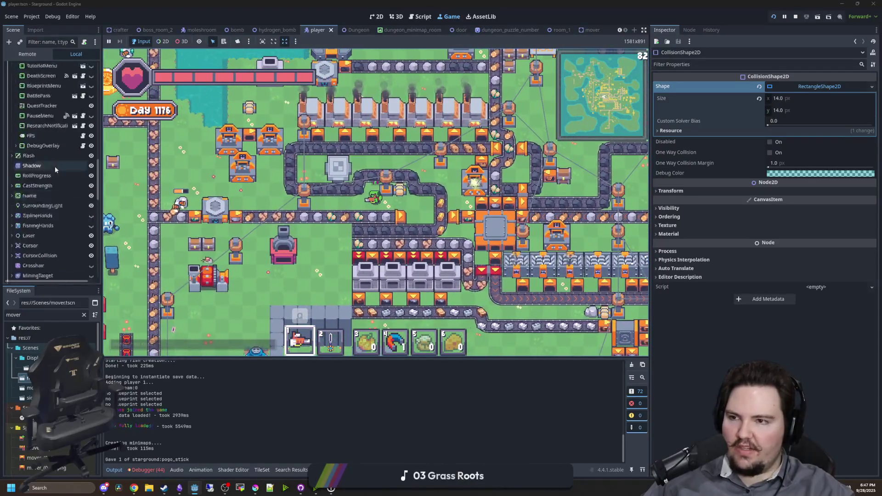
scroll(56, 170, down, 10)
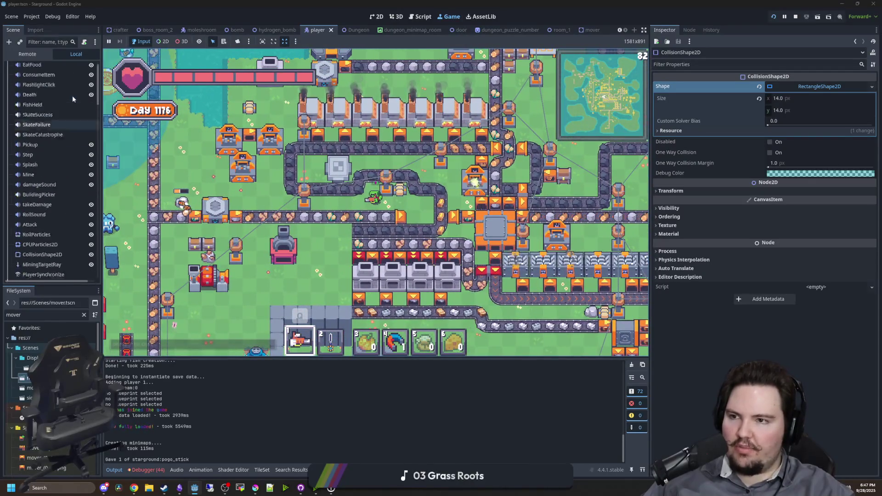
click(84, 68)
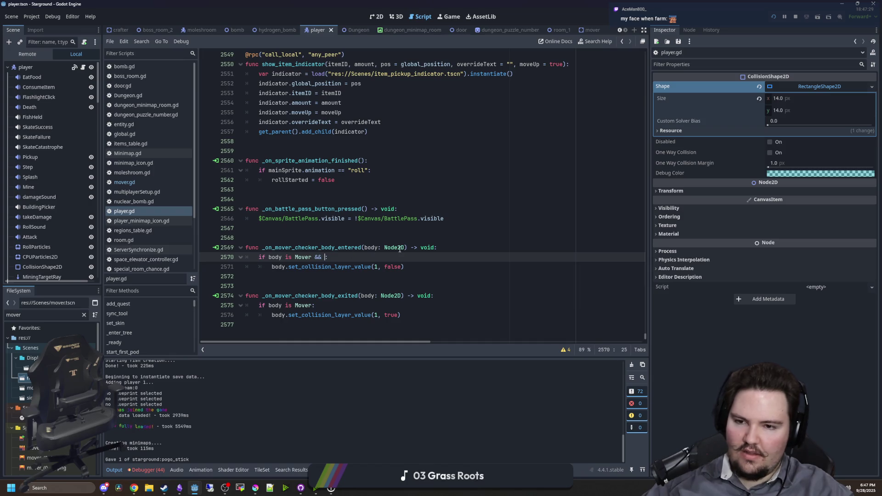
Paste the pogo_stick inventory count check into the mover checker handler
key(Return)
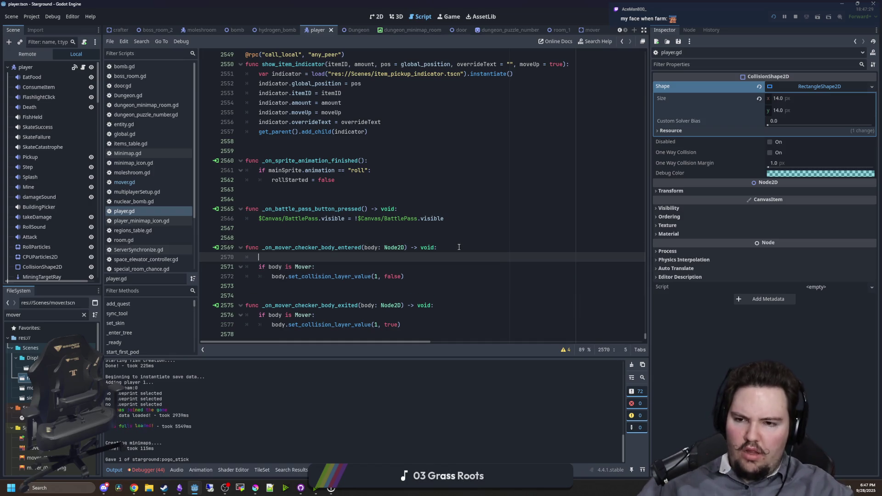
key(BackSpace)
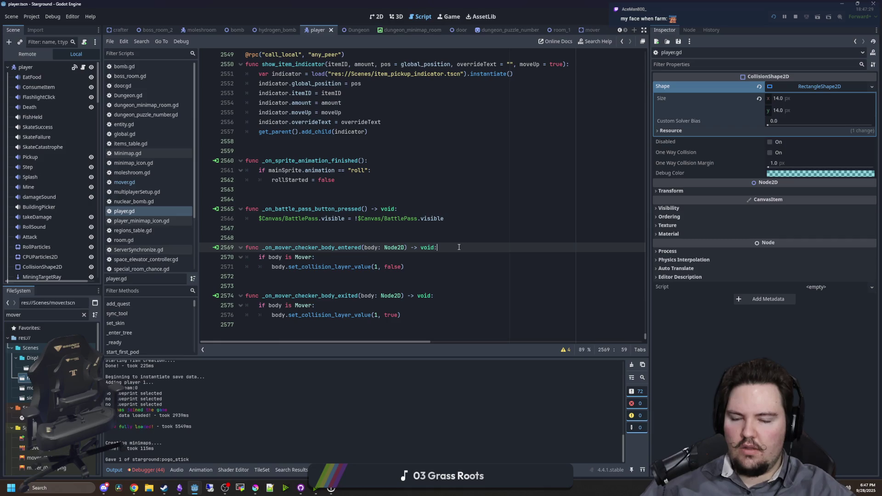
key(Return)
text(inventory.get_count("starground:pogo_stick") > 0)
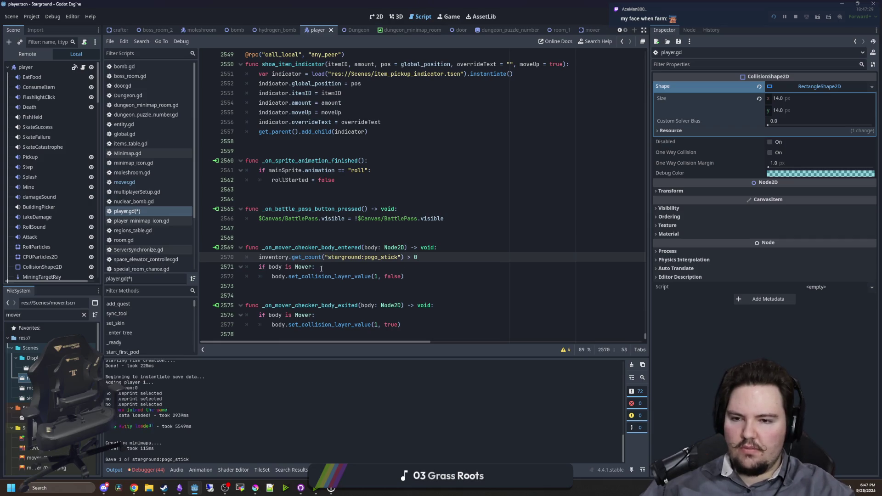
key(Return)
key(Return)
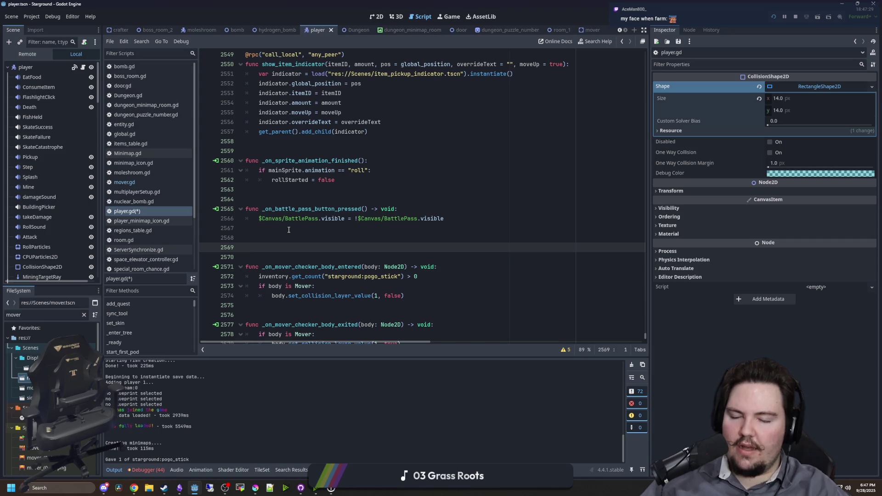
key(BackSpace)
key(BackSpace)
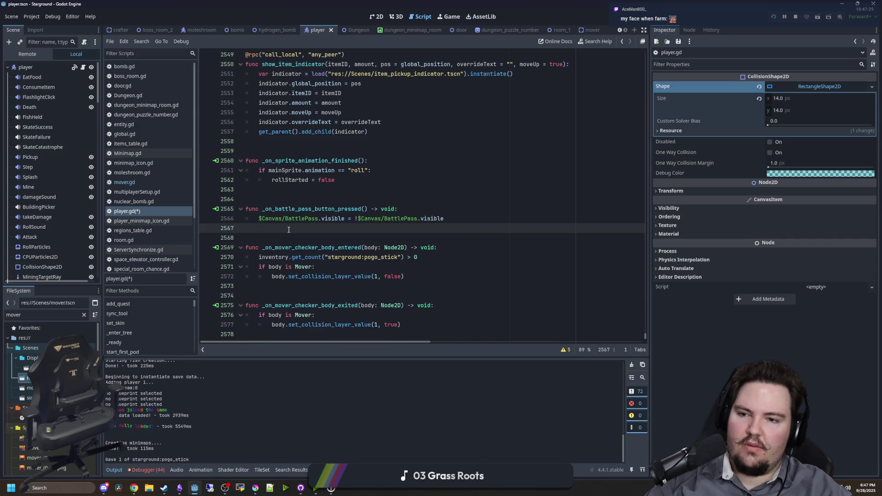
Re-indent the body checks under the pogo-stick condition and save player.gd
click(256, 245)
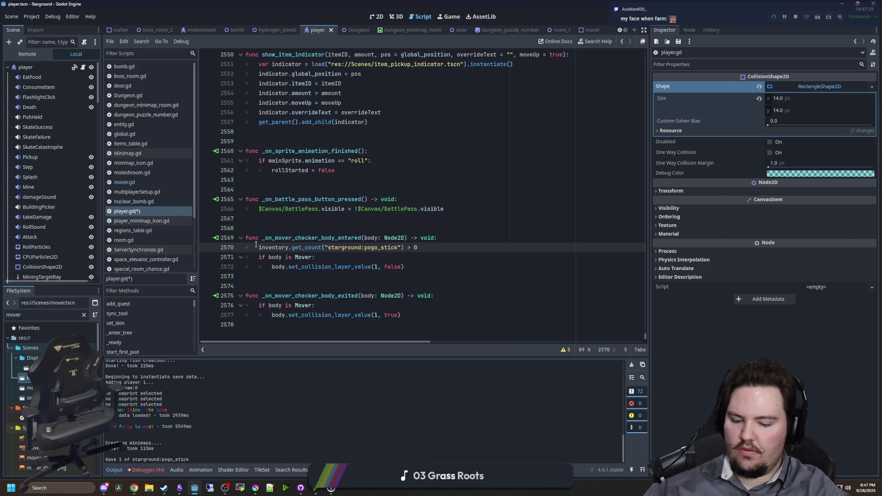
text(if)
scroll(281, 297, right, 3)
drag(305, 342, 199, 339)
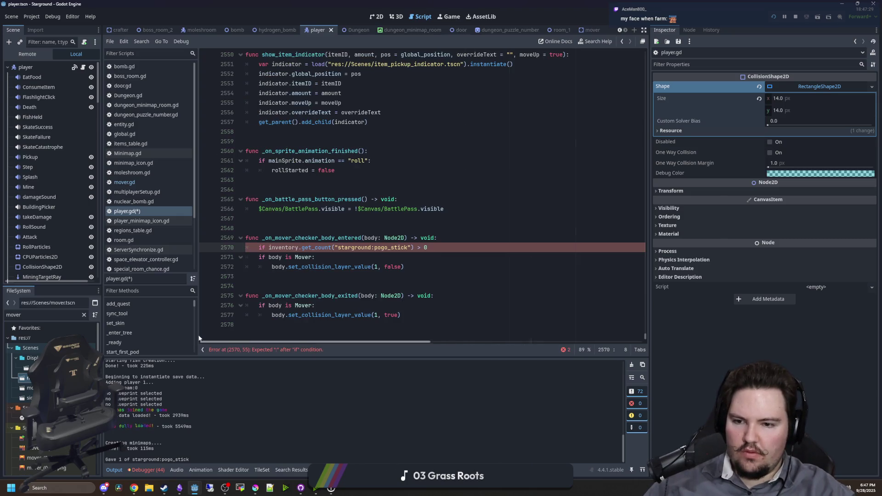
drag(415, 270, 214, 253)
text(|| body is Tesla)
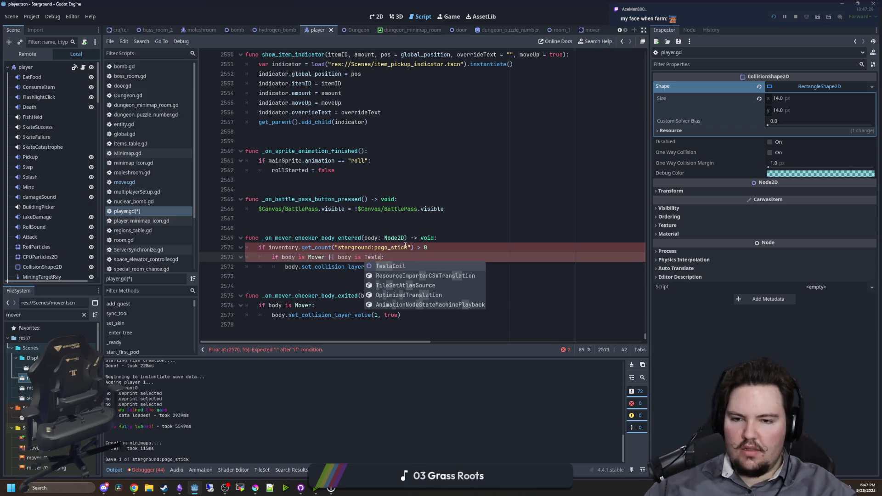
click(435, 239)
text(|| body is TeslaCoil)
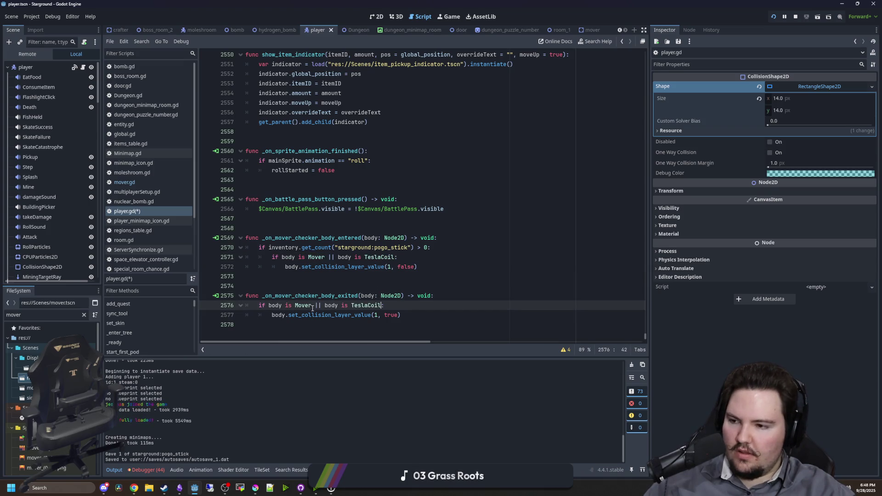
click(342, 286)
key(ctrl+s)
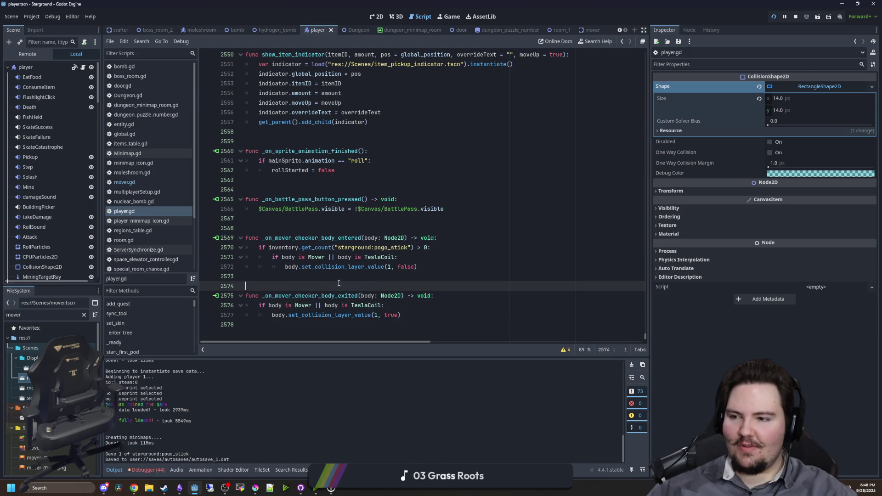
In the running game, walk the player across the conveyors to the junction and down-left
click(452, 16)
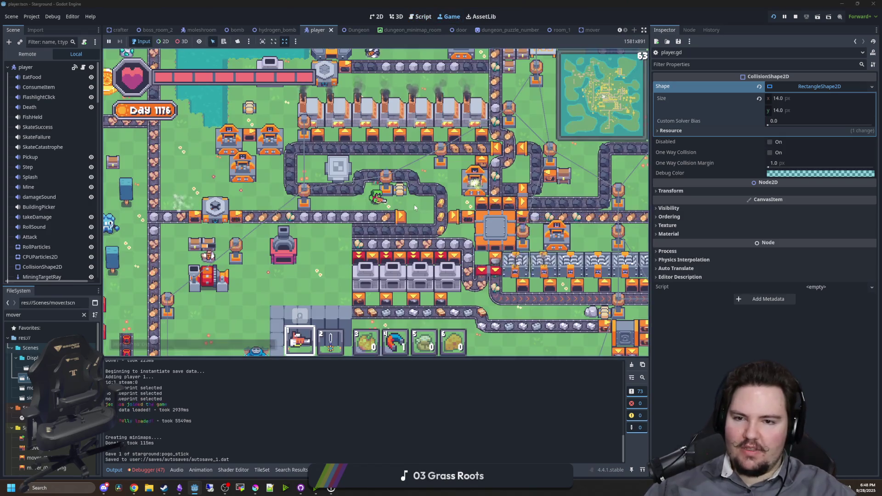
key(w)
key(d)
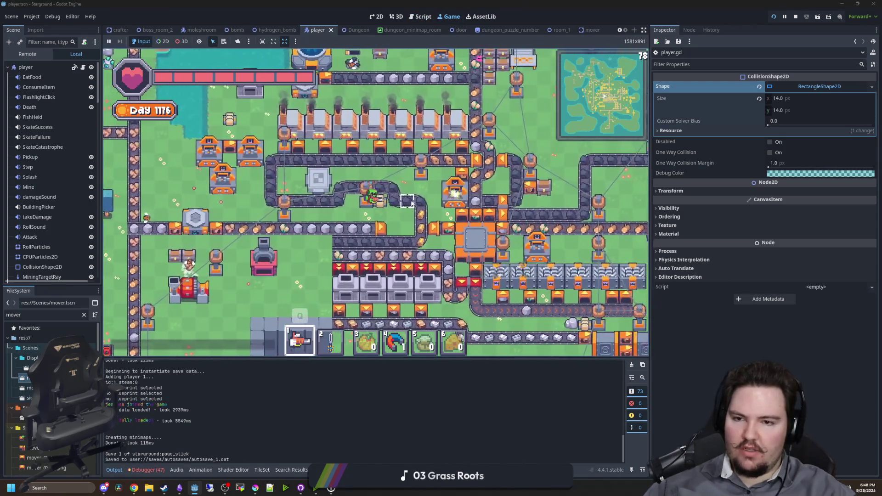
key(a)
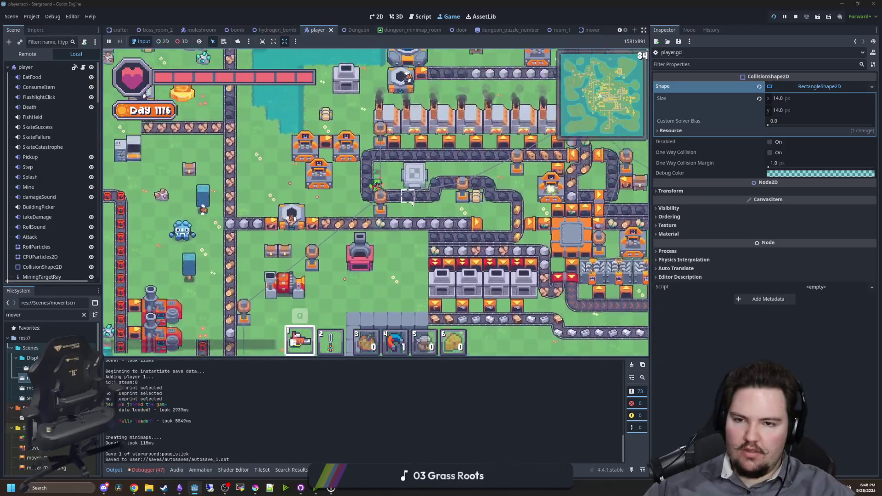
key(w)
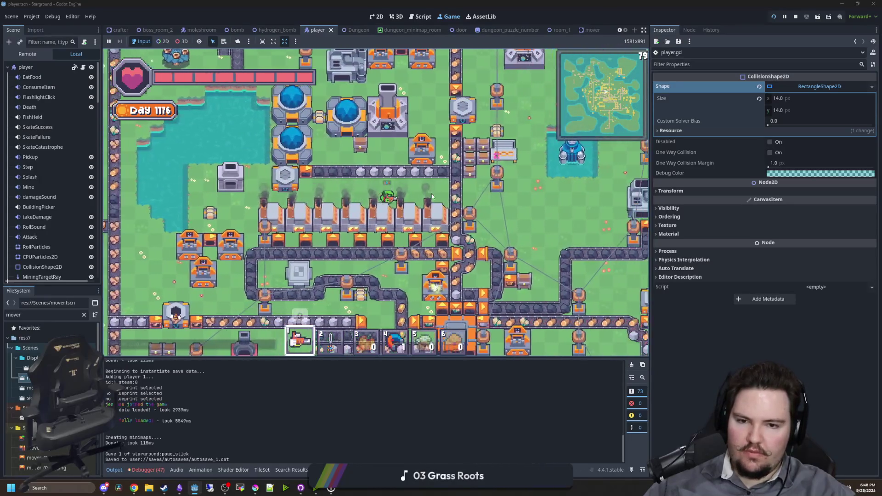
key(s)
key(d)
scroll(467, 216, up, 3)
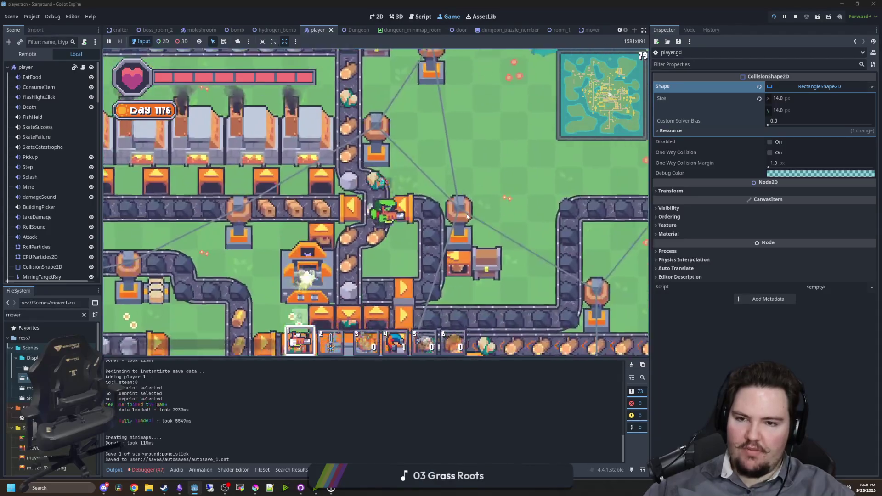
key(a)
key(w)
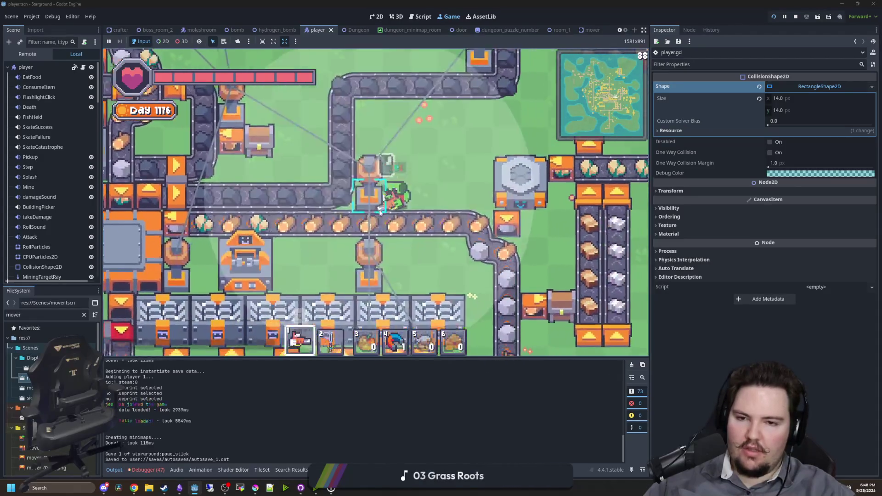
scroll(380, 212, down, 5)
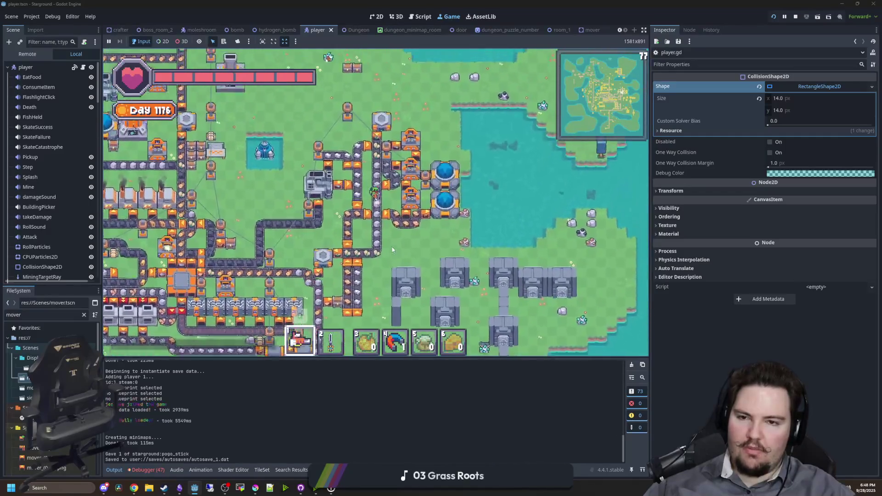
key(a)
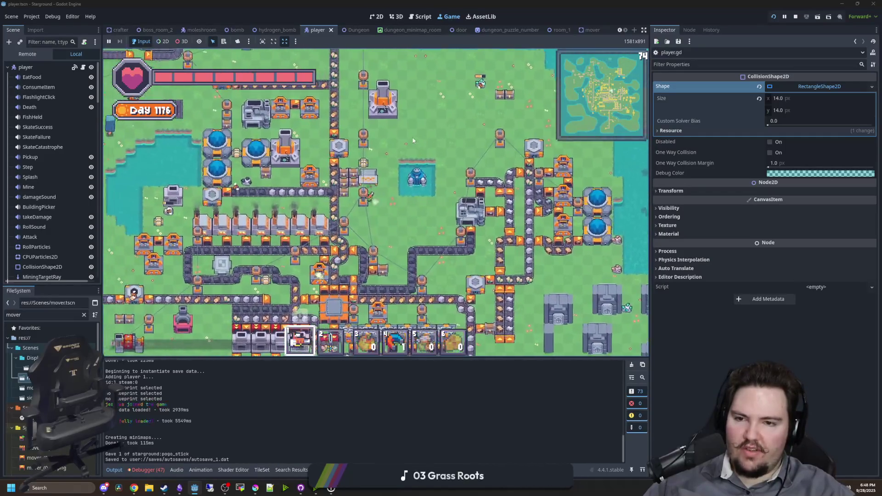
key(a)
key(s)
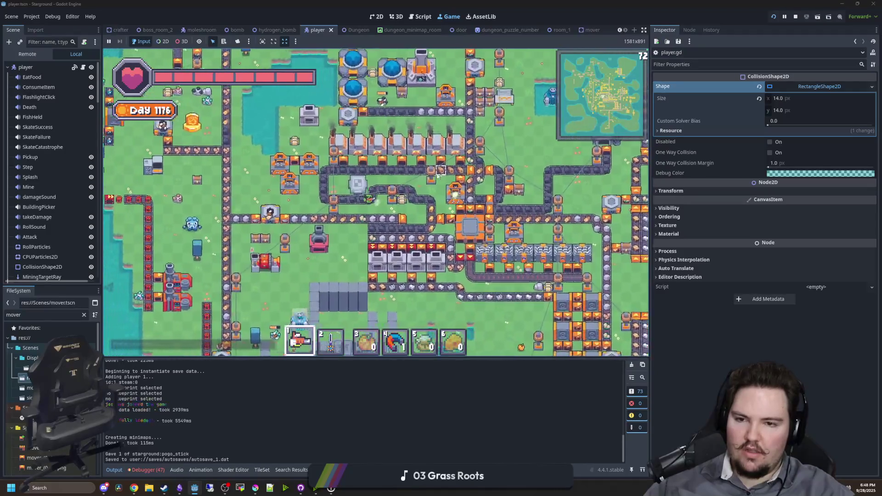
key(a)
key(s)
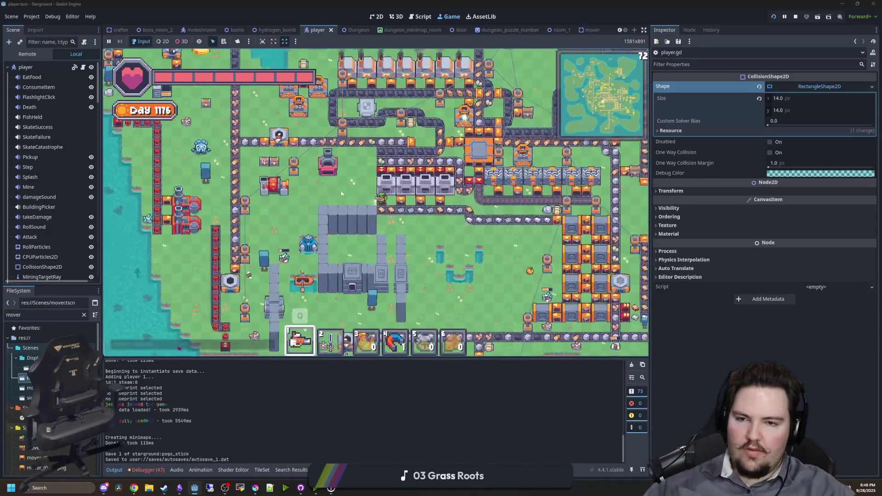
Keep walking the player up, down and diagonally around the factory map
key(w)
key(a)
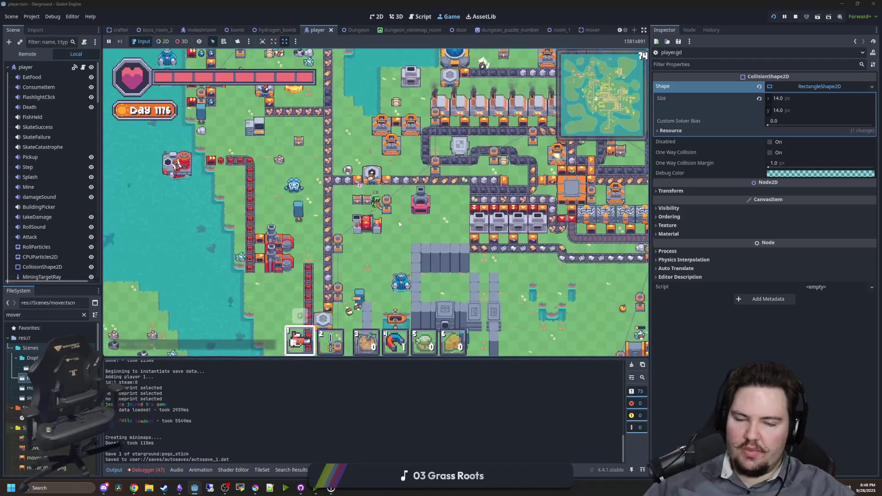
key(a)
key(s)
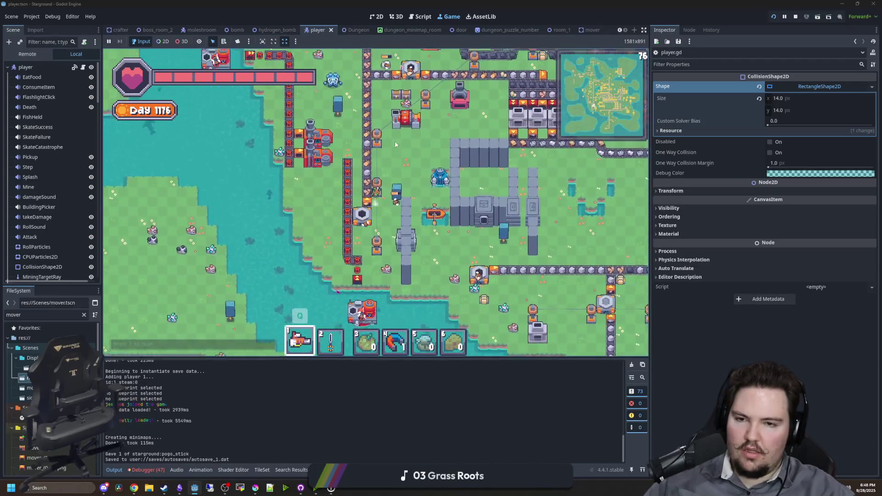
key(s)
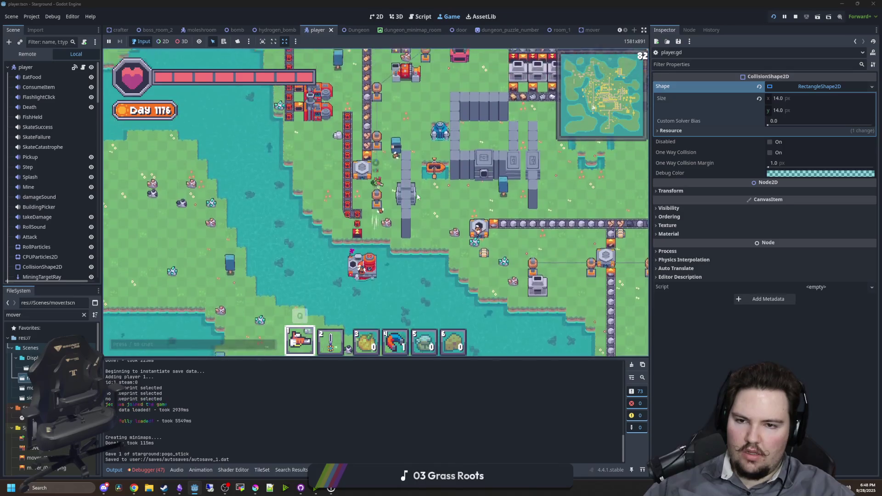
key(w)
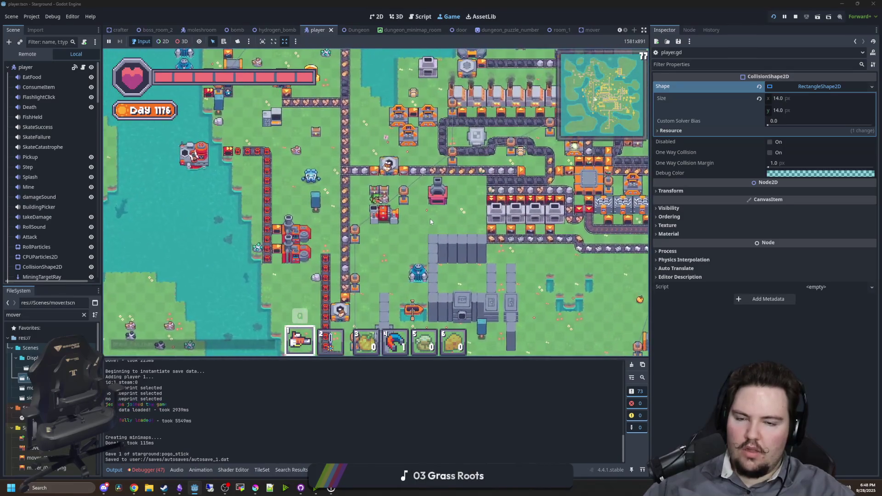
scroll(430, 219, up, 3)
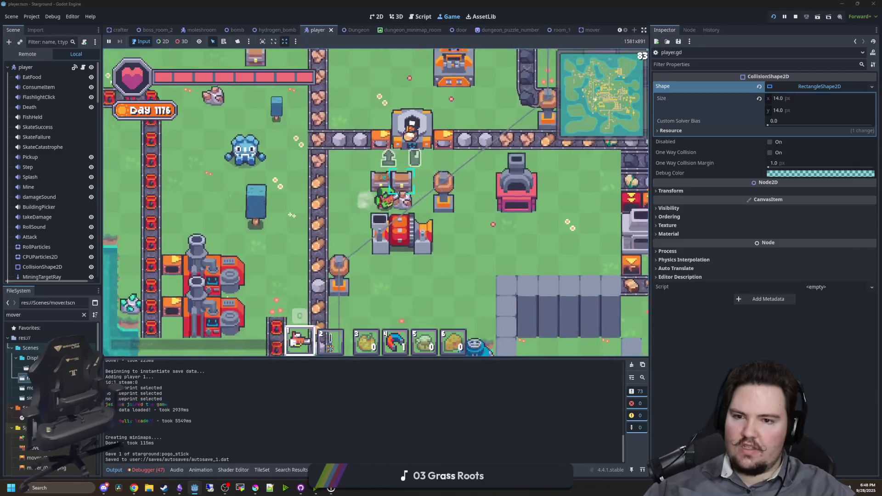
scroll(452, 194, down, 3)
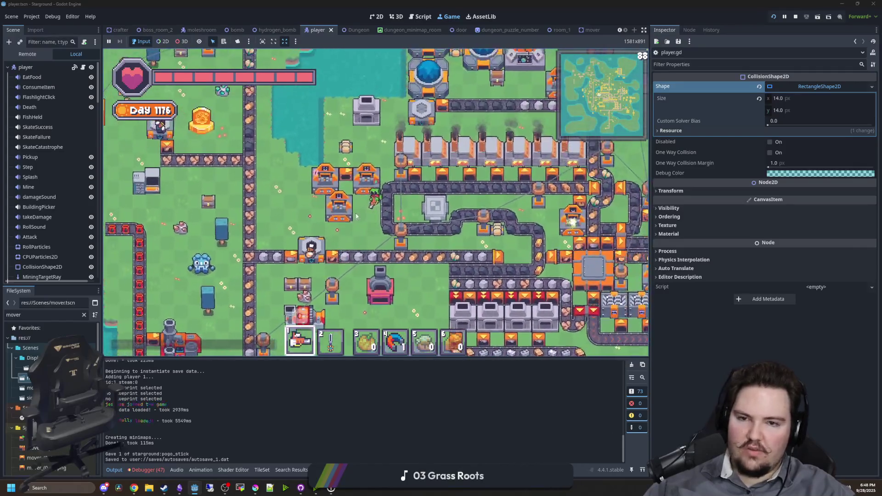
key(w+d)
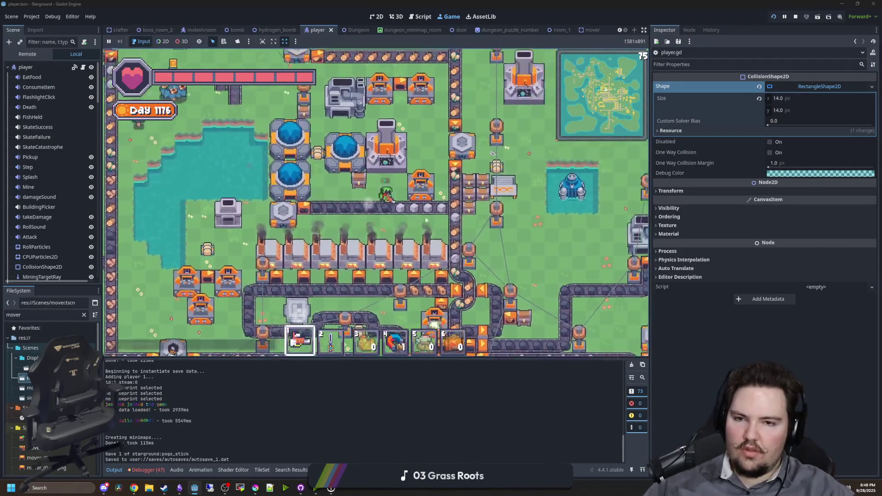
key(w+d)
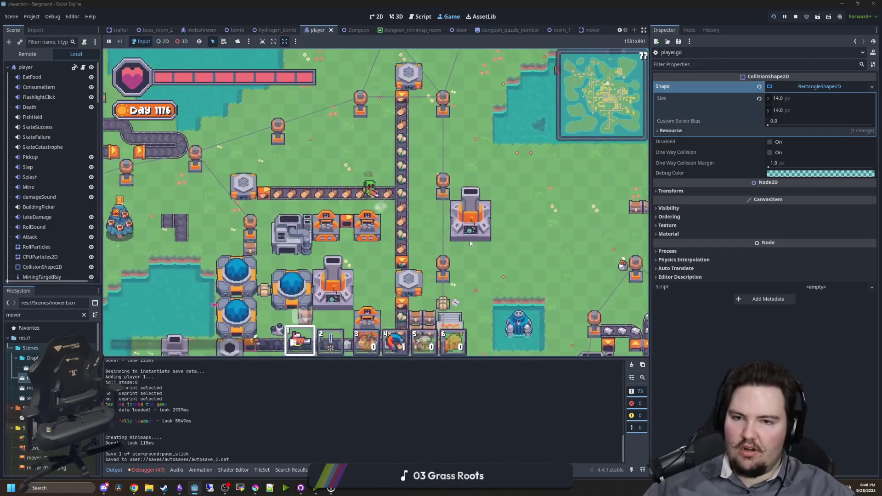
key(s+a)
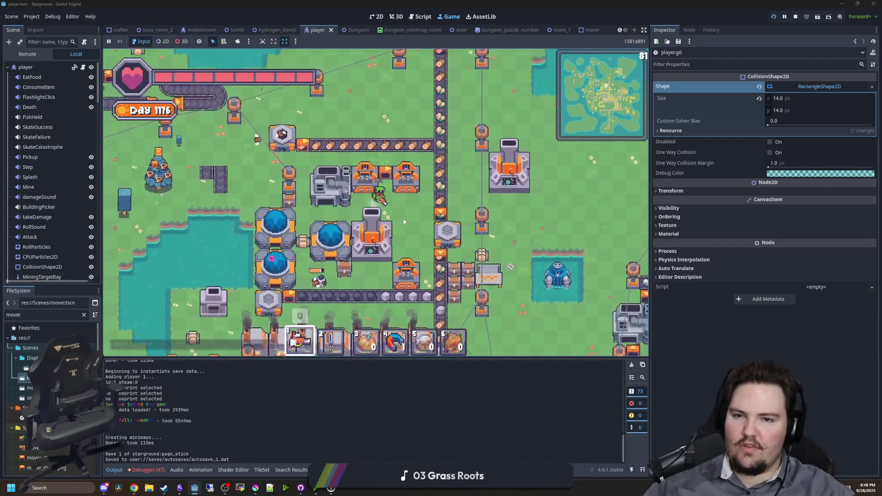
key(d+s)
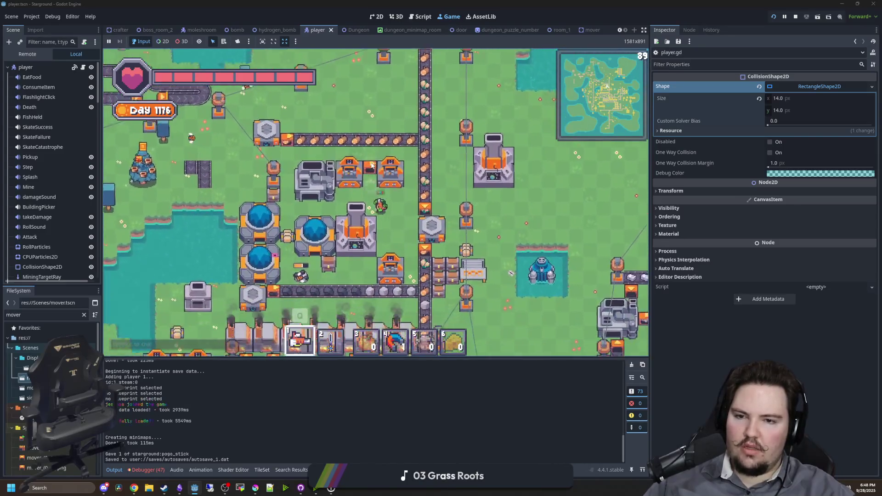
key(s+d)
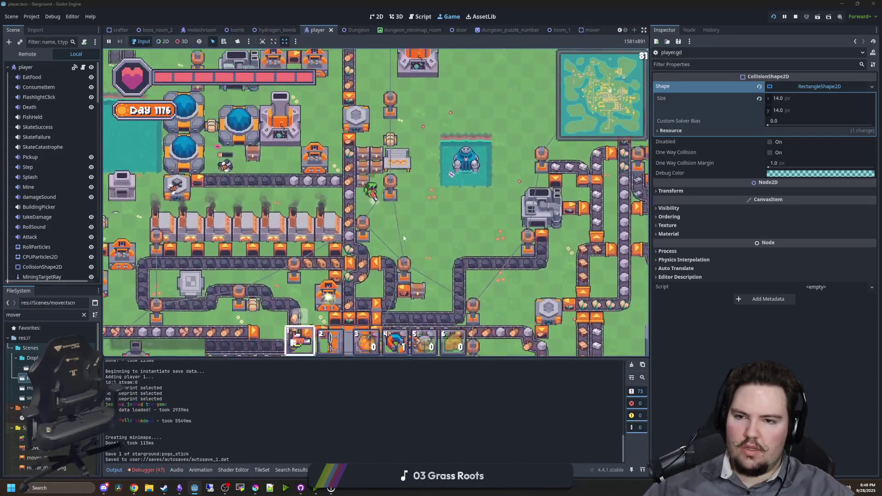
key(w)
key(s)
key(d)
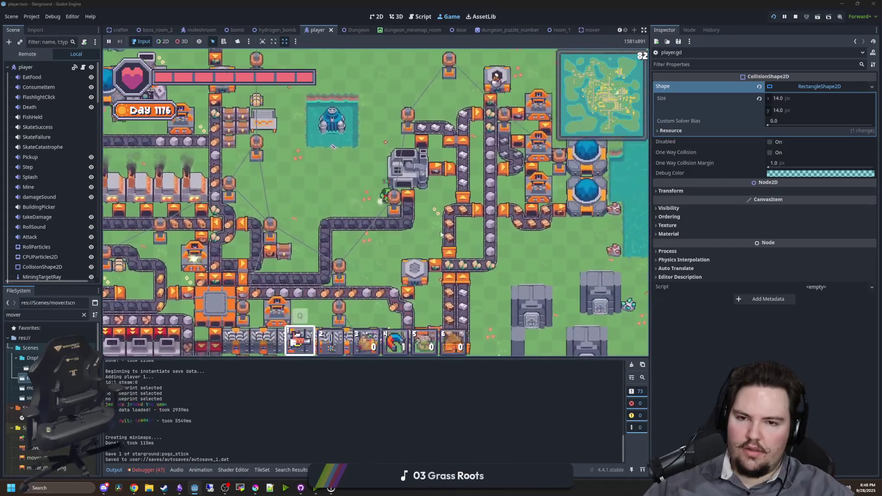
key(w+d)
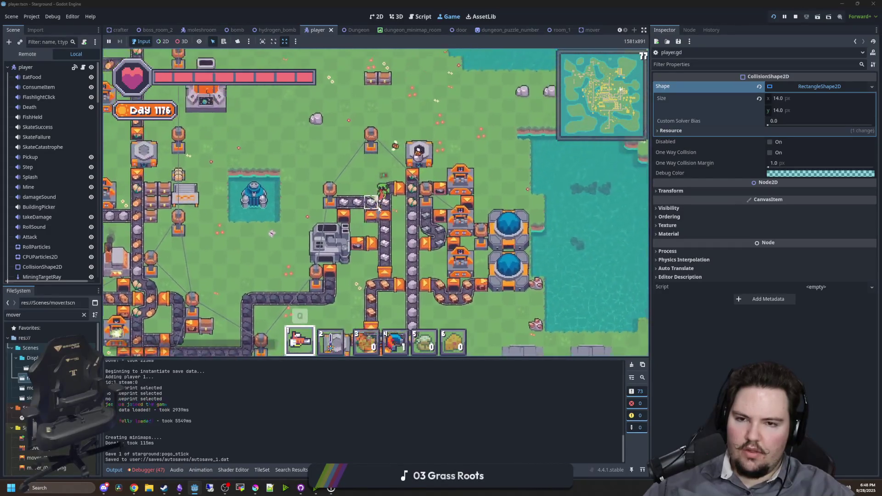
key(w+d)
Walk the player down and left, then back up and to the right, with WASD
key(a)
key(d)
key(s)
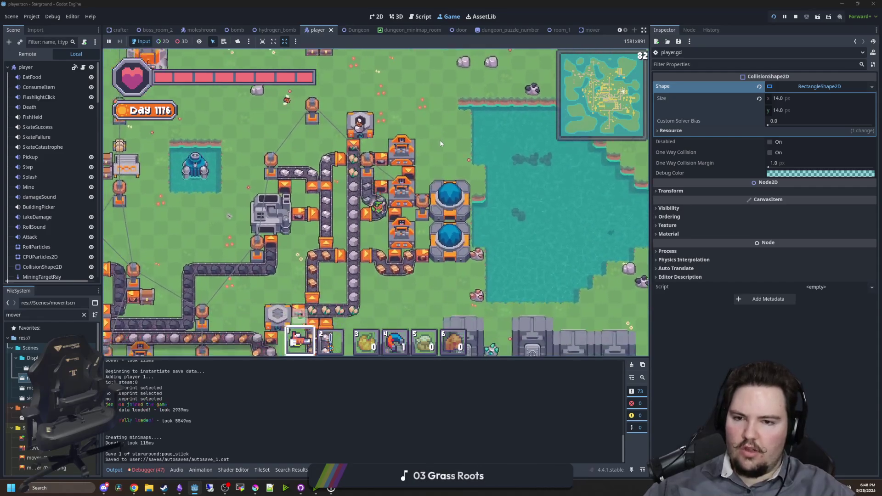
key(s)
key(a)
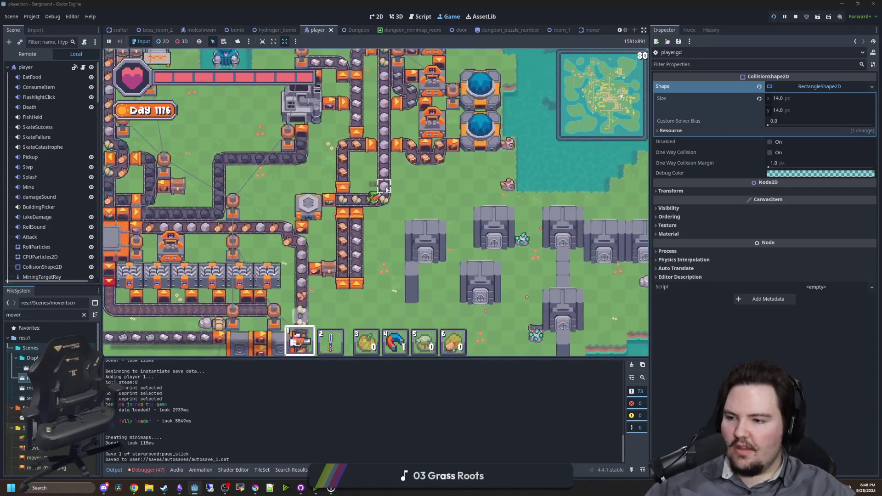
key(s)
key(a)
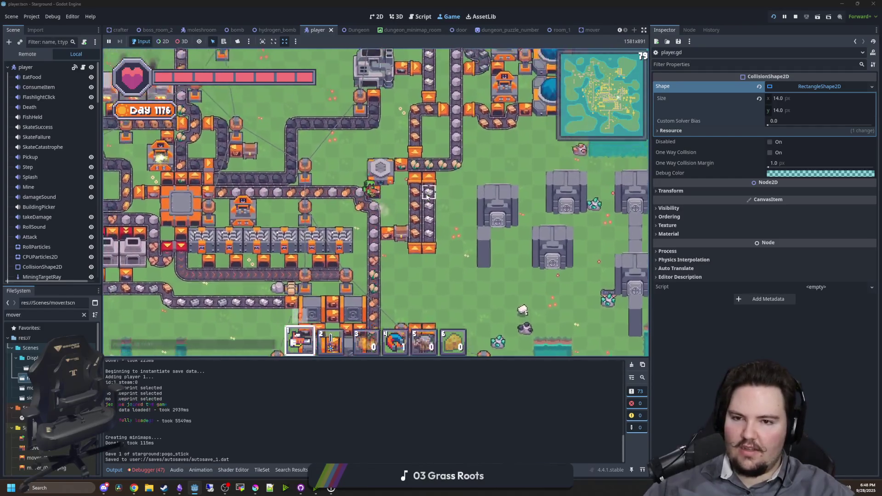
key(s)
key(a)
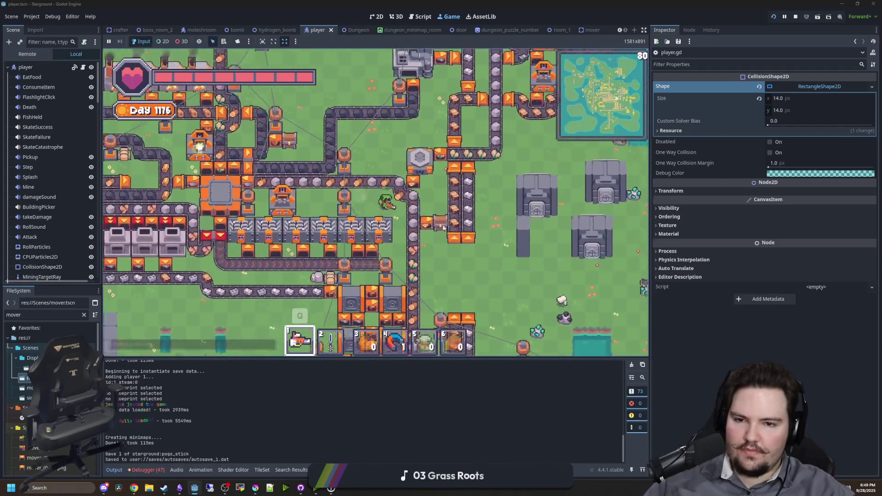
key(s)
key(a)
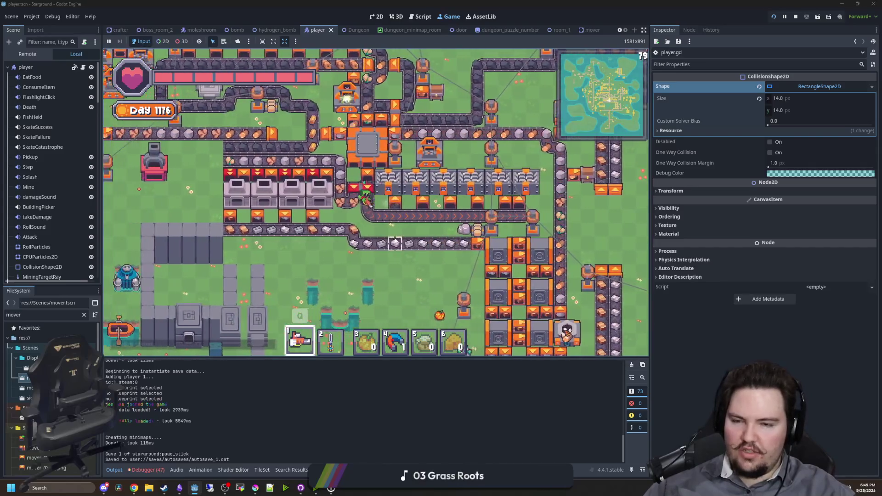
key(w)
key(a)
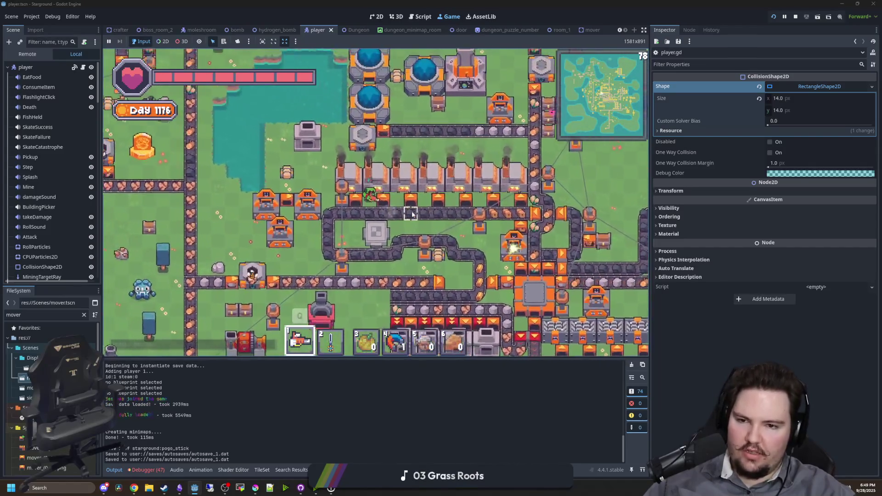
key(w)
key(d)
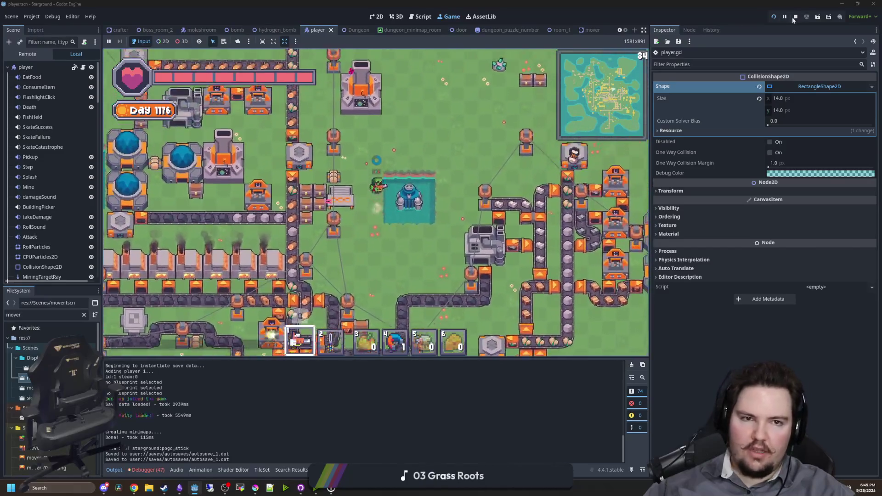
Stop the game and relaunch it with multiple run instances enabled, set to 2
click(795, 17)
click(55, 17)
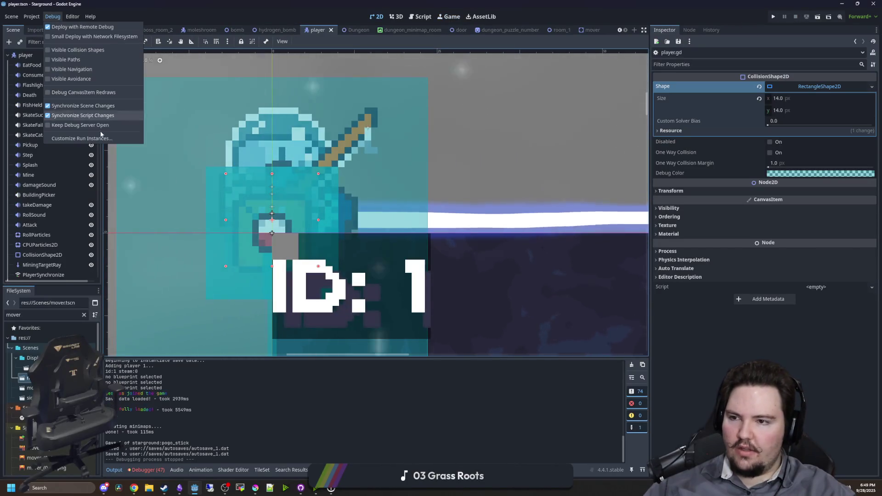
click(91, 138)
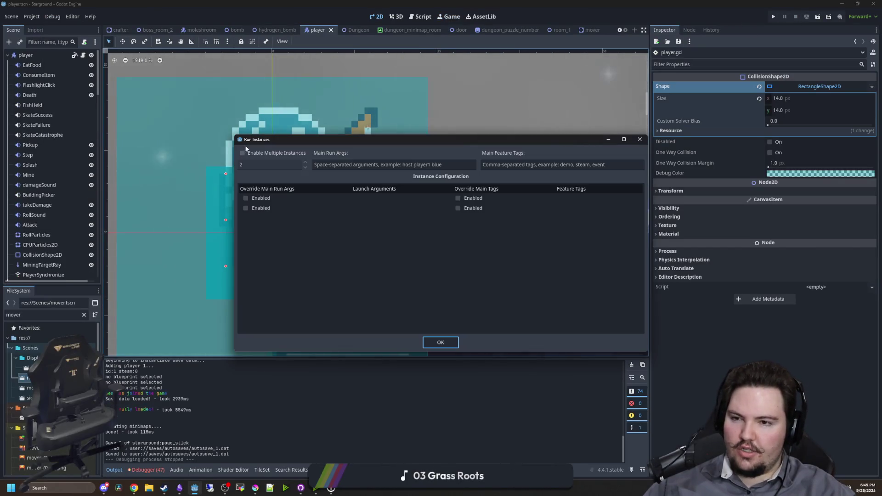
click(441, 343)
key(F5)
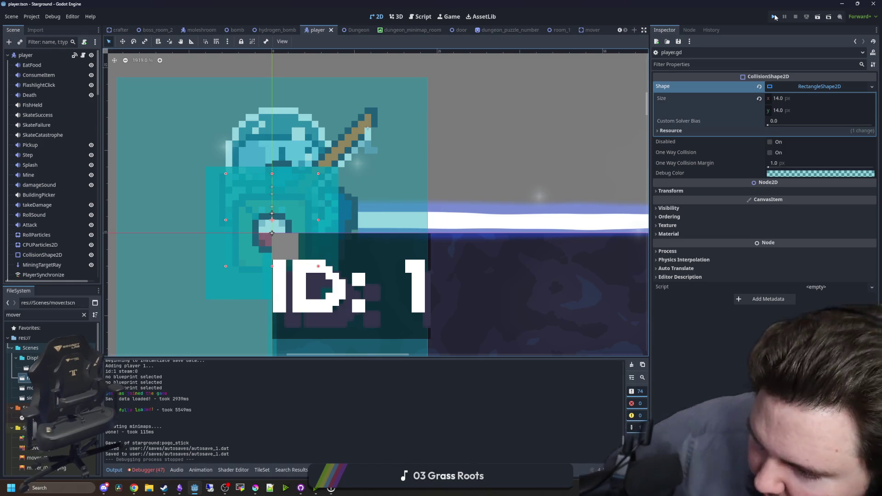
Run the project again, briefly check the pogo stick image search, then Continue the Starground save
click(775, 17)
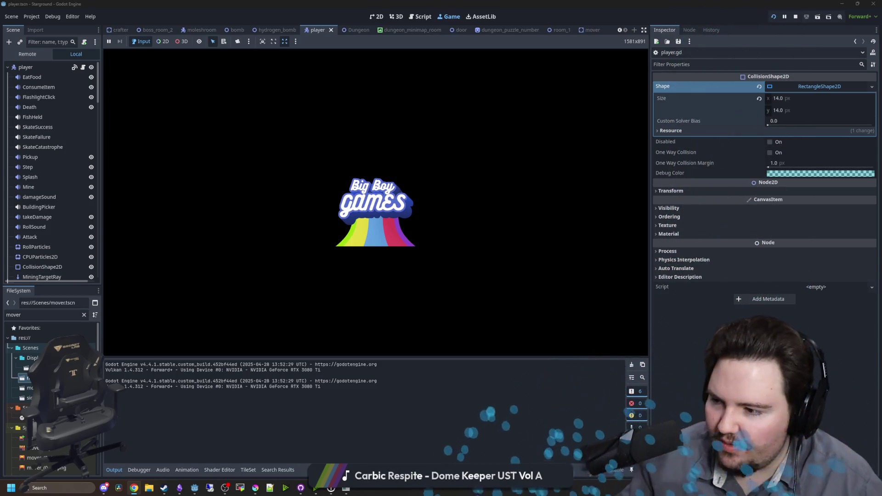
key(alt+Tab)
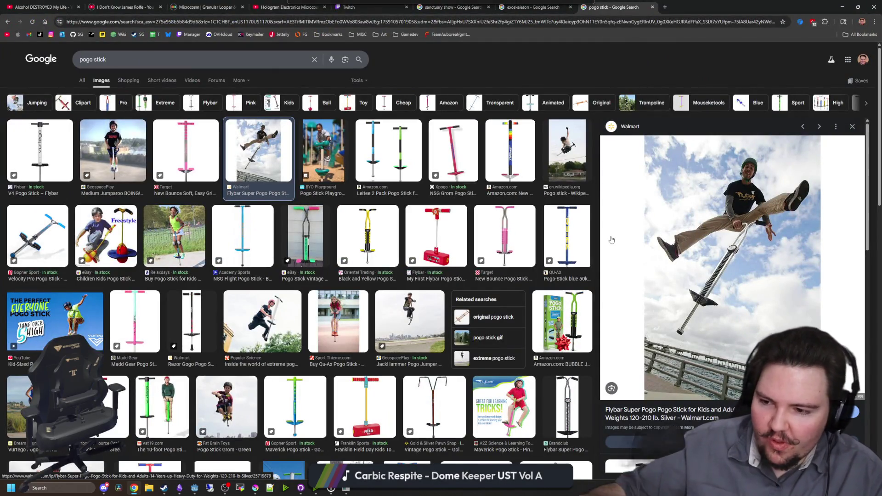
key(alt+Tab)
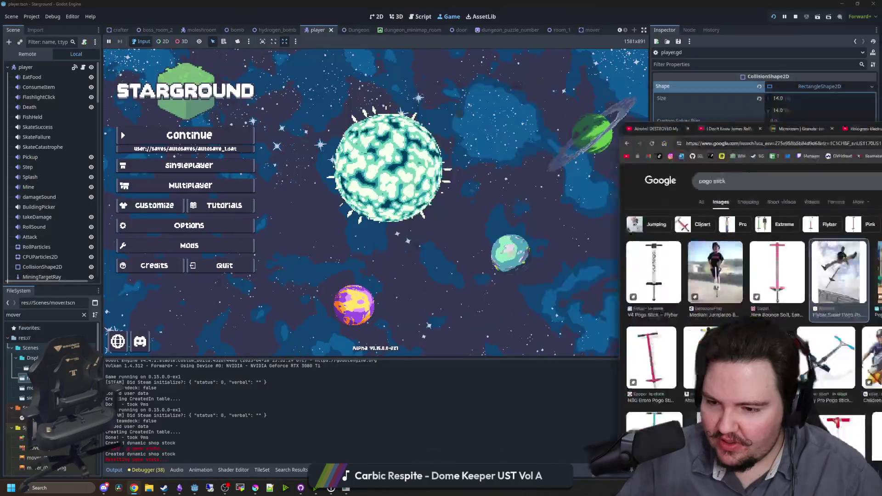
click(181, 136)
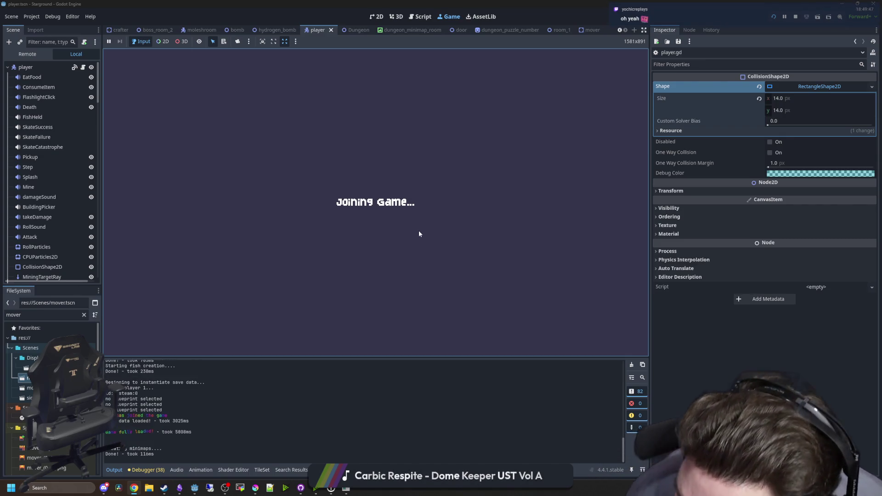
Resize the grabber sprite's canvas to 14 by 14 pixels
key(Escape)
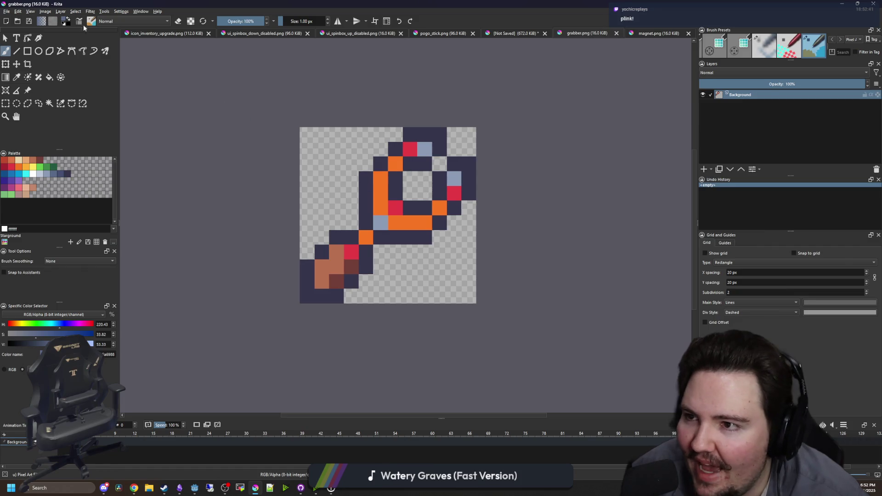
click(45, 13)
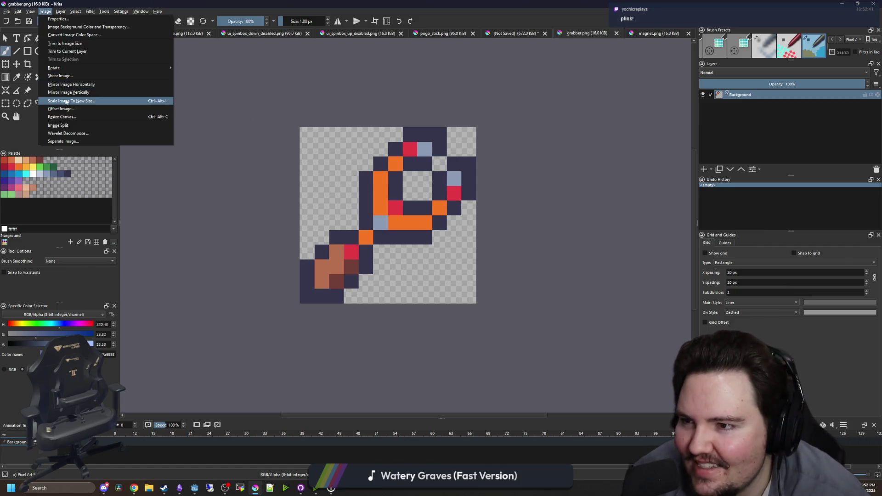
click(64, 118)
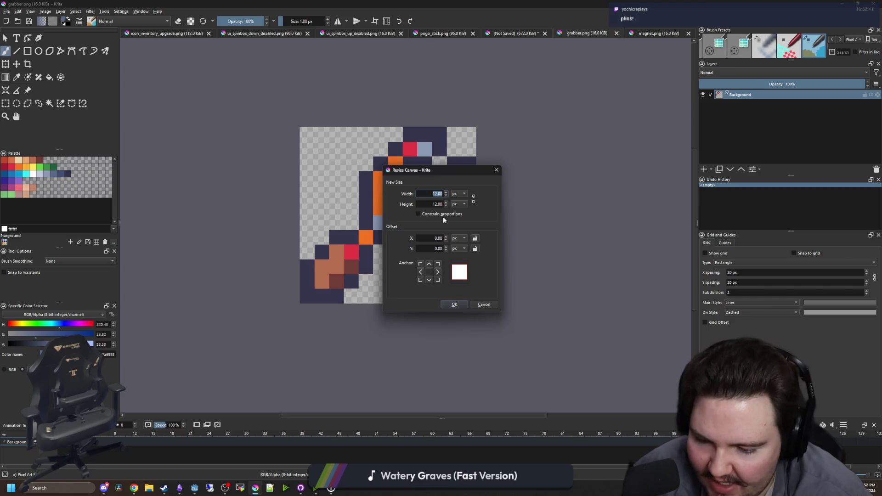
text(14)
key(Tab)
text(14)
click(452, 304)
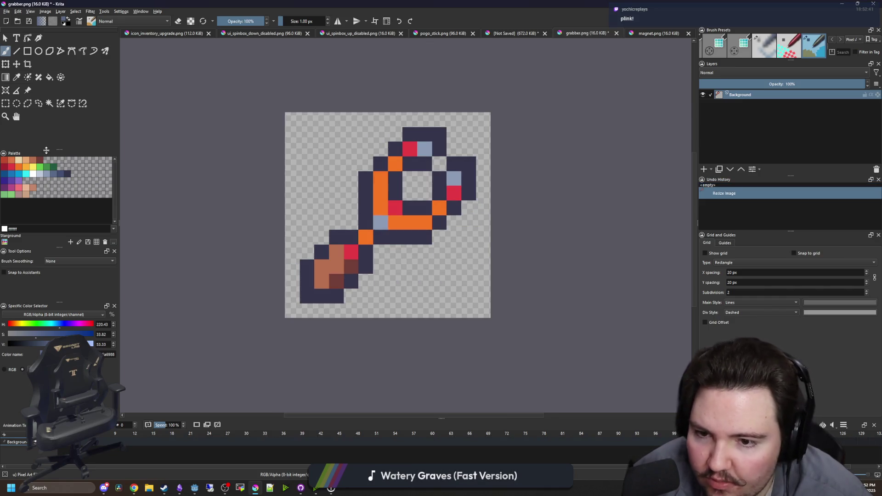
Shift the grabber sprite one pixel left and down on the new canvas
click(16, 64)
drag(482, 226, 467, 241)
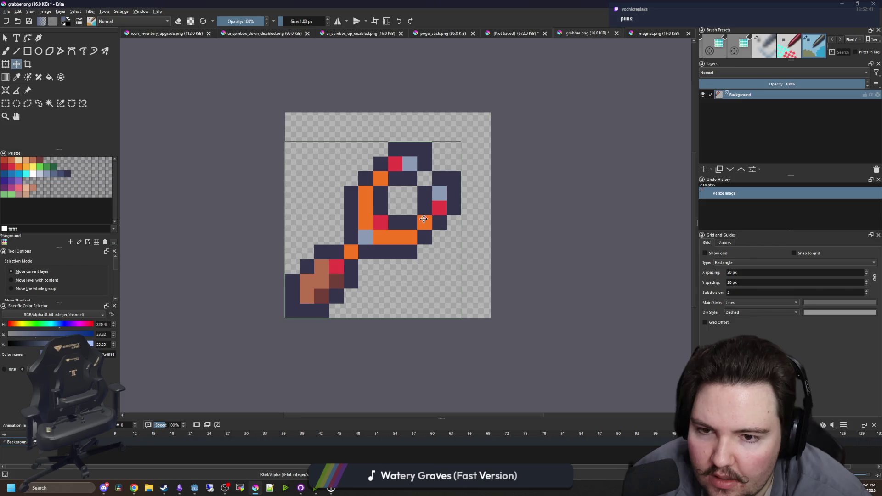
scroll(396, 187, up, 1)
click(6, 104)
click(374, 252)
scroll(373, 251, down, 2)
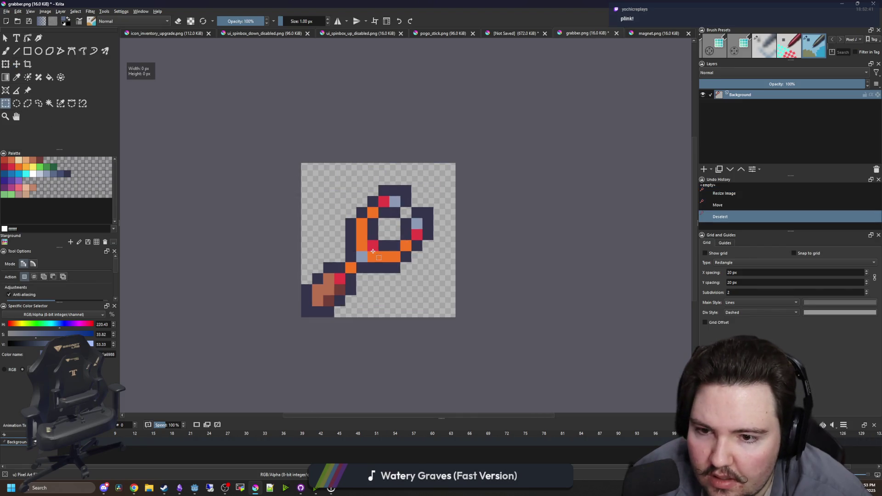
scroll(394, 248, down, 1)
scroll(394, 248, up, 3)
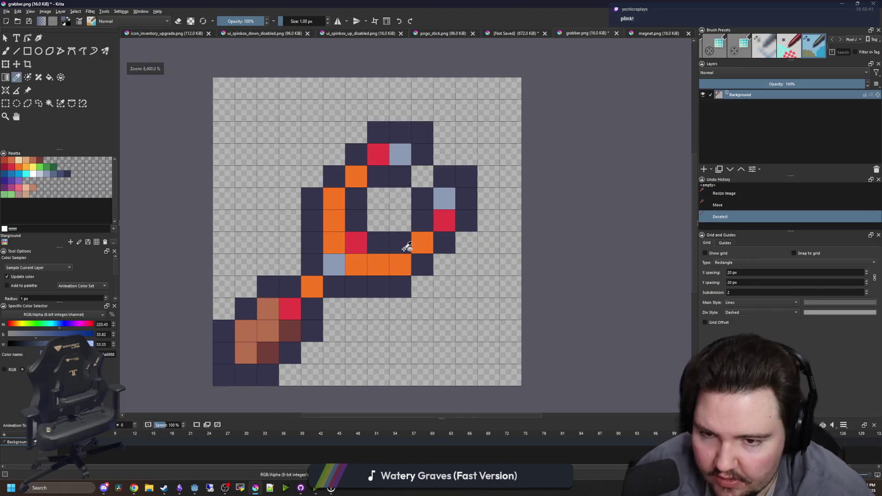
Repaint the ring's dark outline pixels orange, including the bottom row and diagonal run
key(b)
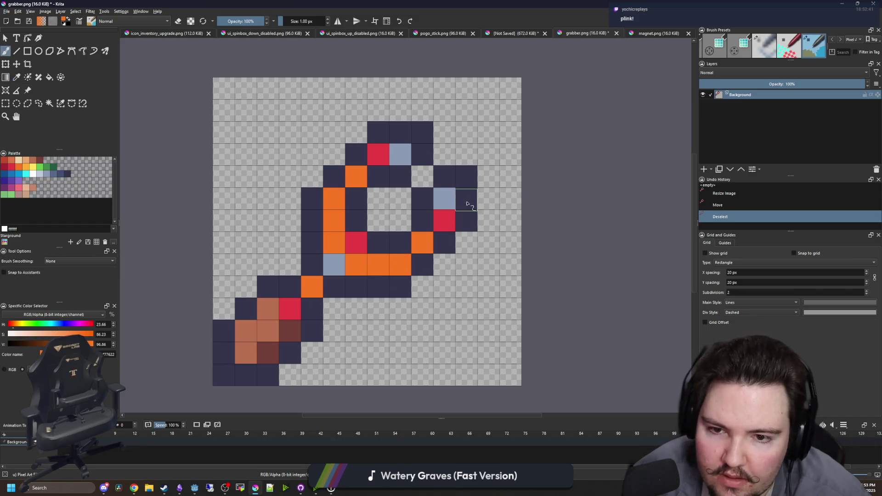
drag(467, 197, 466, 221)
click(444, 242)
click(422, 264)
drag(400, 287, 356, 286)
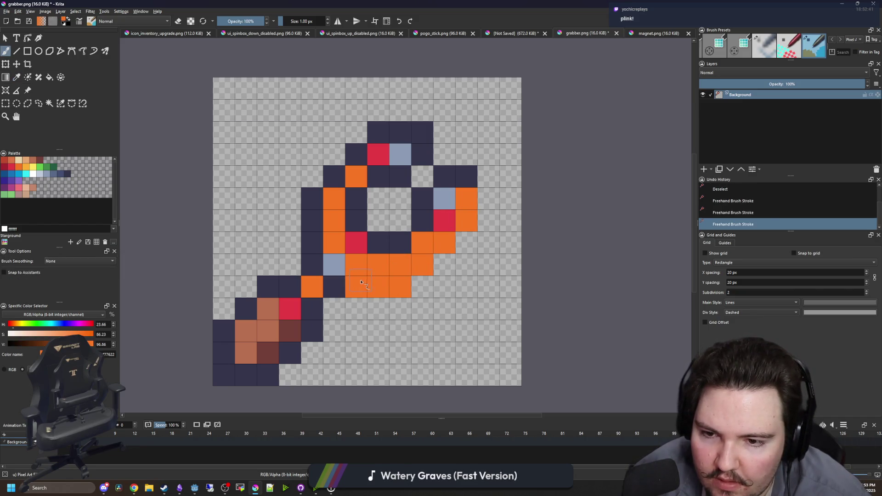
click(312, 242)
mouse_move(322, 229)
mouse_down()
mouse_move(329, 172)
mouse_move(399, 136)
mouse_up()
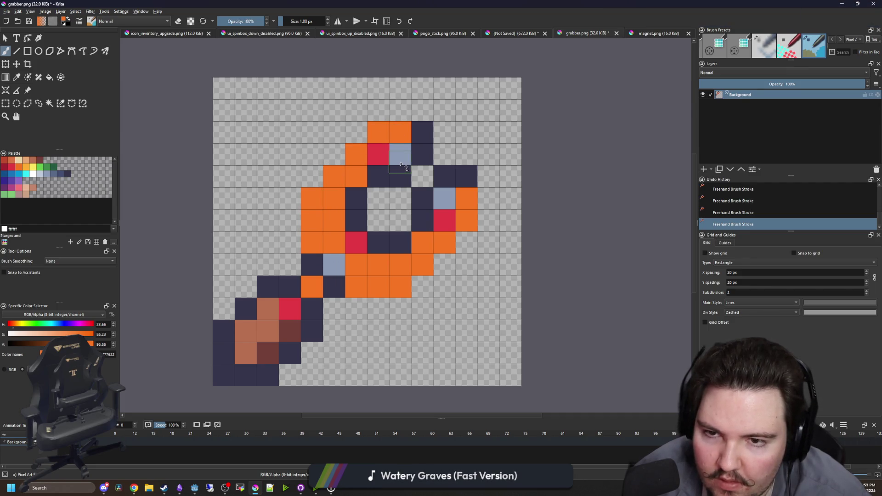
Select the ring with its left column and bottom row, and nudge it up and right one pixel
click(5, 103)
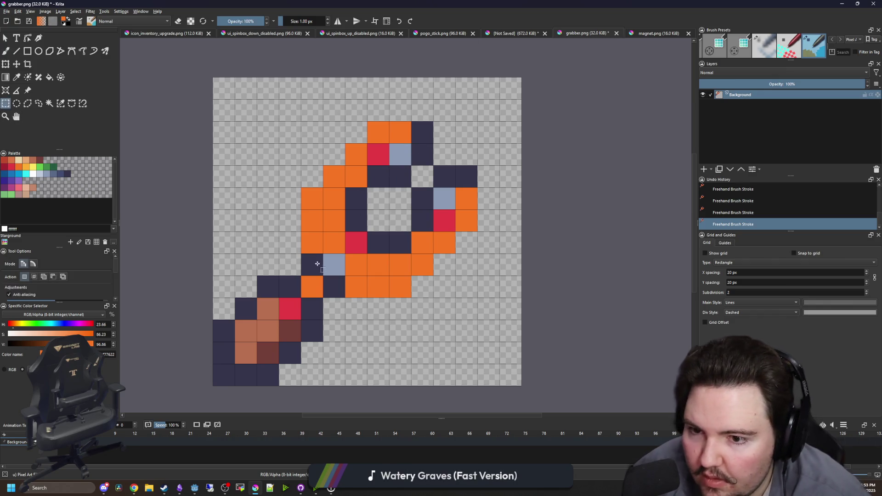
drag(324, 274, 478, 122)
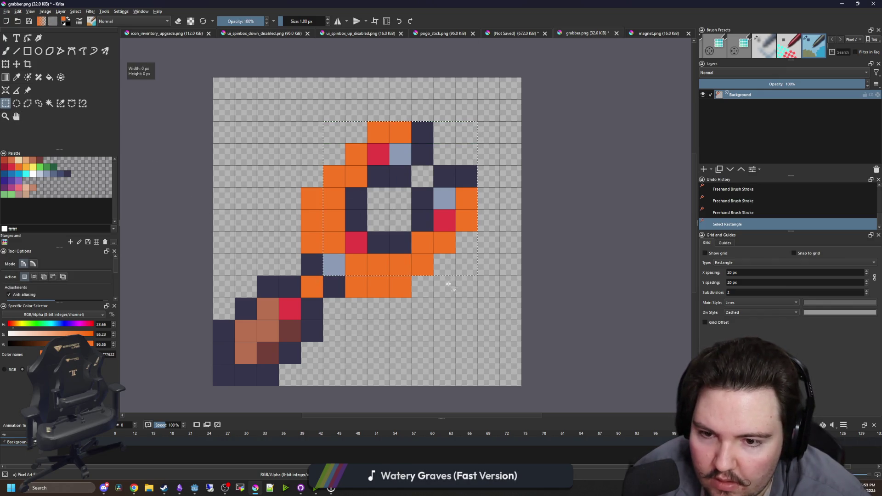
mouse_move(432, 296)
mouse_down()
mouse_move(364, 240)
mouse_move(346, 277)
mouse_up()
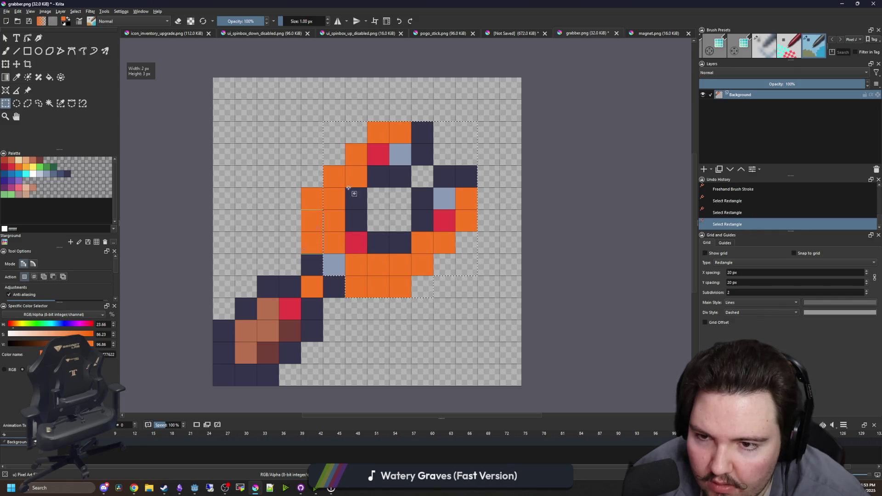
drag(354, 191, 324, 253)
key(t)
key(Up)
key(Right)
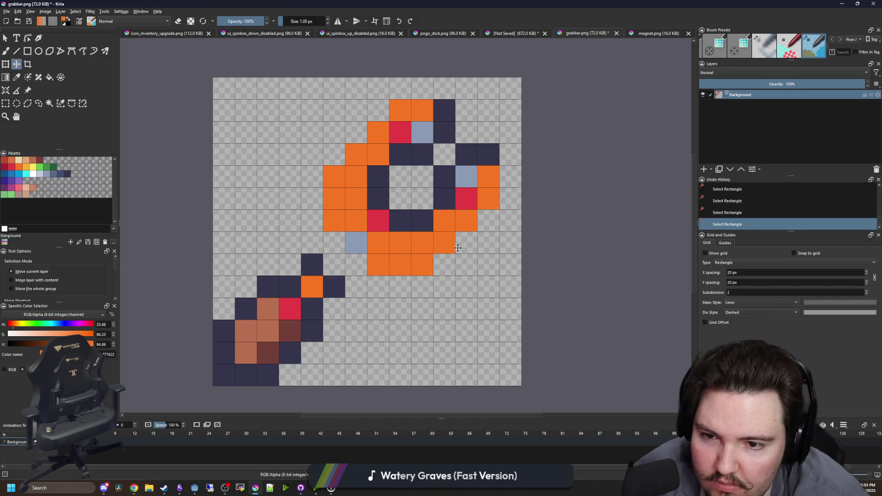
key(ctrl+shift+a)
Fill the resulting gap cells with orange and the navy outline colour
key(p)
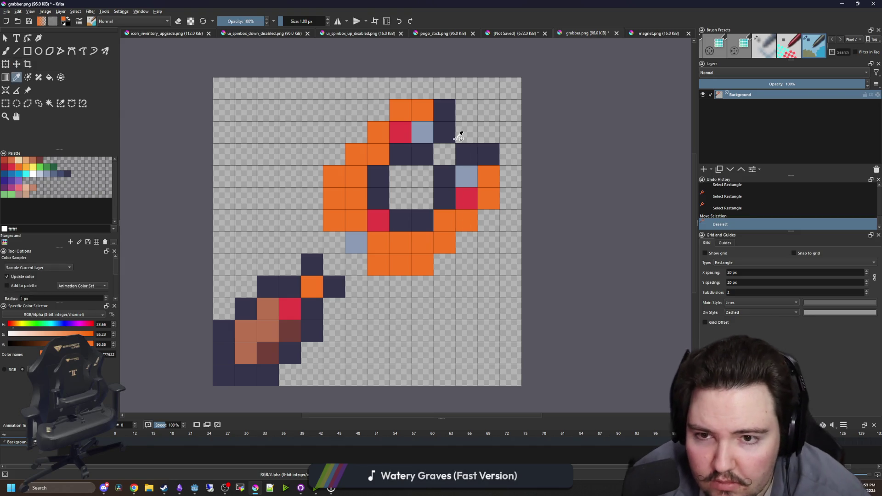
key(b)
click(334, 265)
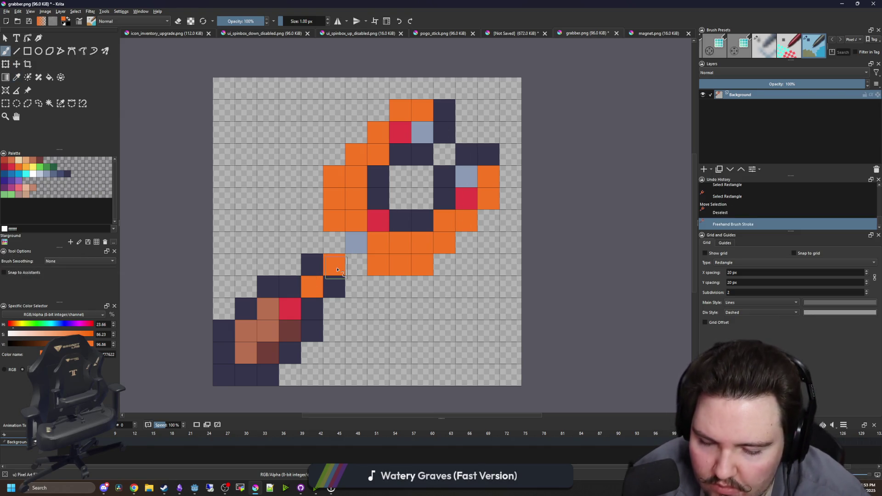
key(p)
click(335, 287)
key(b)
click(356, 265)
click(335, 242)
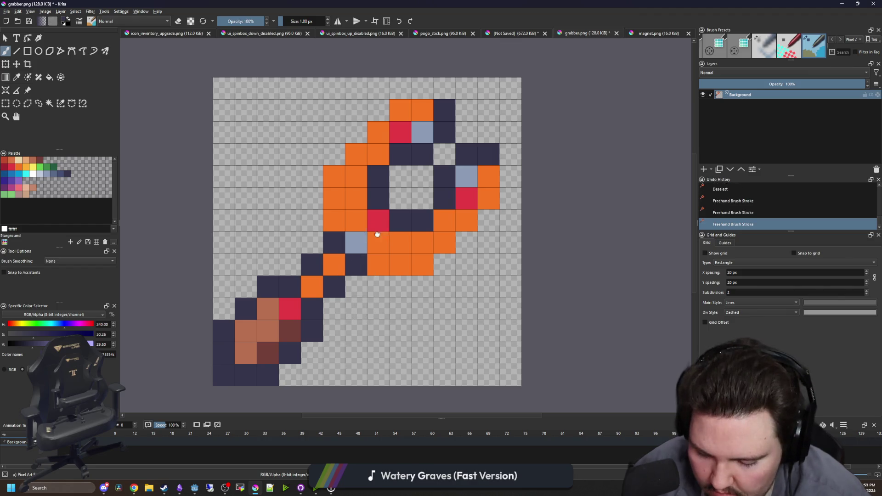
Paint three more gap cells with the orange sampled from the sprite
scroll(377, 234, up, 1)
key(p)
click(400, 261)
key(b)
click(334, 256)
click(356, 256)
click(356, 278)
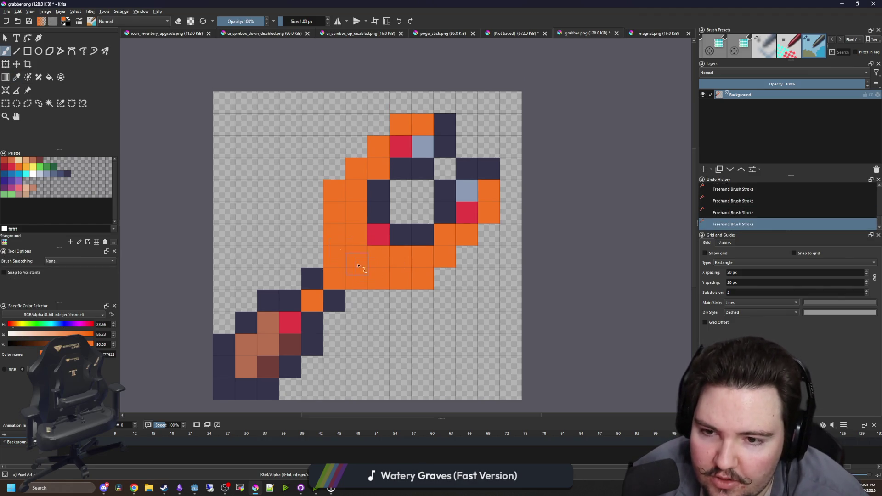
scroll(358, 266, down, 3)
scroll(373, 277, up, 3)
Recolour one orange cell with the ring's light blue-grey
key(p)
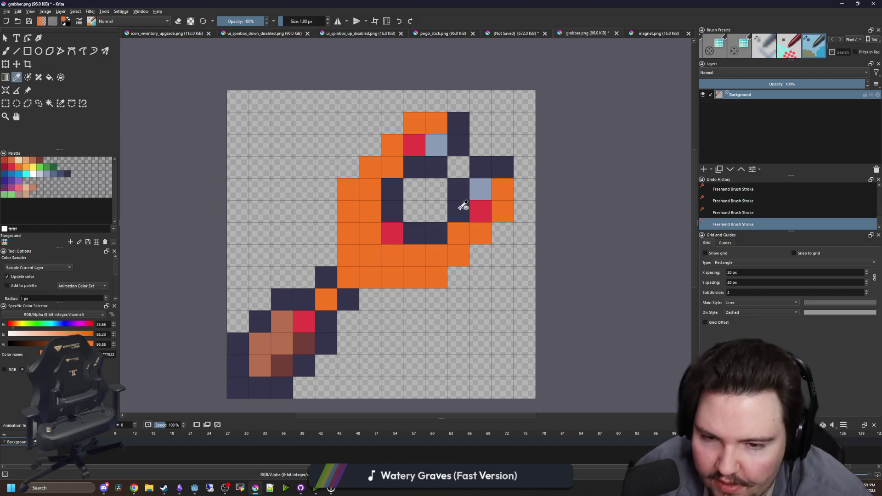
click(480, 189)
key(b)
click(348, 277)
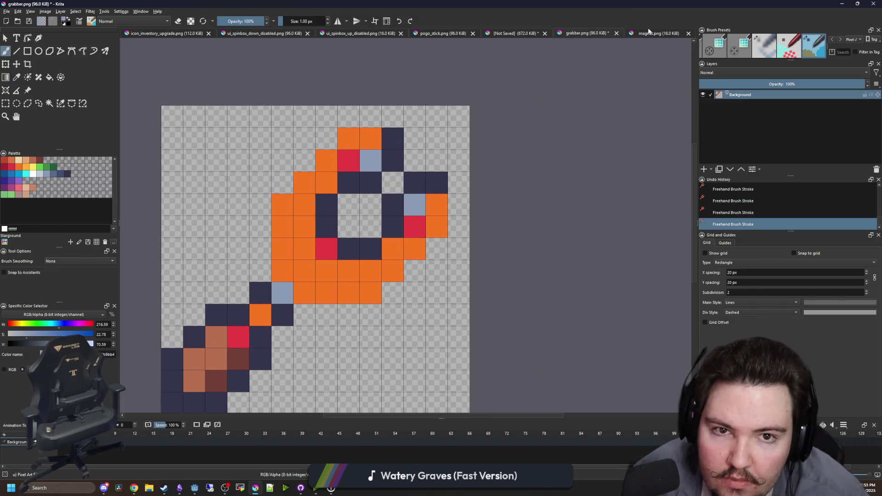
Paint the claw's left and top cells in bright blue sampled from magnet.png
click(652, 33)
key(p)
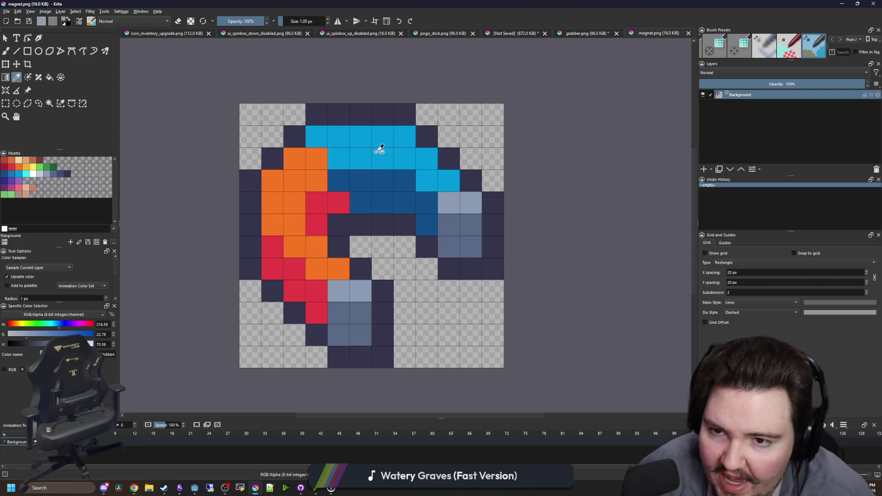
click(378, 140)
click(592, 35)
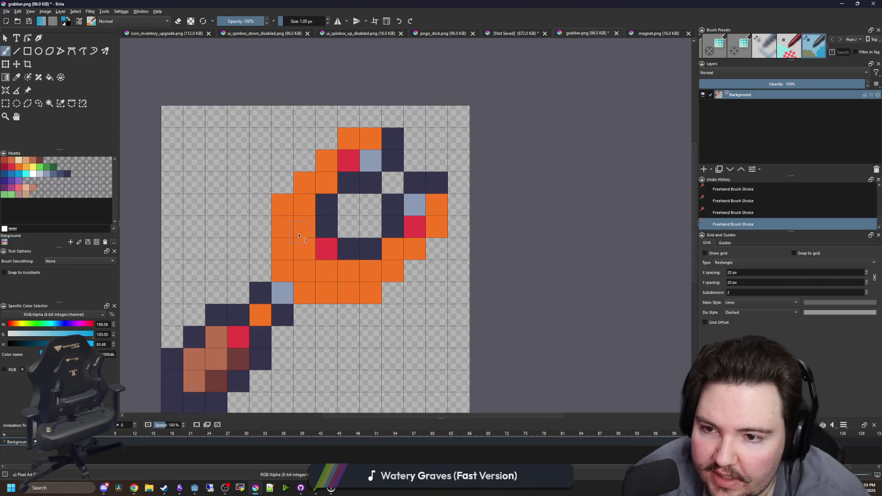
mouse_move(299, 236)
mouse_down()
mouse_move(306, 168)
mouse_move(347, 158)
mouse_move(362, 141)
mouse_up()
Paint the red and grey-blue cells on the claw's right with magnet.png's orange
click(644, 33)
key(p)
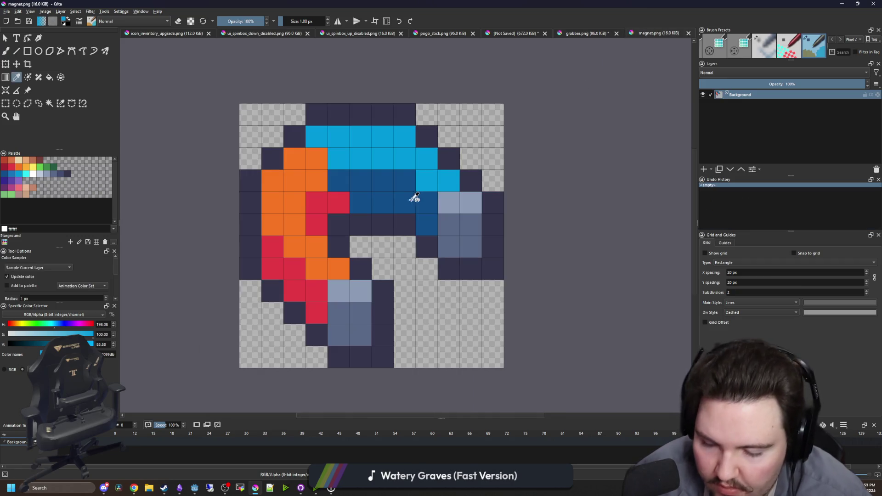
click(301, 212)
click(582, 33)
key(b)
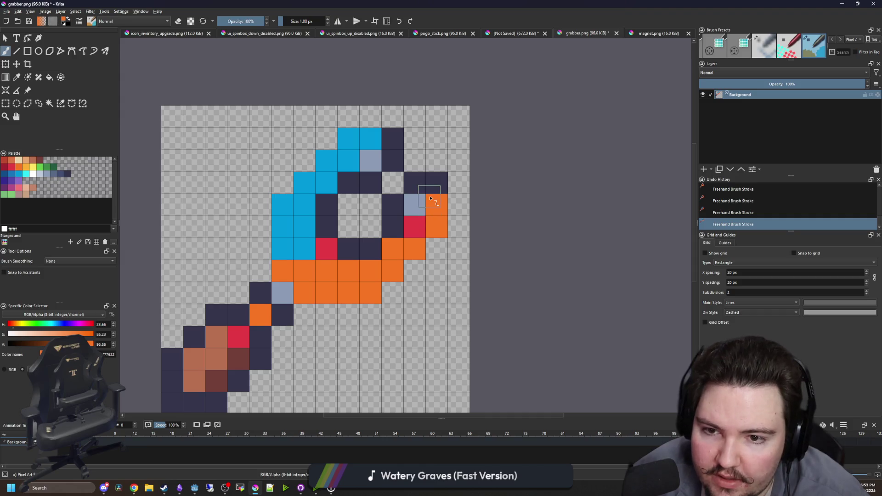
click(415, 227)
click(414, 205)
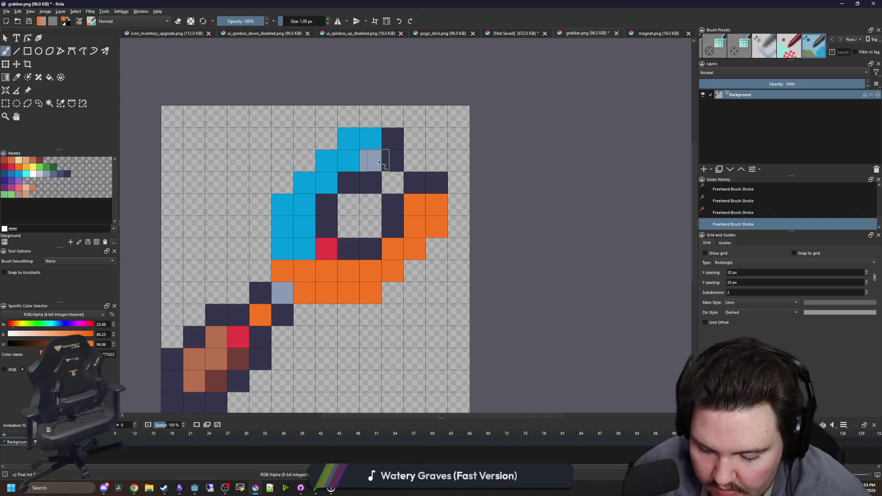
Paint a grey-blue cell near the top, a red ring cell and two lower orange cells bright blue
ctrl+click(360, 142)
click(372, 161)
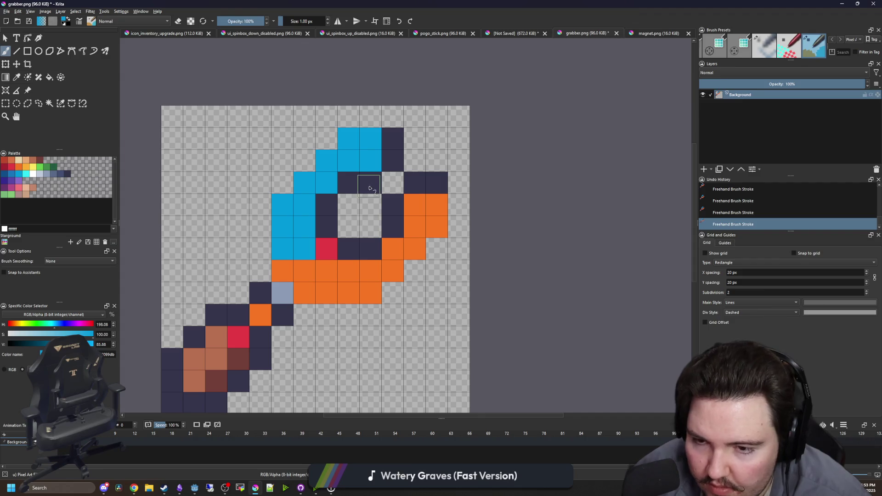
click(328, 255)
click(282, 271)
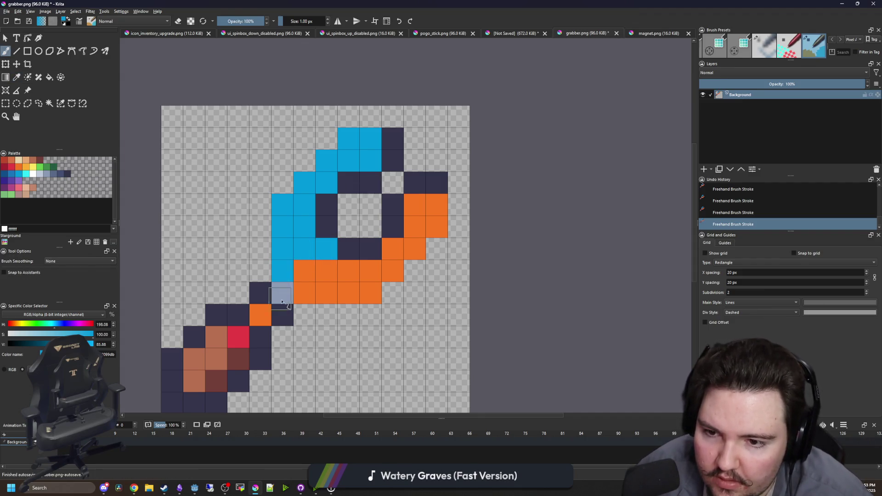
click(305, 271)
Paint the top tip cells and right-hand orange cells in magnet.png's light blue-grey
key(p)
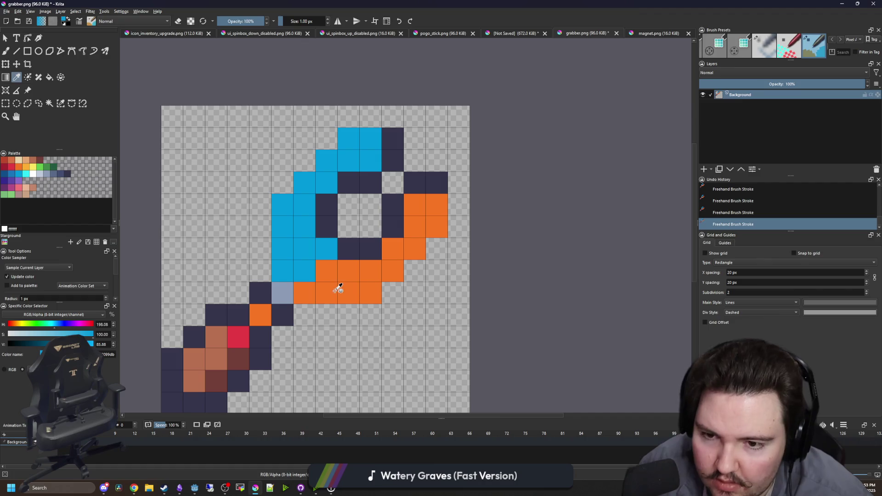
click(335, 287)
click(661, 36)
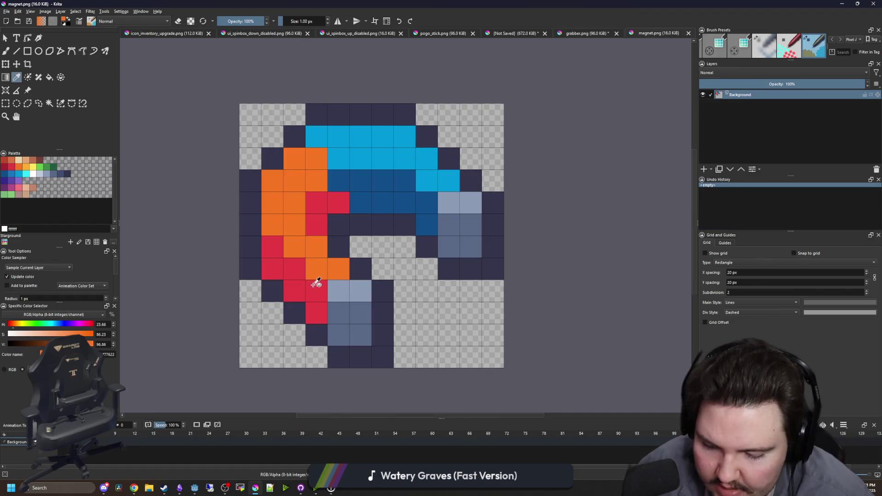
click(347, 295)
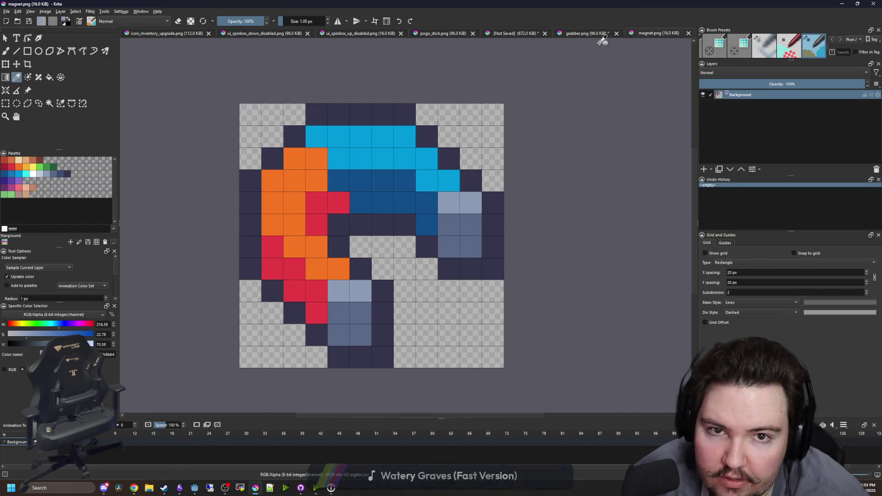
click(585, 34)
key(b)
mouse_move(371, 139)
mouse_down()
mouse_move(349, 138)
mouse_move(349, 160)
mouse_up()
drag(434, 203, 426, 228)
Shade the cells under the top tip and one on the right with magnet.png's dark blue-grey
key(p)
click(650, 36)
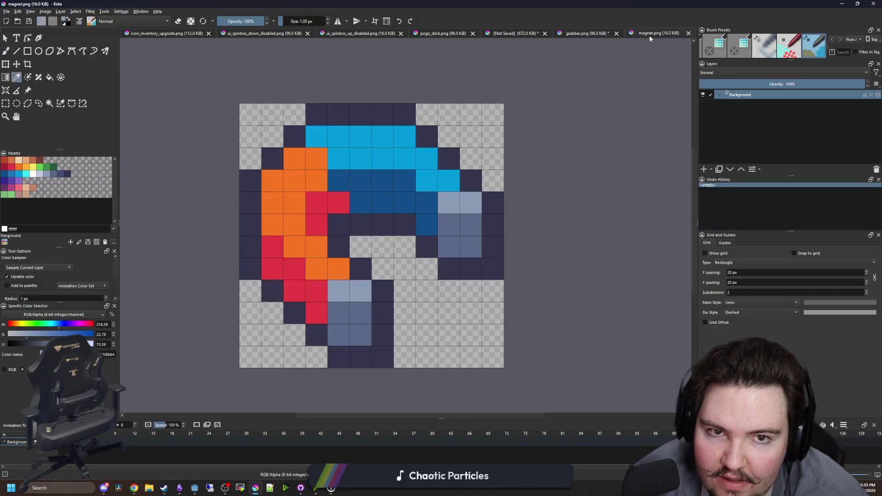
click(465, 223)
click(581, 33)
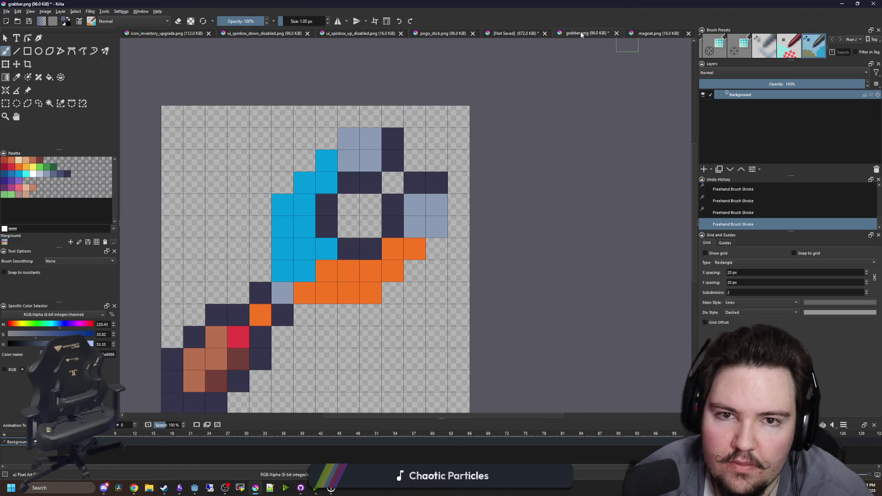
key(b)
click(438, 248)
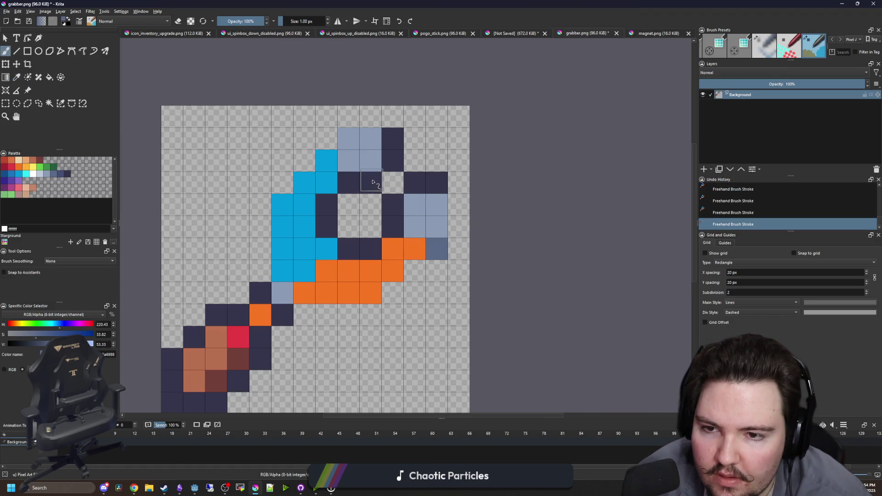
drag(372, 182, 350, 185)
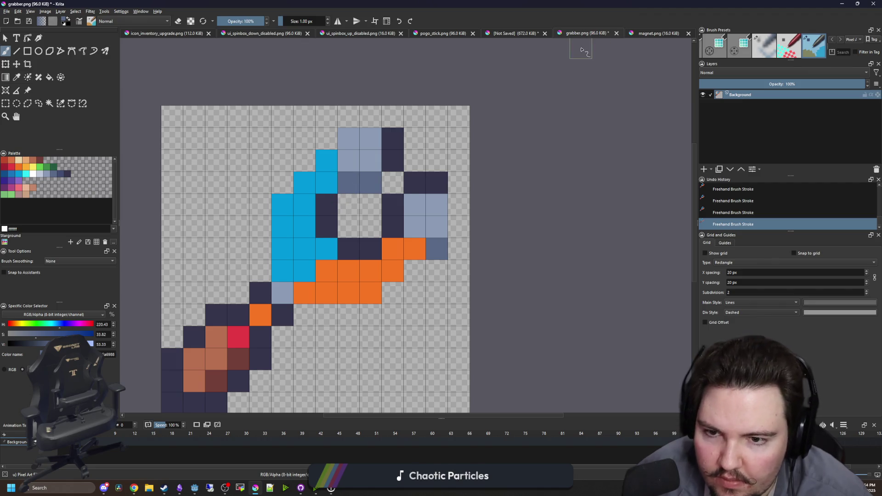
Paint one claw cell in magnet.png's dark blue and another in blue
click(645, 35)
key(p)
click(409, 212)
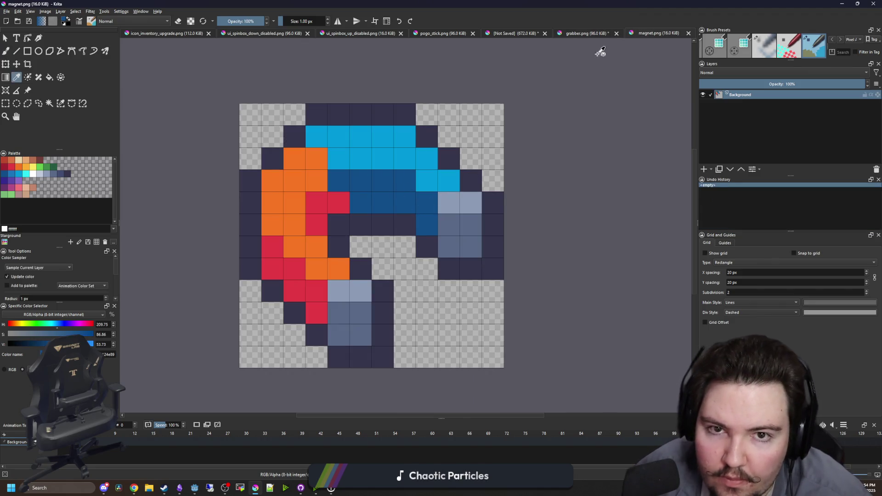
click(581, 33)
key(b)
click(317, 209)
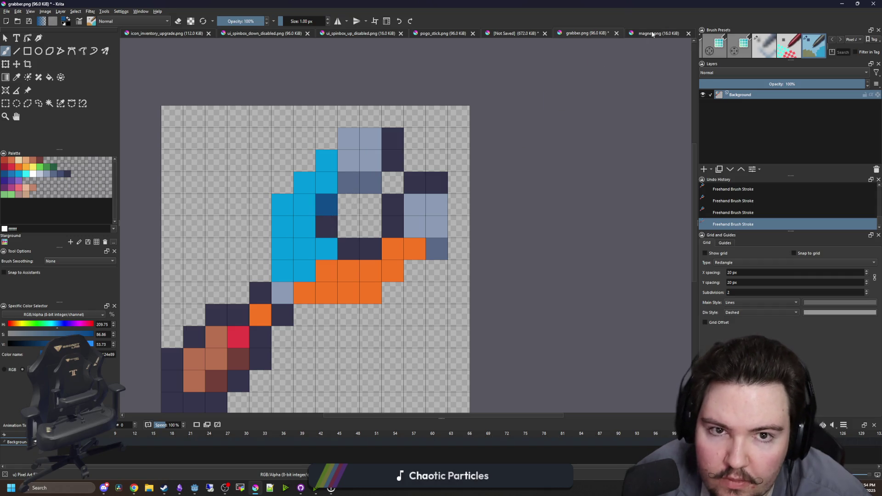
click(326, 255)
ctrl+click(244, 333)
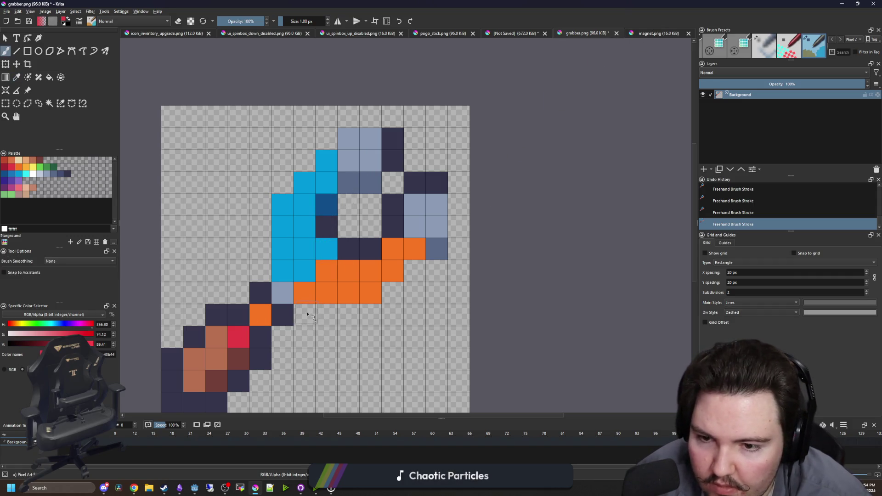
Brush a red row under the orange claw and outline its bottom, right side and top in navy
mouse_move(319, 315)
mouse_down()
mouse_move(395, 294)
mouse_move(417, 269)
mouse_up()
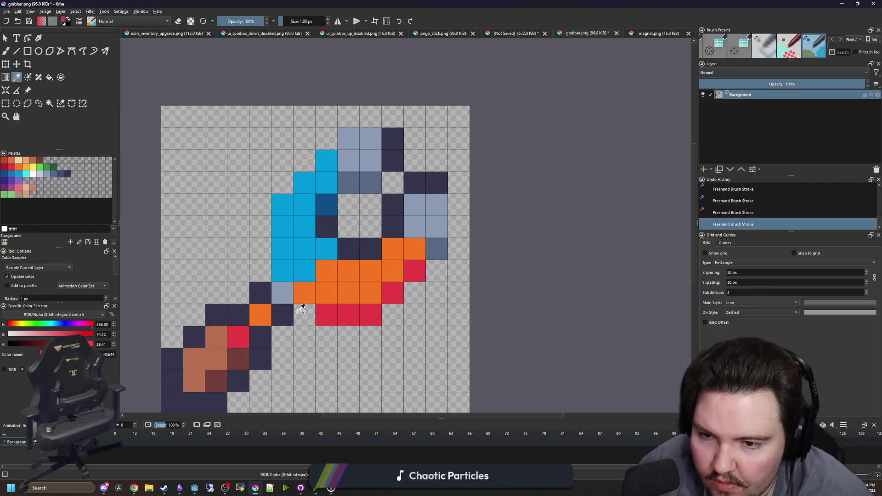
ctrl+click(283, 313)
mouse_move(304, 315)
mouse_down()
mouse_move(351, 338)
mouse_move(374, 338)
mouse_move(439, 271)
mouse_move(463, 230)
mouse_move(459, 184)
mouse_up()
mouse_move(393, 118)
mouse_down()
mouse_move(348, 118)
mouse_move(283, 184)
mouse_move(259, 274)
mouse_up()
drag(345, 226, 394, 183)
Turn two dark pixels at the claw base red, after zooming out to check the sprite
scroll(375, 232, down, 5)
scroll(385, 186, down, 4)
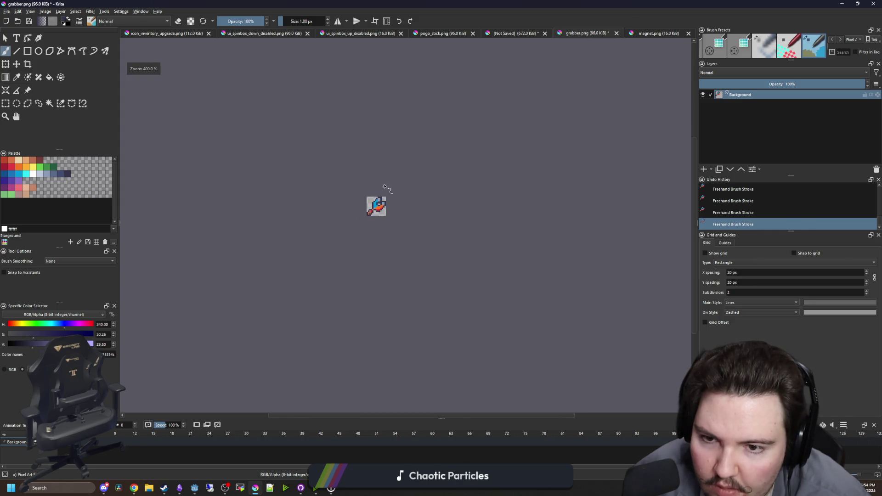
scroll(369, 179, up, 8)
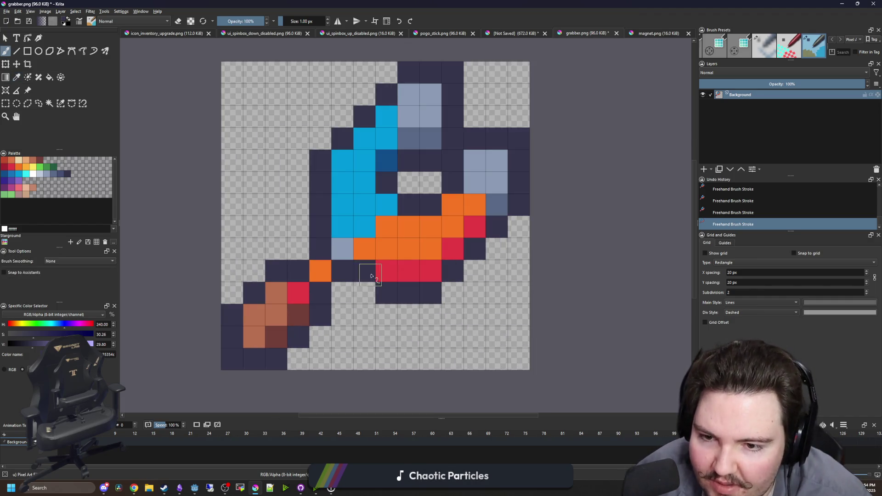
ctrl+click(386, 271)
click(365, 271)
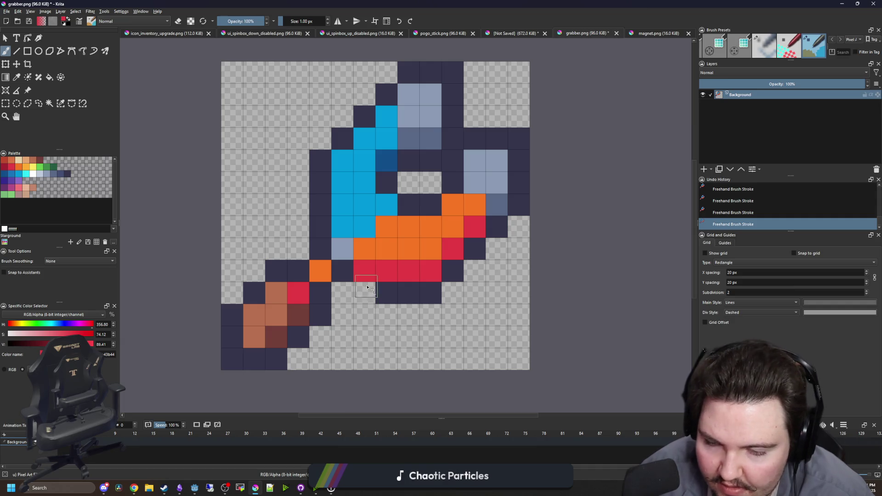
key(ctrl+z)
key(ctrl+shift+z)
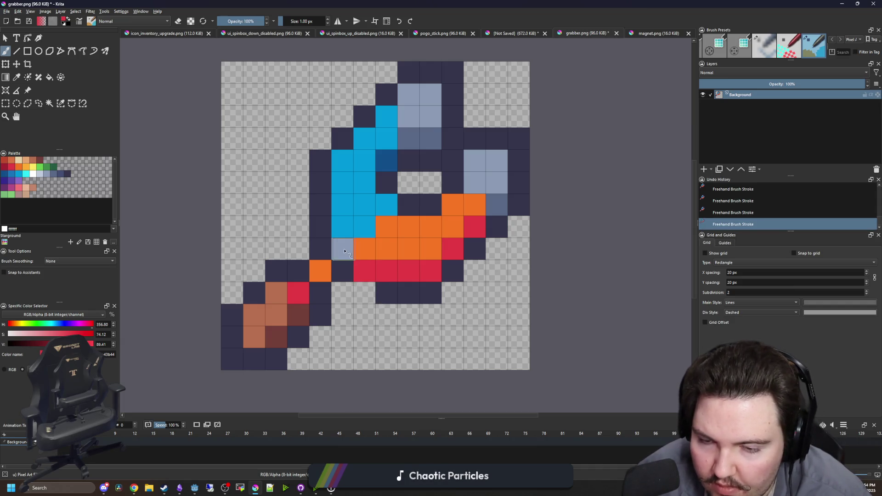
click(344, 250)
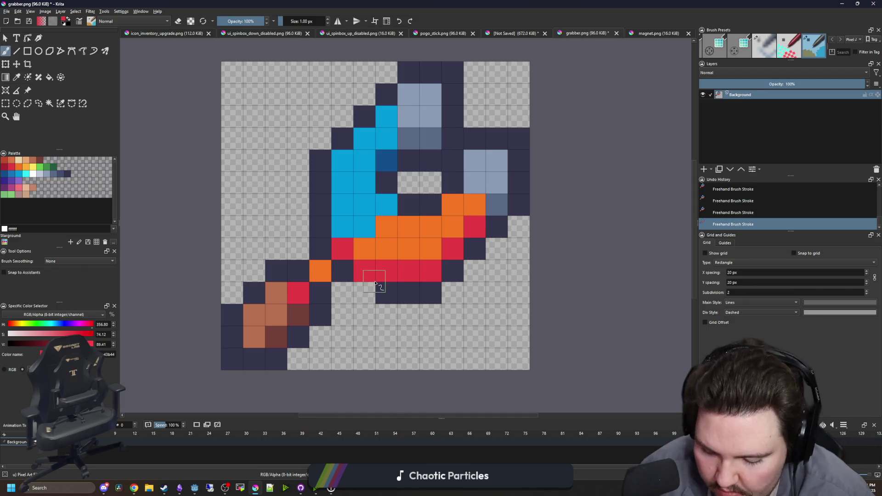
ctrl+click(375, 283)
Repaint claw pixels with sampled light blue and orange, and turn one navy pixel blue
scroll(373, 230, down, 5)
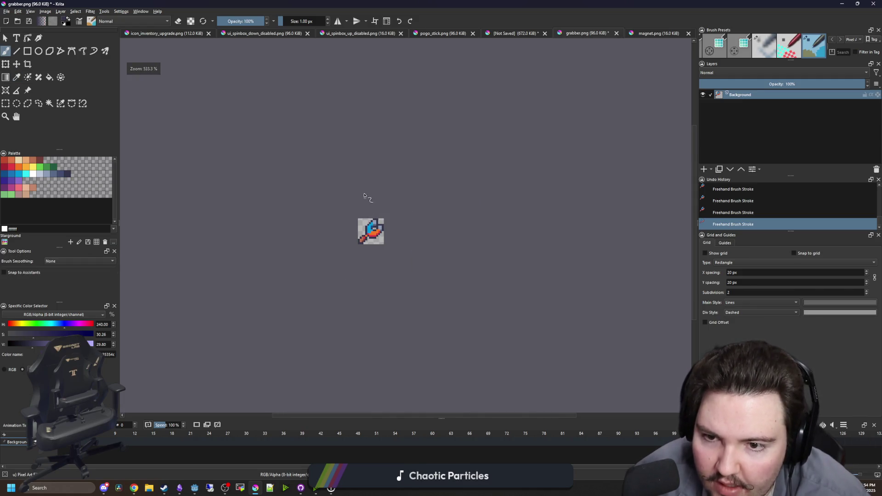
scroll(372, 238, up, 5)
scroll(404, 191, up, 2)
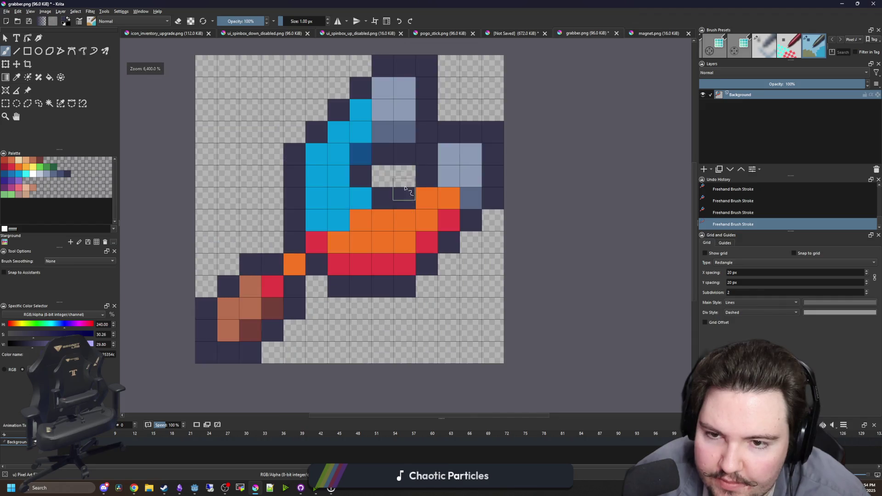
scroll(354, 252, down, 2)
scroll(345, 271, down, 3)
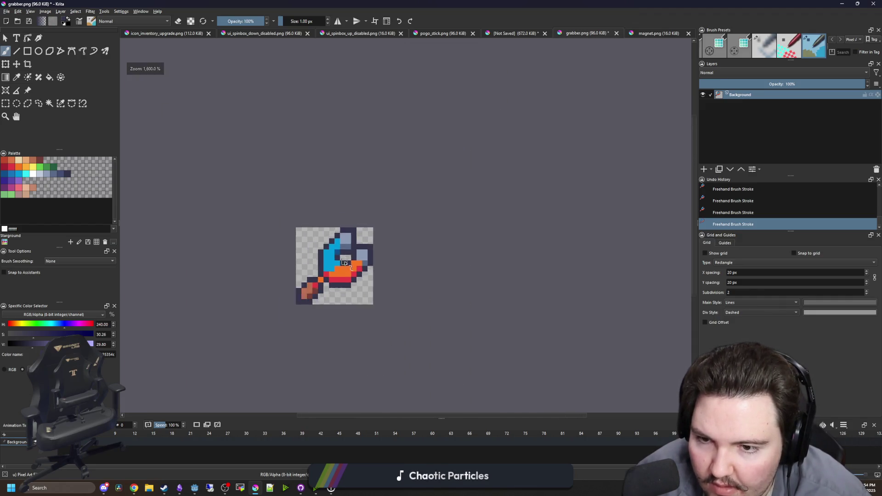
scroll(340, 273, up, 4)
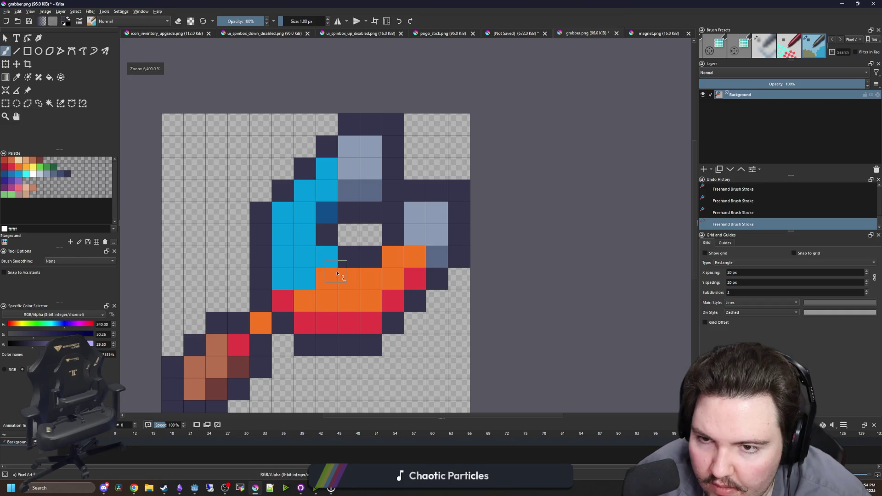
ctrl+click(329, 191)
drag(349, 190, 326, 212)
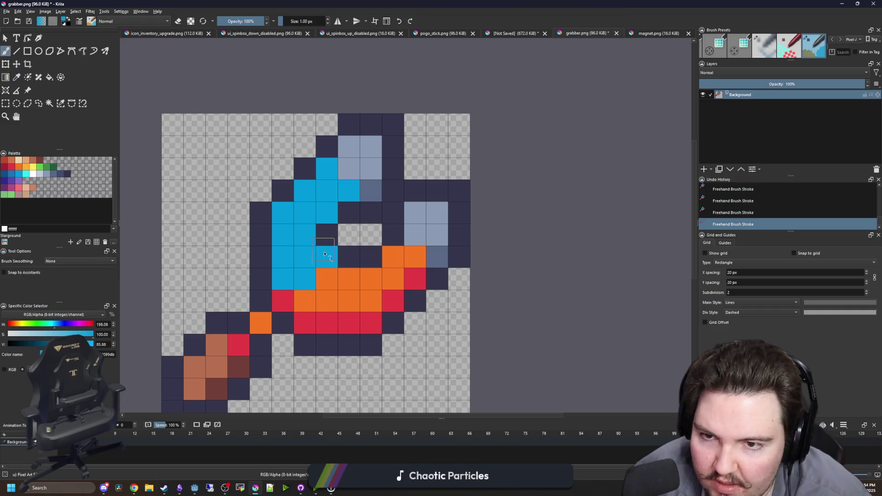
ctrl+click(380, 278)
drag(392, 235, 372, 253)
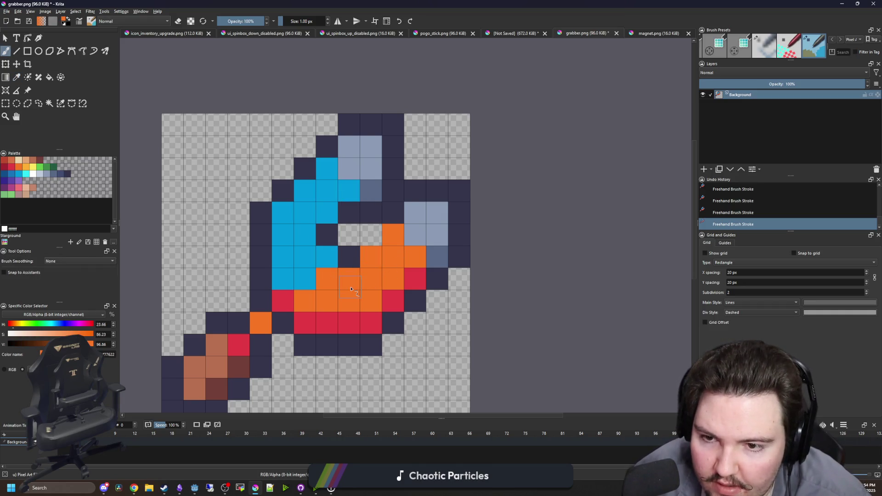
click(351, 261)
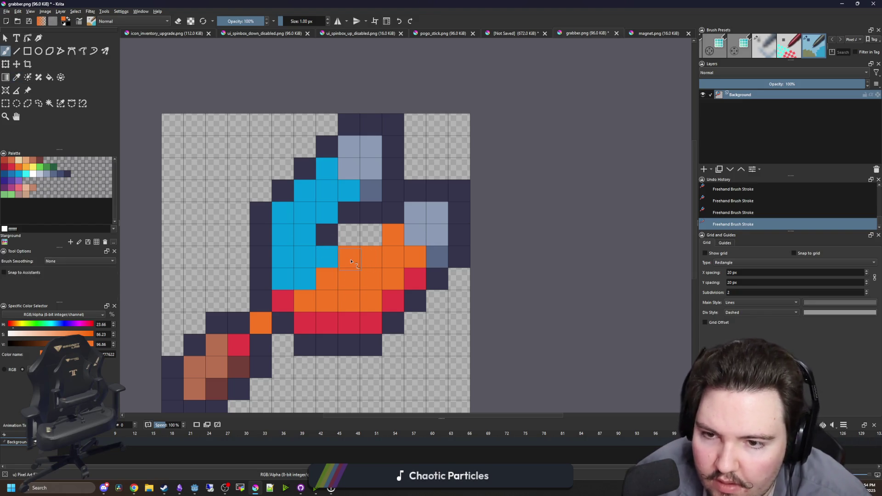
ctrl+click(323, 209)
click(327, 235)
Add two dark blue shadow pixels to the head and erase one orange pixel to transparent
scroll(347, 225, down, 4)
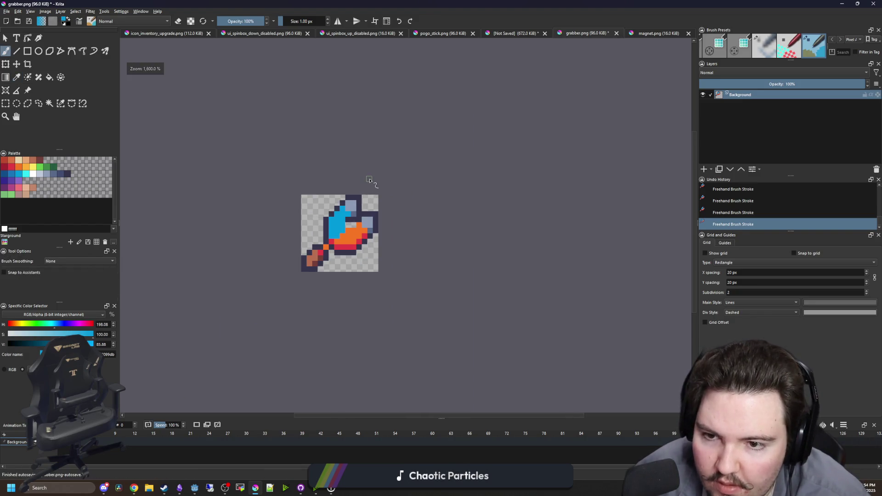
scroll(349, 228, up, 3)
key(p)
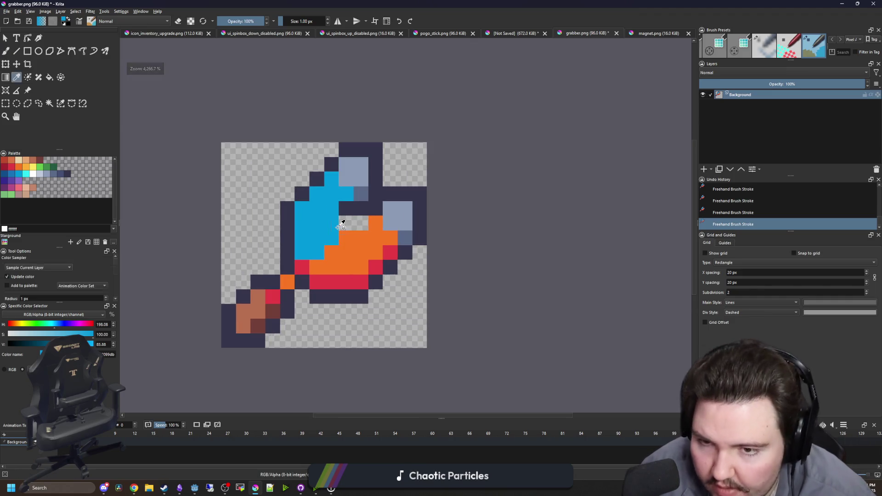
scroll(342, 249, up, 1)
key(ctrl+Tab)
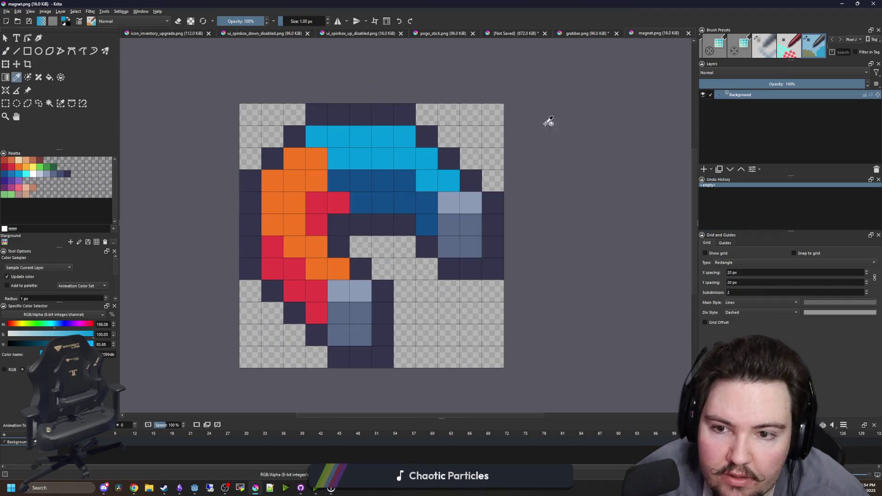
key(ctrl+shift+Tab)
key(b)
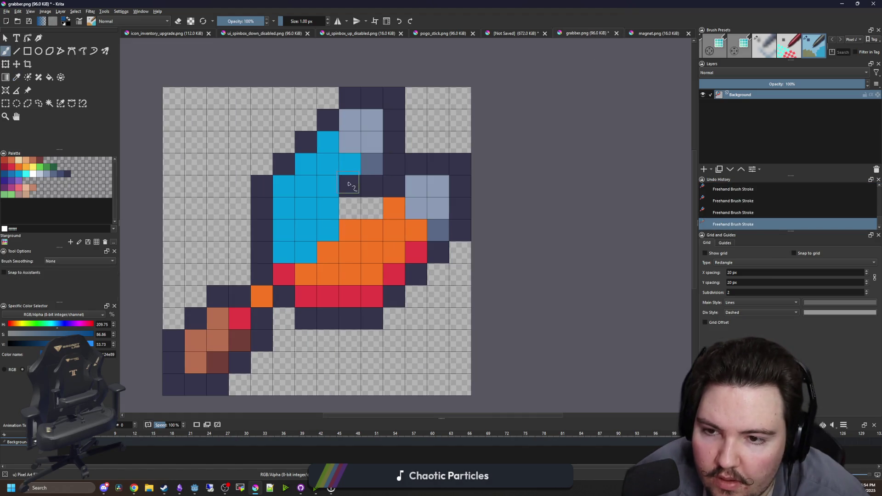
click(348, 184)
click(328, 208)
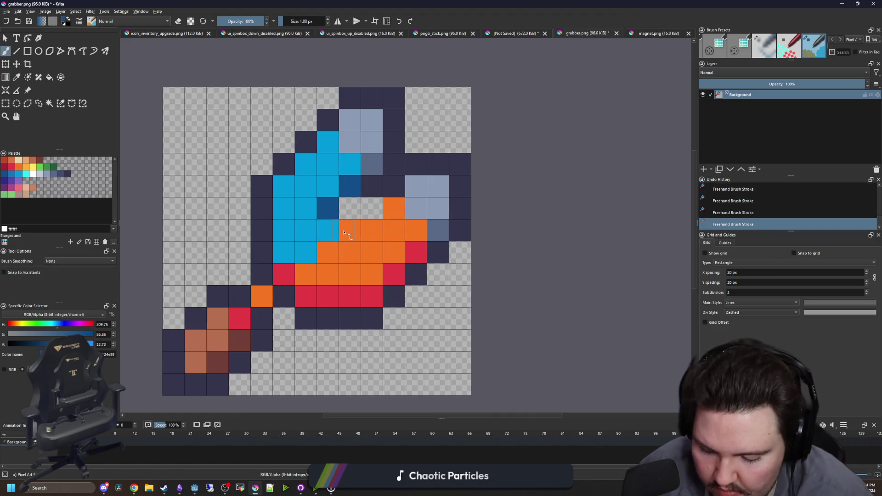
click(346, 232)
scroll(366, 247, down, 3)
scroll(363, 253, up, 1)
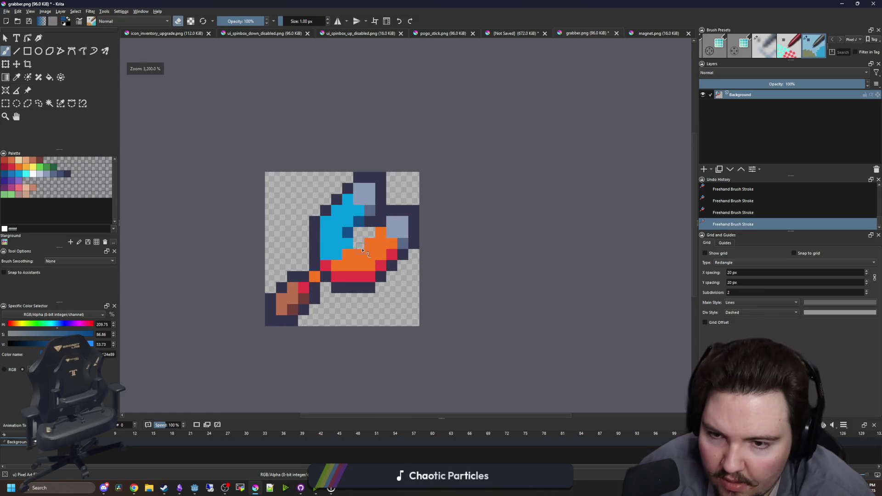
key(e)
ctrl+click(359, 240)
Using the magnet sprite as reference, highlight two metal tip pixels in light grey-blue c0cbdc
scroll(409, 196, down, 1)
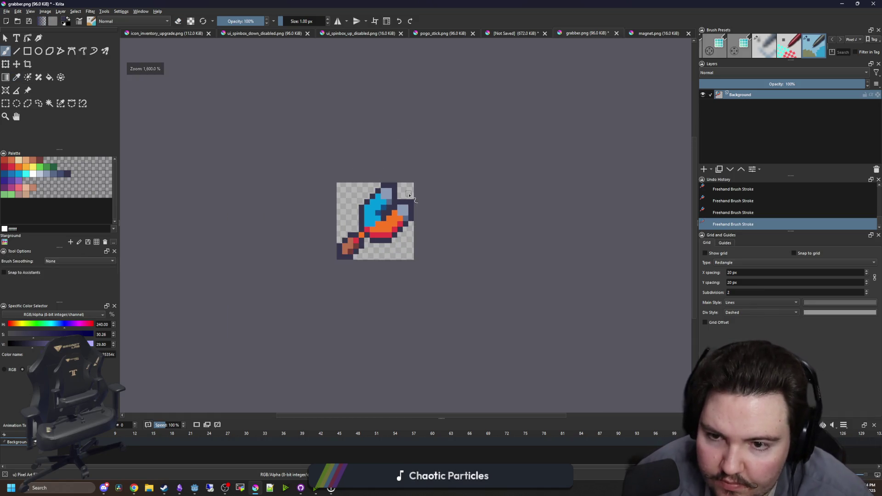
scroll(398, 206, up, 3)
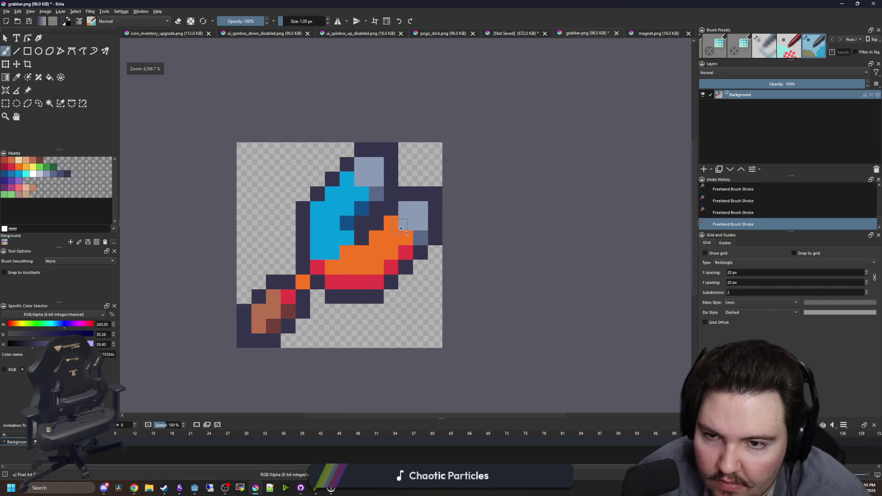
click(649, 36)
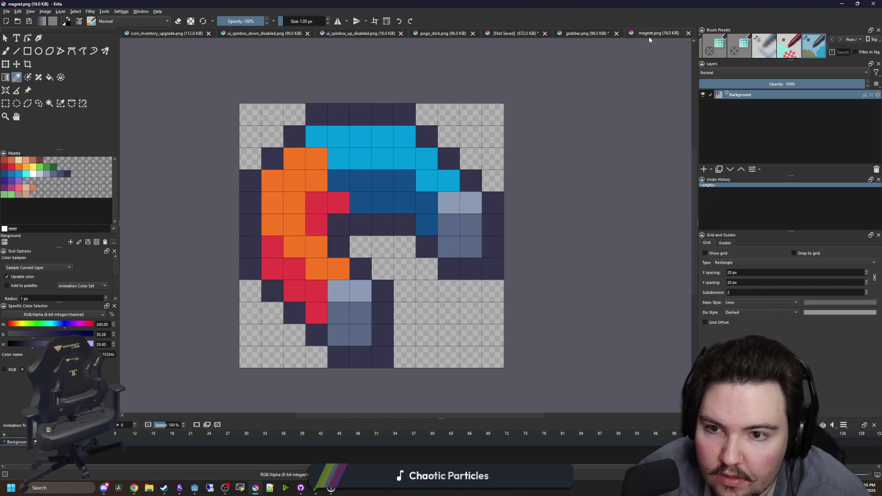
click(589, 37)
click(40, 174)
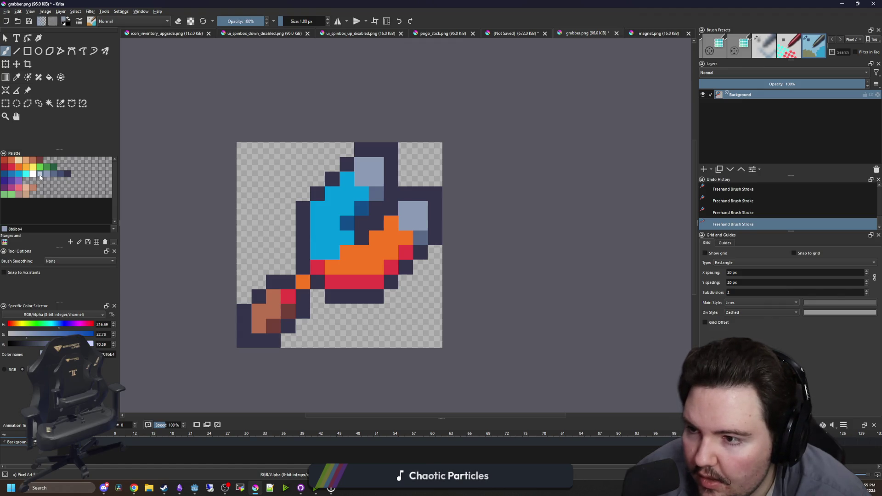
click(362, 180)
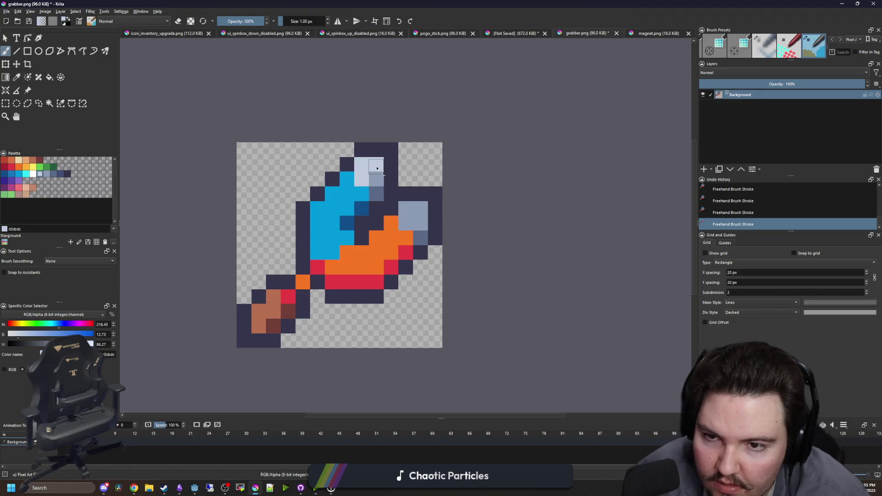
click(421, 209)
scroll(360, 171, down, 4)
scroll(360, 171, down, 5)
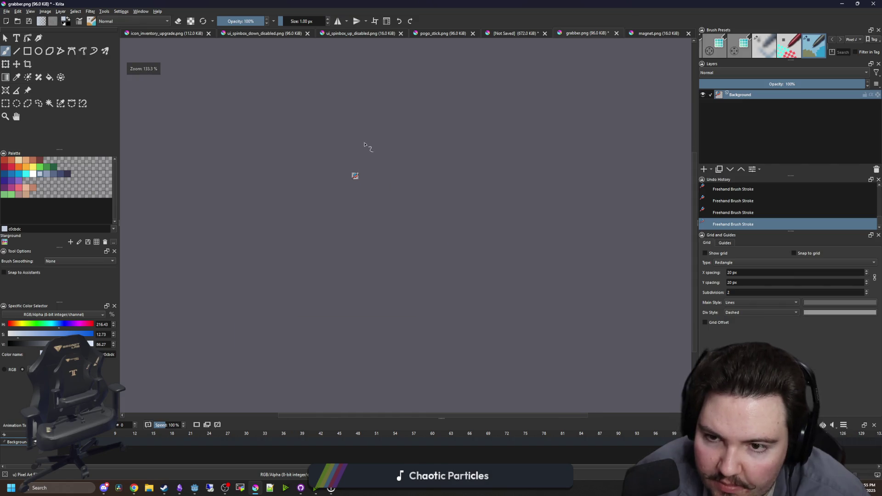
scroll(367, 207, up, 10)
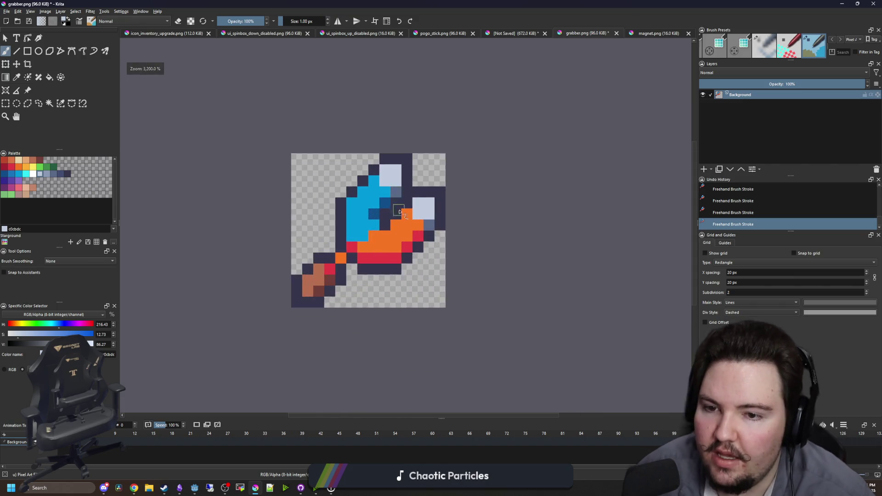
Select blue Color 127, then undo the last stroke after comparing it with redo
click(19, 176)
scroll(321, 268, down, 5)
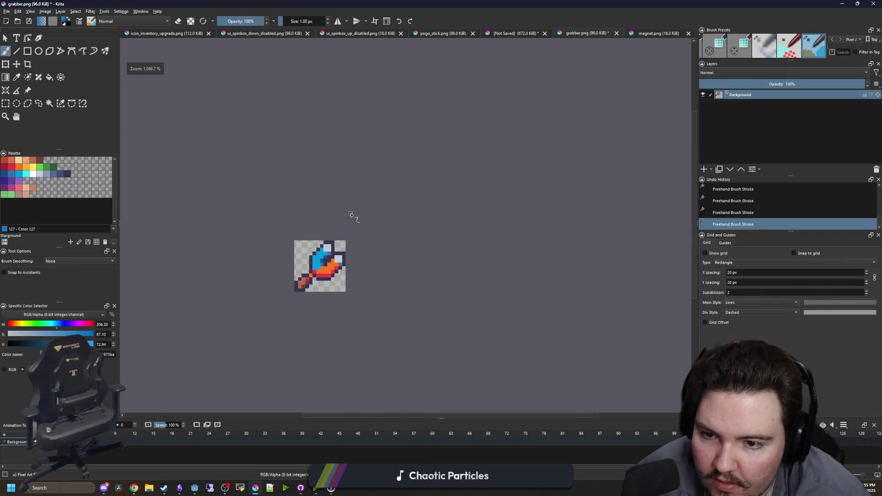
scroll(351, 215, down, 2)
scroll(325, 249, up, 1)
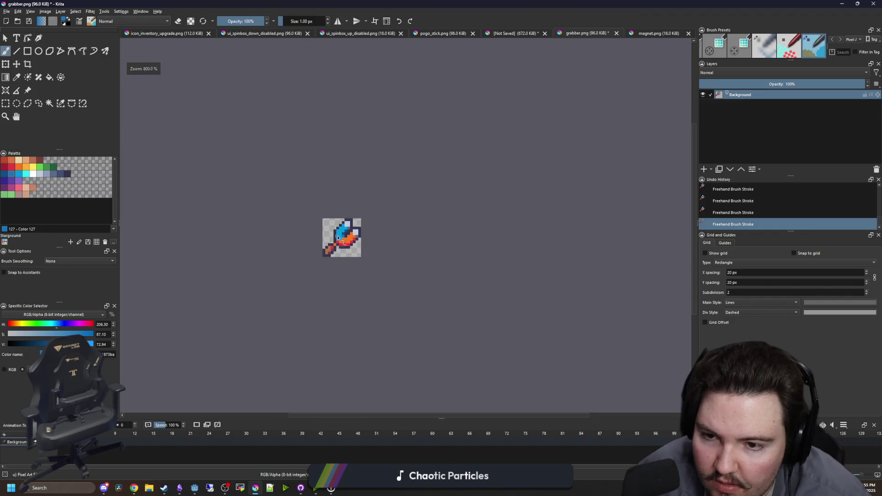
scroll(338, 237, up, 5)
scroll(352, 227, down, 7)
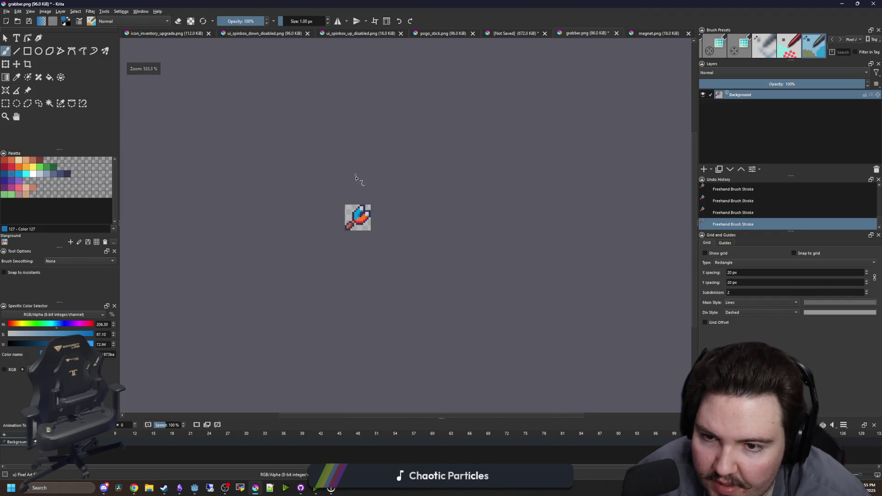
key(ctrl+z)
scroll(357, 176, down, 1)
scroll(363, 177, up, 8)
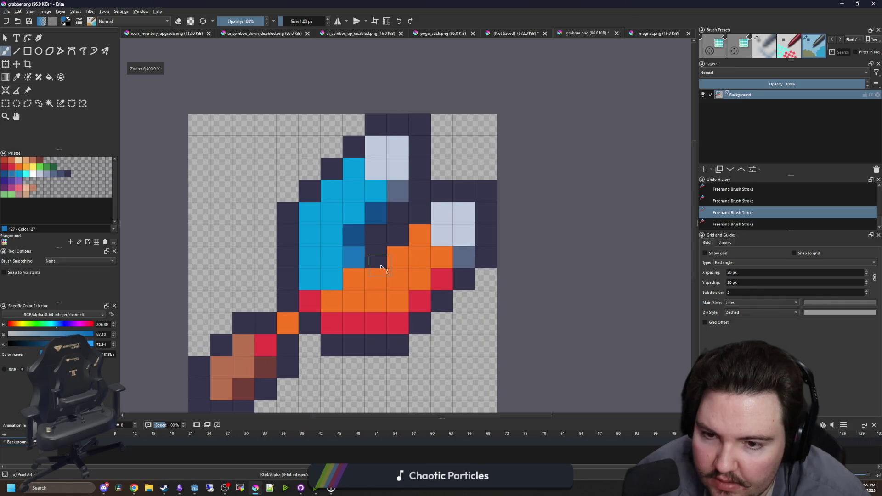
key(ctrl+shift+z)
scroll(381, 267, down, 3)
key(ctrl+z)
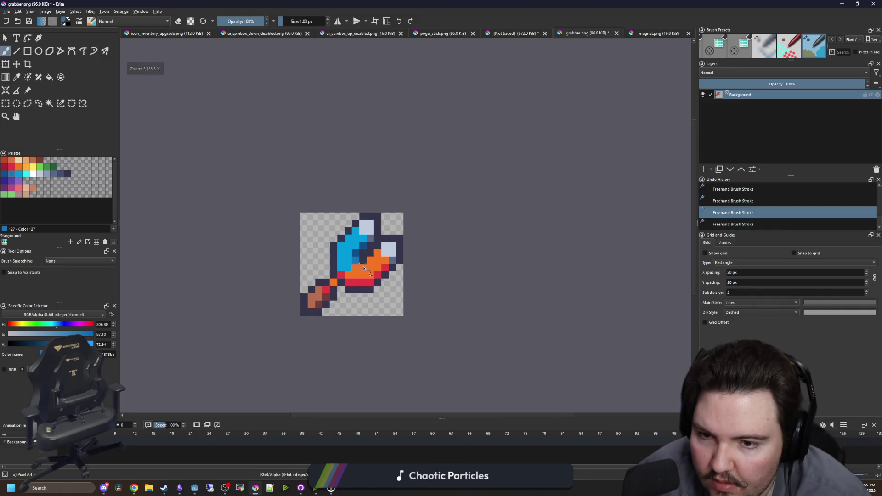
scroll(363, 269, up, 3)
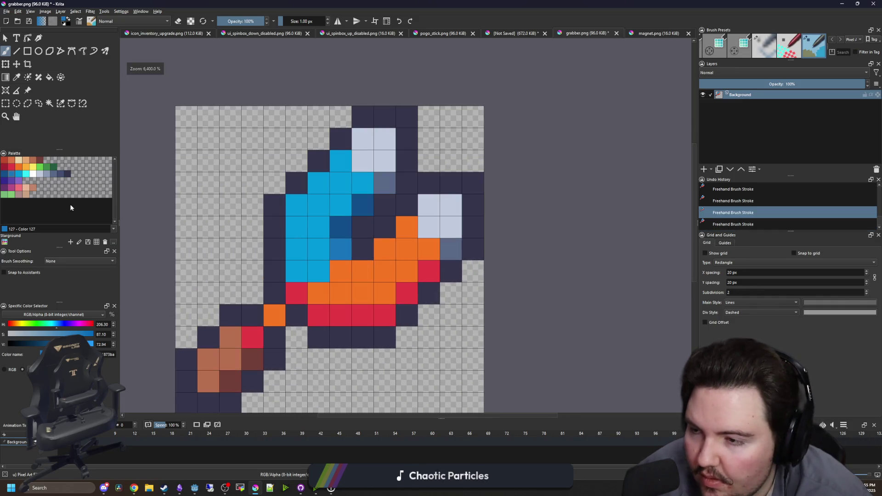
Paint a red cell beside the blue body and repaint a dark-red cell bright red e43b44
click(9, 168)
click(363, 248)
scroll(341, 227, down, 6)
scroll(338, 224, up, 4)
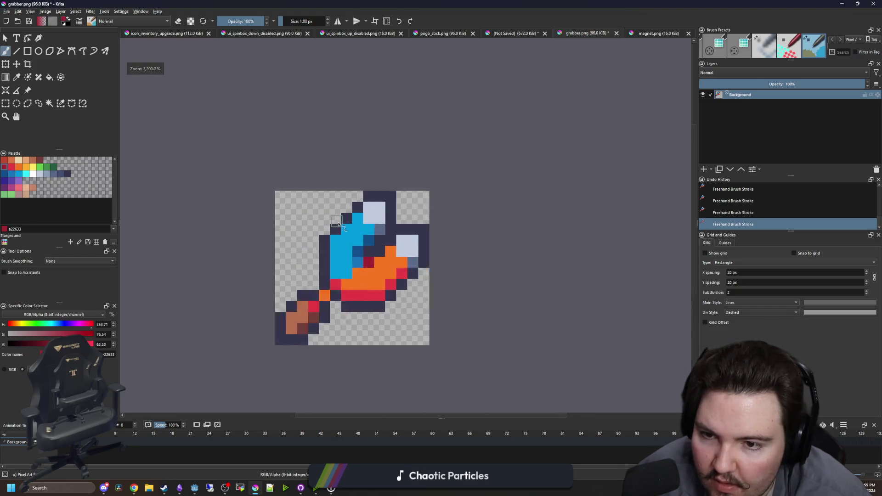
scroll(339, 224, up, 1)
ctrl+click(416, 282)
click(378, 274)
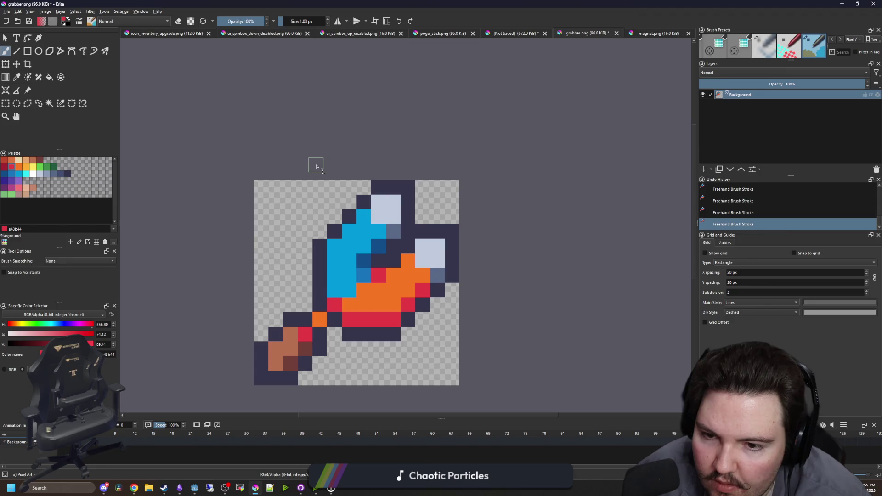
scroll(322, 170, down, 1)
scroll(363, 262, up, 1)
scroll(299, 228, down, 1)
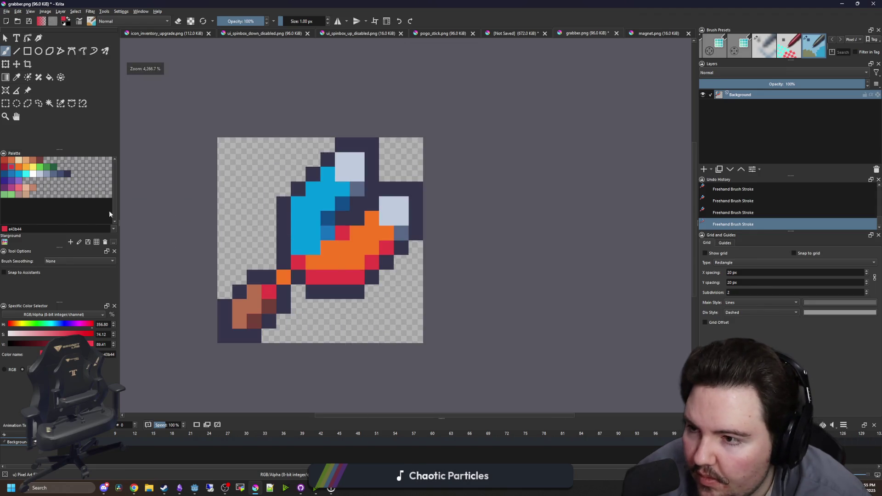
Add two yellow fee761 highlight pixels in the orange area
click(33, 167)
scroll(392, 255, up, 1)
click(340, 266)
click(361, 245)
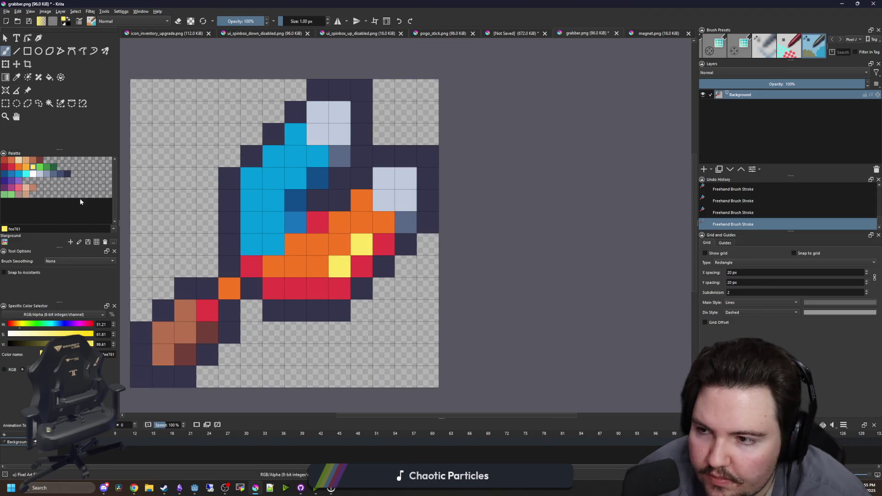
Redo the orange-area highlights with feae34 cells and two bright yellow fee761 cells
key(ctrl+z)
key(ctrl+z)
click(26, 167)
click(339, 267)
click(362, 226)
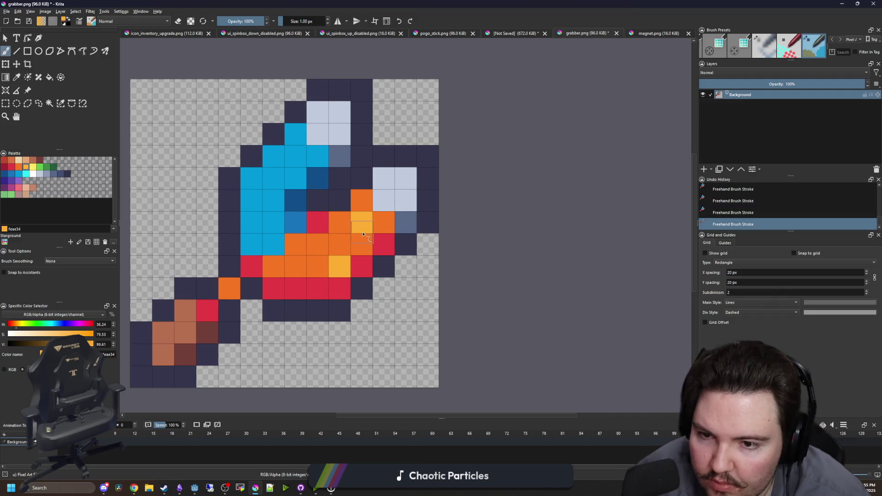
key(ctrl+z)
click(362, 244)
scroll(337, 186, down, 6)
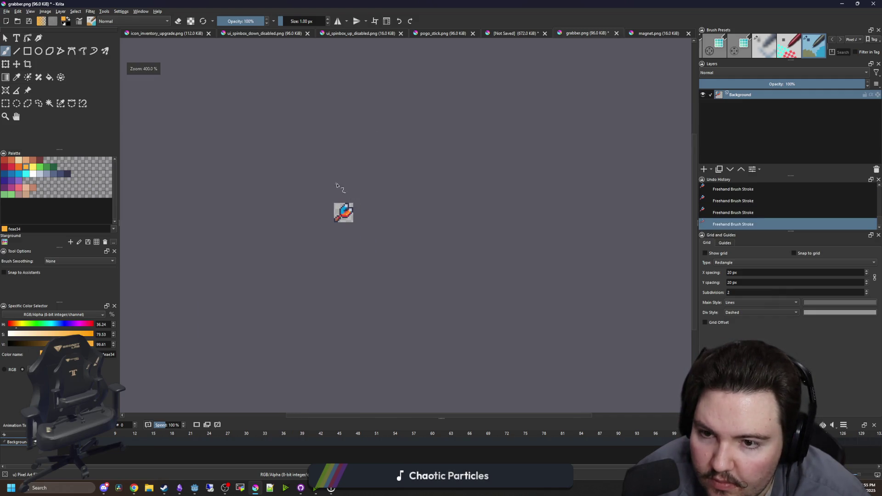
scroll(337, 186, up, 6)
scroll(352, 178, up, 4)
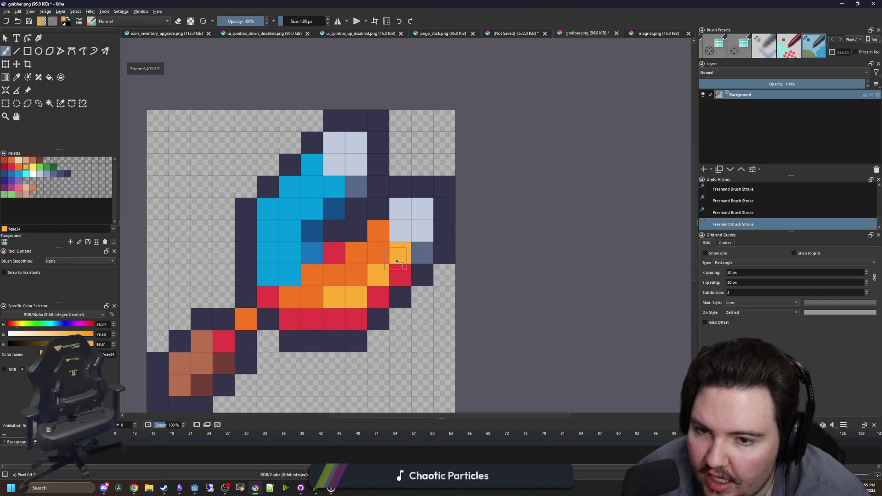
ctrl+click(375, 271)
click(375, 270)
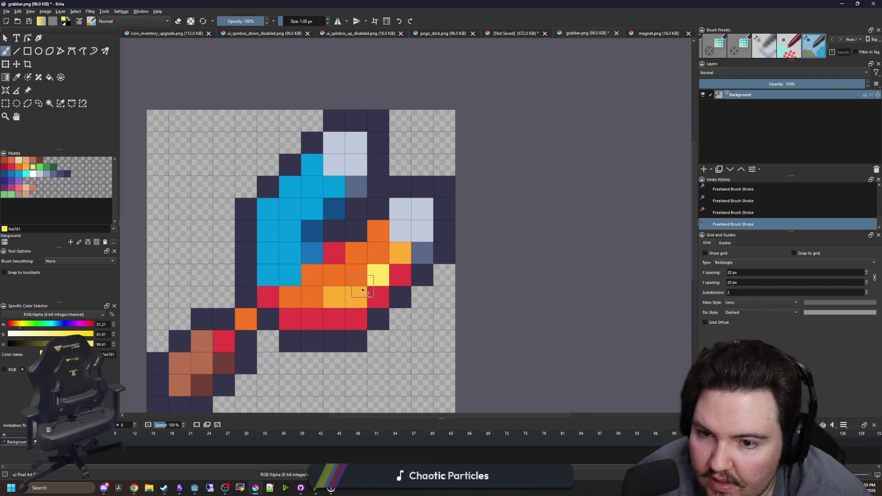
click(356, 296)
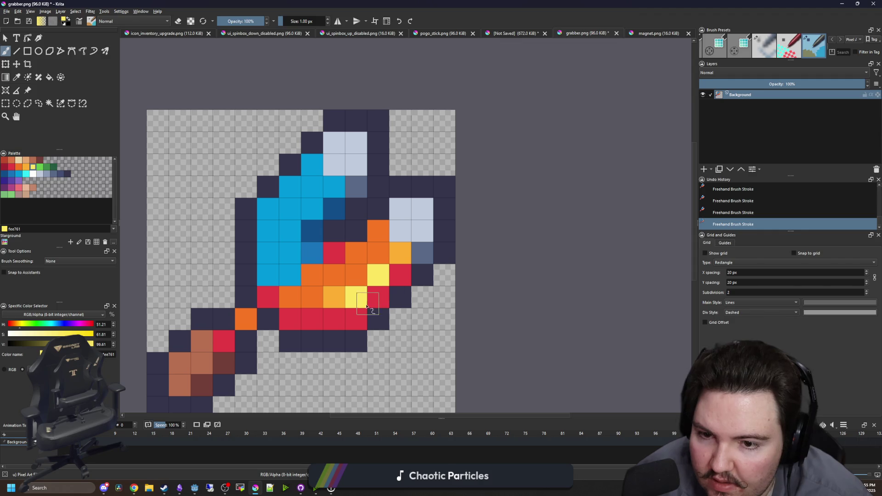
Paint two cyan 2ce8f5 highlight pixels on the head, testing blue 0099db in between
click(26, 173)
click(334, 187)
click(312, 210)
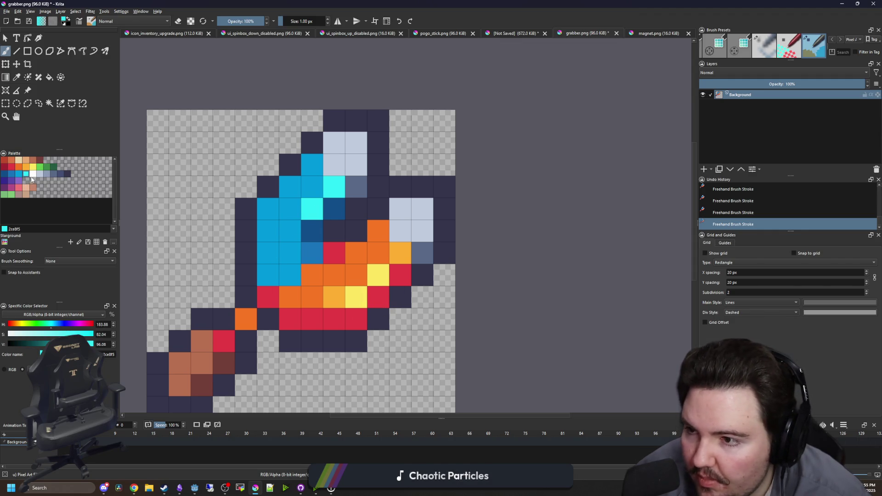
click(18, 174)
click(312, 209)
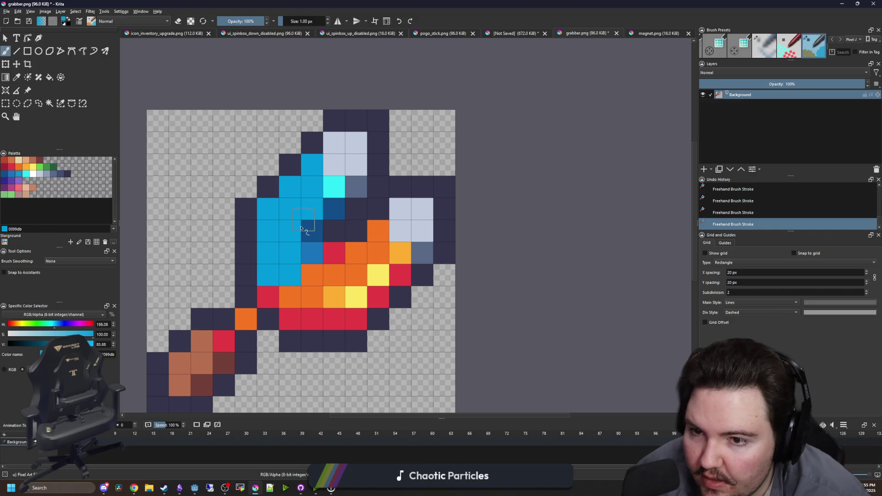
click(26, 173)
click(312, 209)
scroll(317, 140, down, 10)
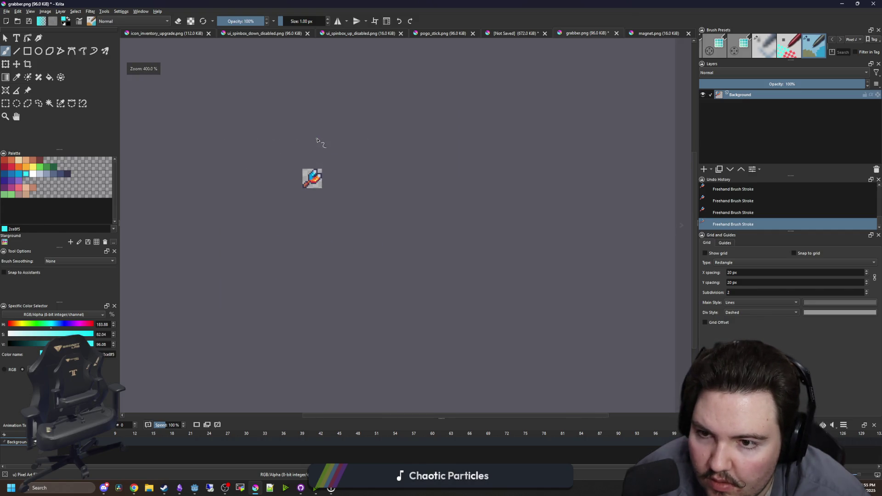
scroll(410, 263, up, 5)
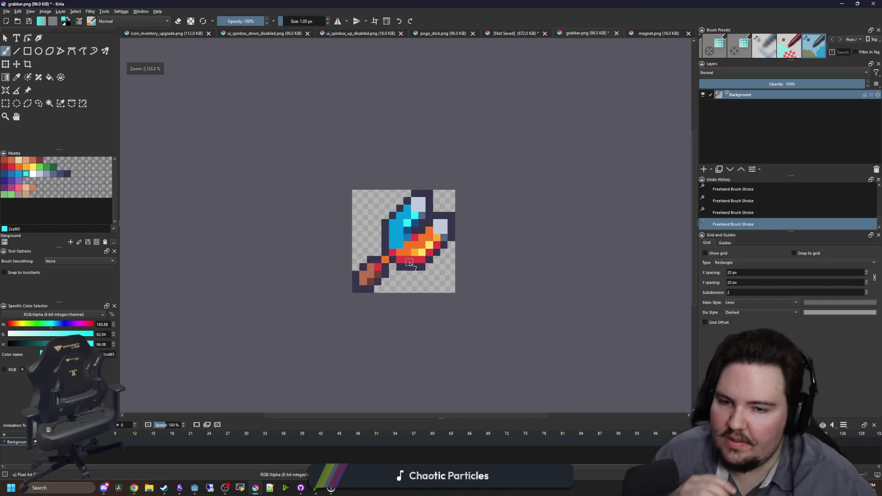
scroll(410, 263, up, 3)
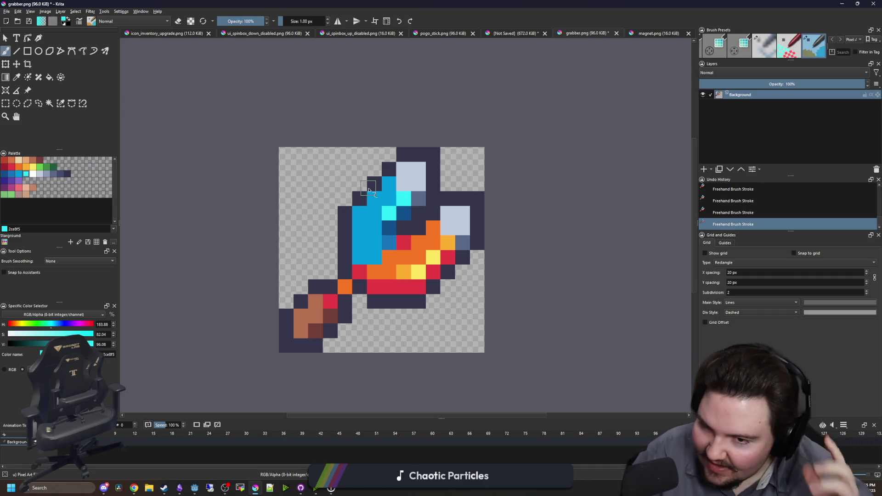
Sample the sprite's orange and paint four dark cells in the lower section orange
key(p)
scroll(344, 306, up, 1)
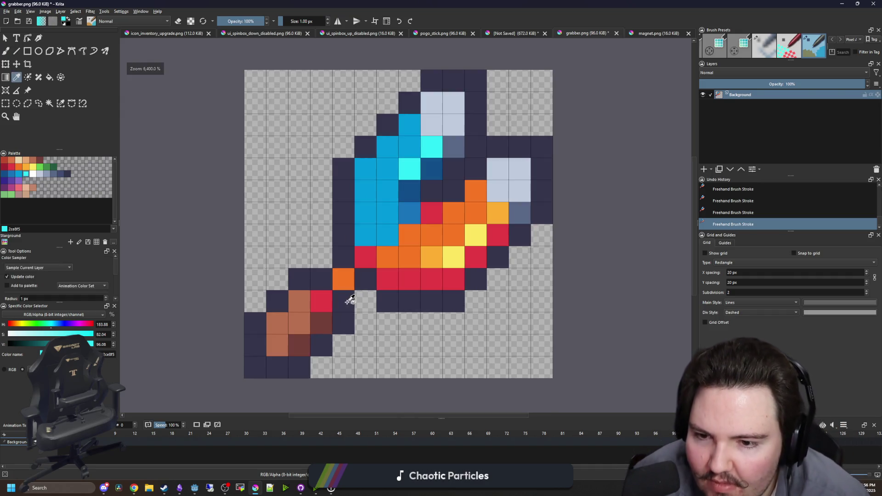
click(350, 288)
key(b)
click(344, 258)
click(322, 278)
click(365, 278)
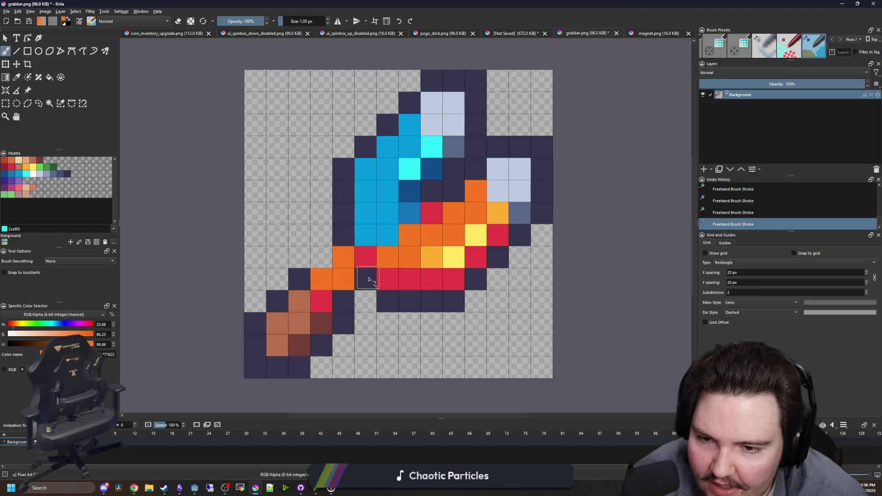
click(344, 301)
key(p)
click(304, 278)
key(b)
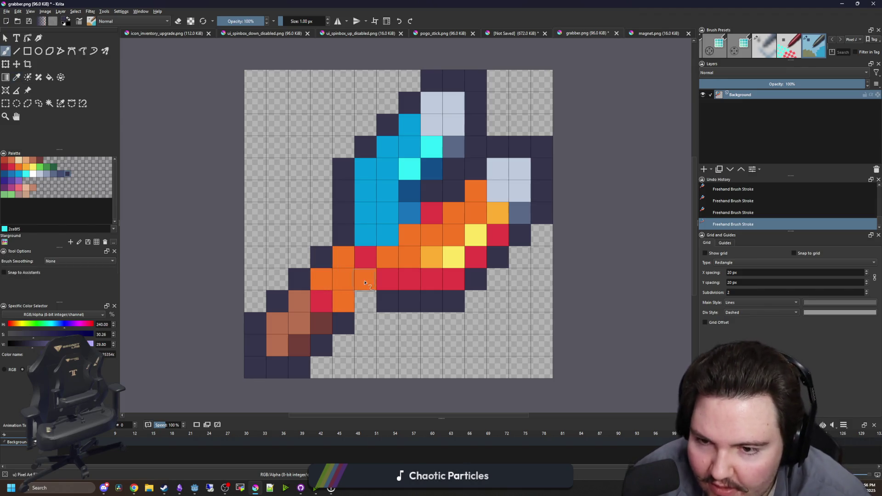
scroll(340, 270, down, 1)
scroll(341, 270, down, 5)
scroll(361, 288, up, 6)
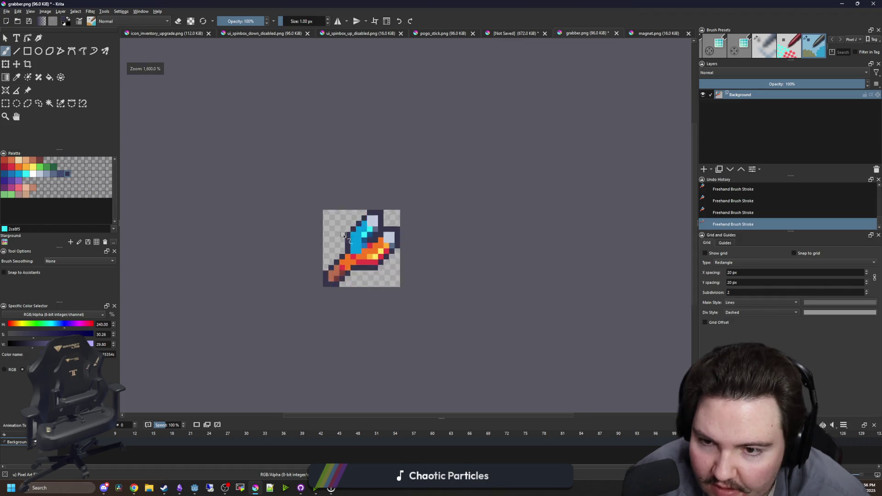
Shade three red pixels dark red and extend bright red over the orange handle pixels
key(p)
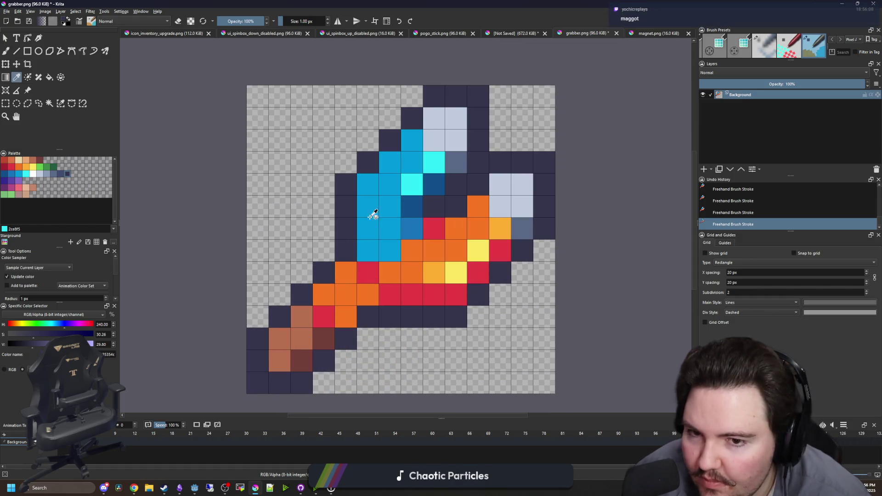
click(4, 167)
key(b)
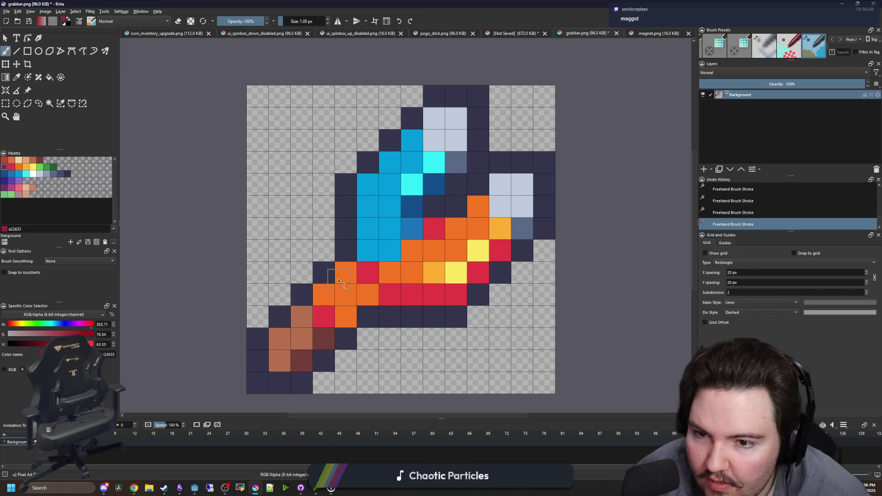
click(368, 273)
click(390, 294)
click(409, 294)
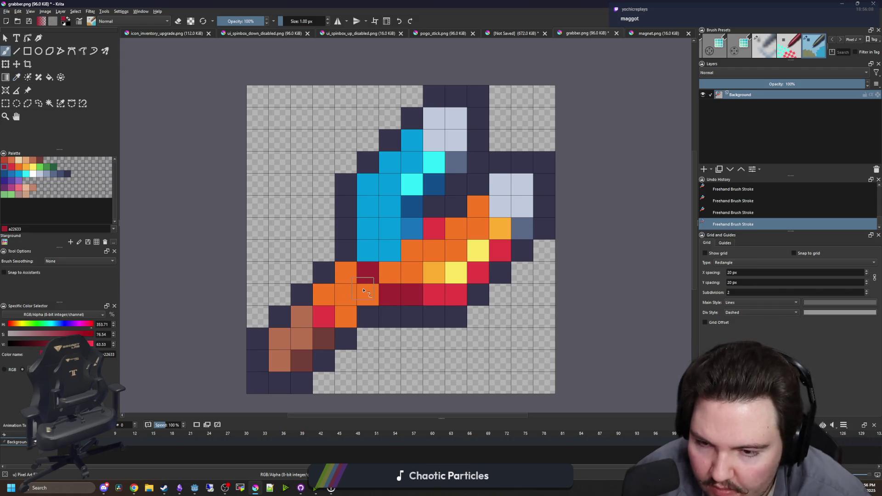
ctrl+click(423, 295)
drag(371, 296, 346, 273)
drag(346, 317, 324, 294)
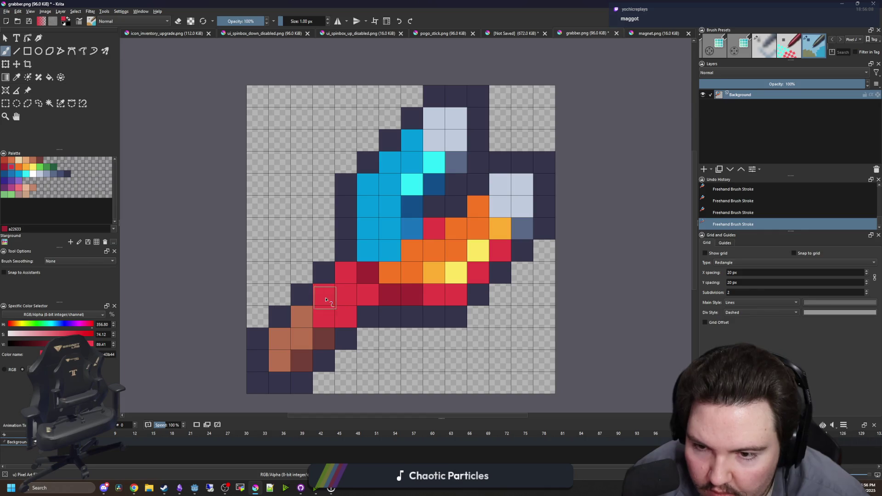
Touch up the outline by painting several pixels in the sampled dark navy
scroll(335, 192, down, 8)
scroll(340, 209, up, 8)
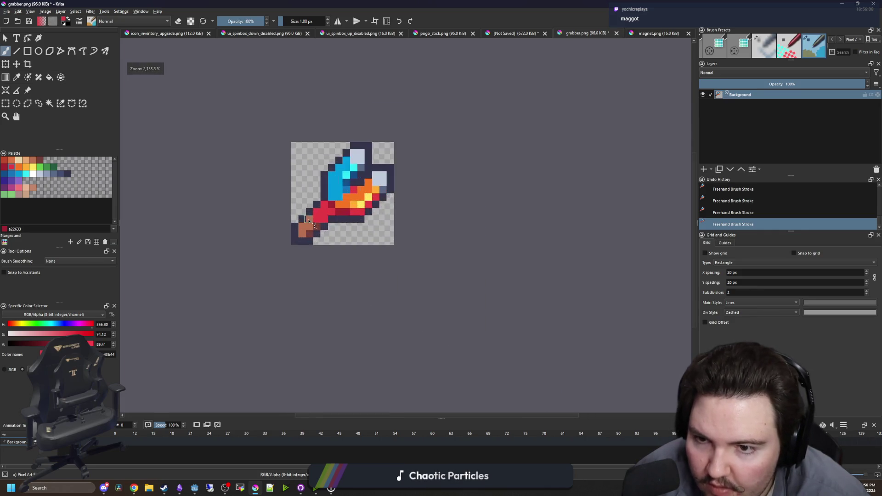
ctrl+click(402, 217)
click(334, 219)
scroll(334, 219, down, 6)
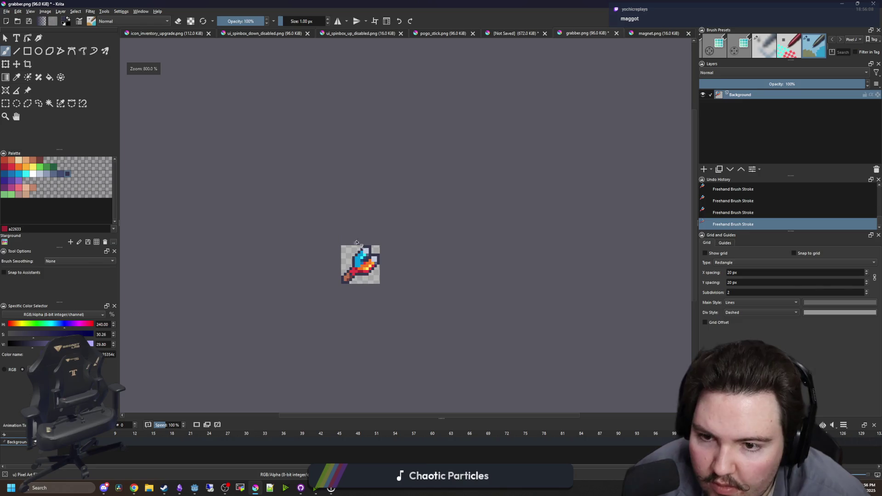
scroll(365, 292, up, 5)
drag(365, 293, 349, 276)
scroll(324, 239, down, 7)
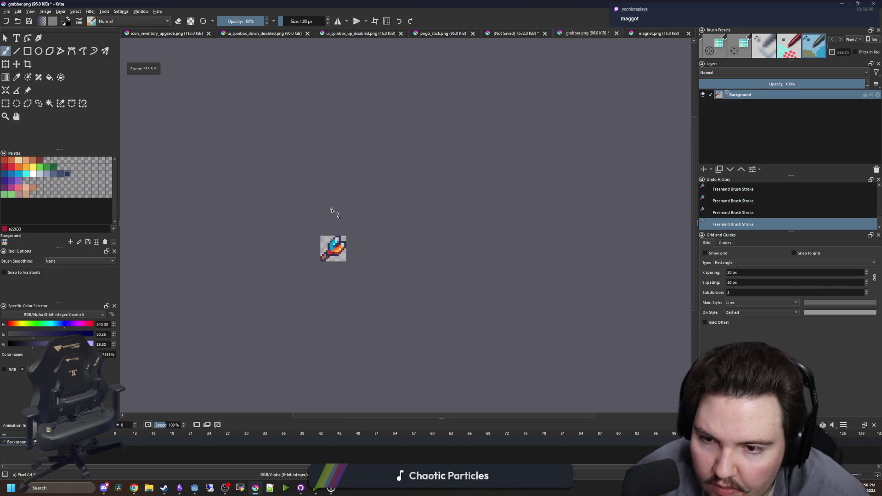
scroll(320, 240, up, 8)
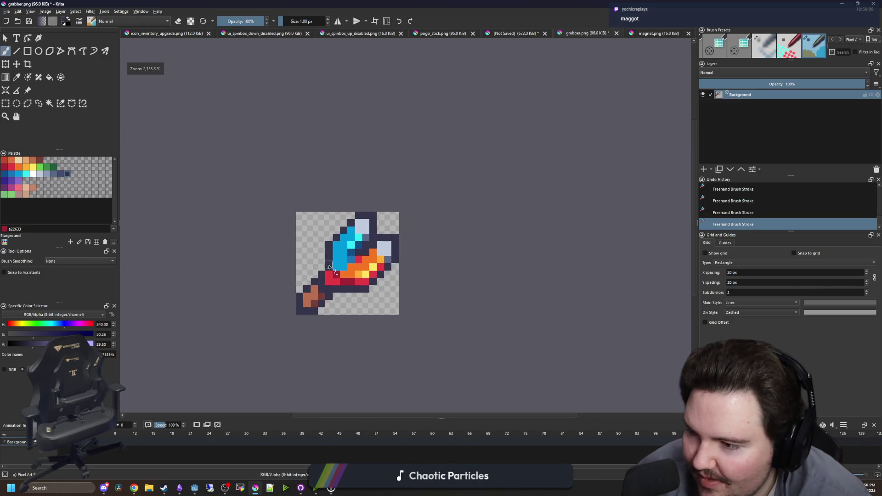
scroll(323, 332, down, 4)
scroll(348, 273, up, 3)
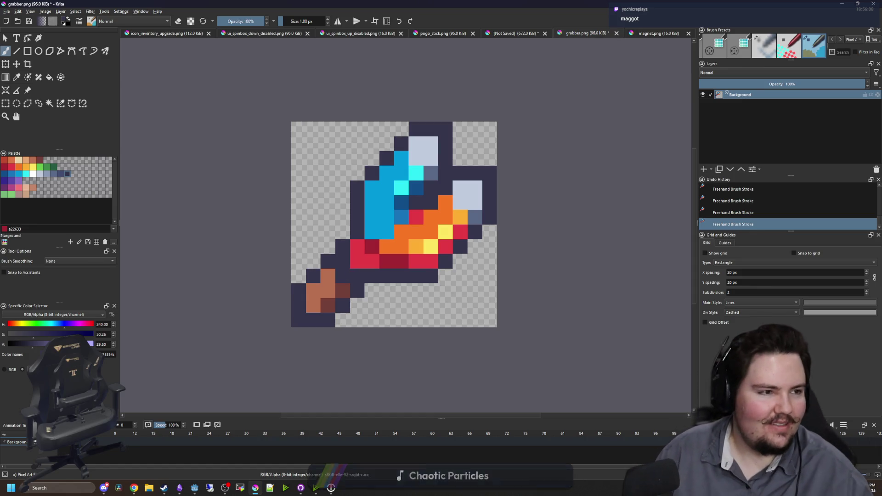
drag(400, 271, 413, 275)
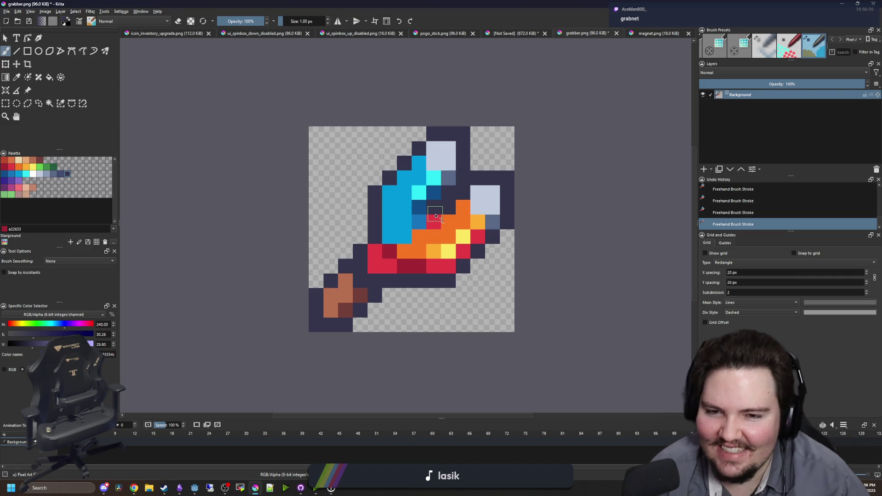
scroll(398, 198, up, 1)
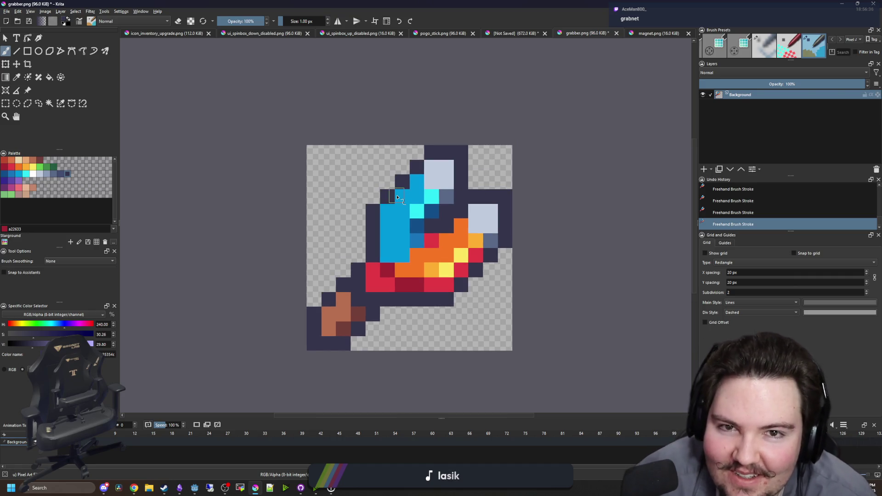
drag(398, 198, 368, 171)
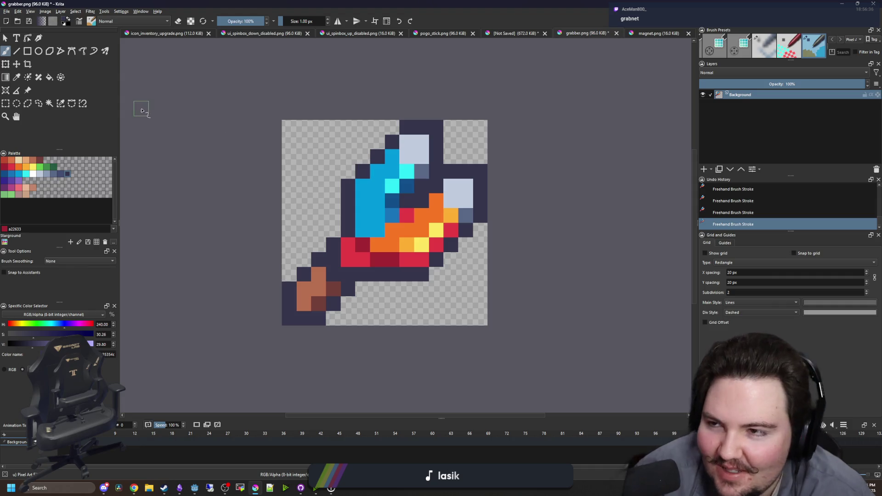
click(7, 11)
Save the sprite as grabber_prime.png with default PNG options, then return to Godot Engine
click(18, 51)
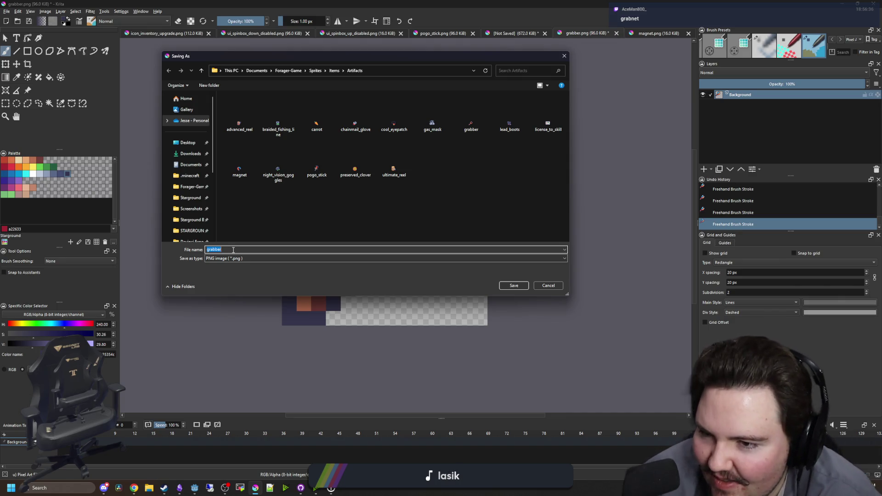
text(grabnet)
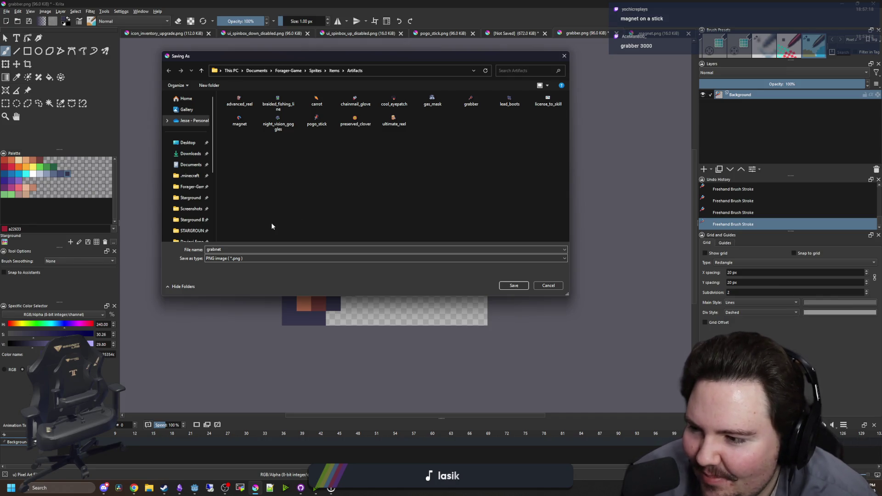
mouse_move(339, 58)
mouse_down()
mouse_move(523, 238)
mouse_move(523, 429)
mouse_move(371, 84)
mouse_up()
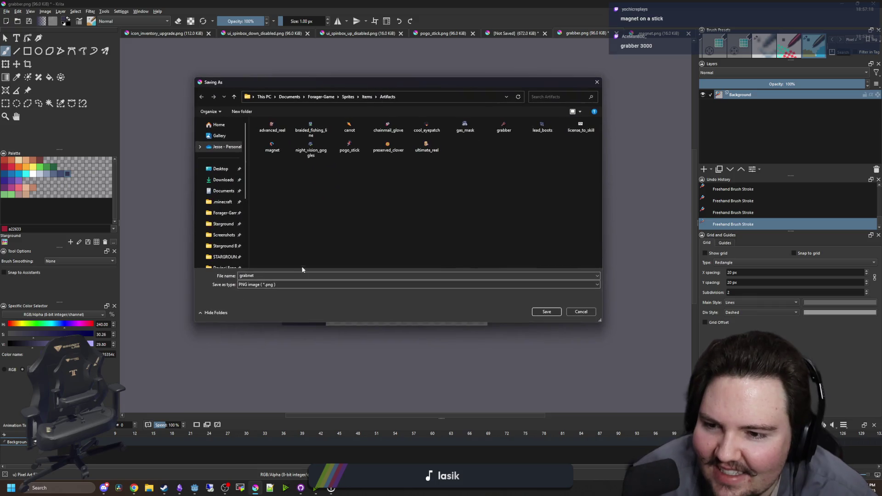
double_click(279, 276)
text(grabber_prime)
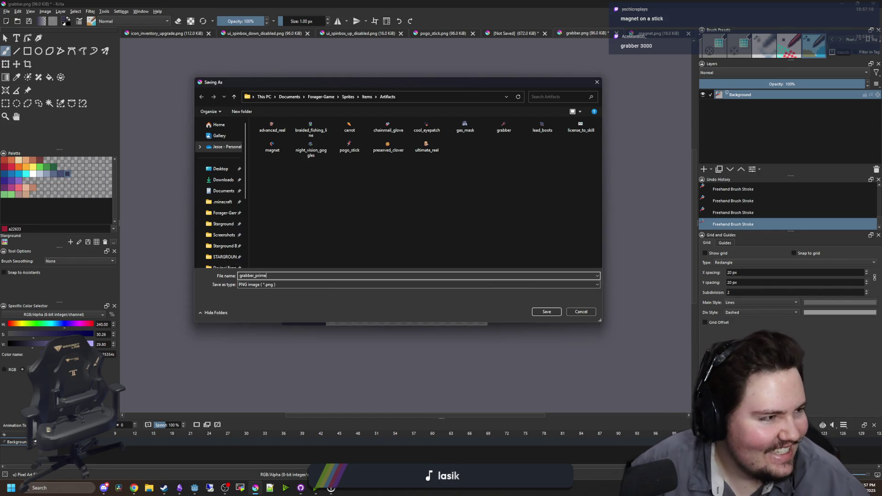
key(alt+Tab)
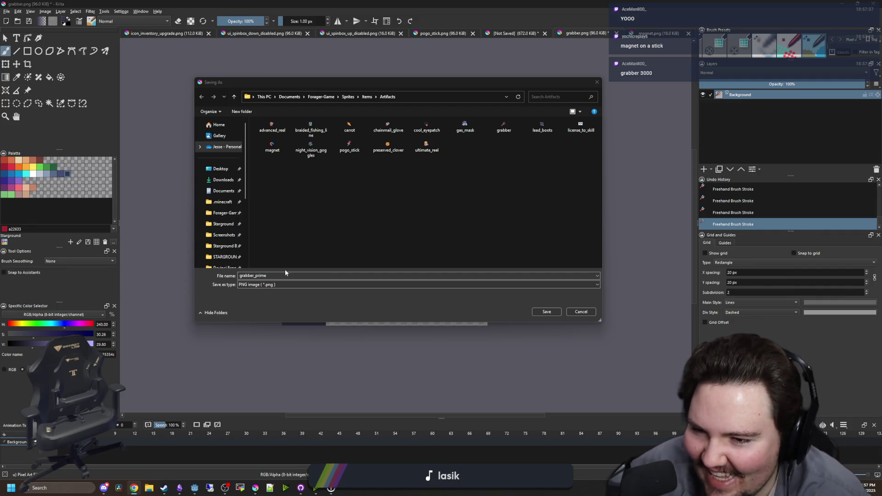
click(306, 246)
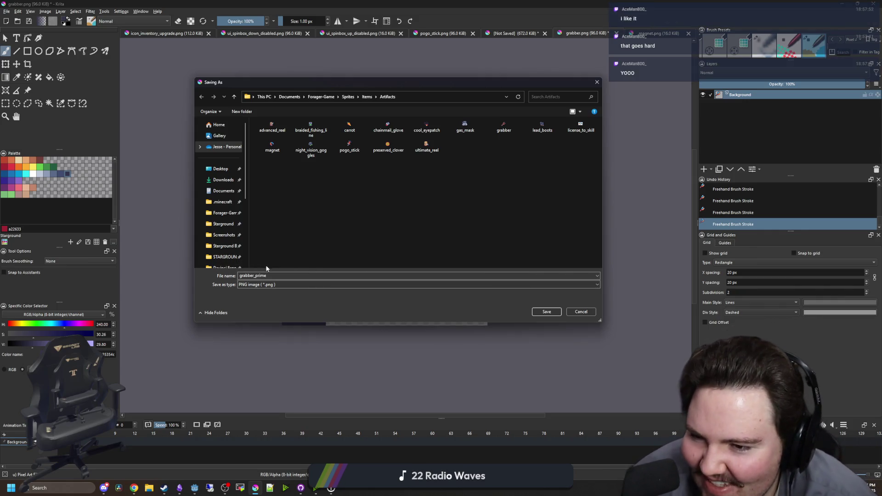
double_click(283, 276)
click(548, 312)
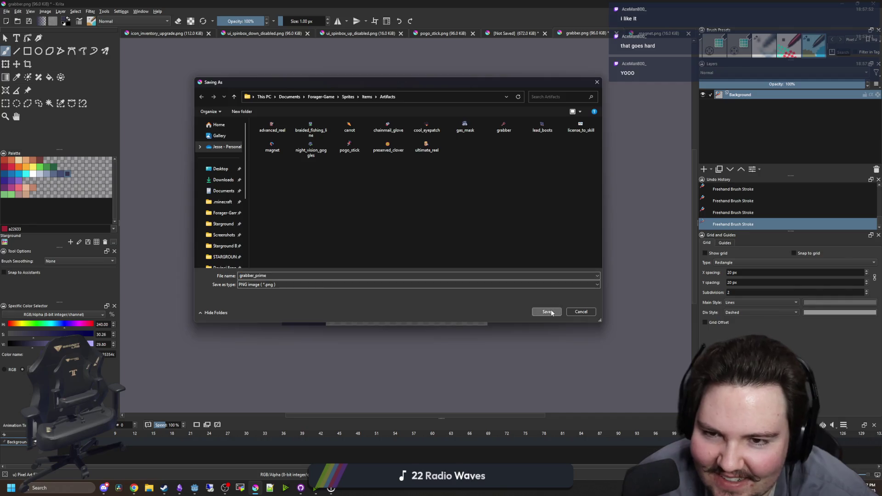
click(473, 308)
key(alt+Tab)
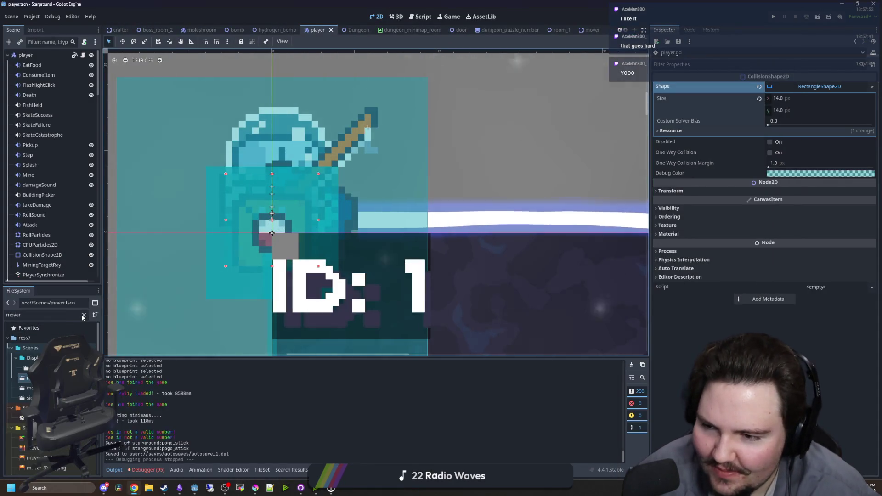
Filter the file list for 'items' and open items_table.gd in the script editor
double_click(71, 315)
text(items)
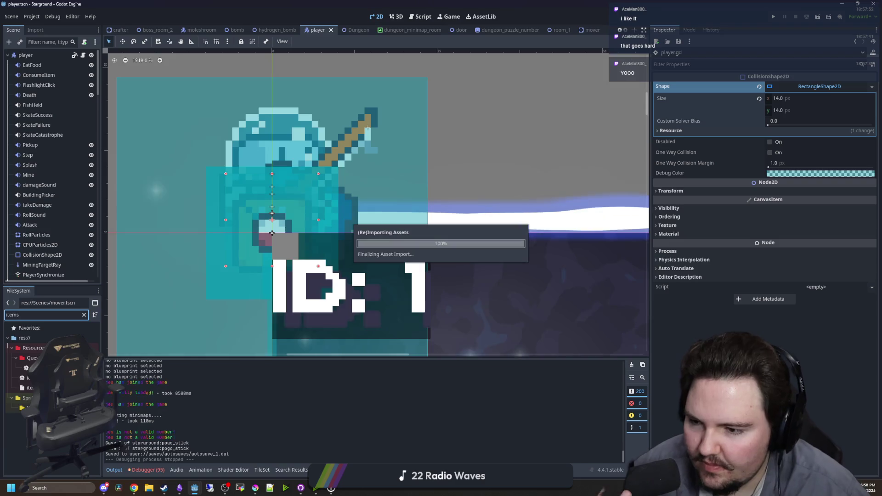
double_click(27, 377)
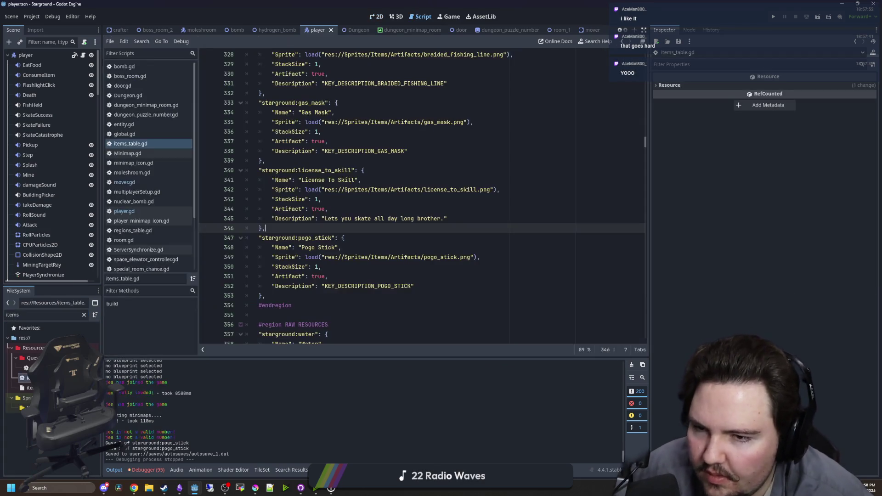
Locate the Pogo Stick artifact entry, checking its Artifact and Description lines
click(332, 220)
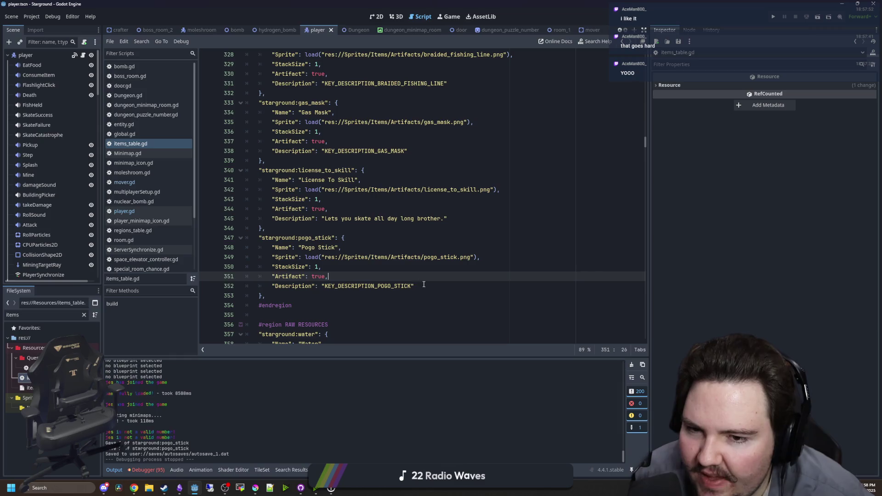
drag(414, 286, 274, 286)
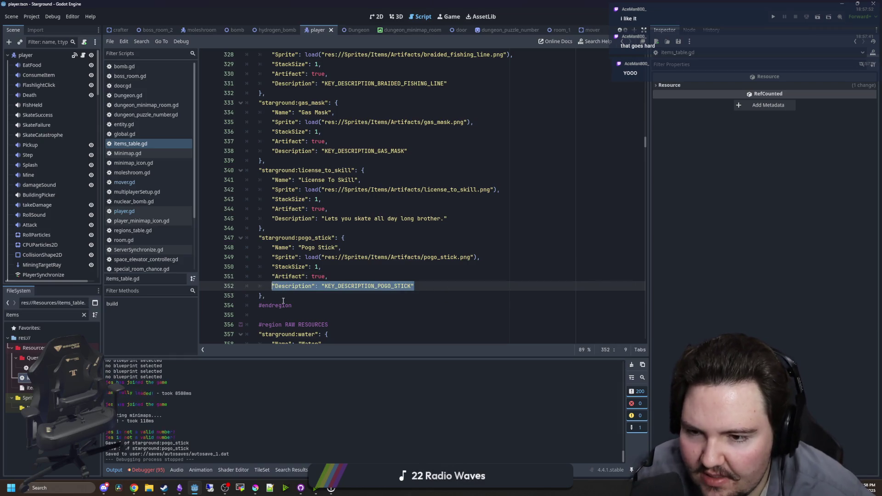
key(Down)
scroll(336, 246, down, 8)
scroll(384, 232, down, 5)
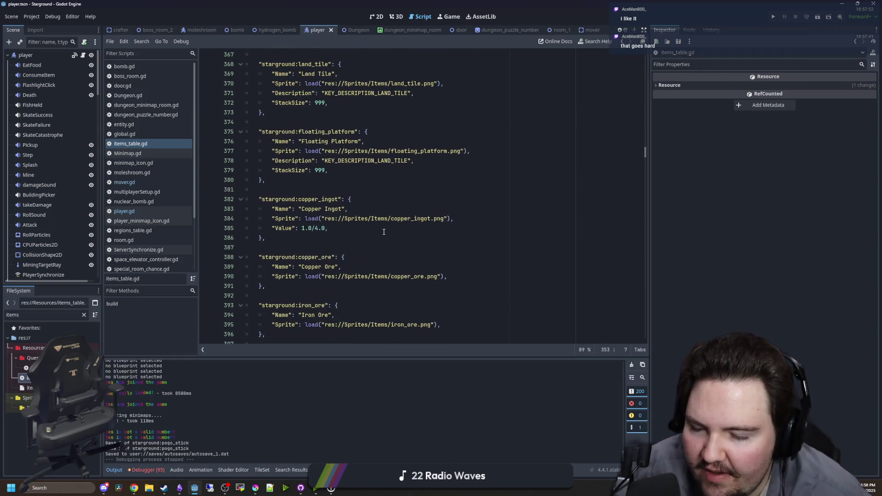
click(272, 297)
scroll(280, 297, up, 9)
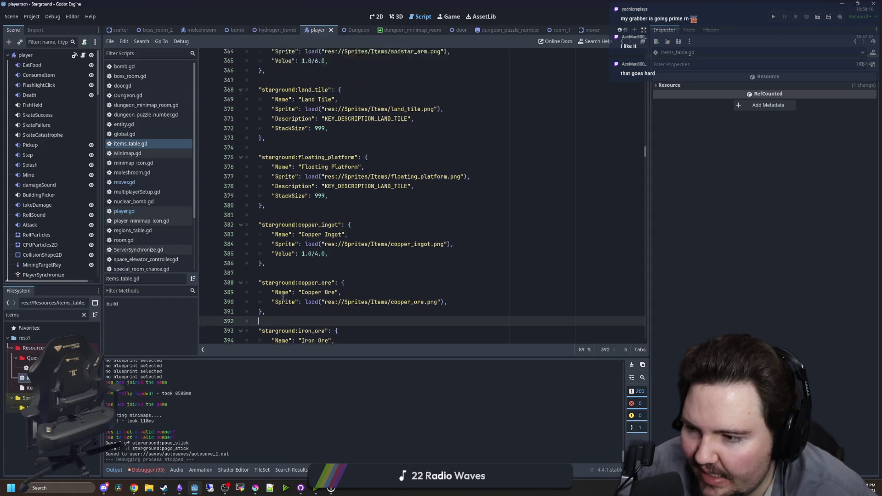
scroll(282, 296, up, 4)
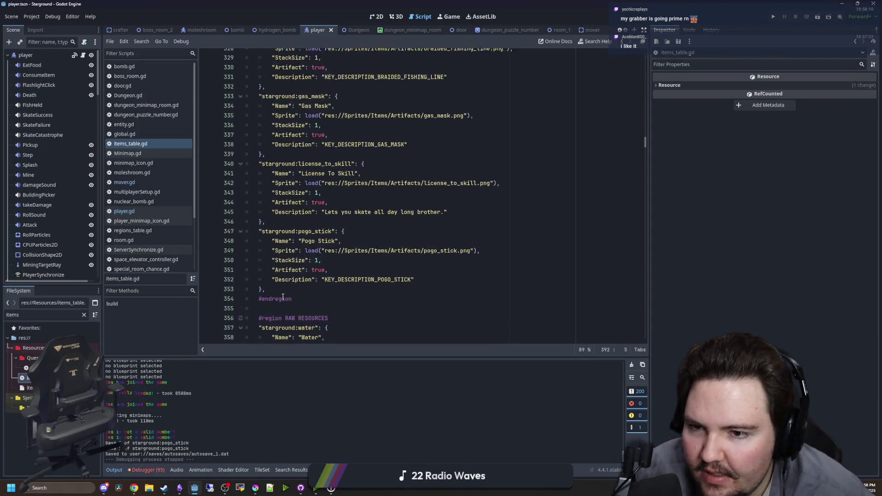
click(421, 278)
drag(414, 285, 272, 286)
click(370, 274)
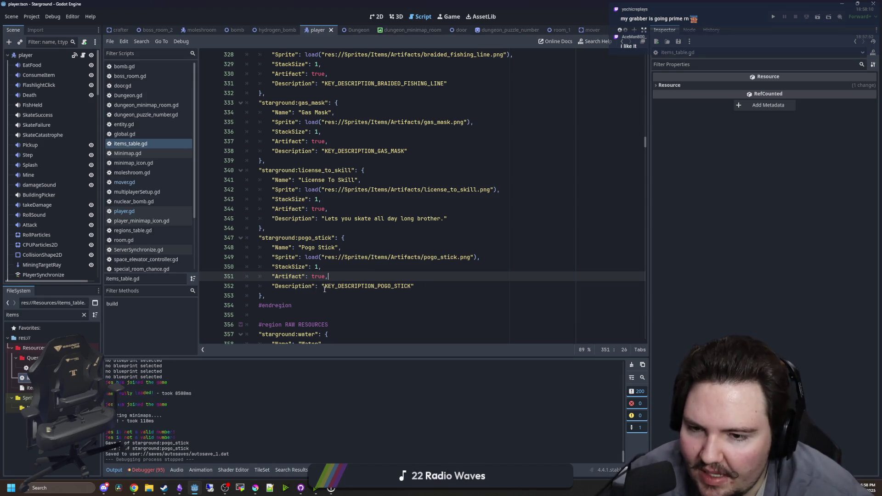
Select lines 347–353, the whole starground:pogo_stick dictionary entry
scroll(317, 285, down, 1)
double_click(312, 209)
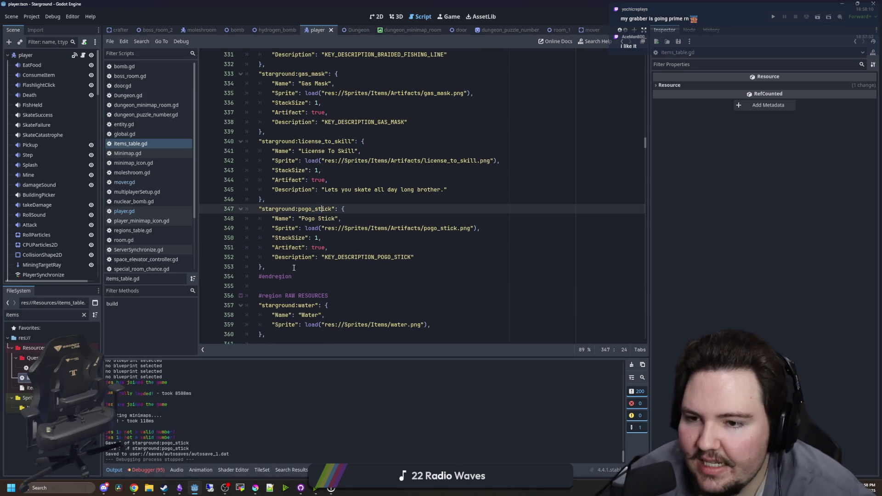
mouse_move(266, 267)
mouse_down()
mouse_move(258, 248)
mouse_move(175, 209)
mouse_up()
key(ctrl+c)
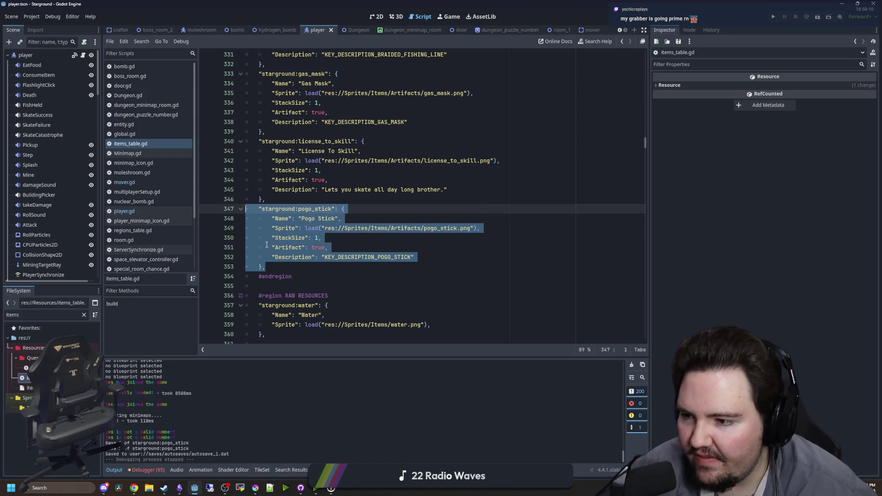
Paste a duplicate of the Pogo Stick entry on a new line below it
click(286, 271)
key(Return)
key(ctrl+v)
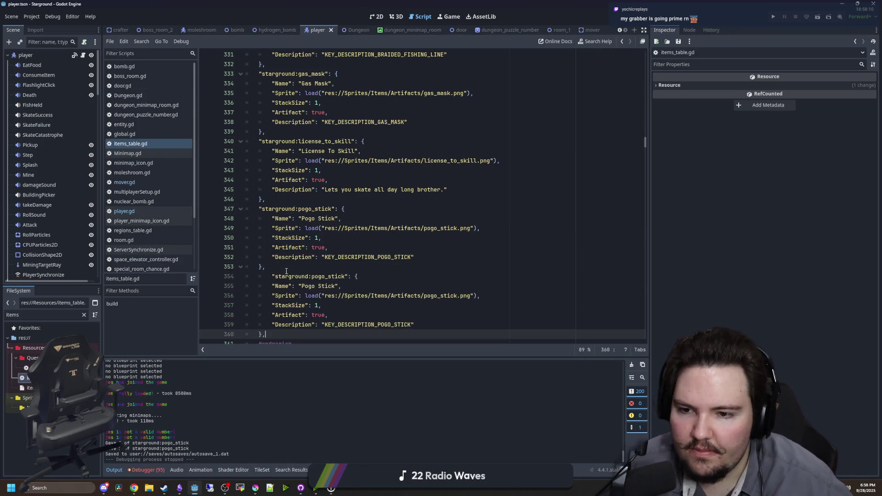
scroll(294, 248, down, 2)
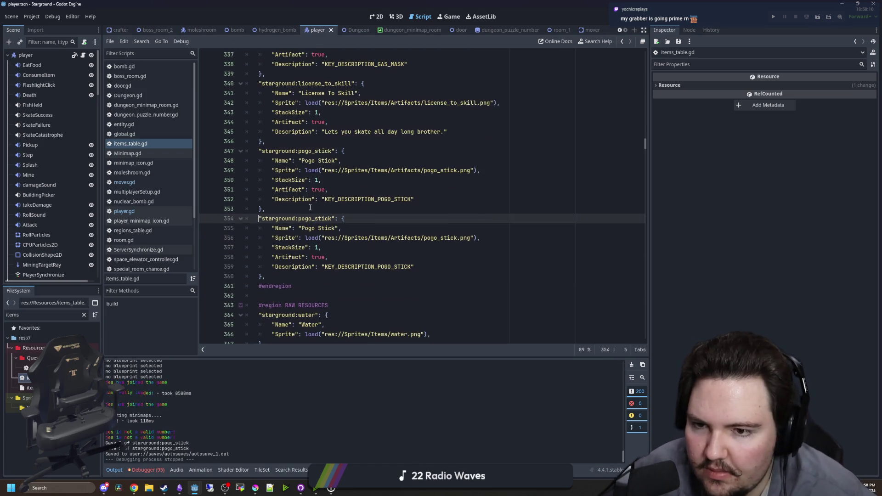
Rename the duplicate's key to grabber_prime and its Name to Grabber Prime
double_click(320, 219)
text(grabber_pr)
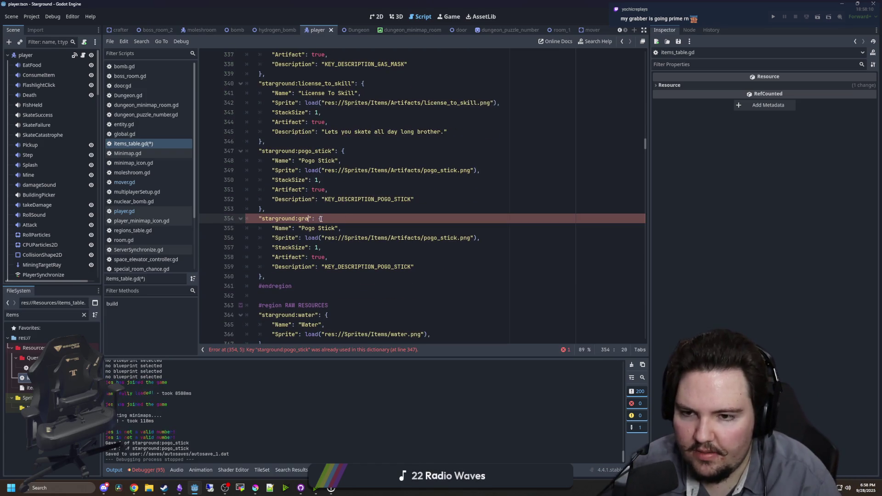
text(ime)
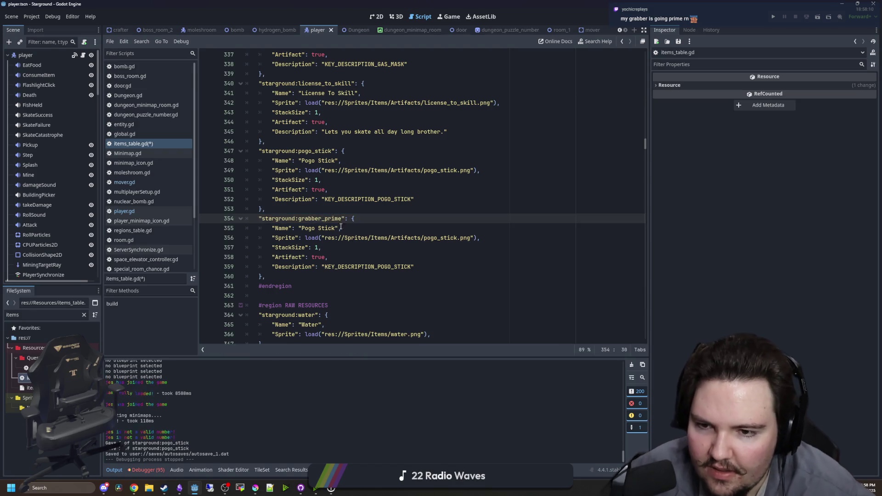
click(318, 228)
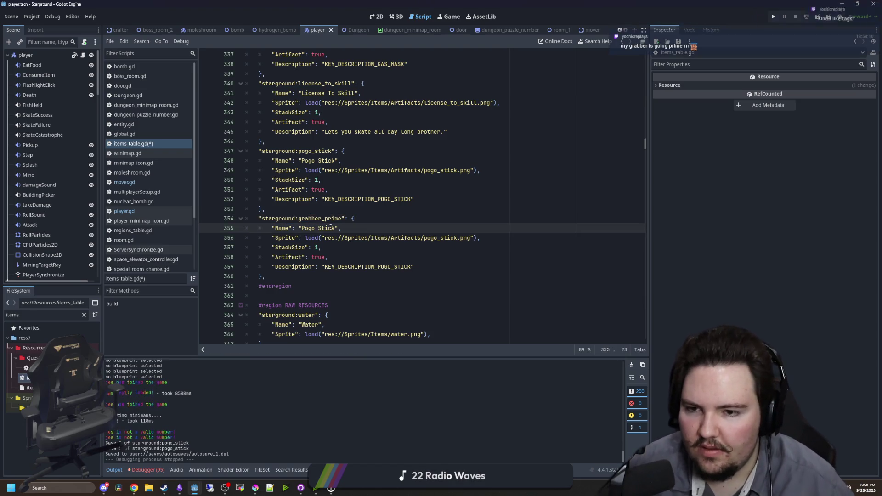
double_click(319, 228)
key(BackSpace)
key(BackSpace)
key(BackSpace)
key(BackSpace)
key(BackSpace)
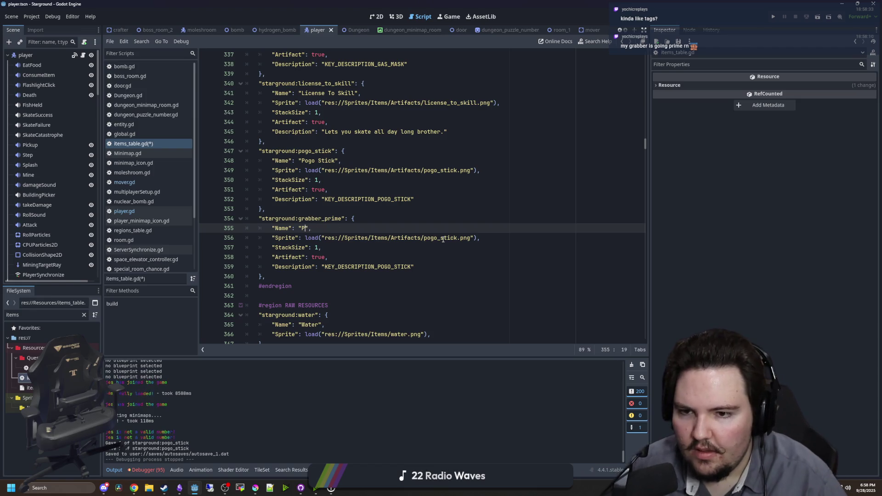
text(Grabber Prime)
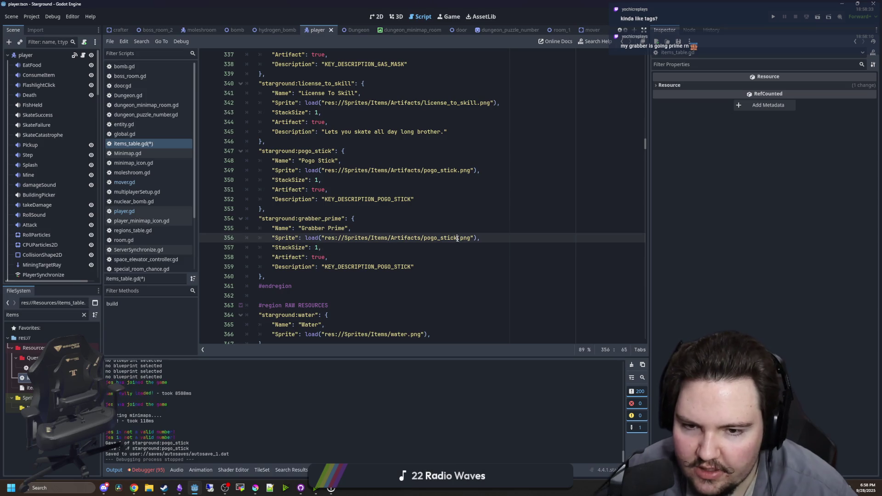
Point the duplicate's sprite path to grabber_prime.png
double_click(425, 238)
text(g)
text(r)
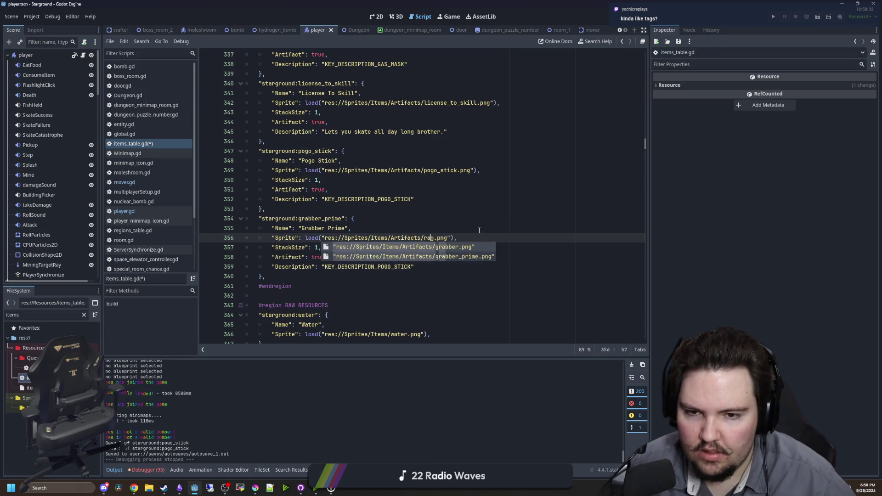
key(BackSpace)
text(rab)
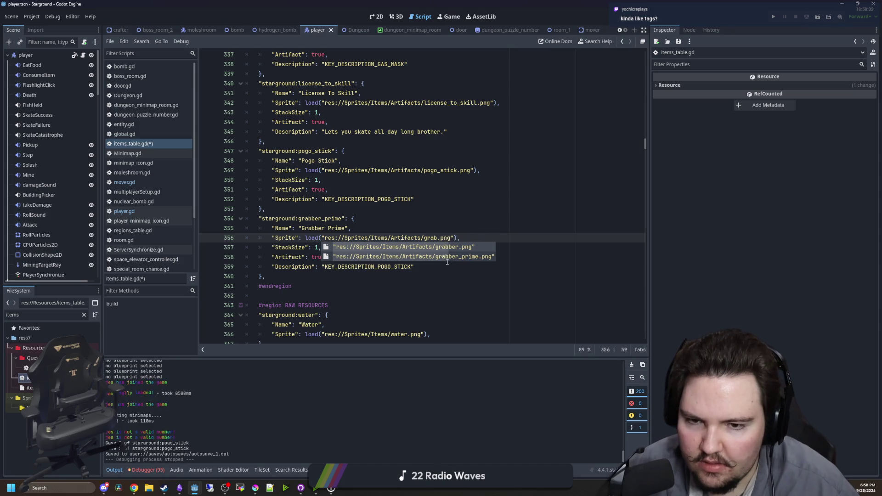
click(440, 259)
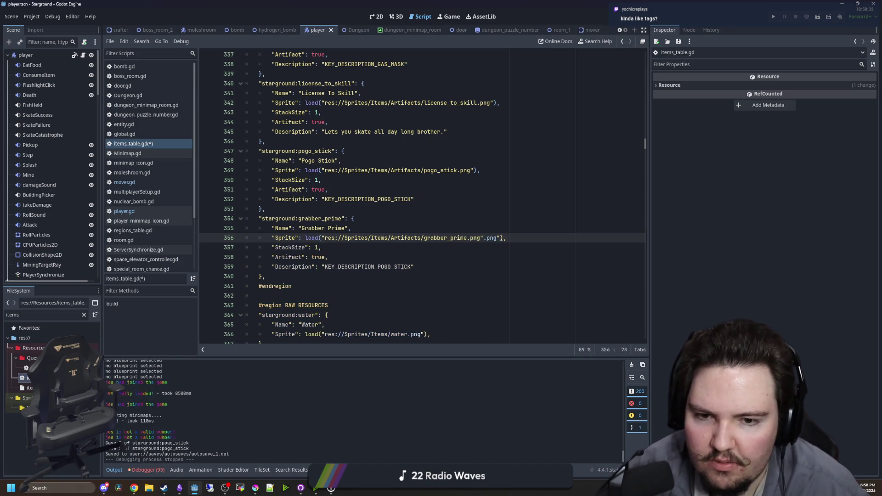
key(BackSpace)
key(BackSpace)
key(BackSpace)
key(Up)
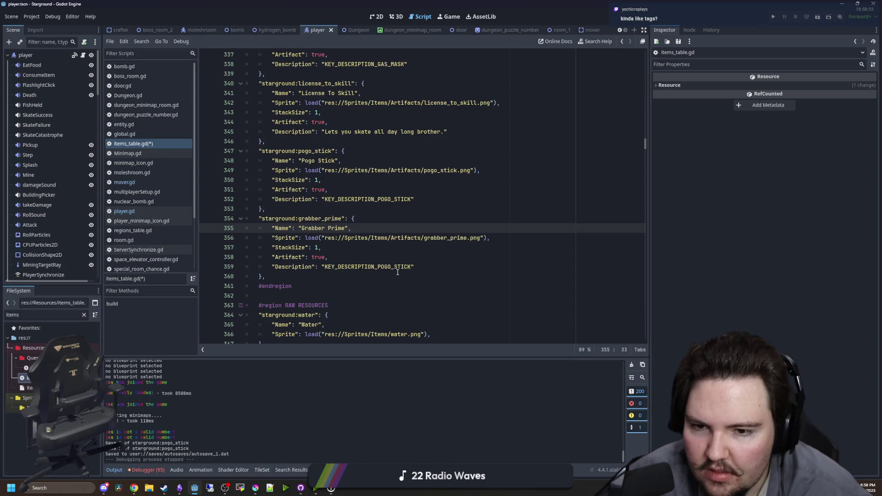
Change the description key to KEY_DESCRIPTION_GRABBER_PRIME
double_click(411, 267)
text(GRABBER_)
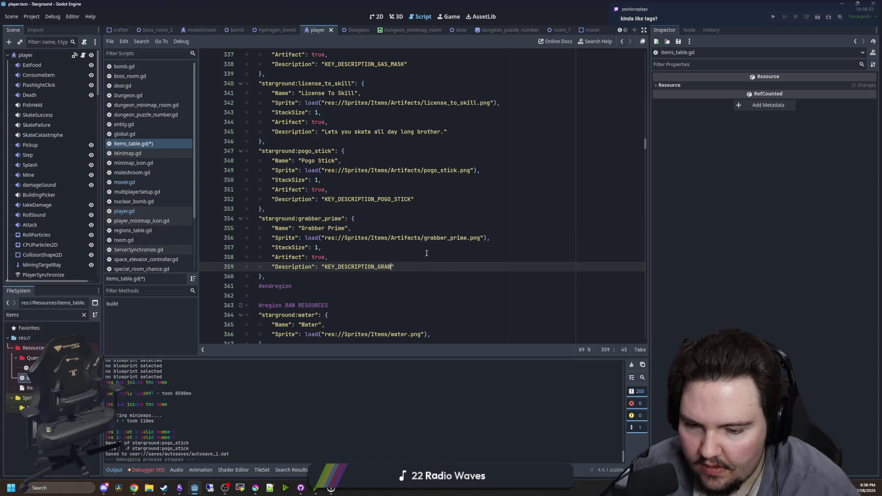
text(PRIME)
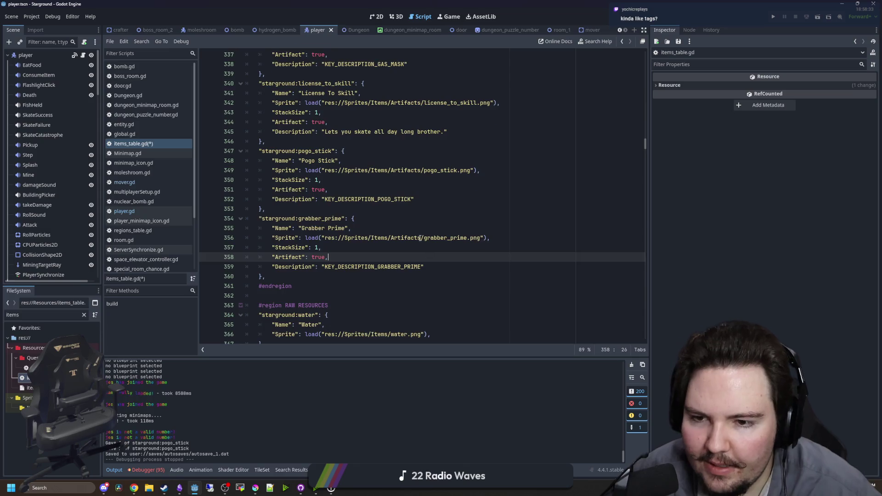
scroll(644, 124, up, 20)
scroll(413, 184, up, 20)
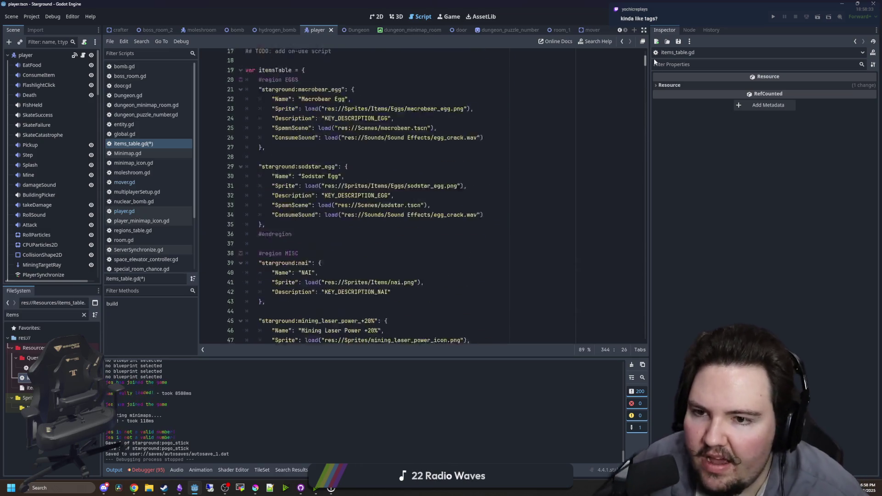
click(306, 180)
drag(307, 180, 247, 177)
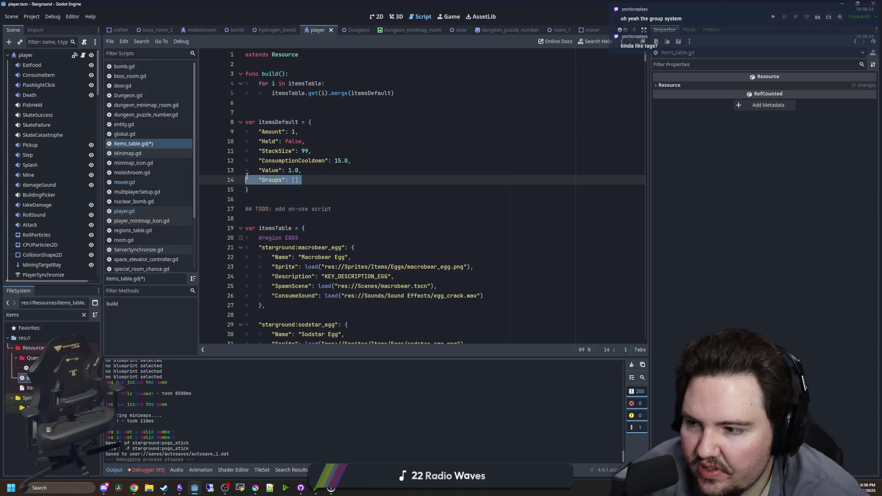
click(331, 189)
scroll(457, 171, down, 10)
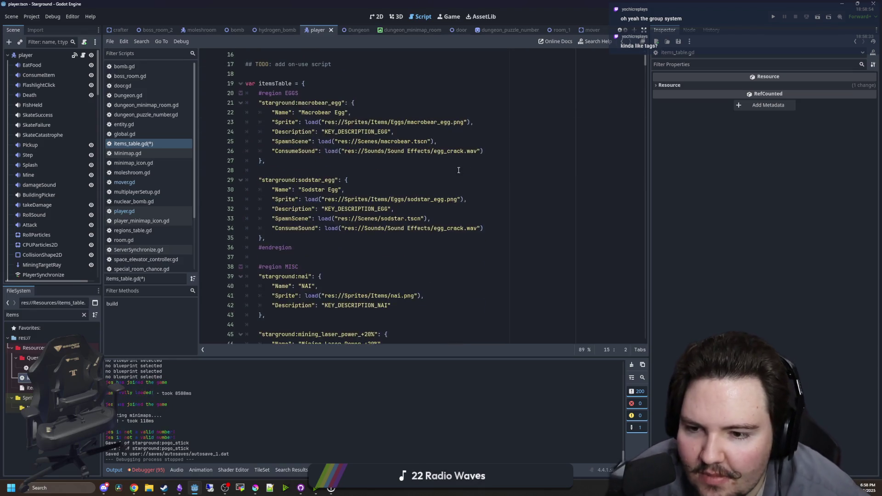
scroll(457, 171, down, 6)
scroll(499, 166, down, 15)
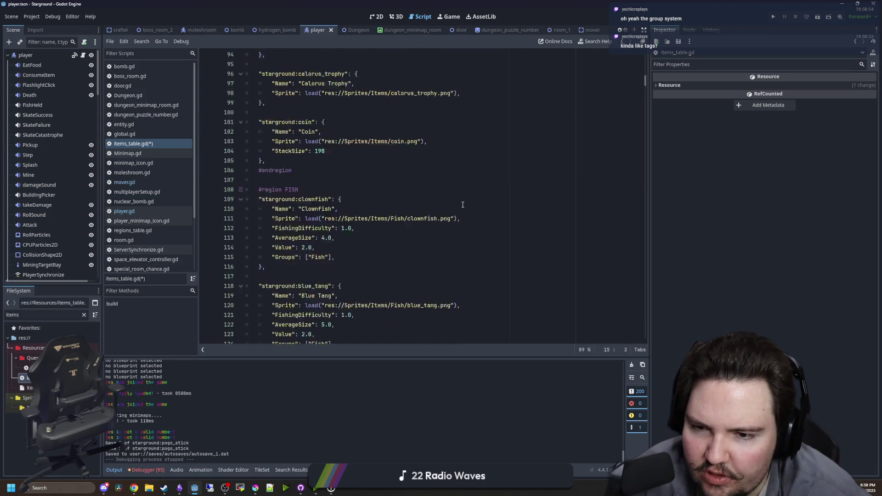
scroll(353, 254, down, 10)
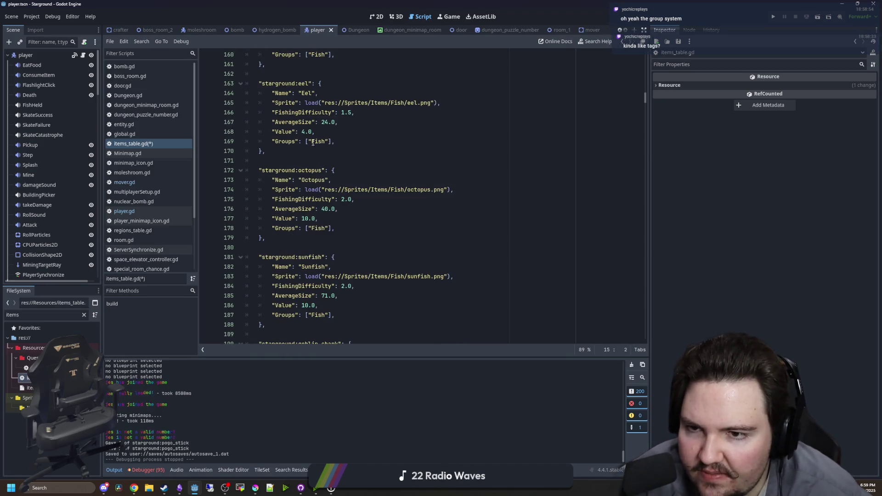
click(330, 143)
click(348, 143)
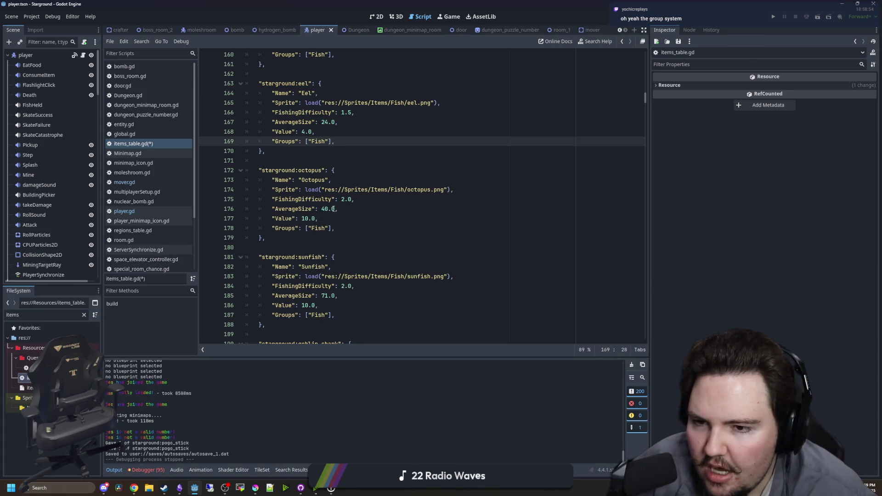
scroll(308, 231, down, 11)
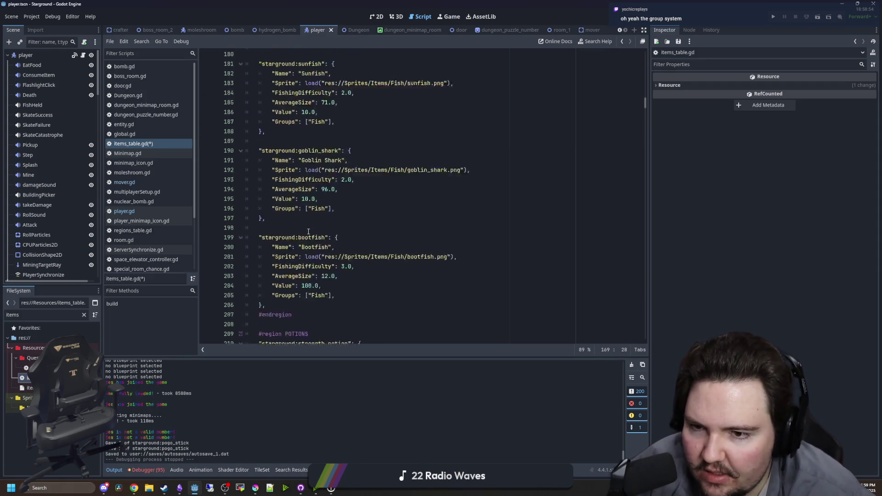
scroll(309, 231, up, 4)
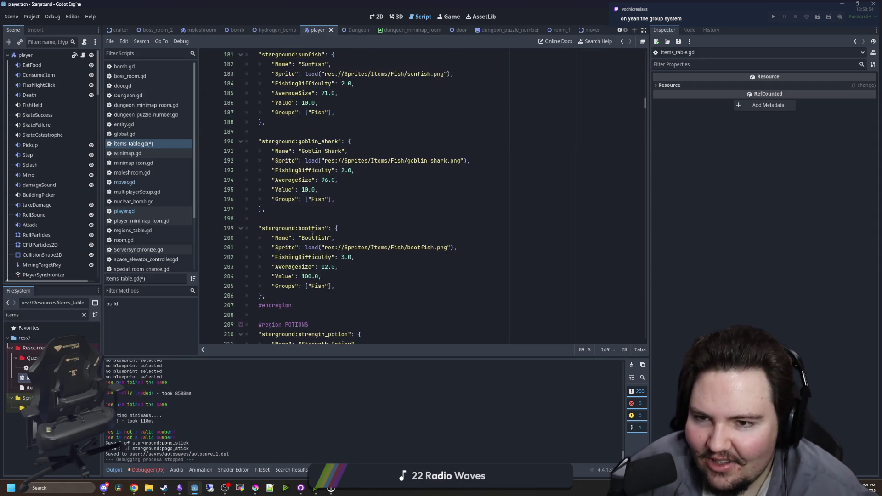
click(272, 199)
click(285, 218)
scroll(293, 217, down, 4)
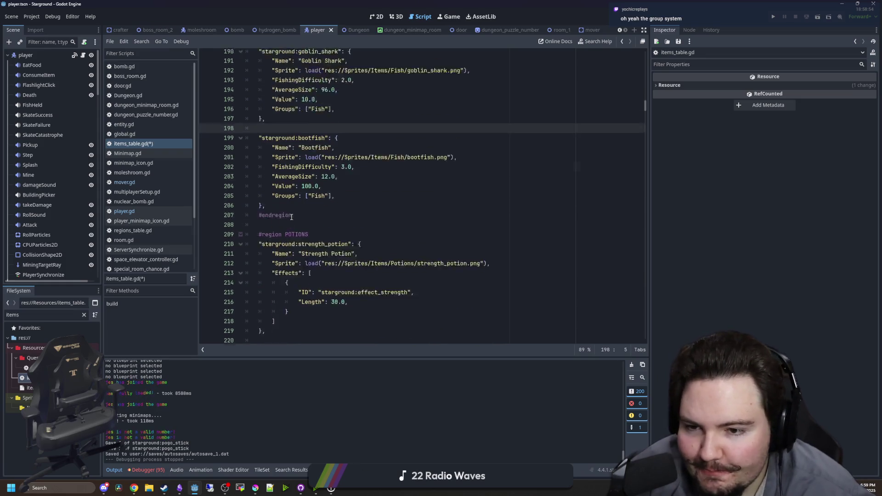
scroll(293, 217, down, 9)
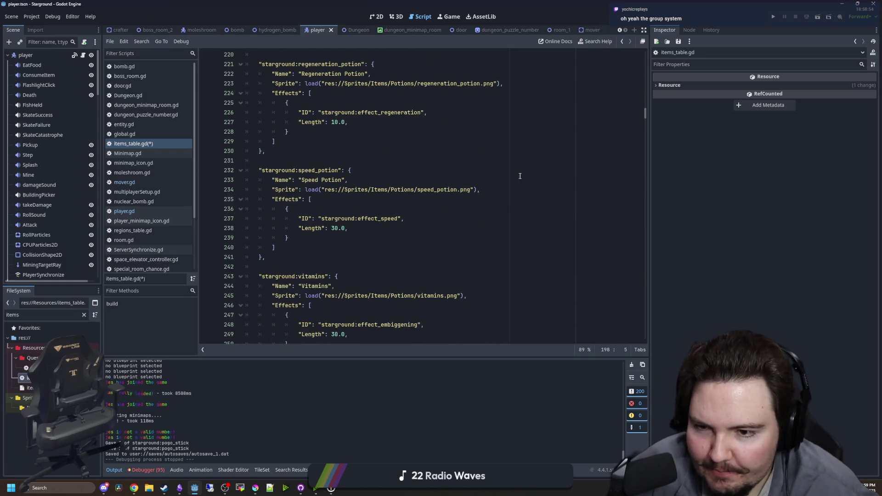
scroll(516, 184, down, 5)
click(510, 200)
key(ctrl+f)
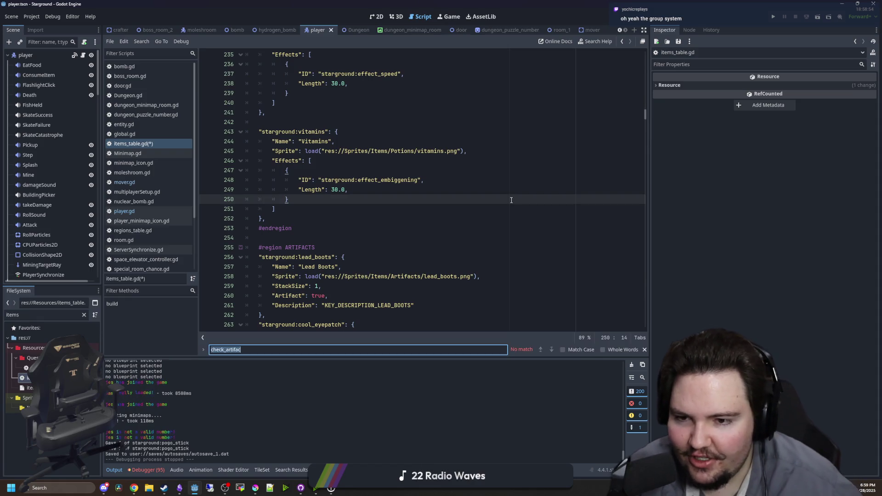
scroll(350, 189, down, 3)
click(308, 209)
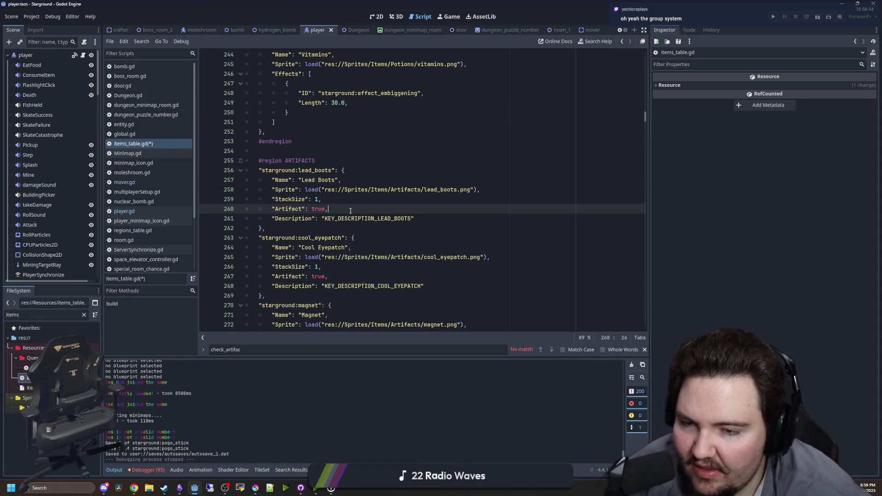
drag(351, 210, 274, 212)
click(306, 227)
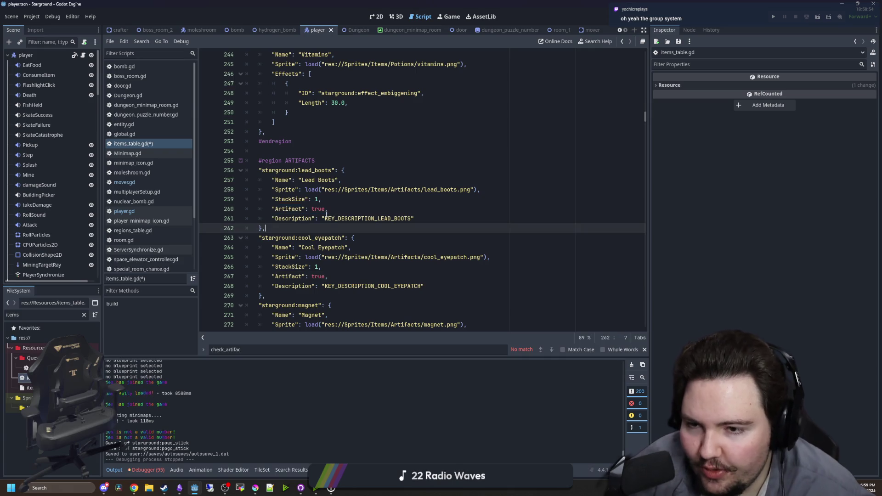
drag(329, 209, 272, 210)
click(293, 218)
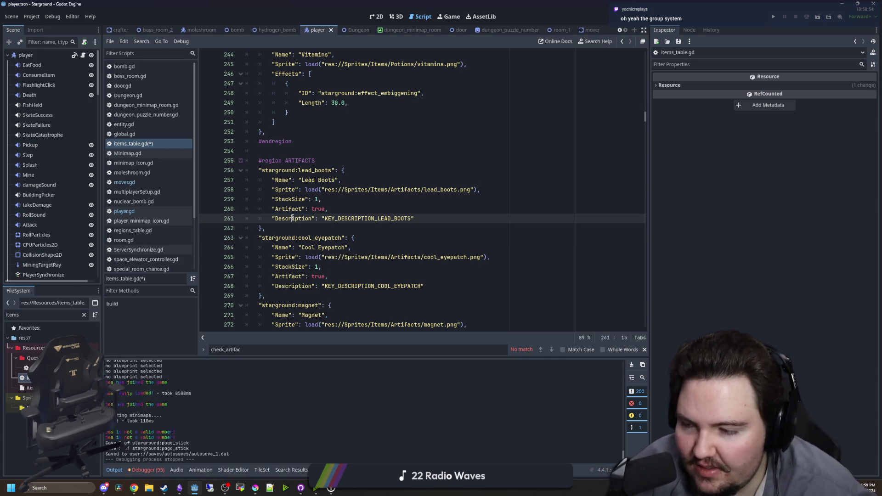
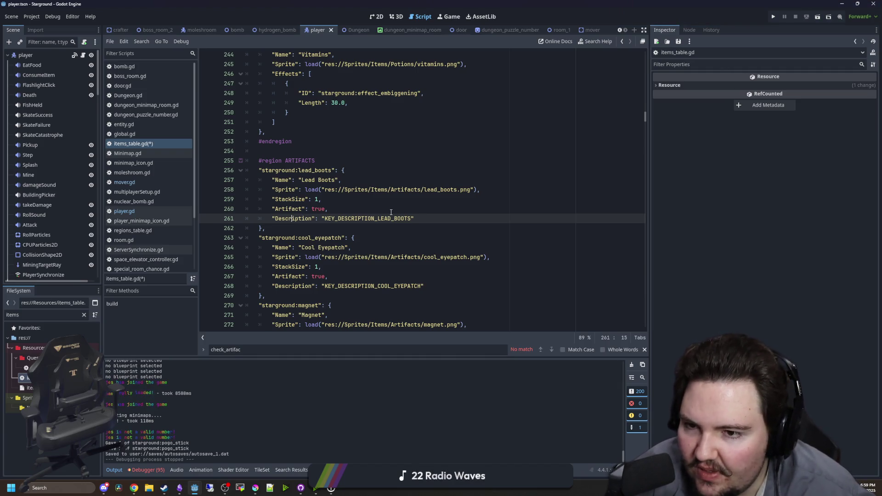
Scroll down items_table.gd to the coal item and place the caret after its entry
scroll(391, 211, down, 10)
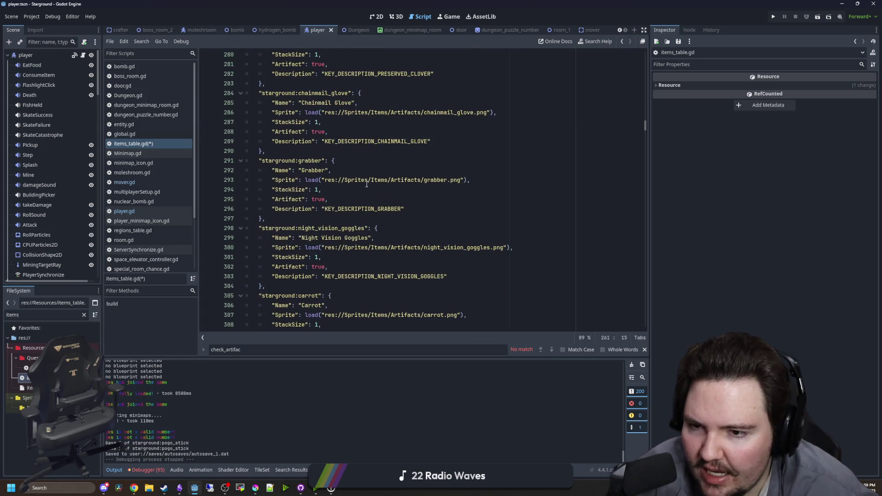
scroll(366, 185, down, 5)
scroll(366, 184, down, 3)
scroll(326, 239, down, 10)
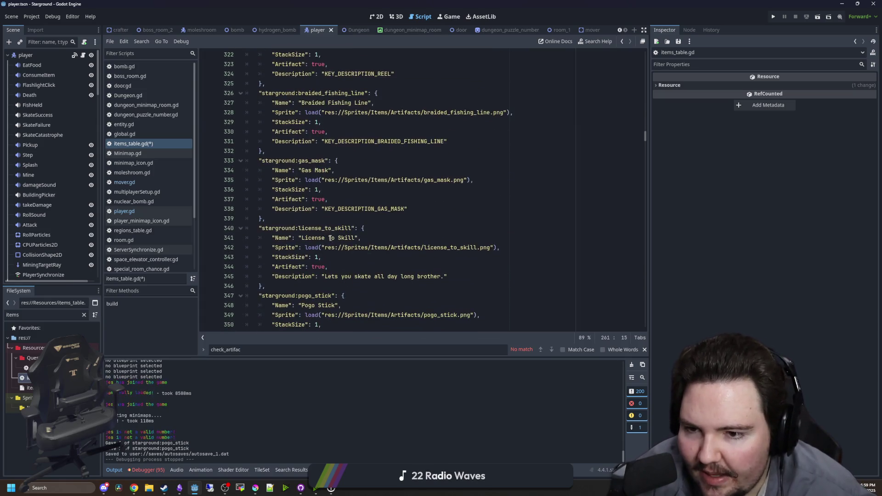
scroll(328, 232, down, 5)
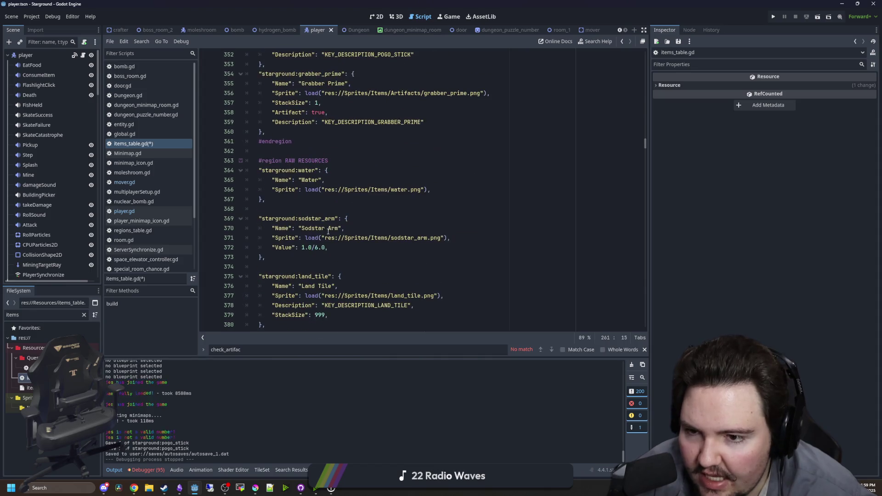
scroll(328, 231, down, 3)
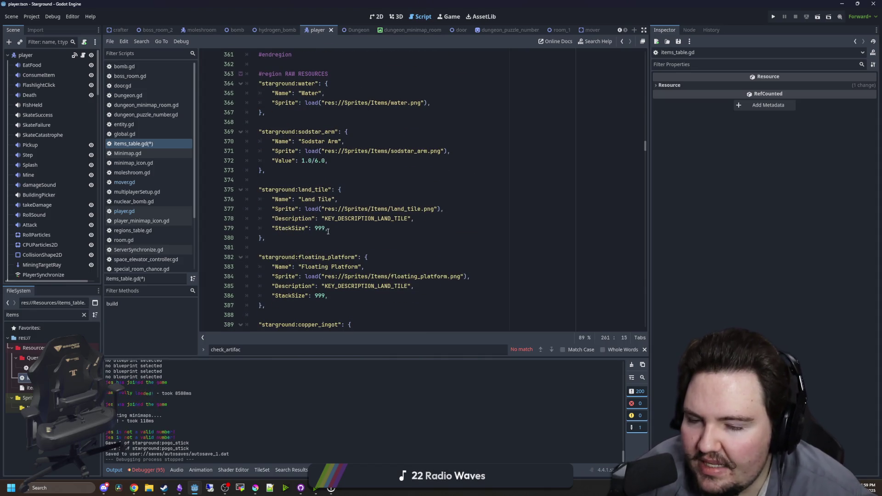
scroll(342, 234, down, 12)
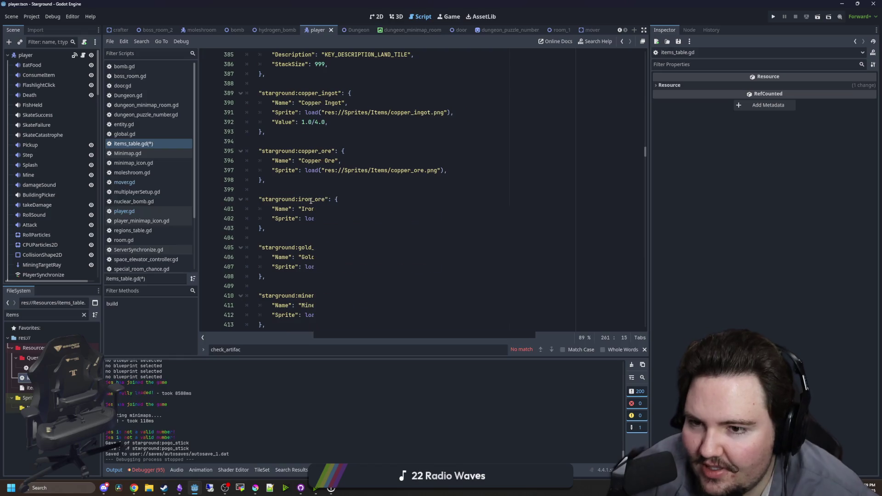
scroll(310, 201, down, 17)
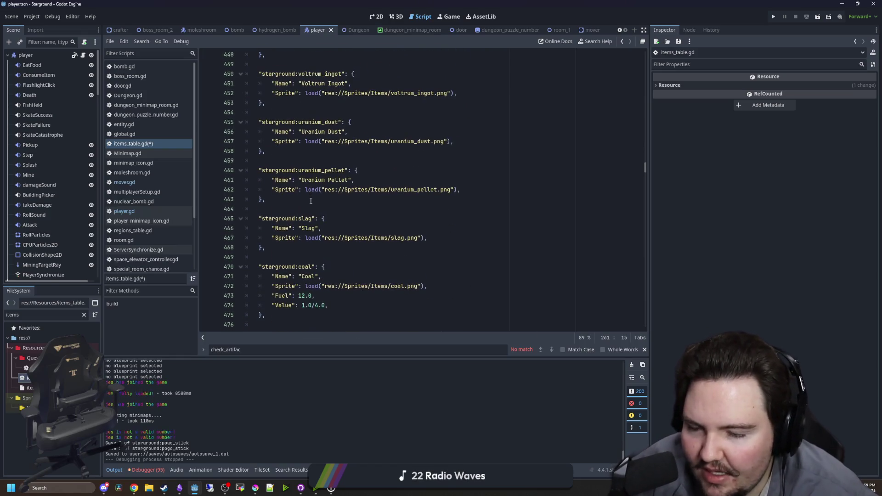
scroll(310, 200, down, 3)
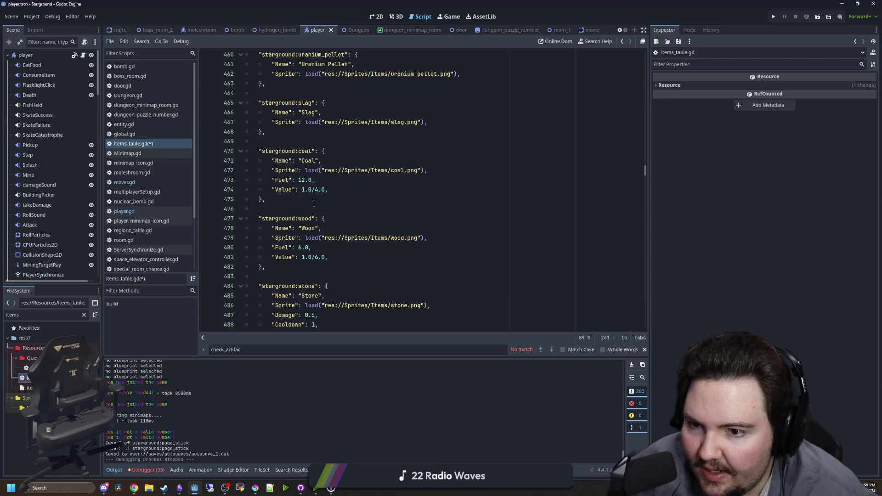
scroll(314, 203, down, 3)
scroll(315, 205, up, 2)
click(303, 168)
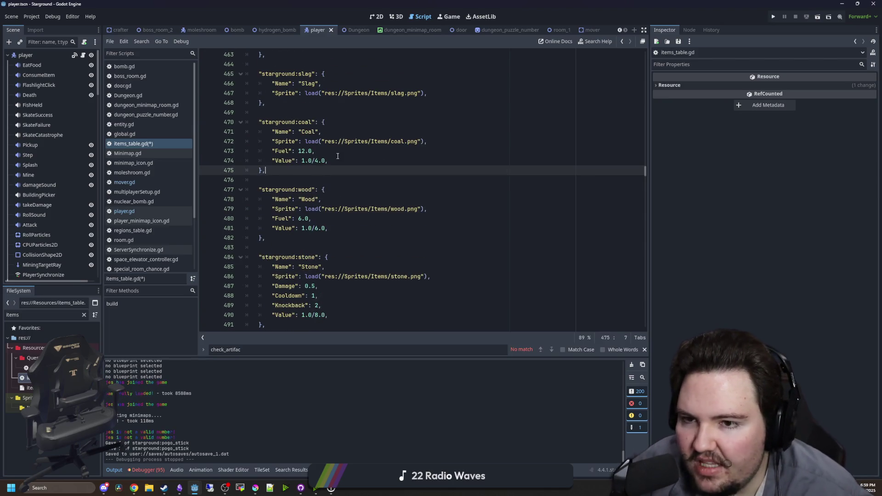
drag(315, 150, 275, 151)
key(Down)
key(Down)
click(281, 171)
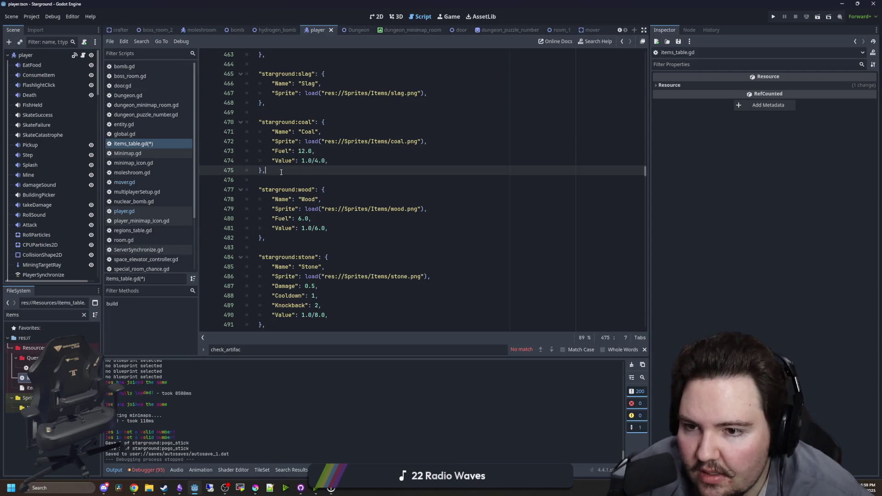
Scroll on past the Finger Gun Grip entry to empty line 634 and save the script
scroll(281, 172, down, 3)
scroll(281, 172, down, 6)
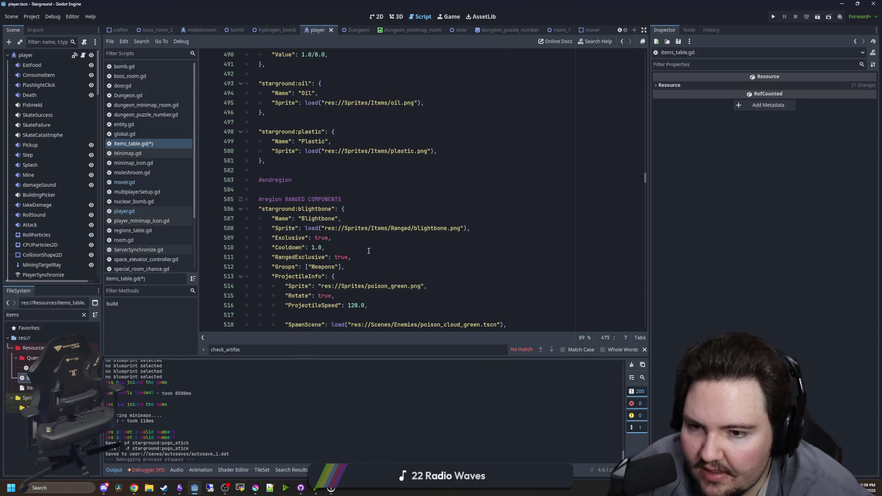
scroll(369, 251, down, 1)
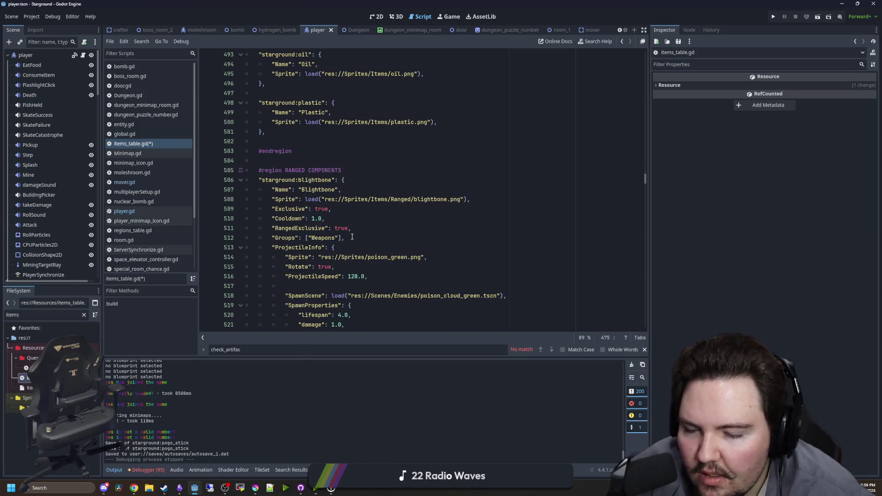
scroll(338, 228, down, 6)
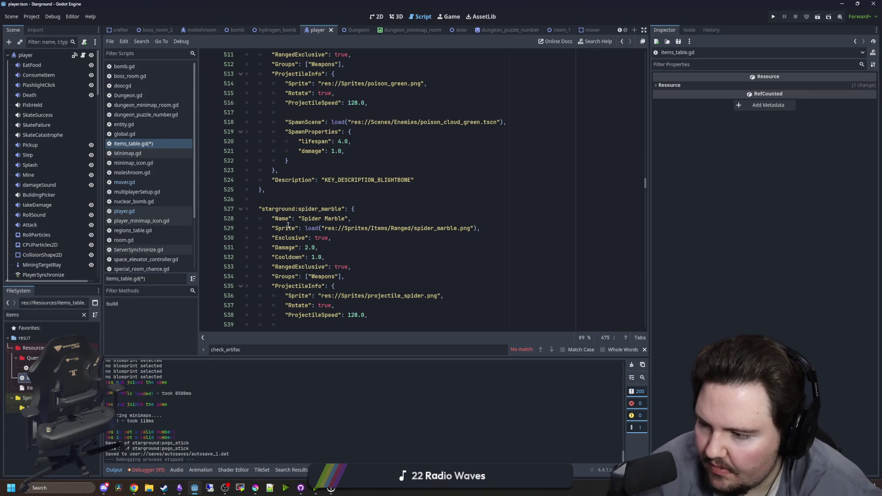
scroll(272, 234, down, 2)
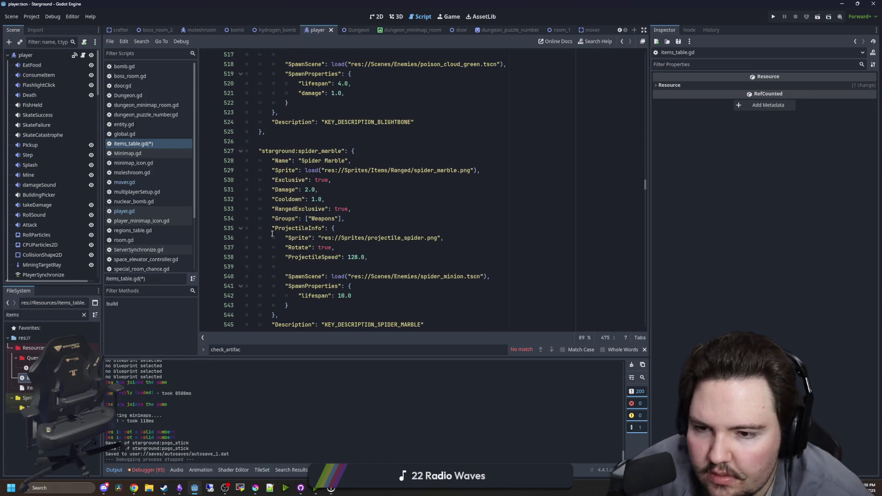
scroll(273, 234, down, 6)
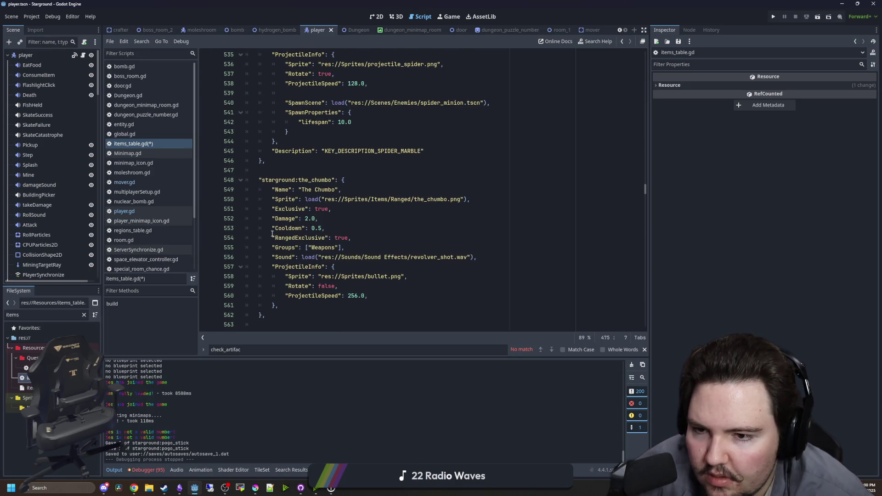
scroll(272, 233, down, 16)
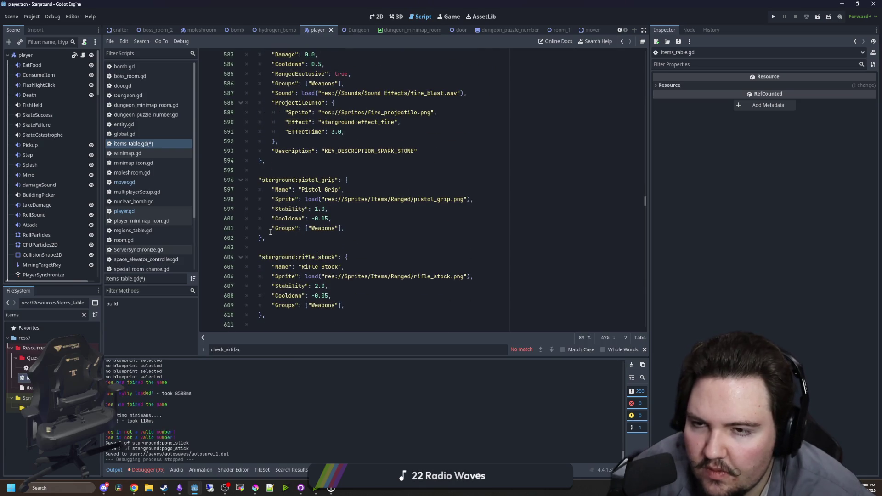
scroll(271, 232, down, 6)
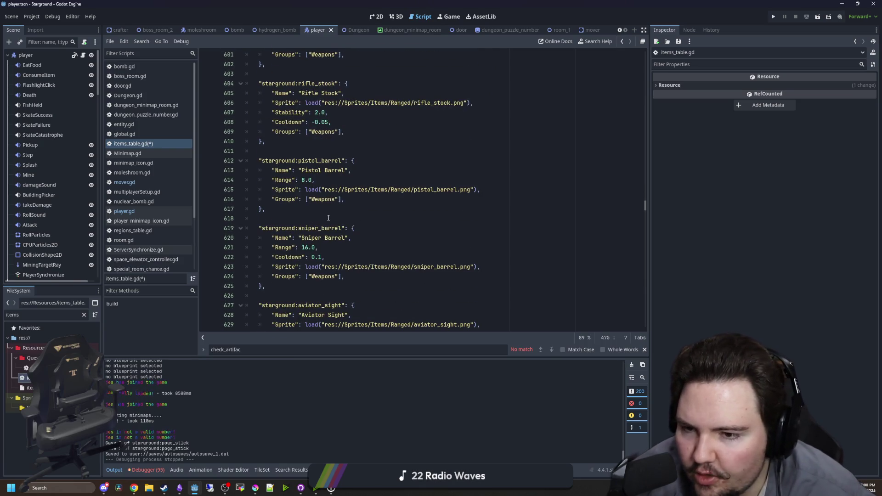
scroll(328, 218, down, 6)
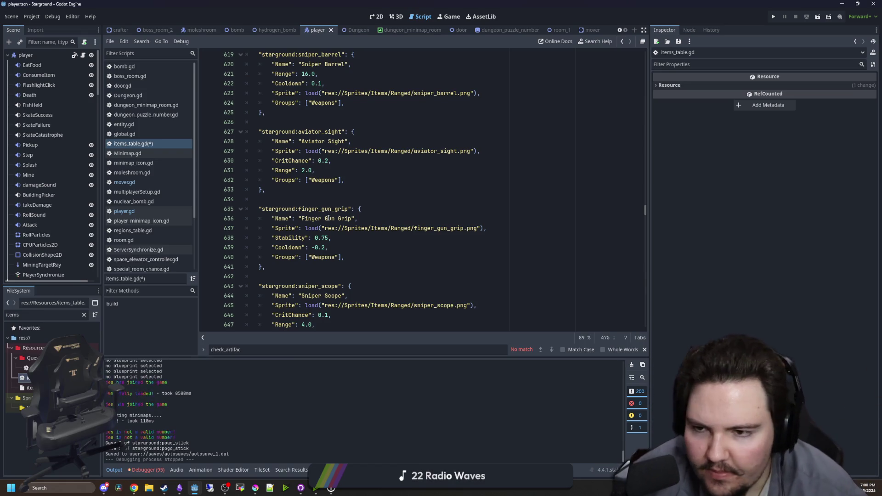
click(416, 218)
click(356, 196)
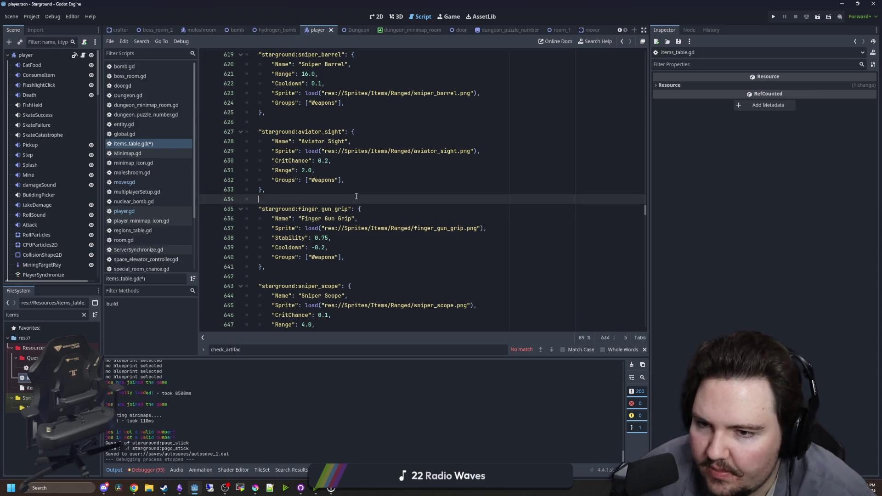
key(ctrl+s)
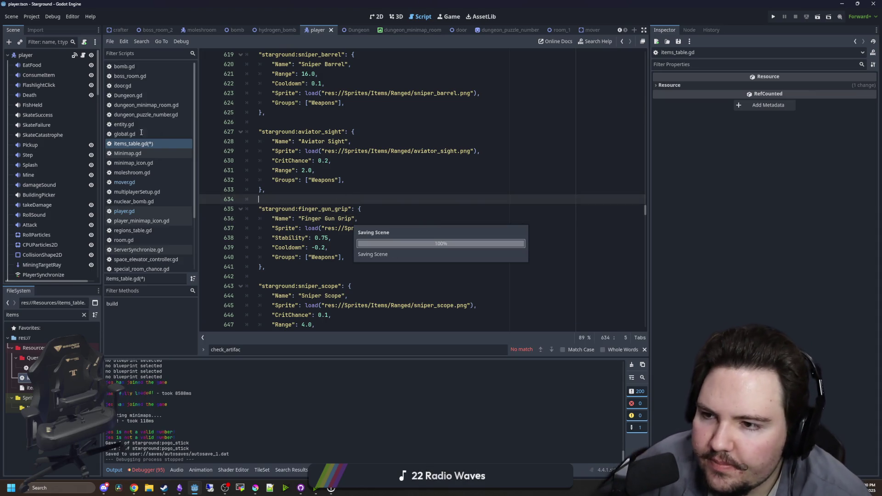
Find GRABBER_PRIME in the script and place the caret after its entry
scroll(452, 166, up, 15)
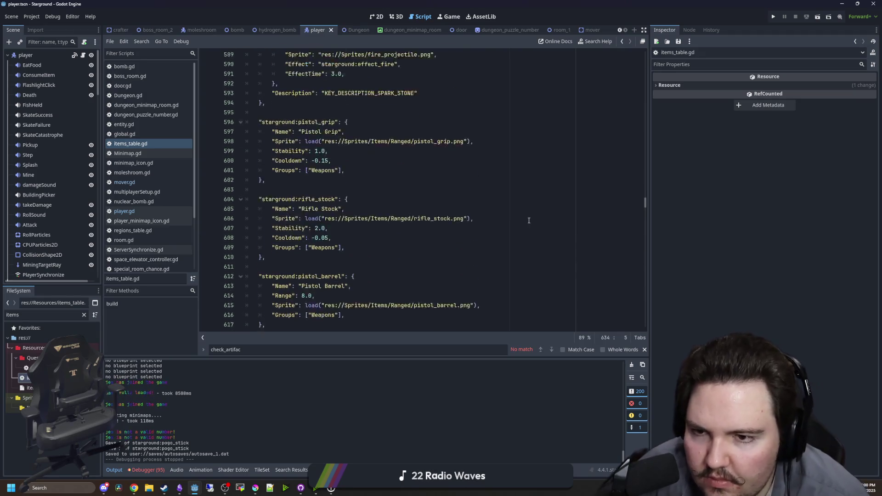
scroll(408, 213, up, 20)
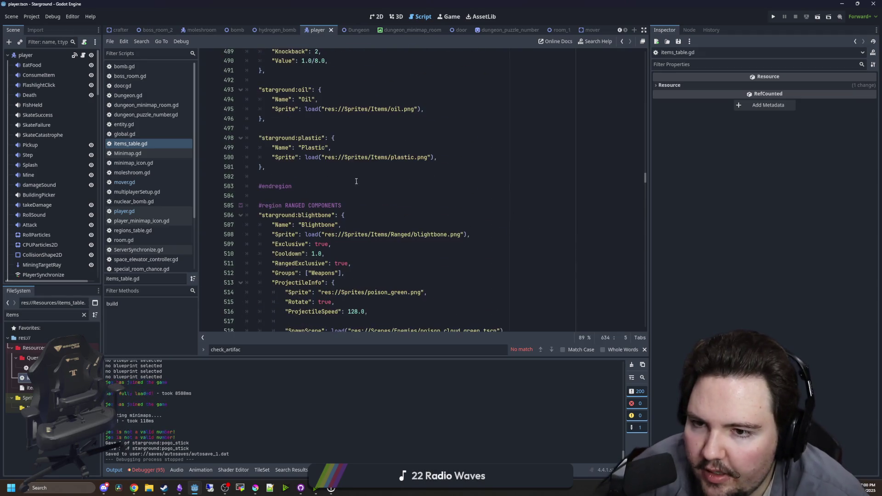
click(365, 181)
key(ctrl+f)
text(GRABBER)
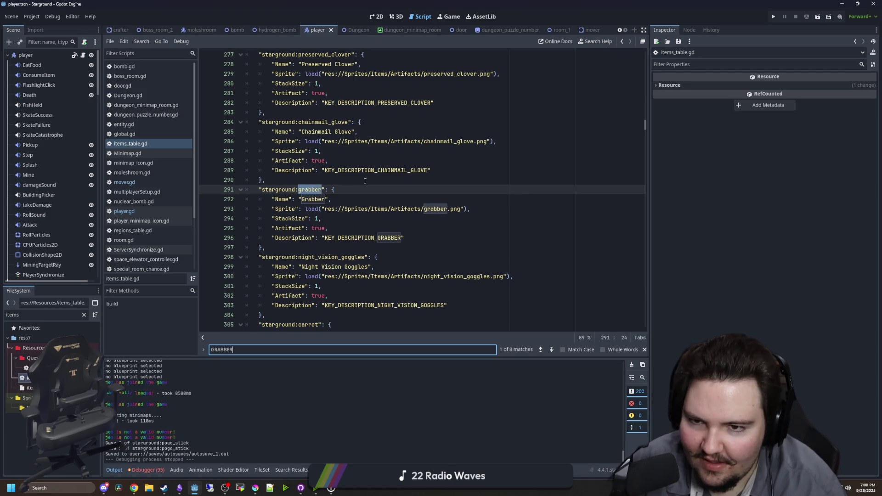
text(_PRIME)
click(365, 181)
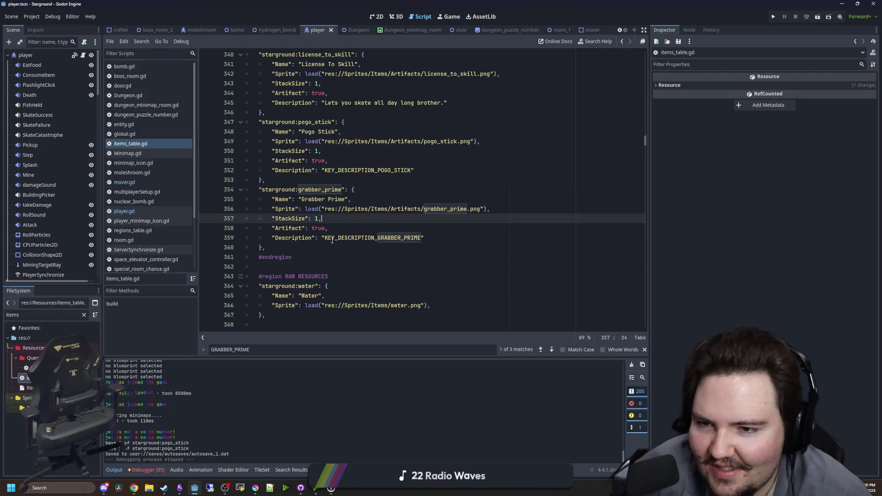
click(317, 248)
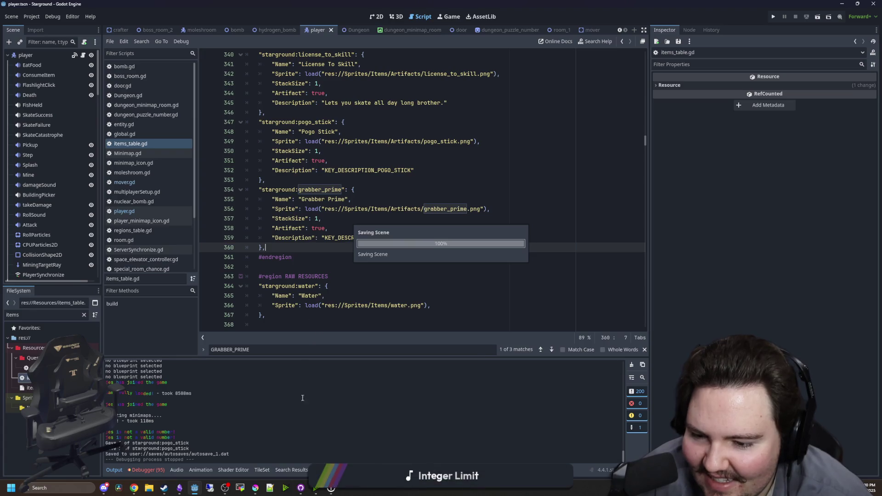
click(255, 488)
Maximize Krita and look through the heart, pogo_stick and unsaved sketch documents
double_click(368, 268)
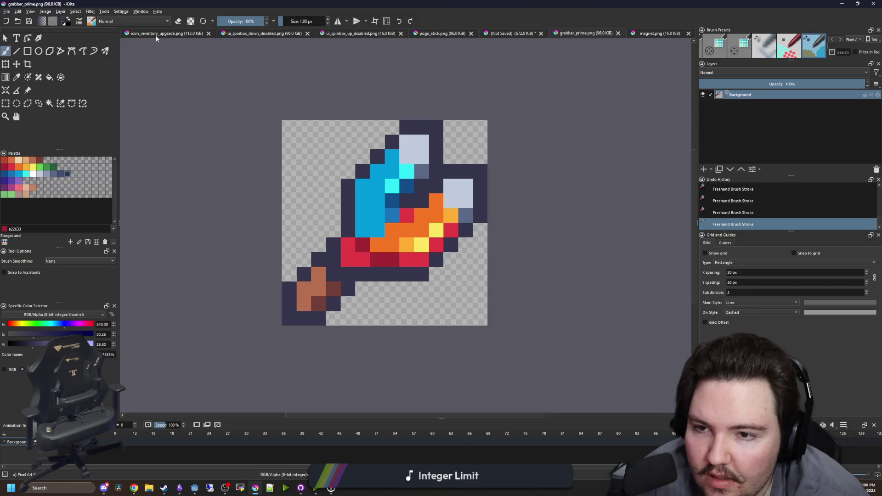
click(289, 34)
click(430, 34)
click(510, 33)
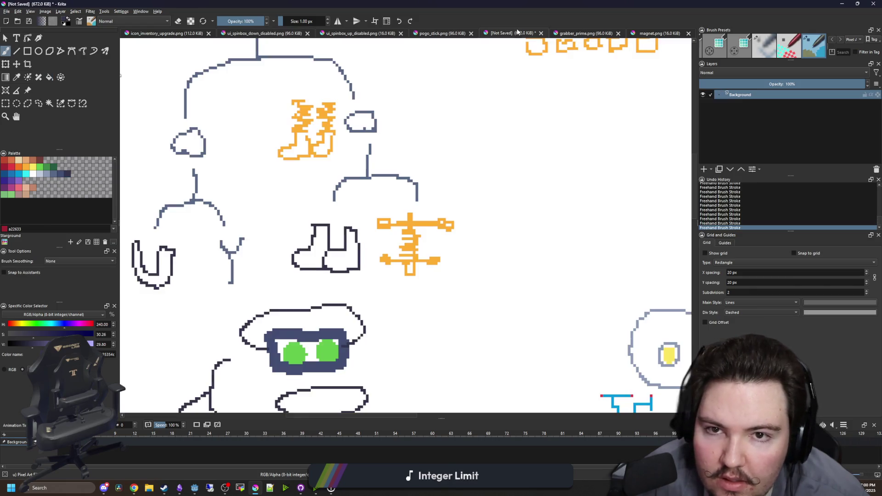
scroll(362, 196, down, 5)
scroll(361, 199, up, 4)
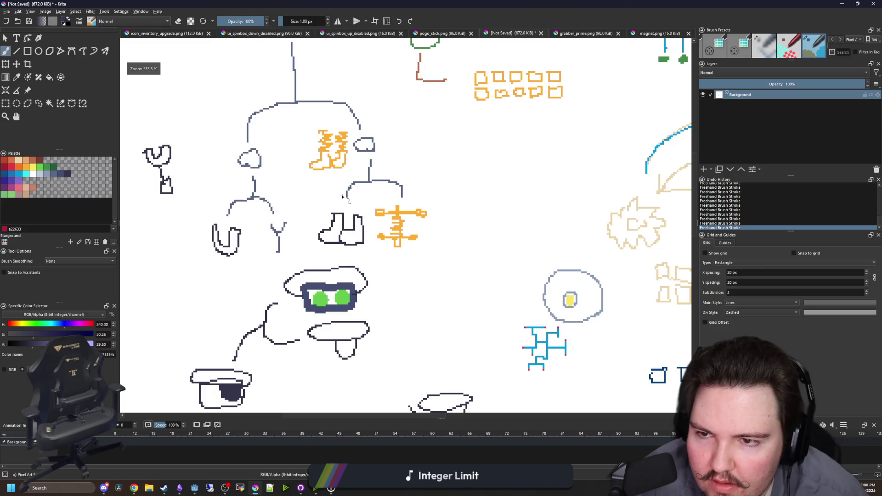
scroll(344, 193, up, 3)
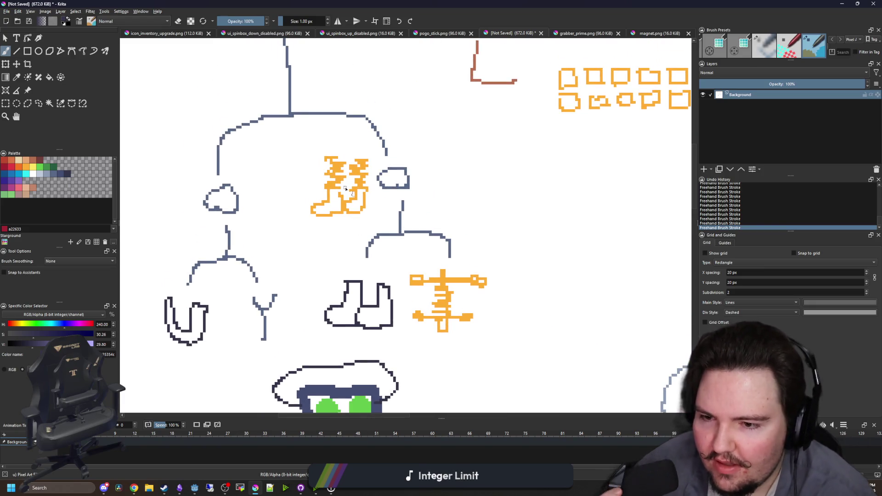
scroll(343, 175, up, 1)
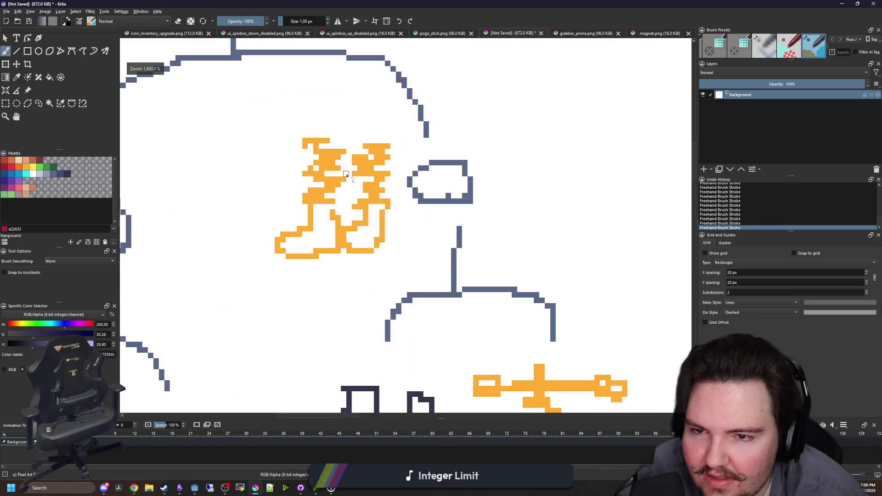
scroll(343, 175, down, 4)
scroll(342, 175, up, 3)
Open lead_boots.png and pogo_stick.png together from the Artifacts folder
click(7, 11)
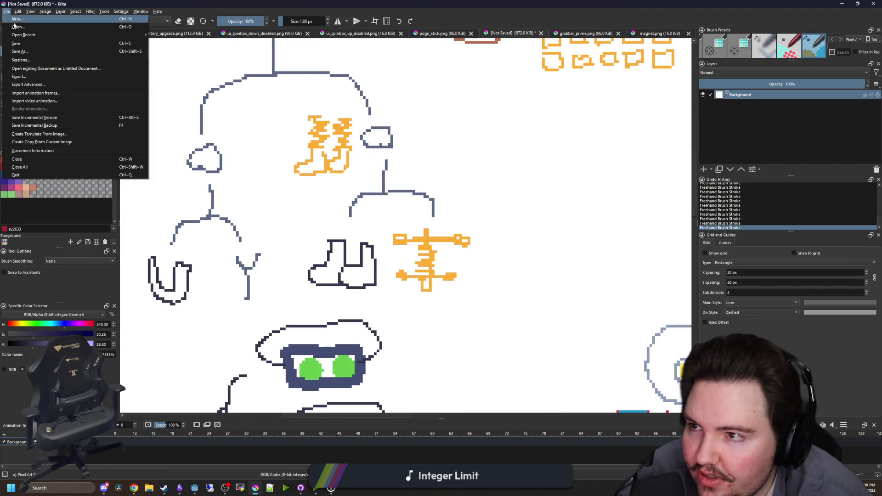
click(21, 27)
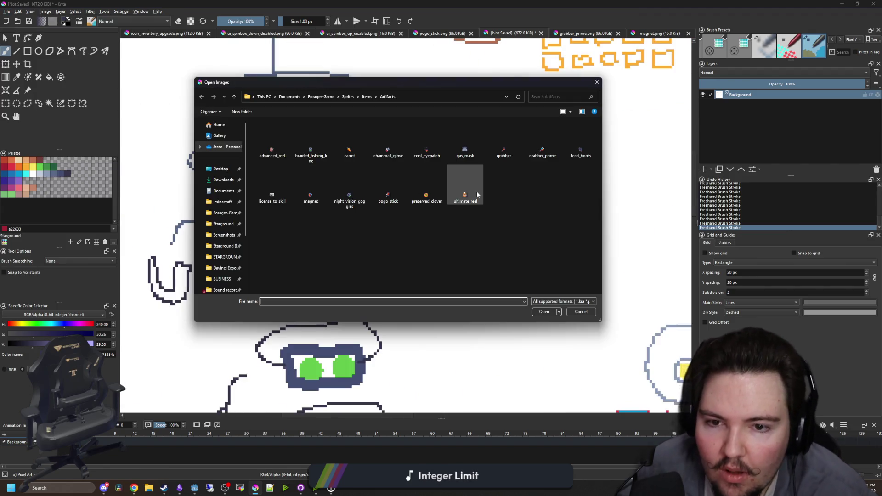
click(578, 155)
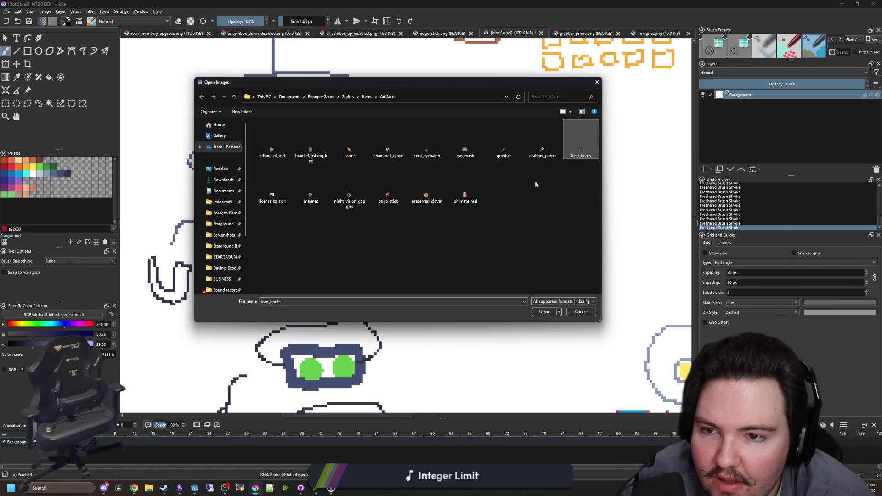
ctrl+click(388, 184)
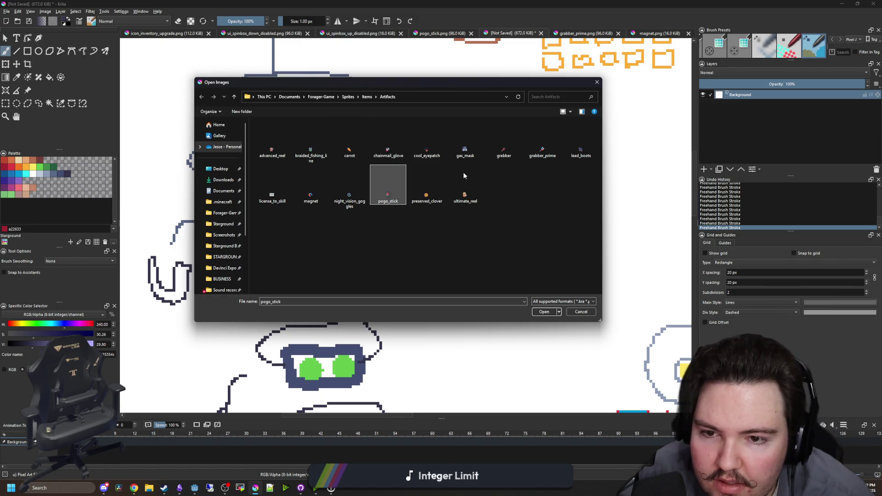
click(554, 312)
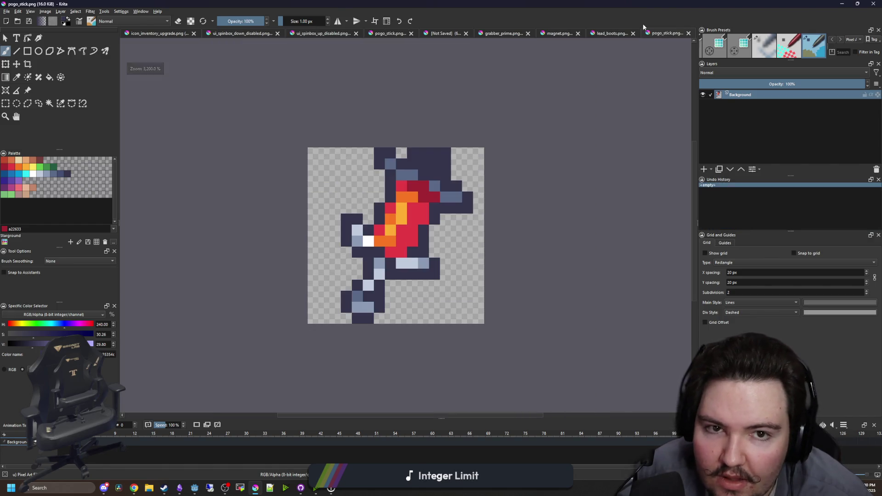
Resize the lead_boots canvas to 16×16 pixels
click(611, 33)
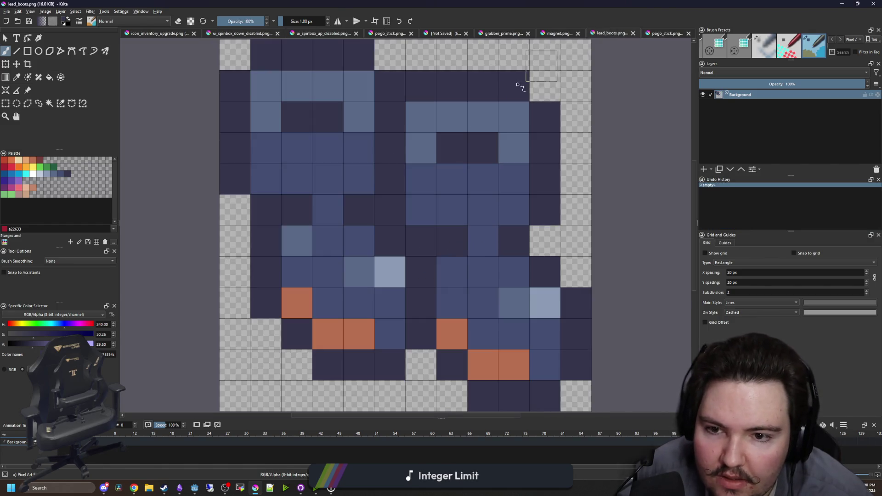
key(ctrl+r)
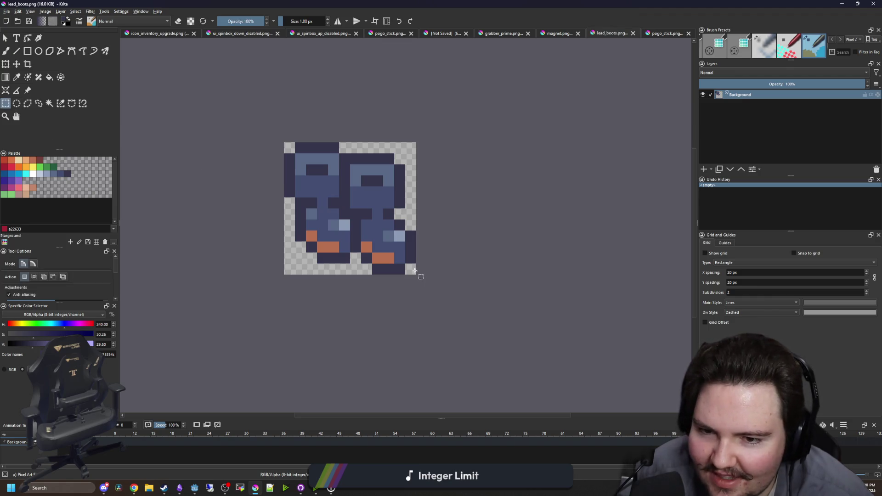
mouse_move(415, 270)
mouse_down()
mouse_move(290, 146)
mouse_move(278, 145)
mouse_up()
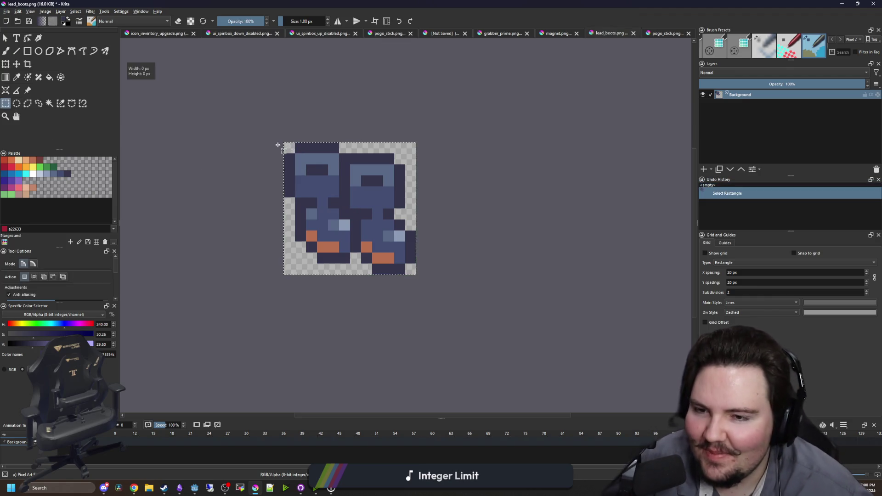
click(278, 145)
click(45, 11)
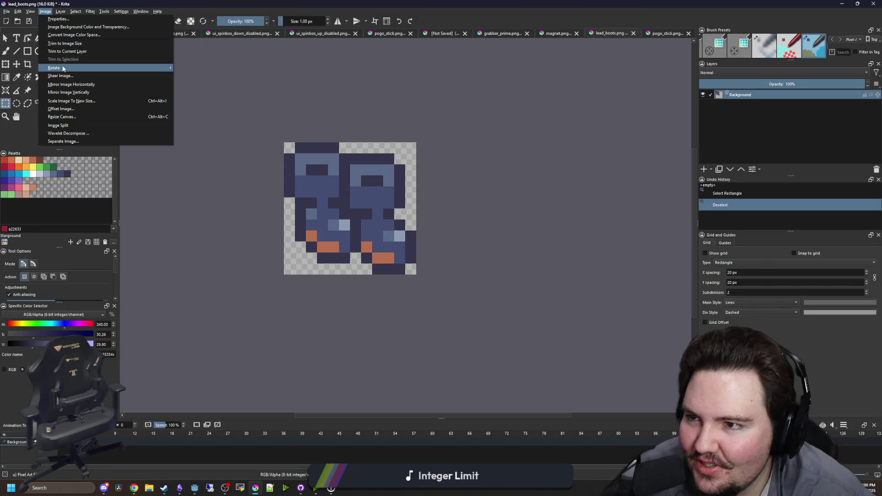
click(69, 116)
text(16)
key(Return)
Move the boots layer down 2 px and sample the boots' blue-grey colour
key(t)
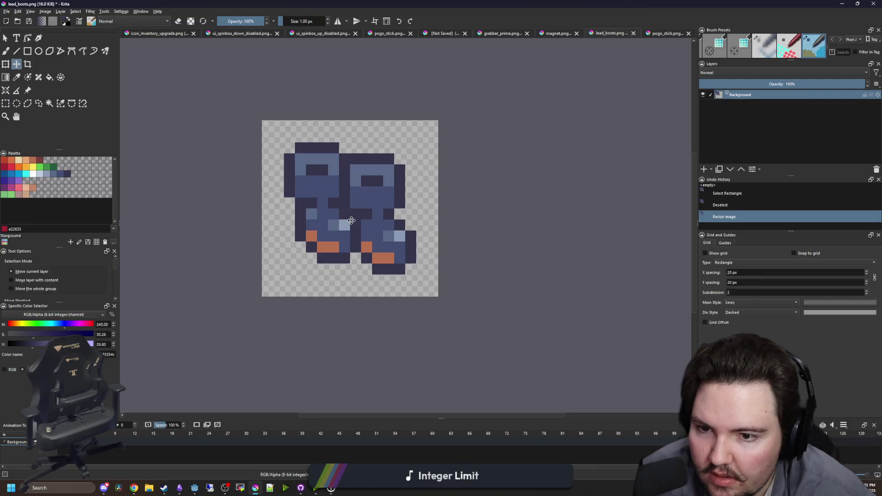
drag(360, 220, 360, 242)
scroll(332, 205, up, 1)
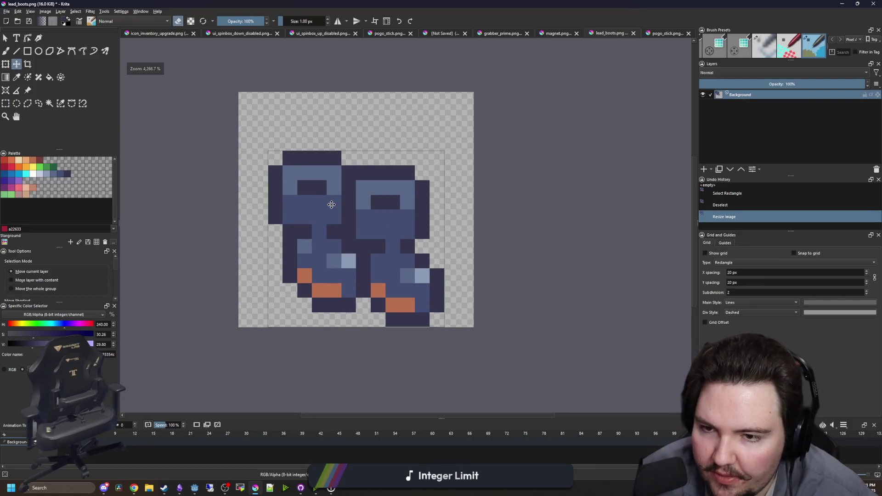
scroll(331, 204, up, 1)
key(p)
click(376, 209)
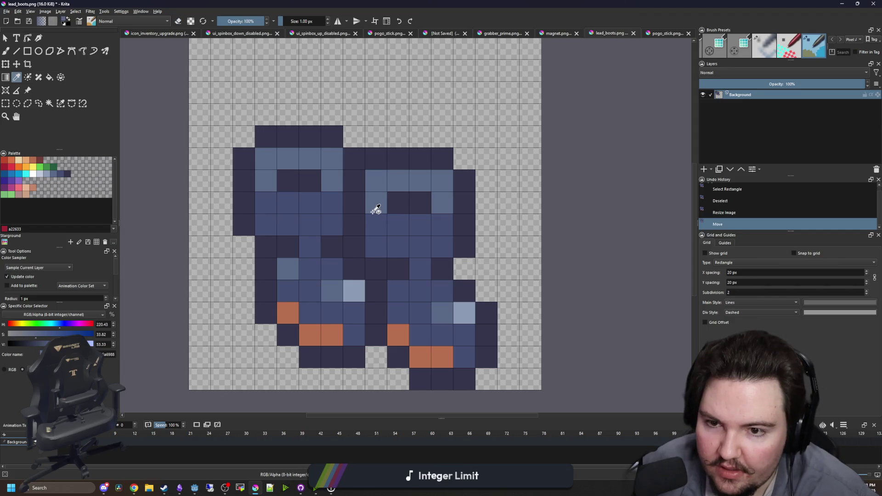
Shift a 5×2 pixel area of the top rows down one pixel
click(5, 104)
mouse_move(234, 191)
mouse_down()
mouse_move(430, 150)
mouse_move(476, 126)
mouse_up()
drag(342, 191, 234, 148)
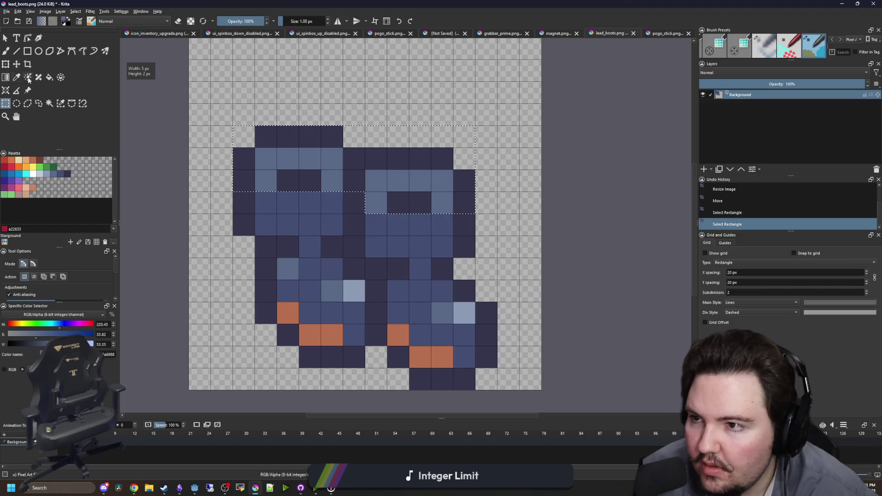
key(t)
key(Down)
key(ctrl+shift+a)
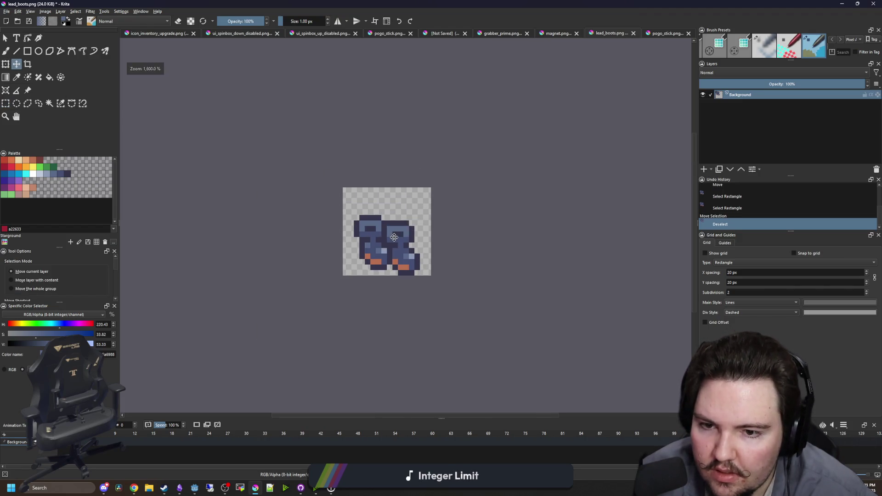
Move a 3×2 pixel area of the upper boots down into place
key(ctrl+r)
drag(220, 246, 529, 70)
drag(397, 202, 324, 213)
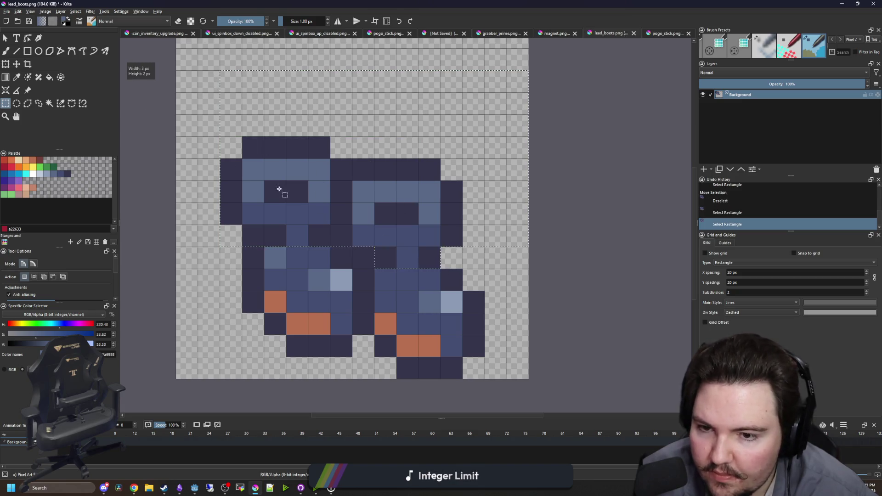
key(t)
drag(409, 231, 409, 246)
key(ctrl+shift+a)
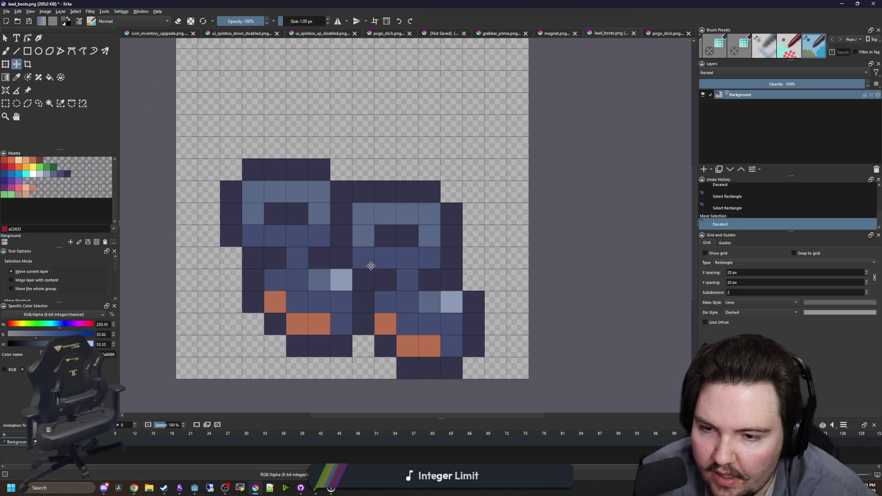
scroll(370, 262, down, 3)
scroll(371, 251, up, 3)
scroll(363, 256, down, 3)
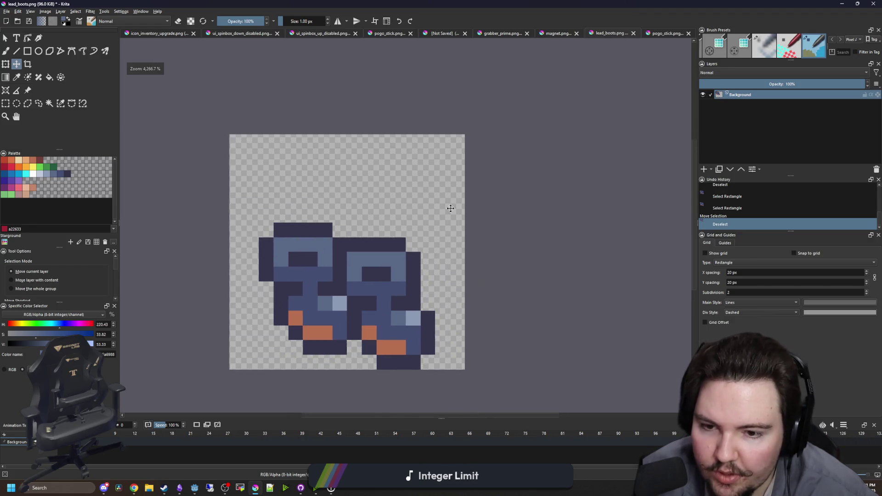
Paint red columns over both boots using the pogo stick's red, trimming the right column's top pixel
scroll(414, 232, up, 1)
key(ctrl+Tab)
key(b)
scroll(452, 209, up, 1)
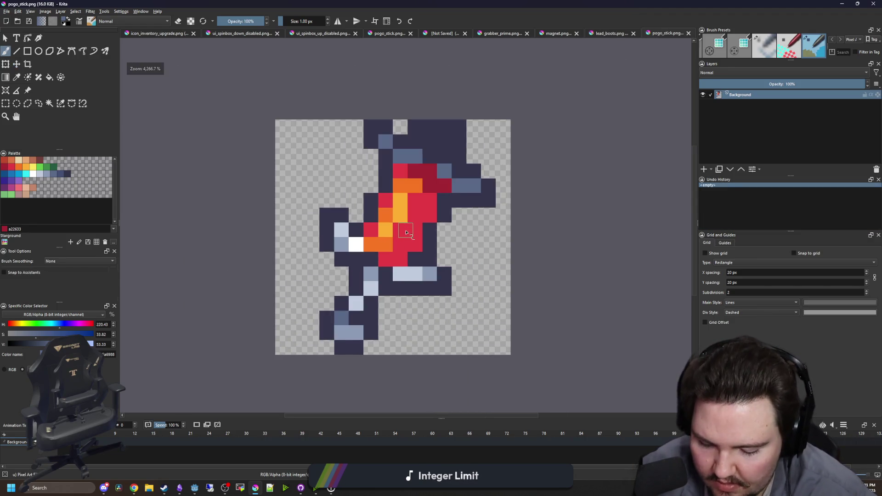
key(p)
click(399, 232)
click(607, 33)
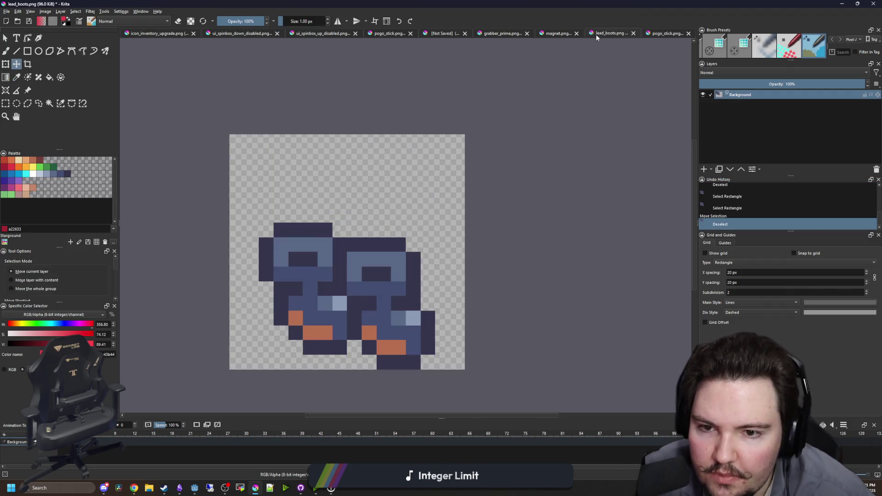
scroll(307, 243, up, 1)
key(b)
mouse_move(289, 252)
mouse_down()
mouse_move(305, 204)
mouse_move(303, 257)
mouse_move(294, 260)
mouse_up()
mouse_move(289, 202)
mouse_down()
mouse_move(309, 130)
mouse_move(310, 184)
mouse_up()
mouse_move(398, 290)
mouse_down()
mouse_move(399, 193)
mouse_move(417, 113)
mouse_move(421, 278)
mouse_up()
key(e)
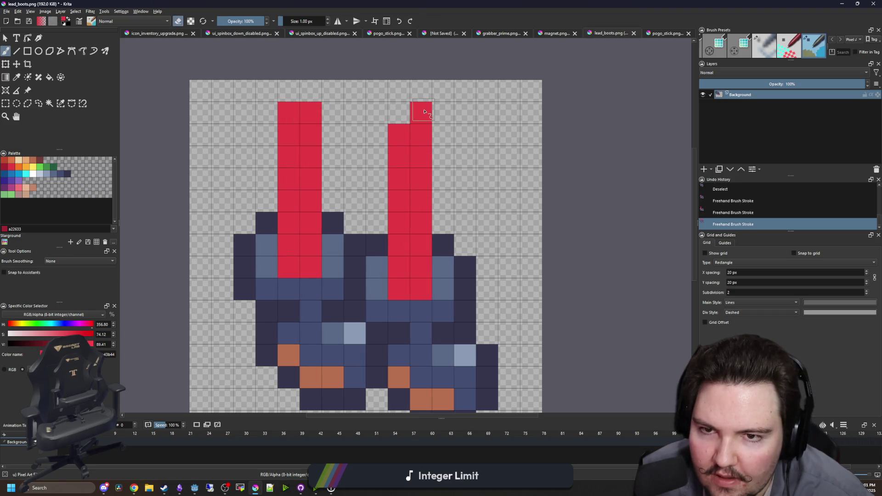
click(421, 112)
Cap both red columns with dark navy and add navy outline pixels beside them
click(665, 33)
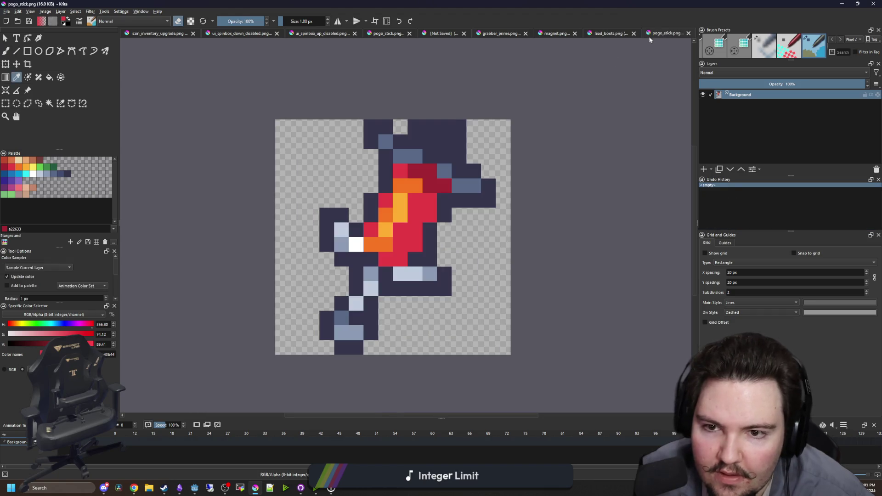
click(443, 133)
key(b)
click(421, 112)
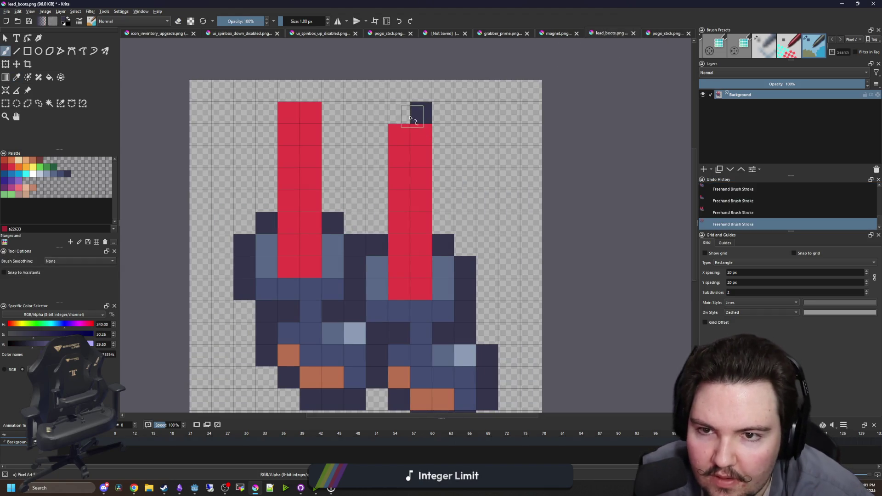
drag(398, 112, 402, 135)
mouse_move(313, 113)
mouse_down()
mouse_move(286, 111)
mouse_move(311, 89)
mouse_up()
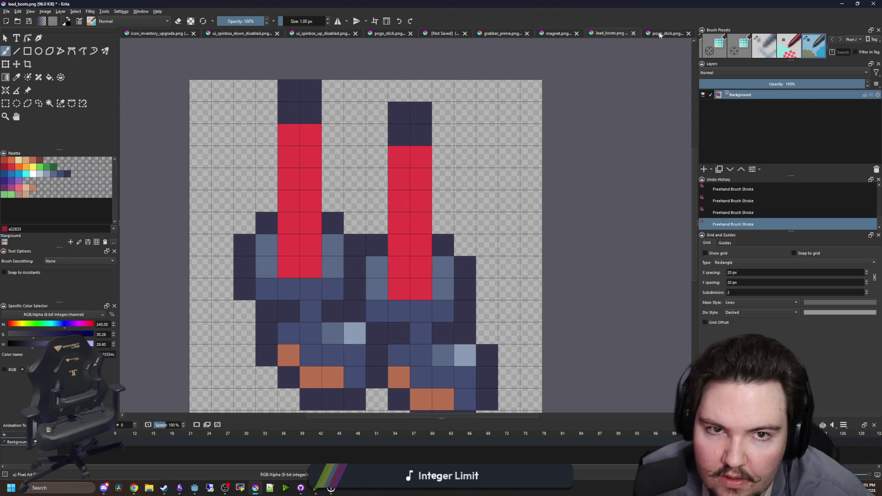
click(444, 156)
click(377, 157)
click(333, 134)
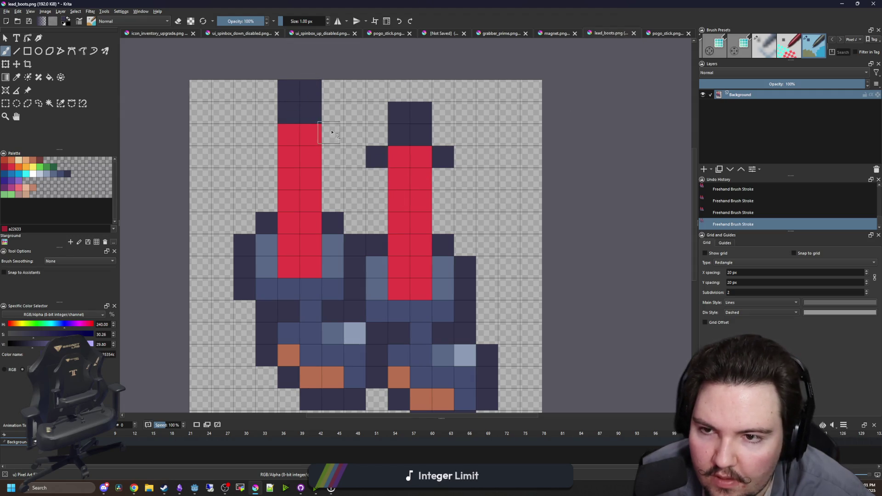
click(265, 134)
click(244, 134)
click(355, 135)
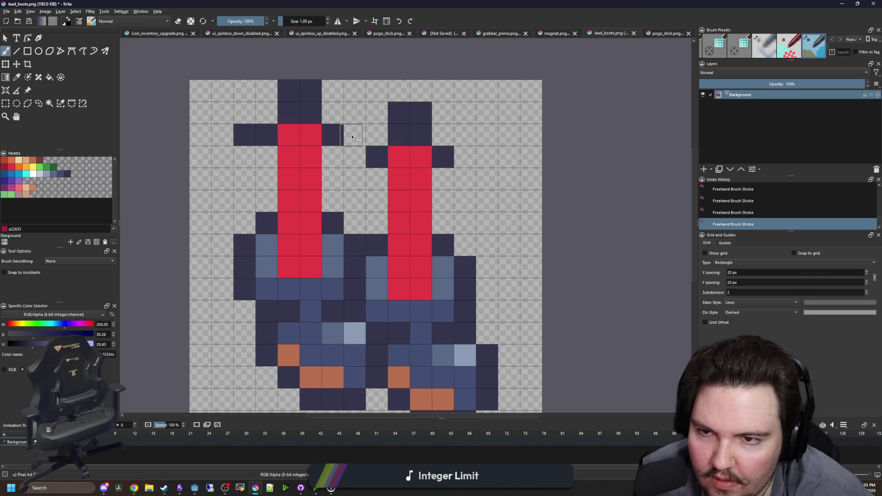
scroll(389, 168, down, 4)
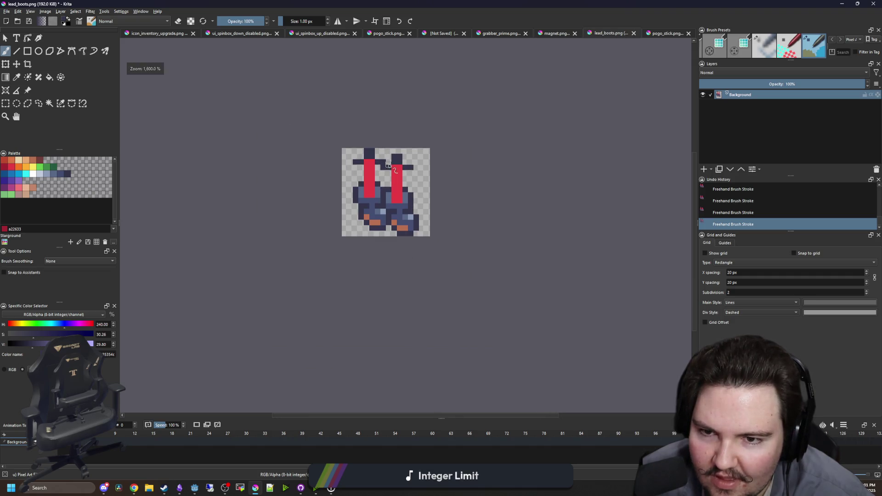
scroll(383, 193, up, 4)
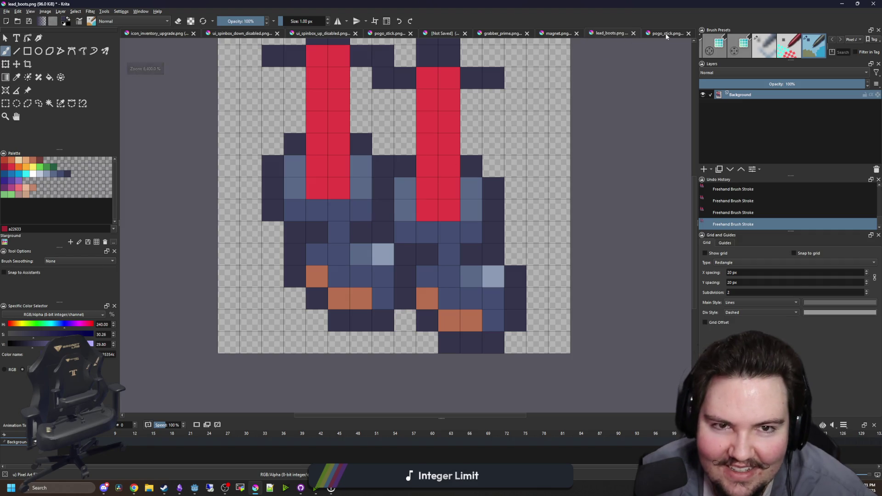
Paint orange stripes, sampled from the pogo stick, down both red shafts
key(ctrl+Tab)
click(406, 209)
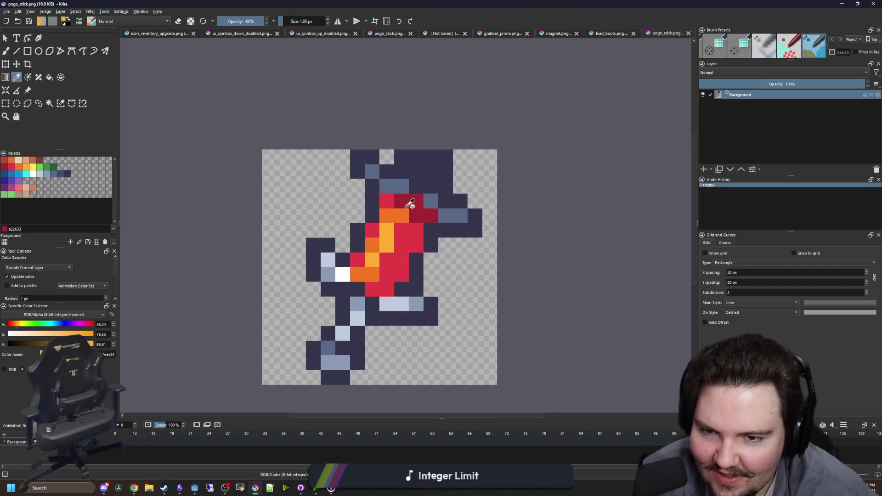
click(618, 36)
key(b)
drag(325, 238, 326, 154)
drag(439, 267, 440, 190)
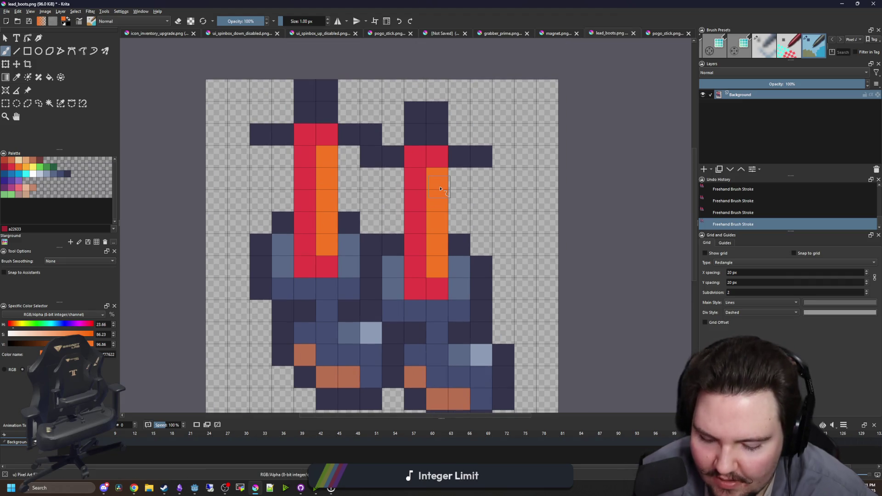
Outline both red shafts in dark navy, filling the gaps around them
ctrl+click(397, 156)
drag(393, 170, 393, 229)
drag(459, 170, 459, 230)
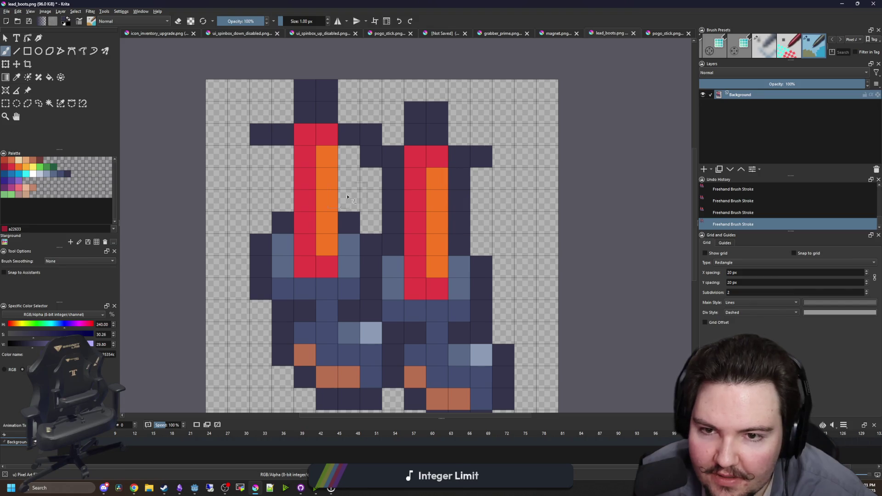
drag(349, 211, 349, 157)
drag(283, 209, 283, 88)
drag(348, 119, 349, 85)
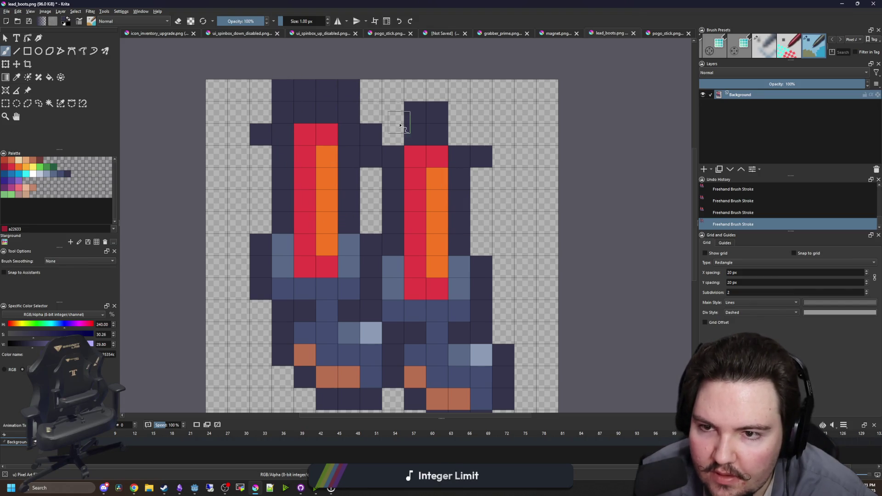
drag(393, 134, 393, 112)
drag(459, 134, 459, 111)
click(503, 156)
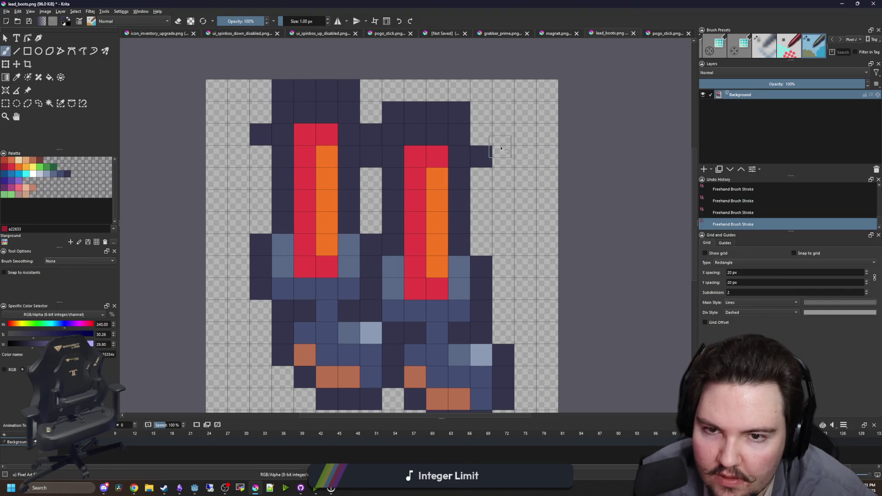
click(239, 133)
Paint a slate-blue palette band across both boot cuffs
click(53, 173)
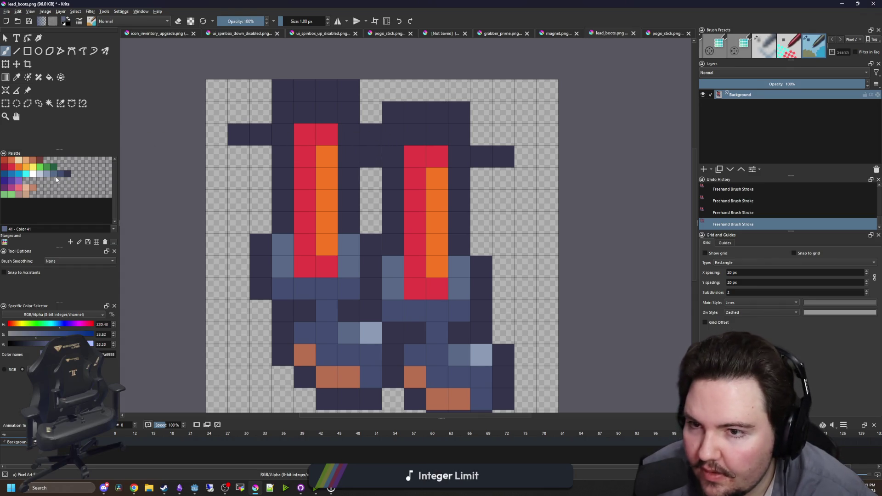
click(283, 134)
click(259, 134)
click(239, 134)
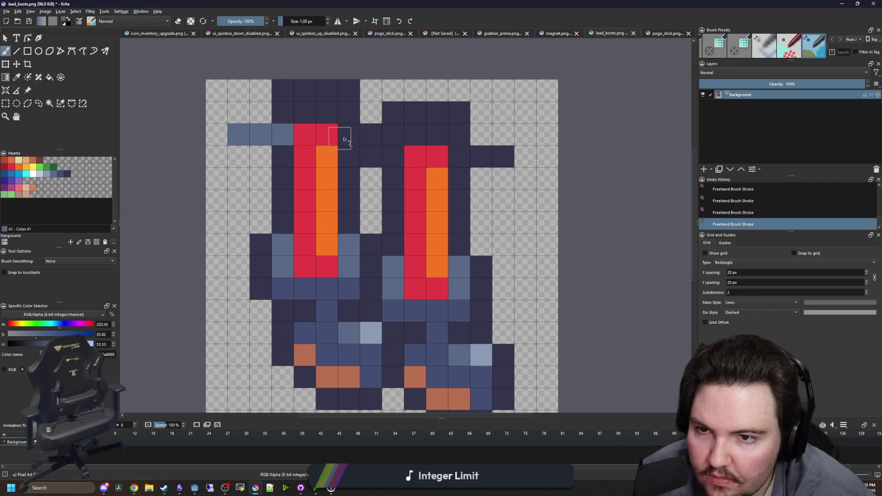
key(ctrl+z)
drag(362, 134, 396, 156)
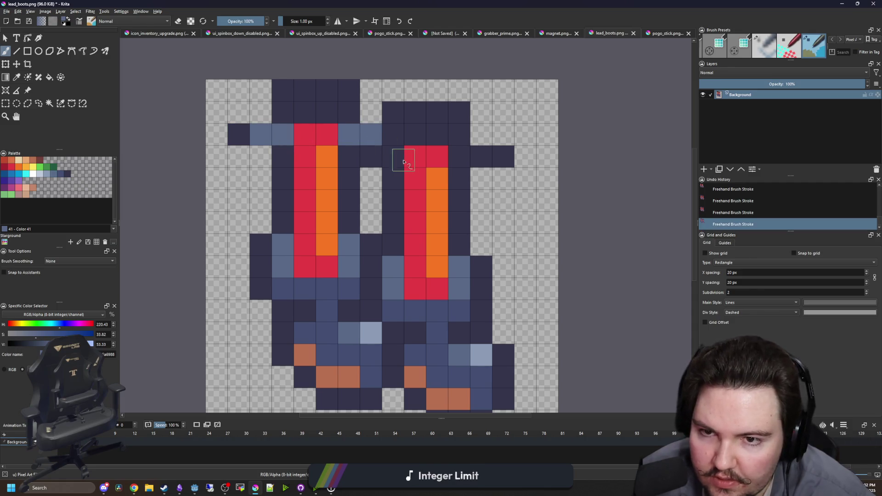
drag(457, 157, 479, 173)
Extend the dark navy outline along the tops of both cuffs
ctrl+click(505, 156)
drag(480, 134, 505, 134)
click(374, 172)
click(371, 112)
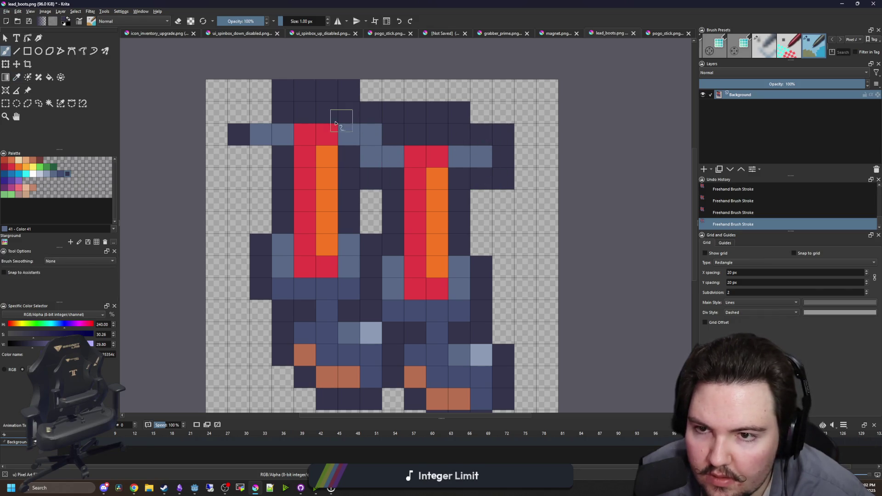
drag(261, 113, 239, 112)
drag(261, 157, 239, 156)
scroll(375, 203, down, 5)
scroll(410, 183, down, 3)
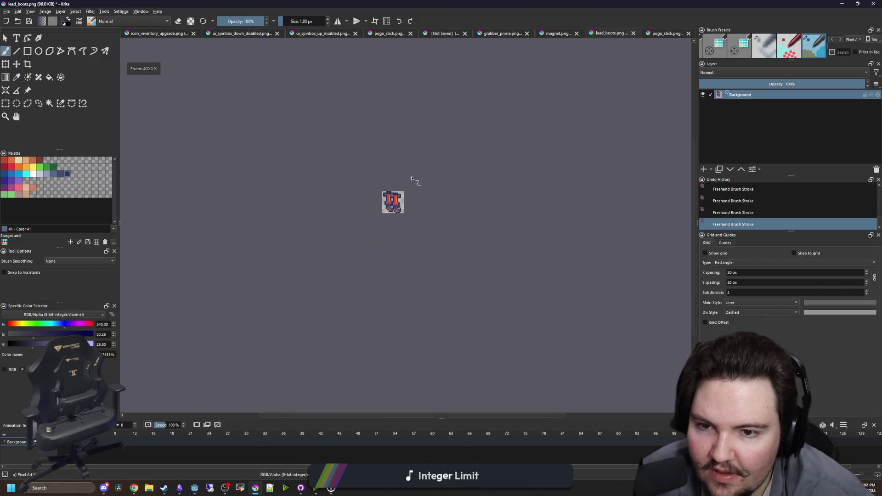
Shade the bottom of both red boot shafts with the darker red a22633
scroll(393, 203, up, 4)
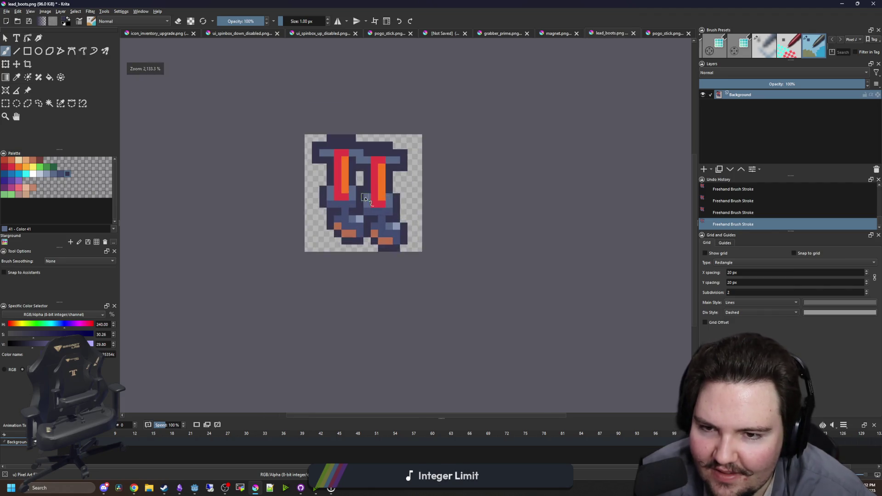
key(p)
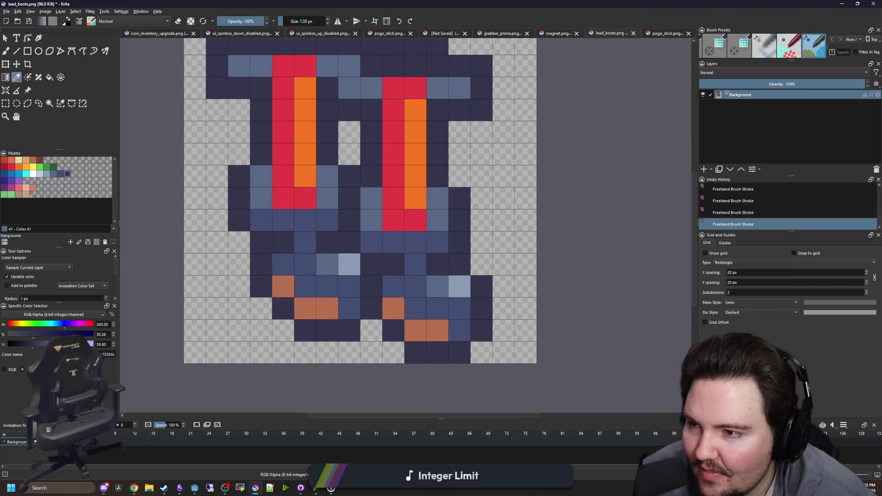
click(5, 168)
key(b)
drag(282, 198, 305, 198)
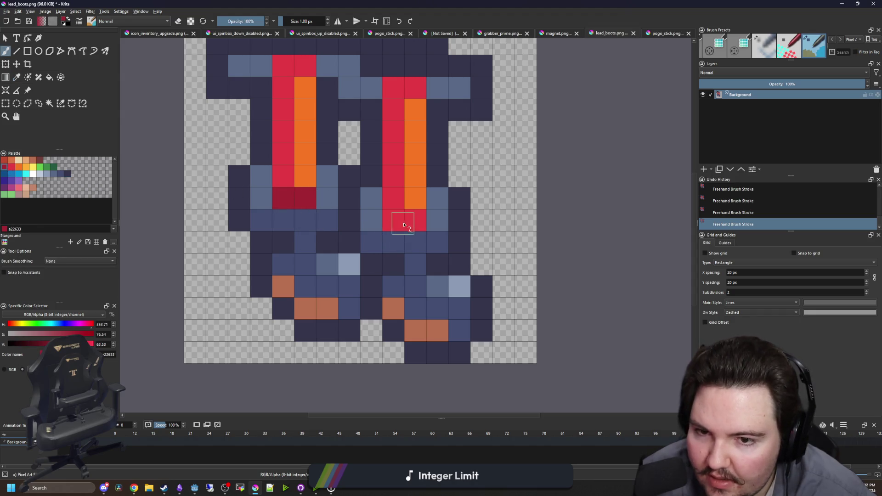
drag(393, 221, 416, 221)
drag(299, 178, 283, 177)
drag(415, 199, 393, 199)
Repaint the extra dark-red pixels below the shafts with navy 35354C
click(66, 174)
drag(282, 199, 306, 198)
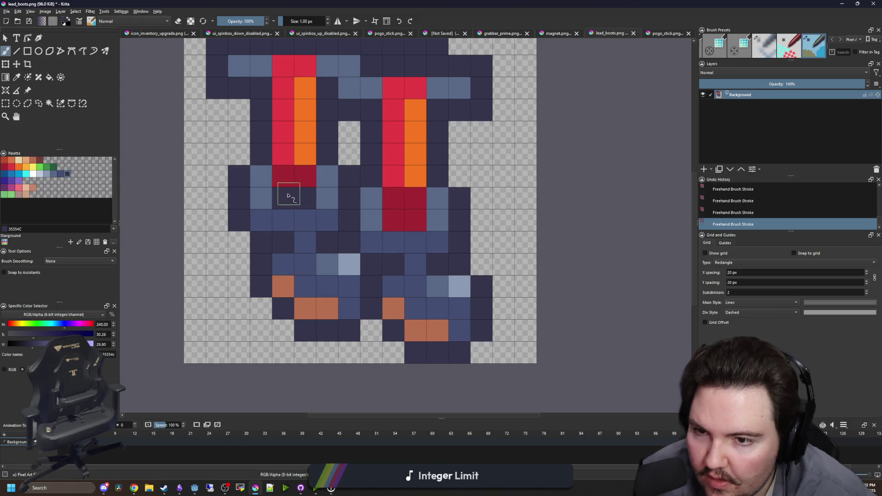
drag(393, 220, 415, 220)
Zoom in and out and pan to review the boots and centre the sprite
scroll(375, 211, down, 6)
scroll(348, 174, down, 2)
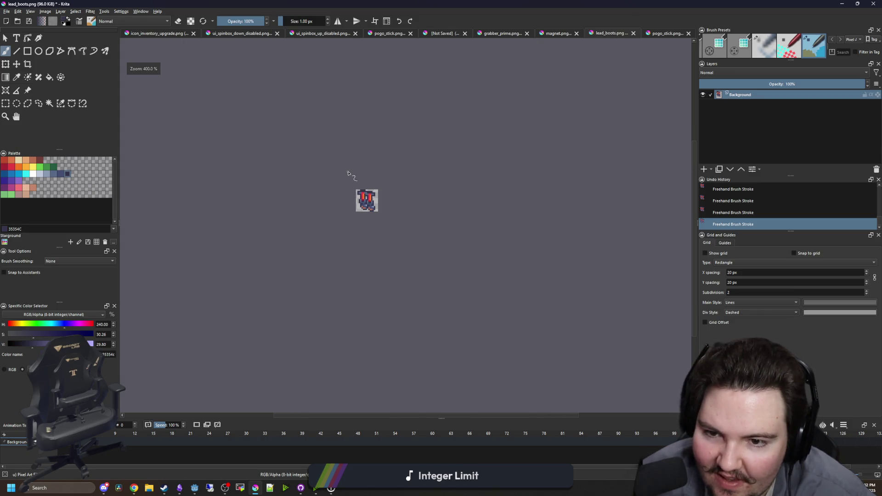
scroll(365, 198, up, 5)
scroll(381, 235, down, 3)
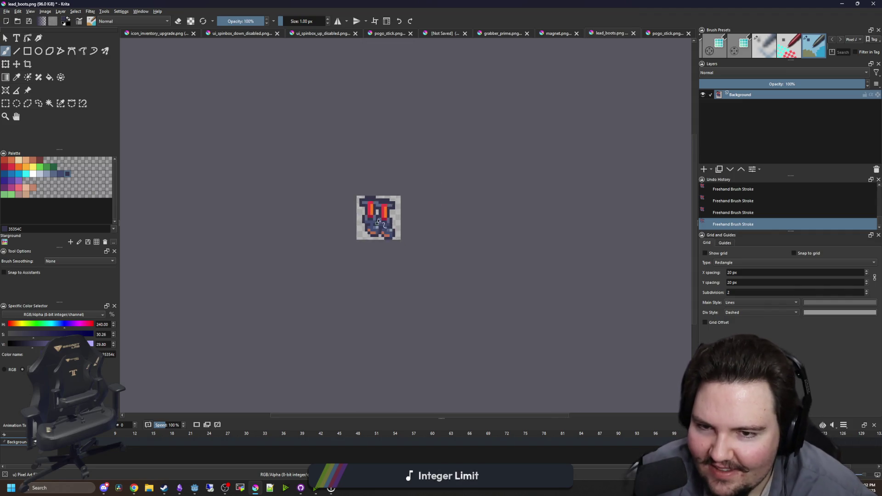
scroll(368, 234, up, 7)
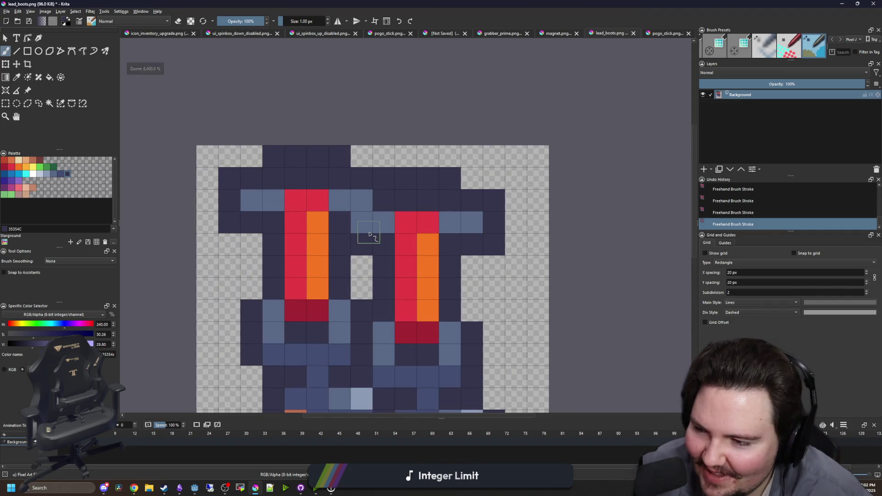
scroll(378, 242, down, 1)
scroll(374, 235, up, 1)
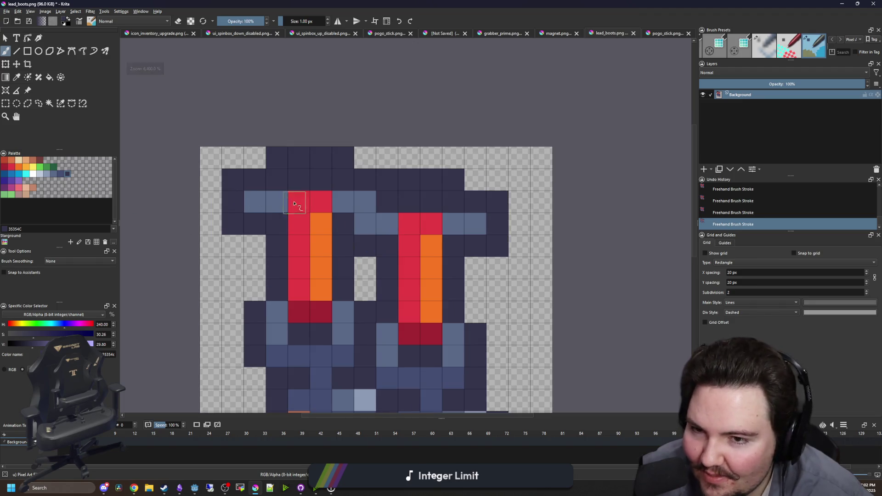
scroll(405, 183, down, 10)
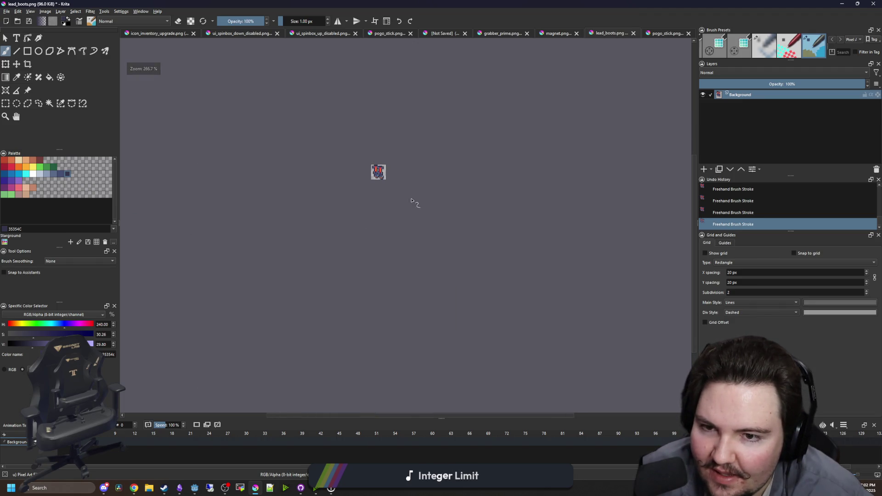
scroll(398, 165, up, 3)
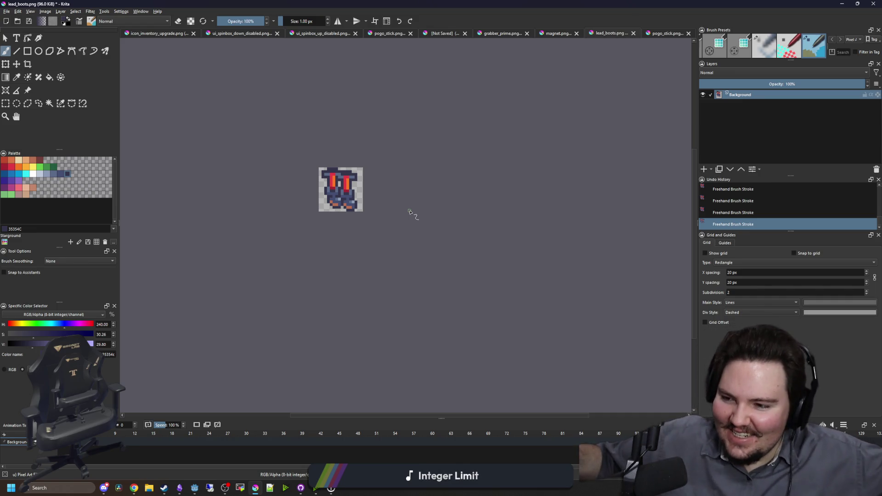
scroll(352, 195, up, 5)
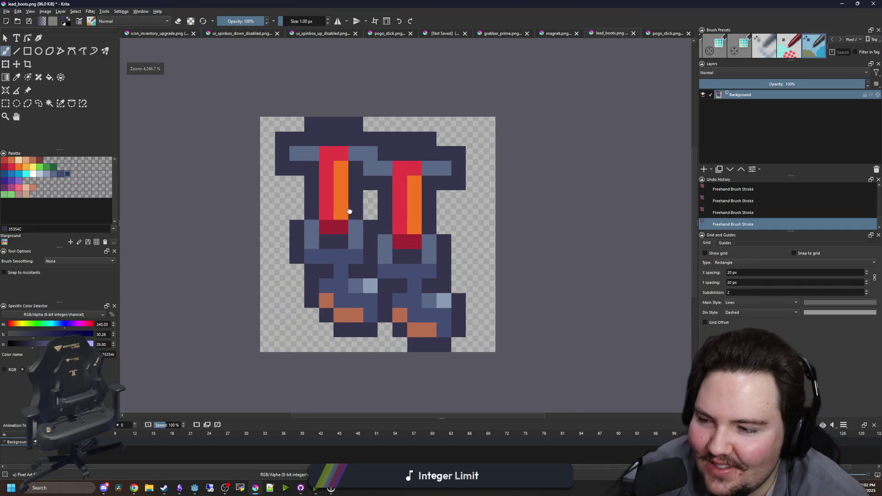
drag(350, 212, 340, 211)
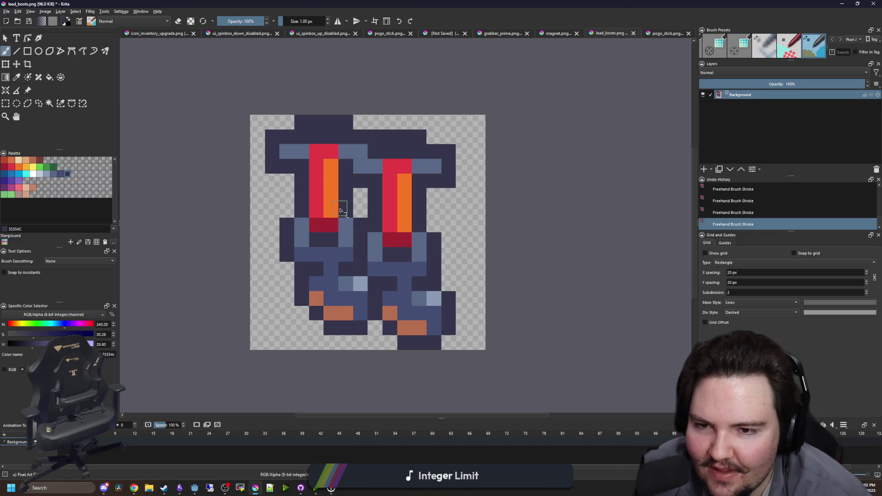
click(5, 103)
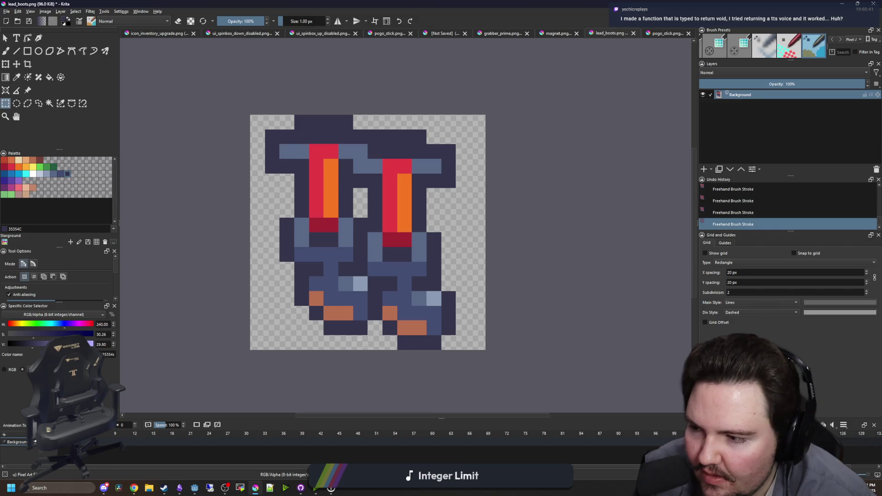
Nudge a 5×4 pixel block on the left boot one pixel left
scroll(351, 342, up, 1)
drag(366, 331, 275, 260)
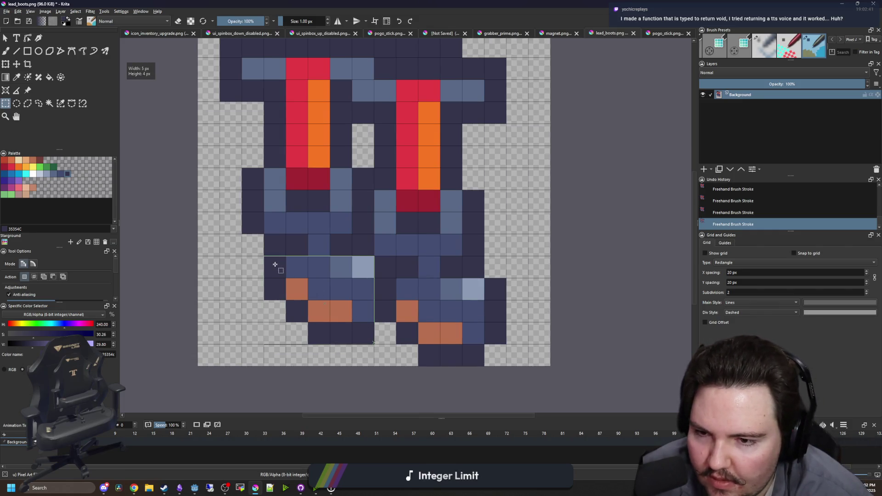
key(t)
key(Left)
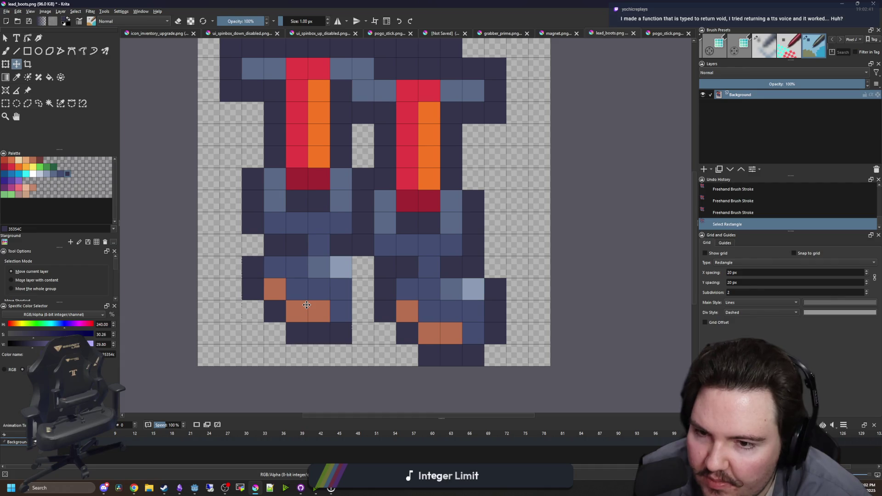
key(ctrl+shift+a)
Move the whole left boot one pixel left and down, and the right boot rightward
key(p)
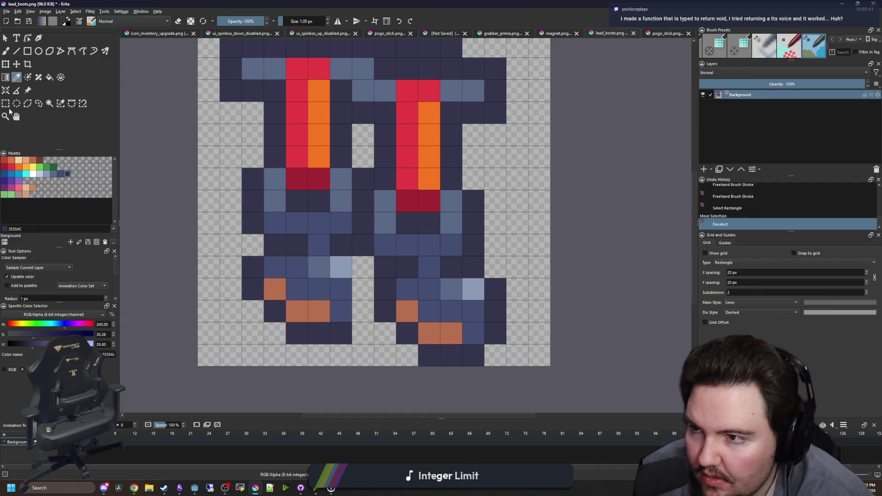
key(ctrl+r)
key(minus)
drag(255, 94, 343, 315)
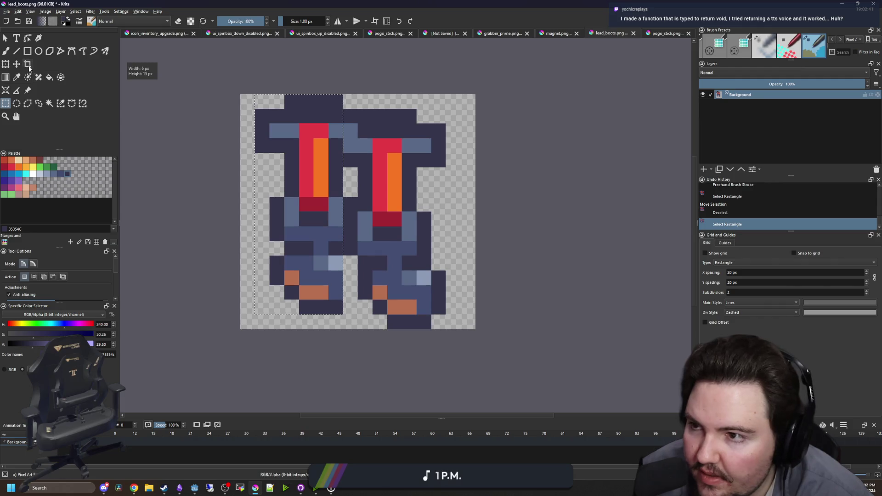
key(t)
key(Left)
key(Down)
key(ctrl+shift+a)
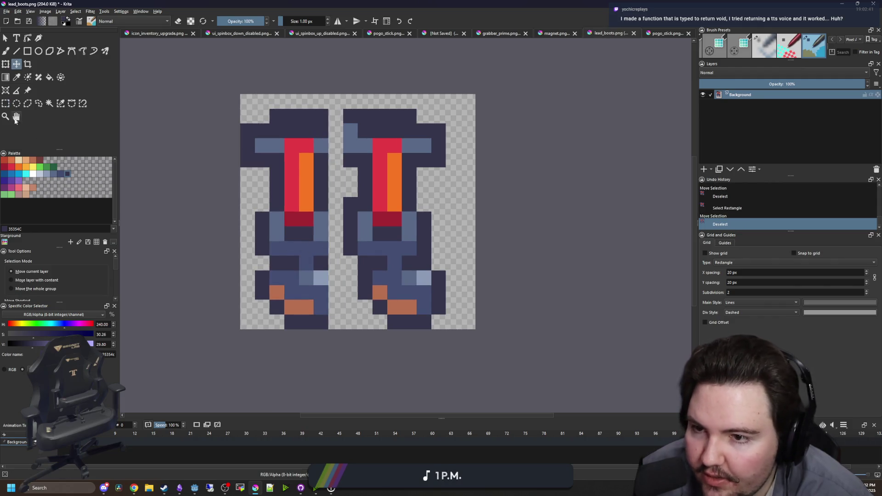
key(ctrl+r)
drag(446, 327, 343, 95)
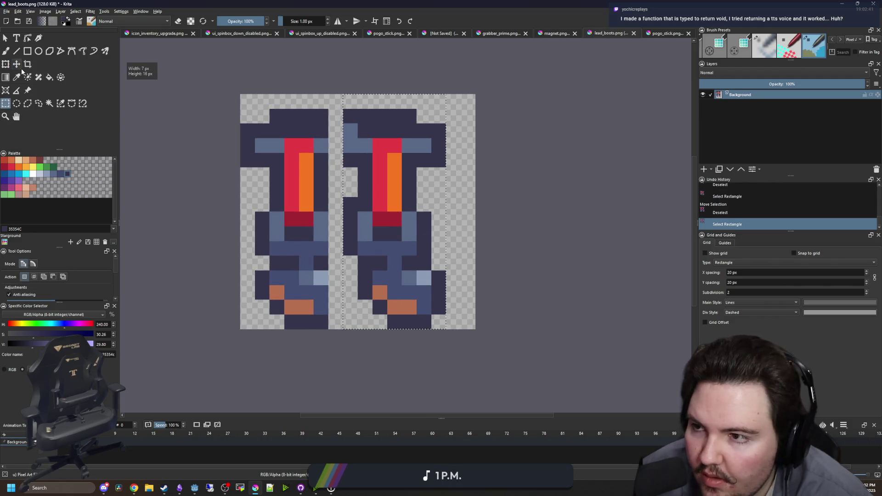
key(t)
key(Right)
key(Right)
key(ctrl+shift+a)
Repaint the left boot's lower pixels with slate blue sampled from the boot
key(p)
scroll(409, 234, up, 2)
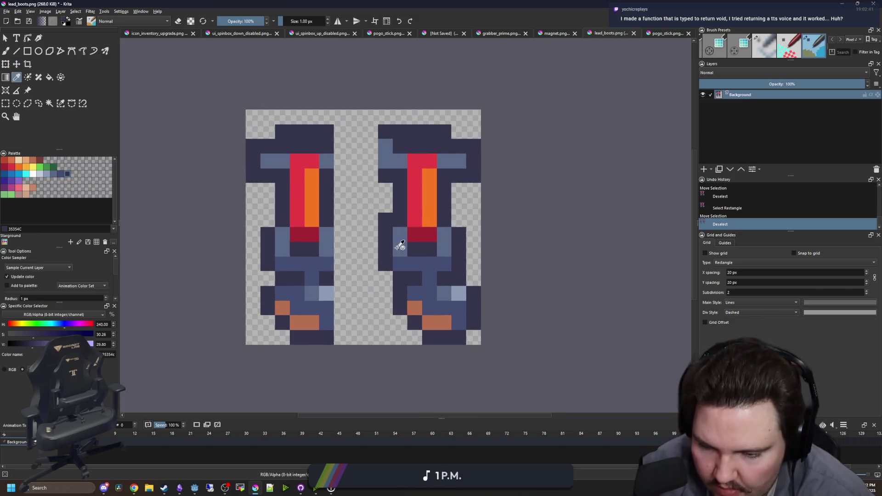
click(322, 307)
scroll(381, 305, up, 1)
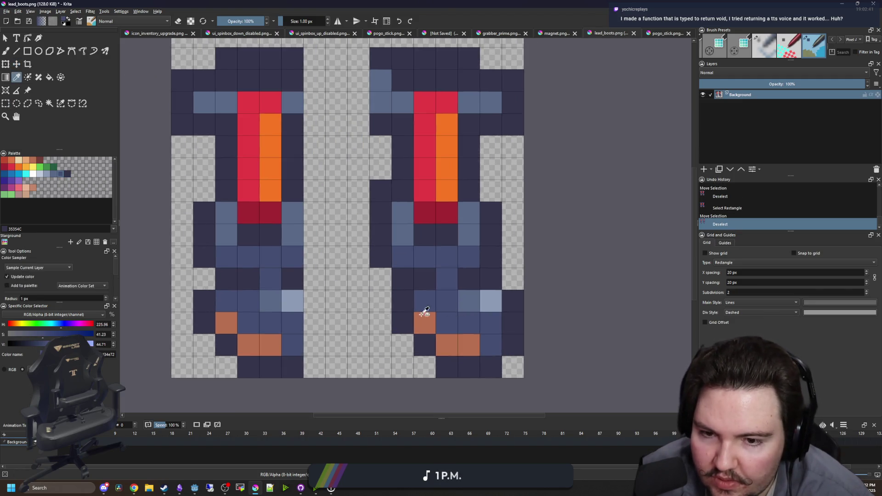
key(b)
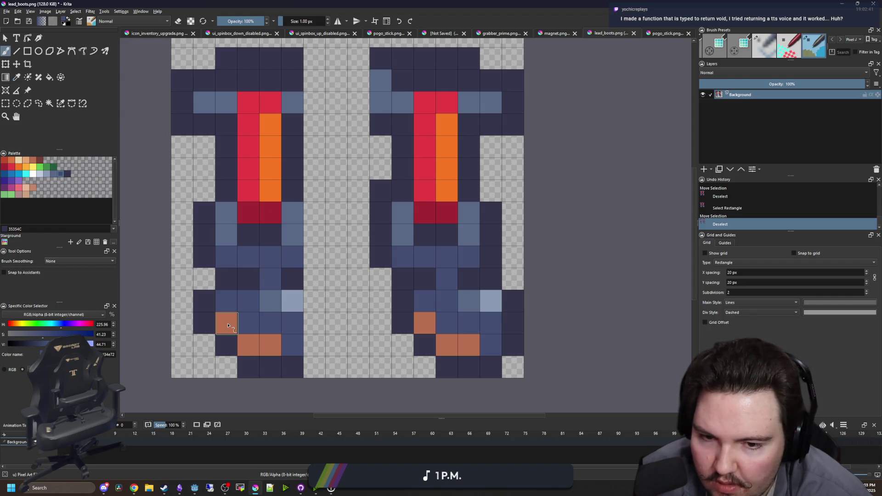
mouse_move(213, 308)
mouse_down()
mouse_move(207, 339)
mouse_move(275, 345)
mouse_move(246, 368)
mouse_up()
key(e)
click(299, 348)
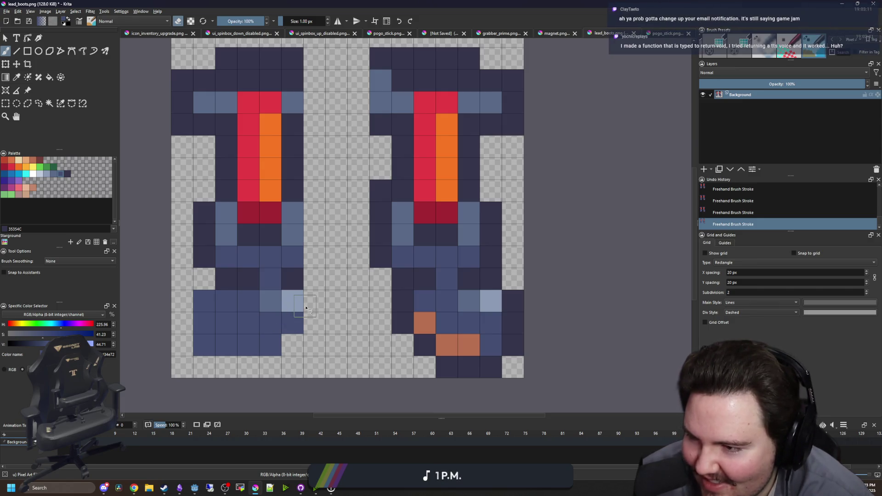
Add brown accent pixels, a navy bottom row and navy outline pixels to the left boot
ctrl+click(424, 323)
key(e)
click(292, 323)
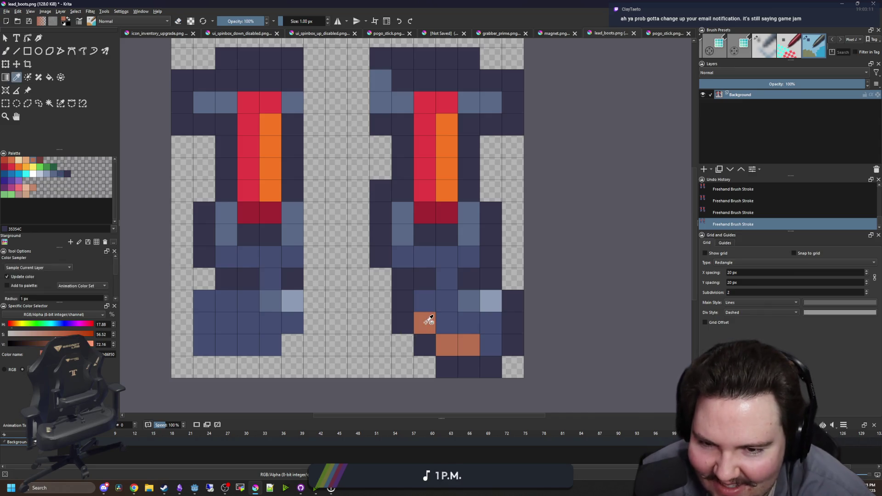
click(271, 346)
click(256, 342)
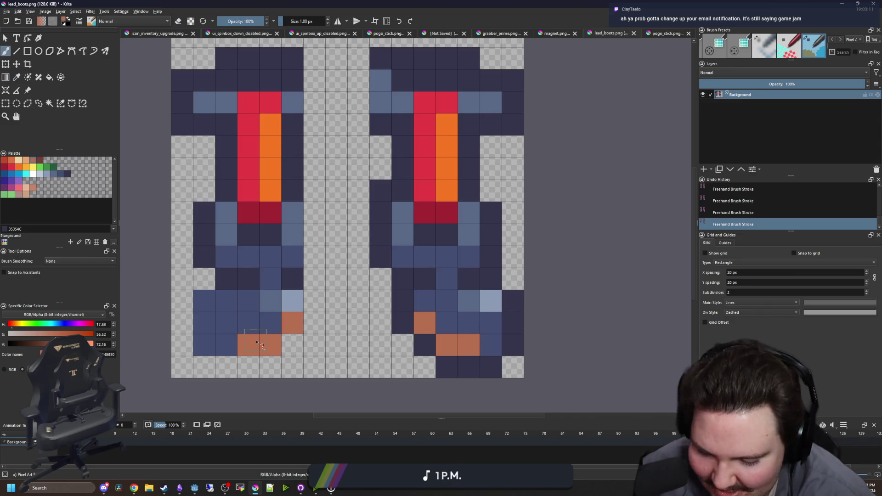
ctrl+click(467, 363)
mouse_move(271, 367)
mouse_down()
mouse_move(202, 367)
mouse_move(183, 300)
mouse_up()
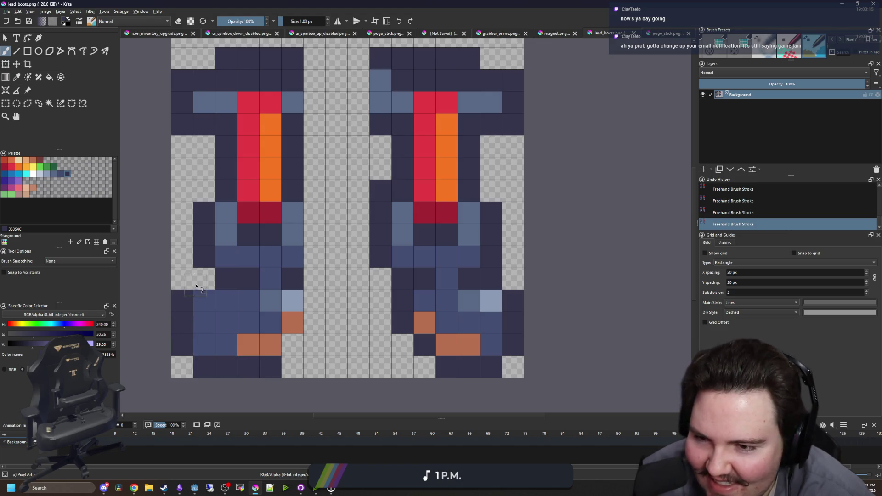
click(203, 279)
click(292, 345)
click(314, 317)
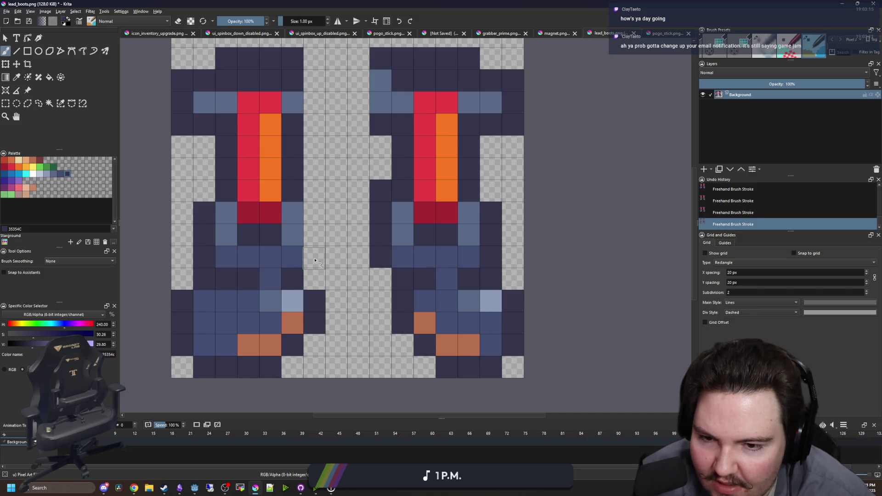
Shift the lower part of the left boot one cell left
click(5, 105)
drag(348, 379, 259, 268)
click(16, 63)
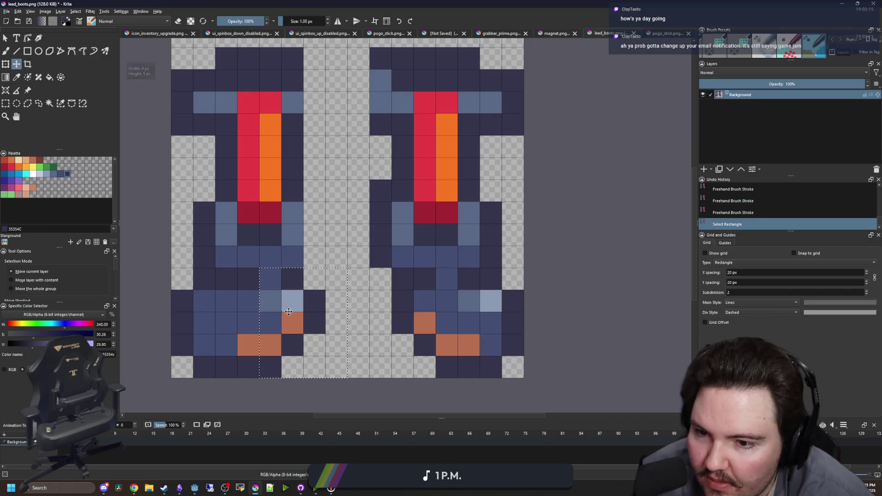
drag(314, 316, 292, 316)
key(ctrl+shift+a)
Paint a navy vertical strip beside the left boot, minus its bottom cell
key(p)
key(b)
drag(314, 280, 314, 184)
key(e)
click(315, 279)
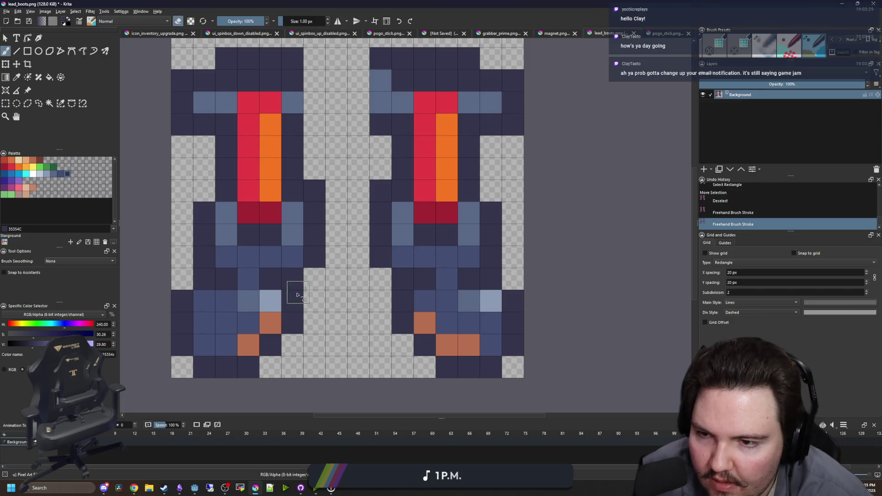
Fill the gap between the boots with grey-blue and navy cells, erasing a stray top cell
scroll(329, 281, down, 5)
scroll(342, 261, up, 5)
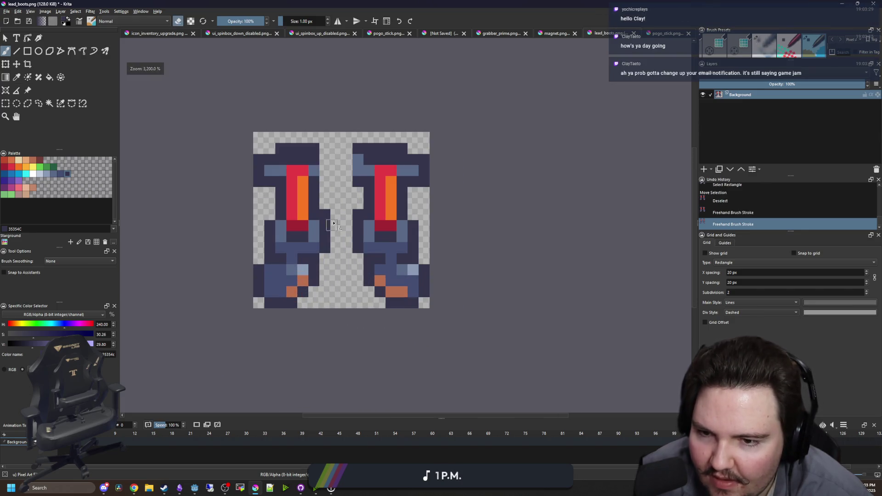
key(e)
ctrl+click(312, 207)
click(312, 208)
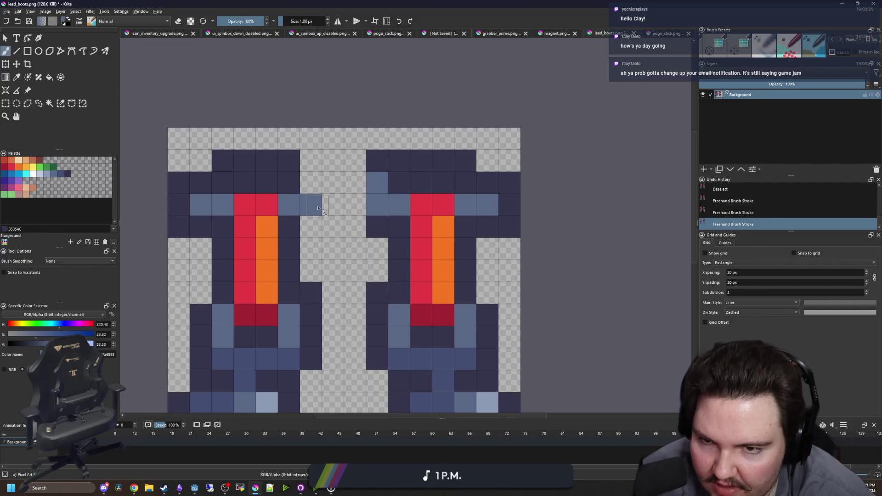
ctrl+click(419, 177)
click(377, 182)
mouse_move(333, 182)
mouse_down()
mouse_move(333, 226)
mouse_move(345, 209)
mouse_up()
click(355, 182)
key(e)
click(377, 161)
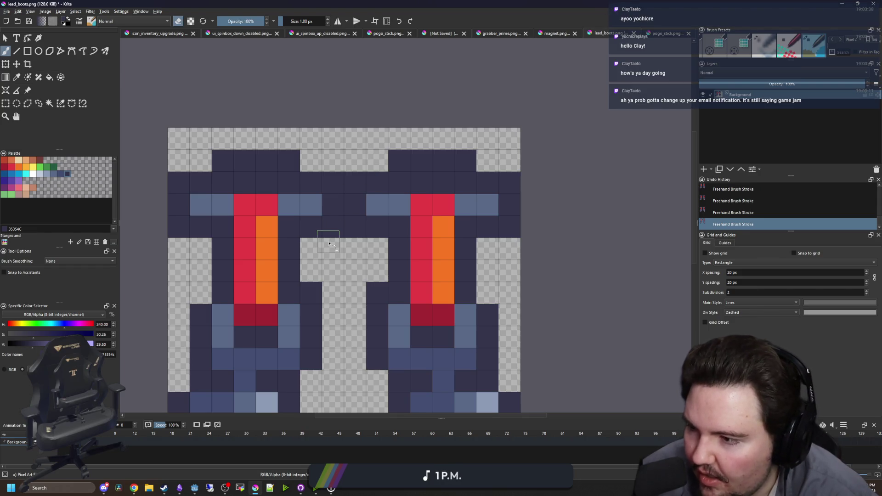
scroll(329, 243, down, 2)
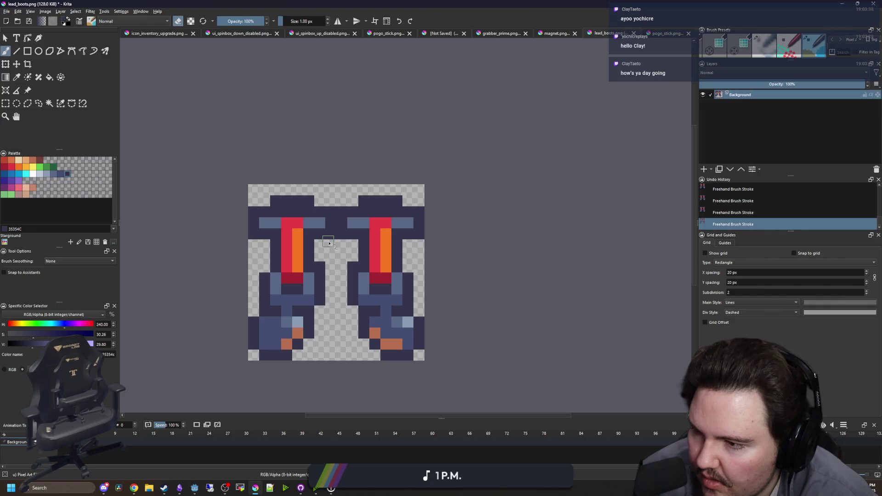
key(alt+Tab)
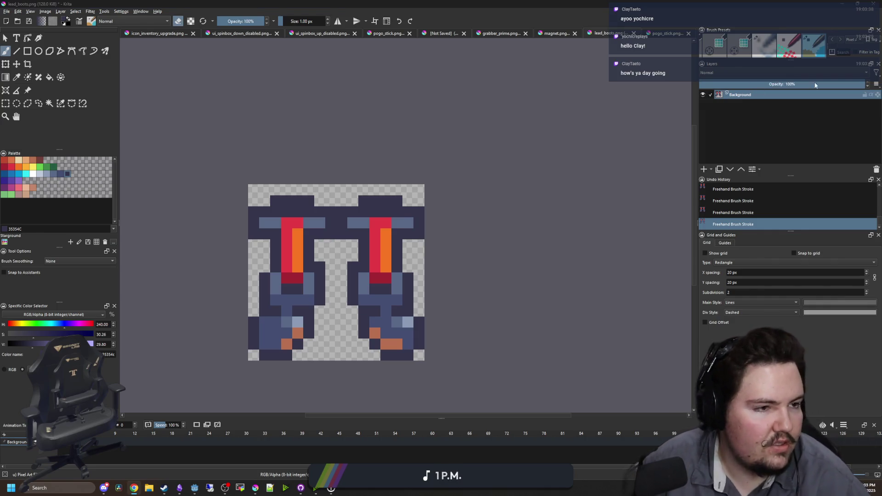
Replace the Go Live notification with 'Working on Starground!' and save the stream info
click(98, 259)
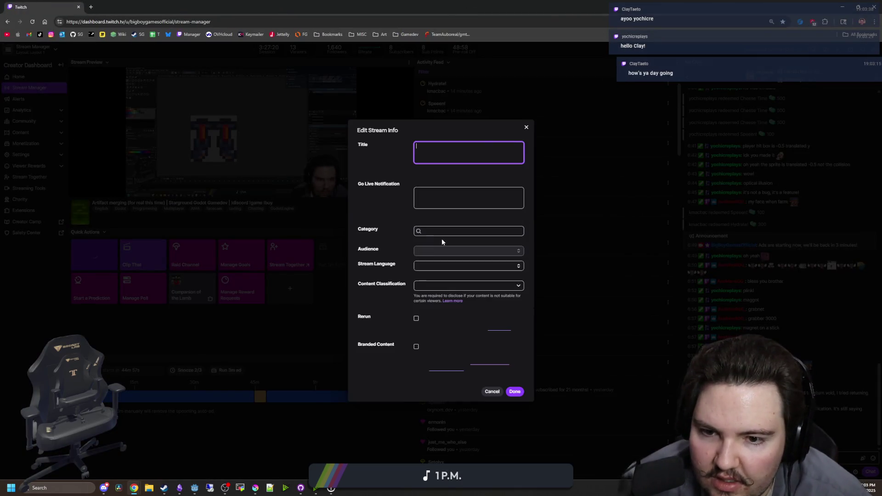
triple_click(466, 139)
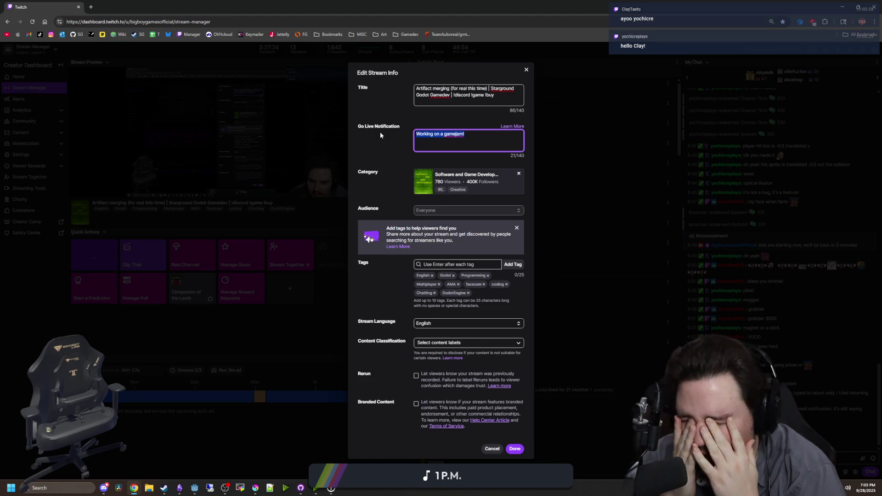
key(BackSpace)
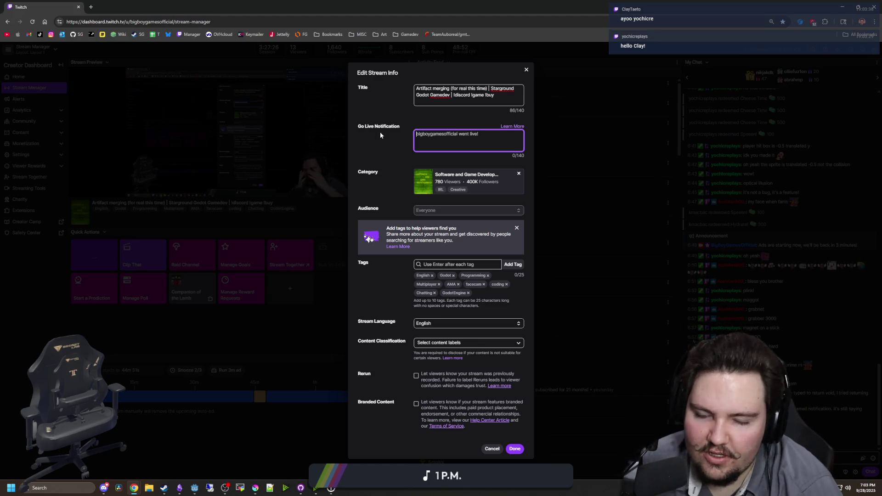
text(wORKIN)
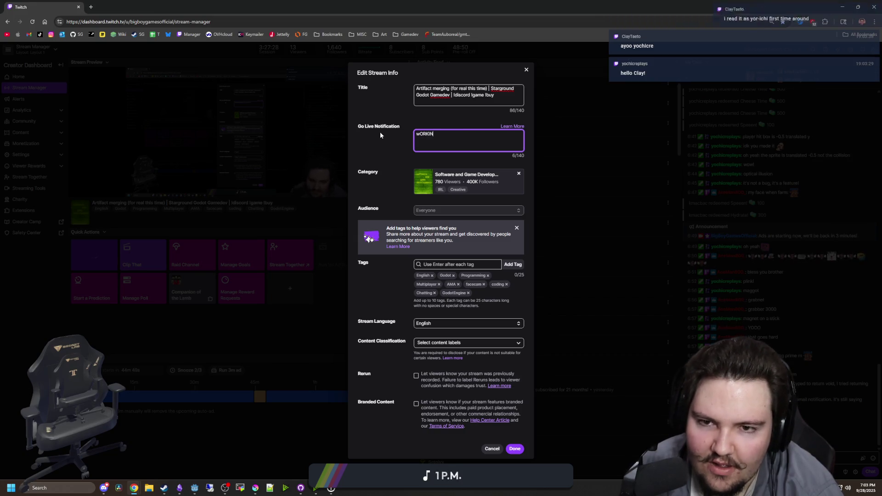
key(ctrl+a)
key(BackSpace)
text(Working on Starground!)
click(396, 303)
click(514, 449)
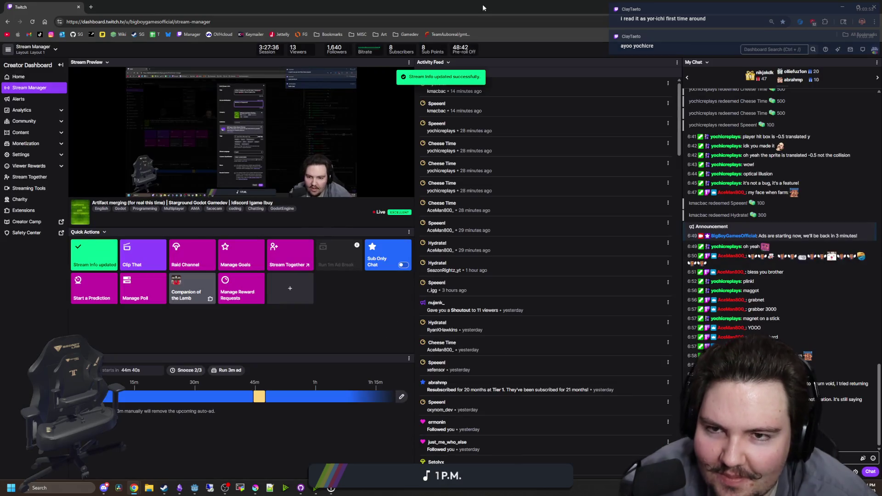
key(alt+Tab)
Repaint three cells in the left boot with grey-blue sampled from the boot
scroll(329, 317, up, 1)
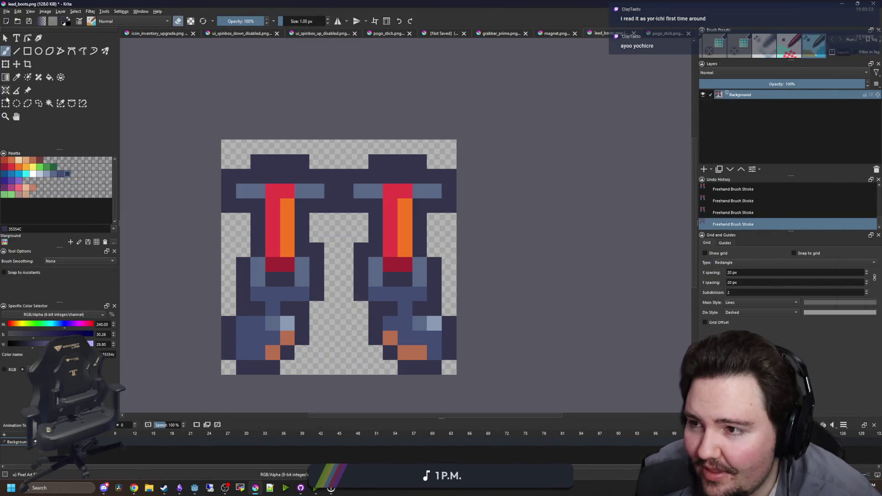
key(ctrl+r)
scroll(360, 341, up, 1)
scroll(360, 341, down, 1)
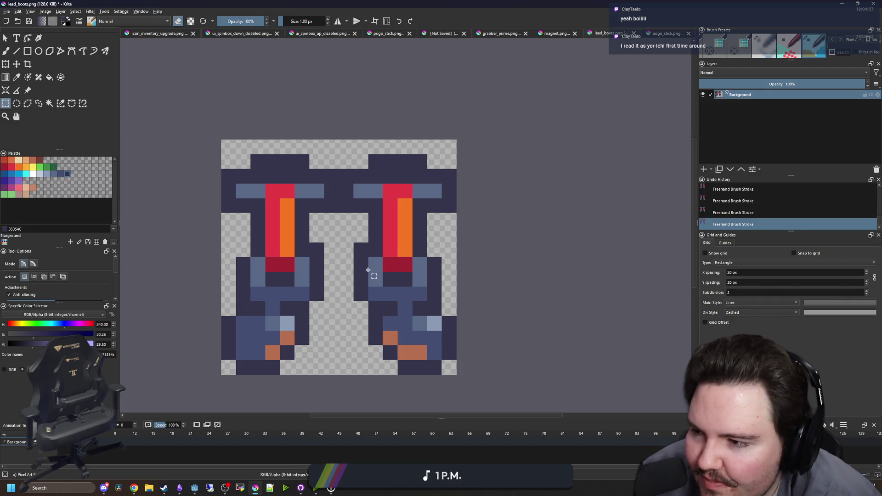
drag(368, 270, 393, 250)
scroll(353, 269, up, 2)
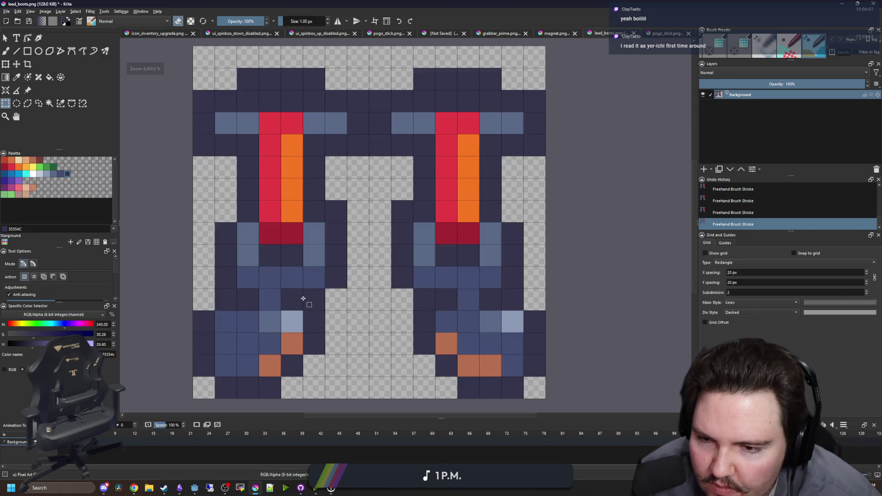
scroll(305, 299, down, 7)
scroll(324, 298, up, 6)
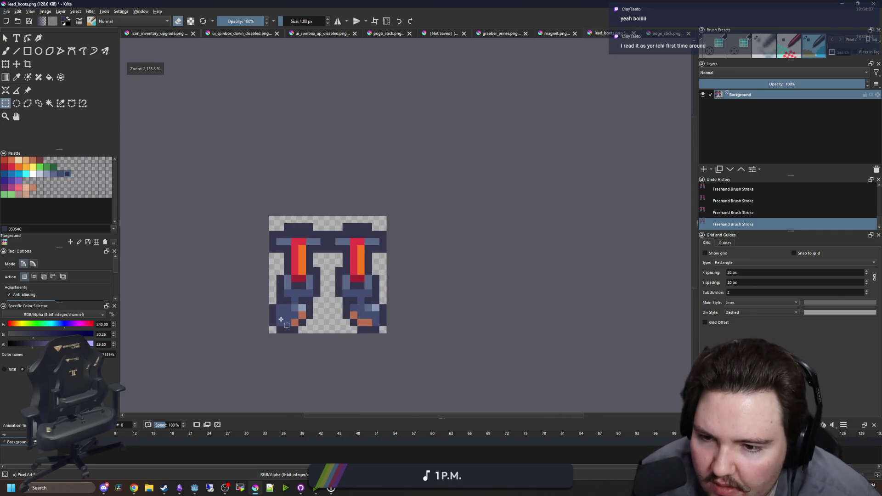
key(p)
click(317, 297)
key(b)
click(248, 289)
key(p)
click(292, 288)
key(b)
click(270, 288)
Paint a bottom-row cell darker blue and another left-boot cell orange
key(p)
click(294, 306)
key(b)
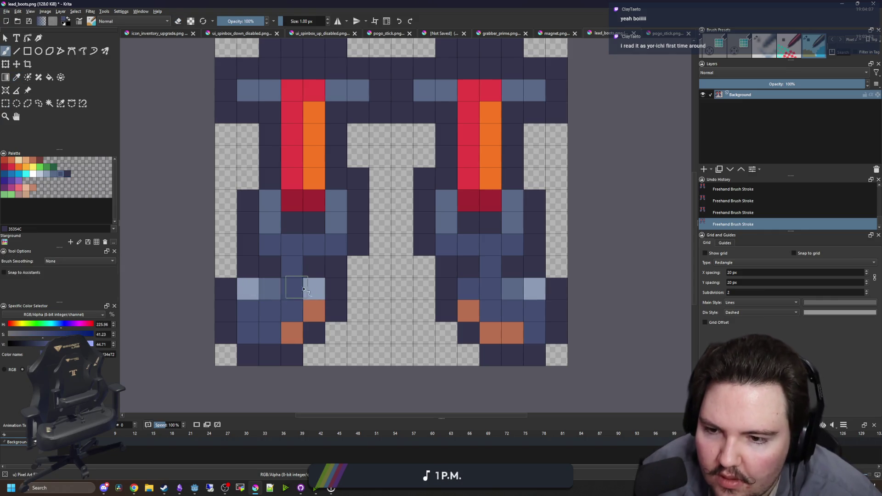
click(294, 288)
scroll(307, 300, down, 4)
scroll(307, 300, up, 4)
key(p)
click(276, 299)
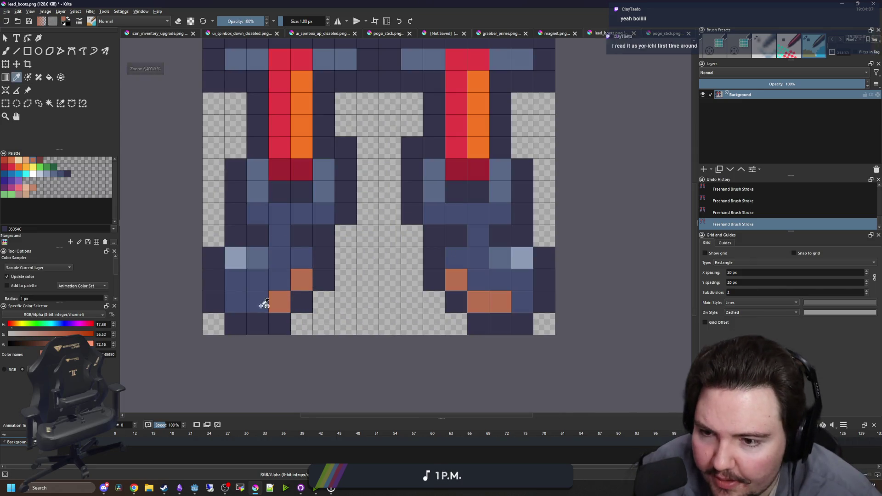
key(b)
click(365, 280)
scroll(361, 234, down, 6)
scroll(361, 235, down, 2)
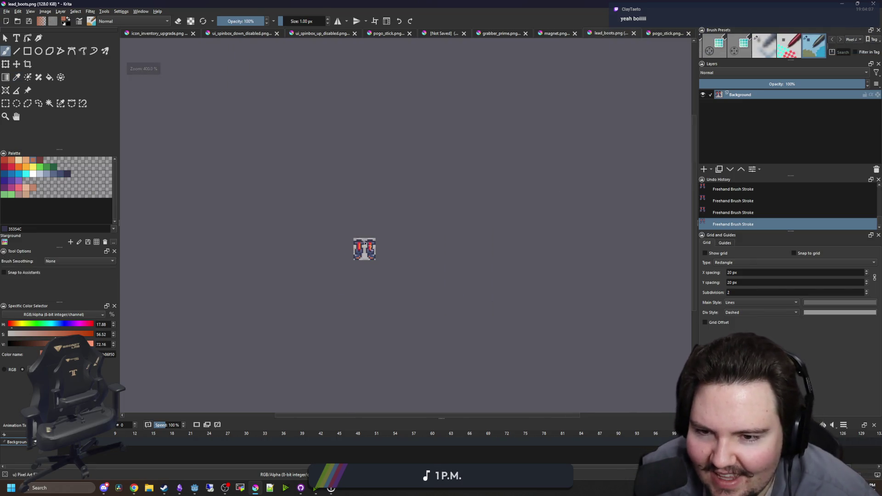
scroll(367, 245, up, 7)
Shift the lower-left boot area one pixel right
key(ctrl+r)
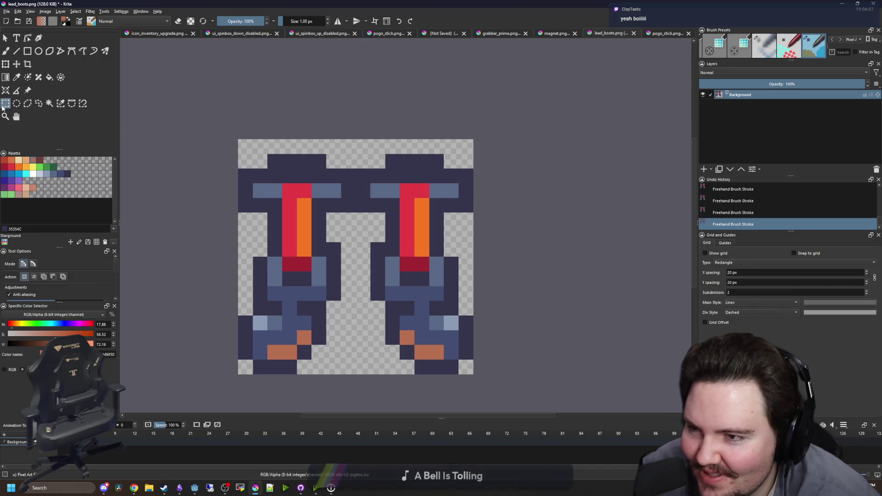
mouse_move(234, 378)
mouse_down()
mouse_move(297, 272)
mouse_move(339, 245)
mouse_move(340, 230)
mouse_up()
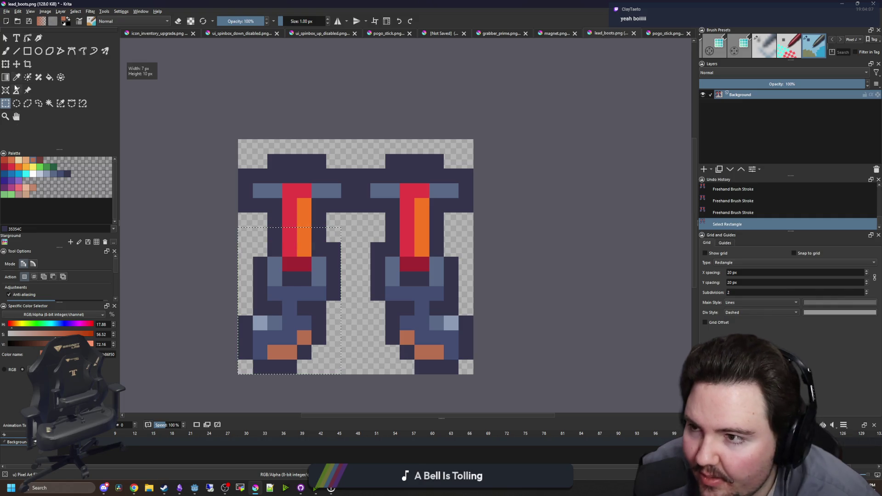
key(t)
drag(314, 268, 329, 269)
key(ctrl+shift+a)
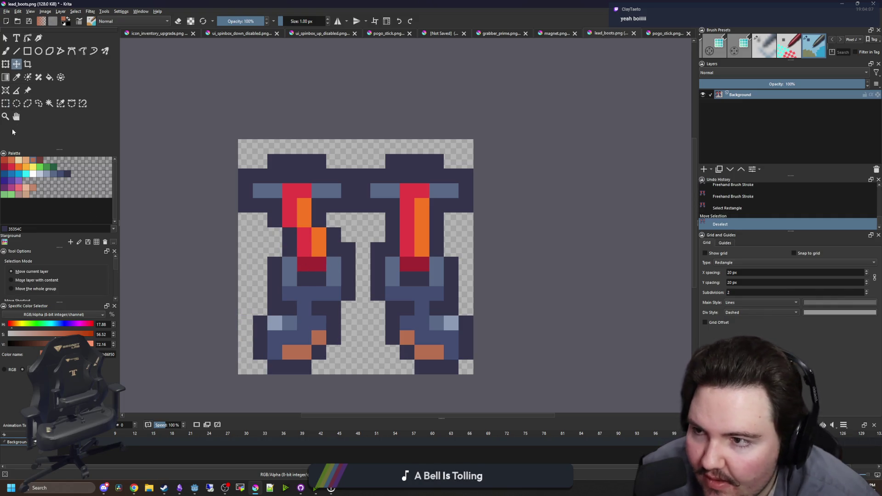
Move the right boot's lower section two pixels left and deselect it
key(ctrl+r)
drag(484, 380, 369, 228)
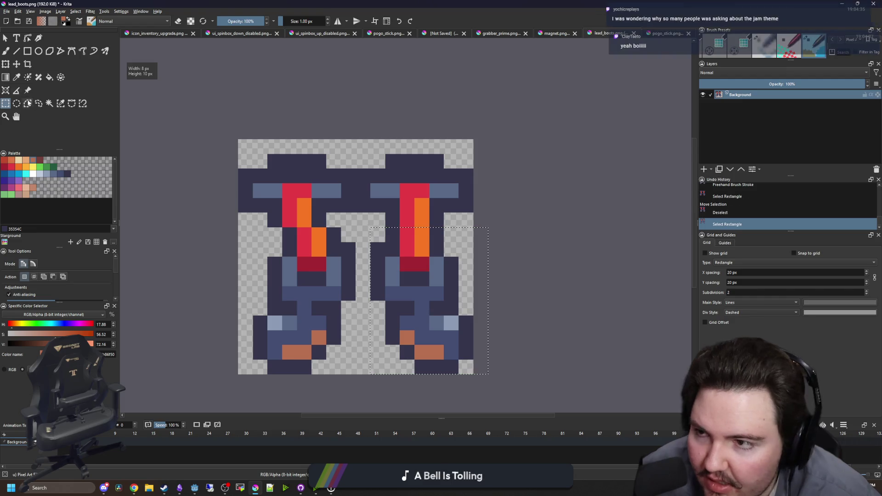
key(t)
drag(465, 292, 435, 292)
key(ctrl+shift+a)
scroll(372, 248, down, 5)
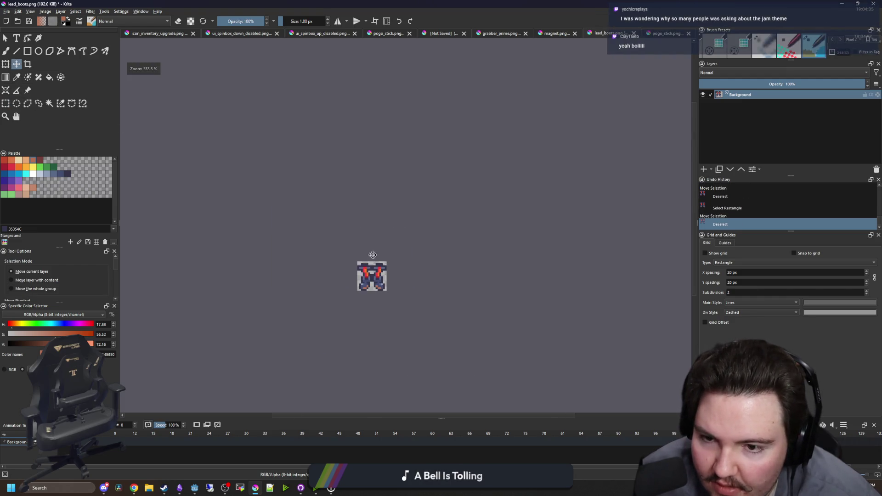
scroll(372, 248, up, 8)
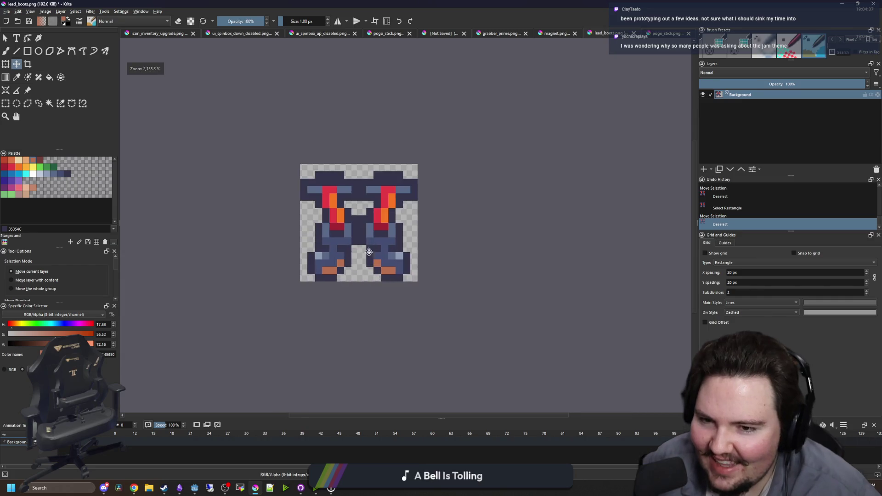
key(p)
scroll(349, 245, up, 1)
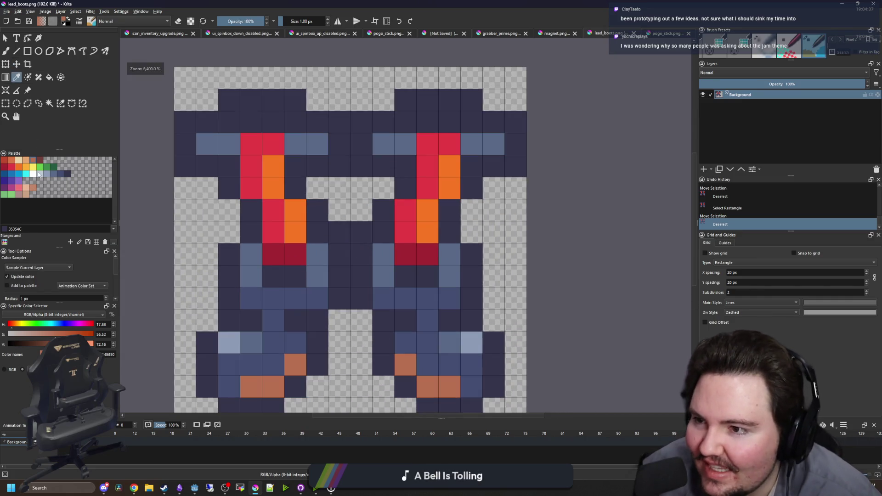
Pick the yellow fee761 swatch and paint four yellow pixels in the boots' flame stripes
click(34, 166)
click(472, 267)
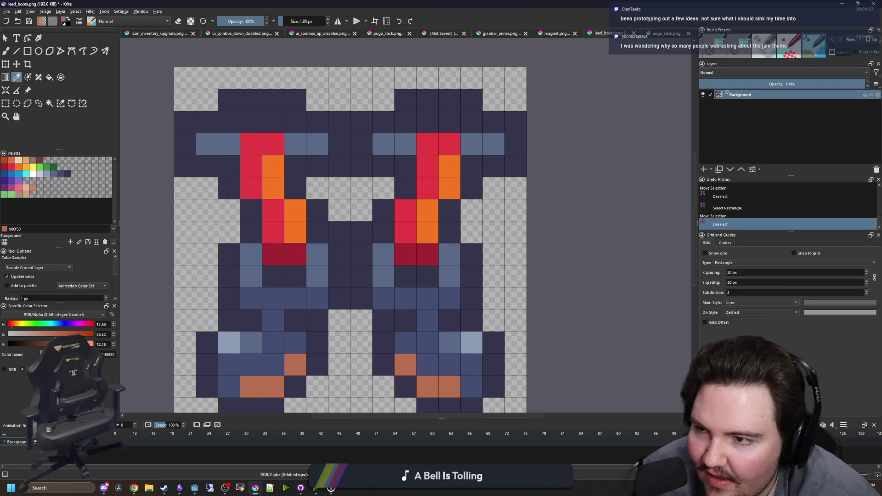
click(33, 166)
key(b)
click(273, 189)
click(295, 210)
click(427, 210)
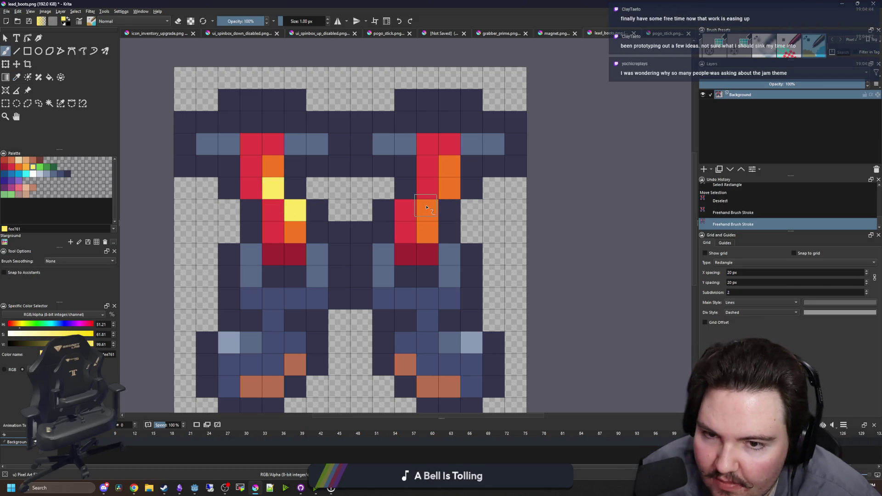
click(449, 189)
Clear the selection and add four more yellow highlight pixels on the two boots
scroll(388, 255, down, 10)
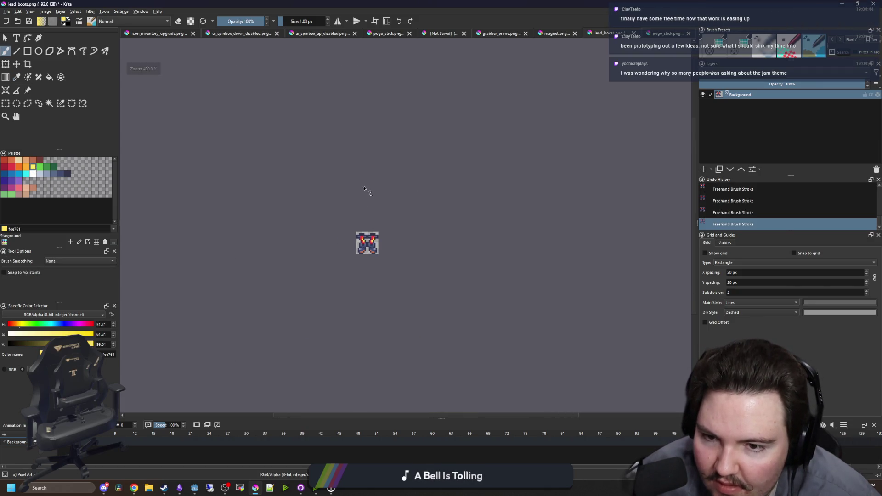
key(ctrl+shift+a)
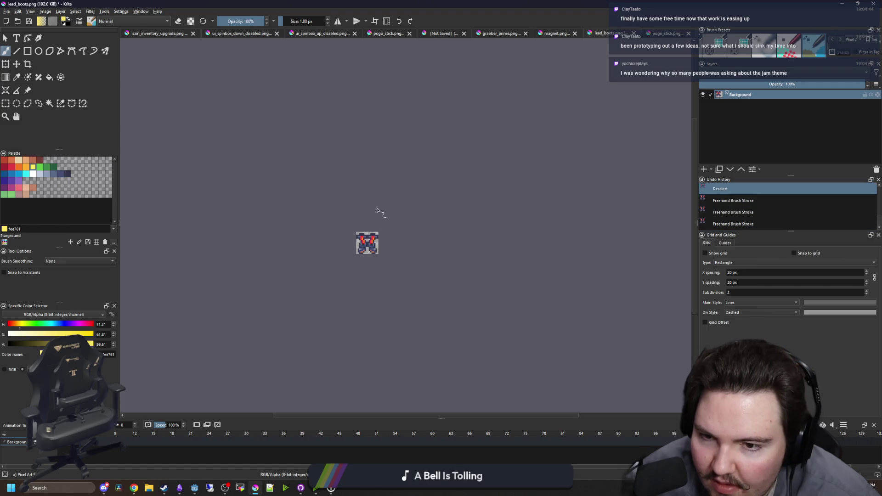
scroll(365, 240, up, 5)
scroll(365, 241, up, 2)
click(348, 317)
click(326, 294)
click(480, 317)
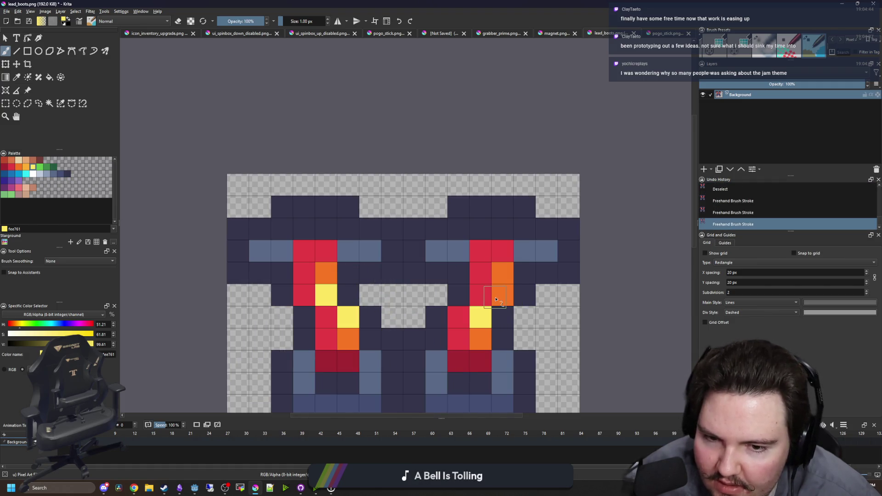
click(503, 295)
scroll(287, 228, down, 2)
scroll(287, 228, up, 2)
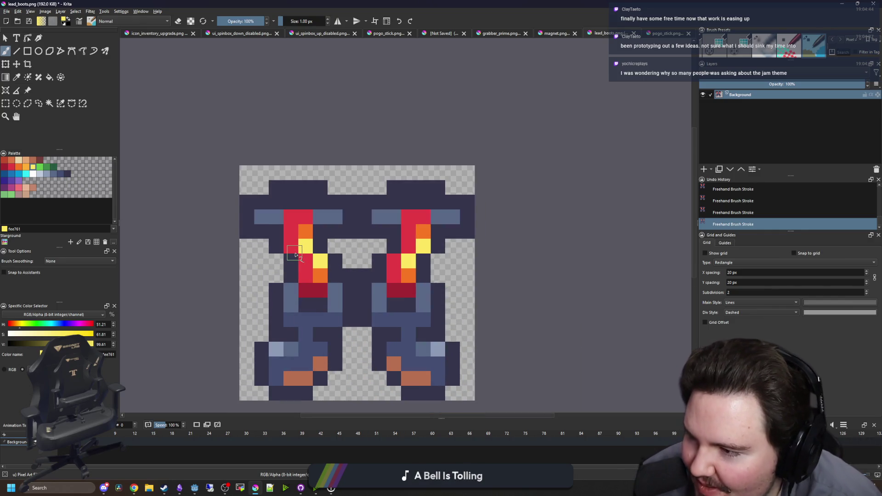
Repaint the boot-top cells with sampled slate blue and dark navy on both boots
right_click(295, 254)
click(359, 153)
scroll(344, 294, up, 1)
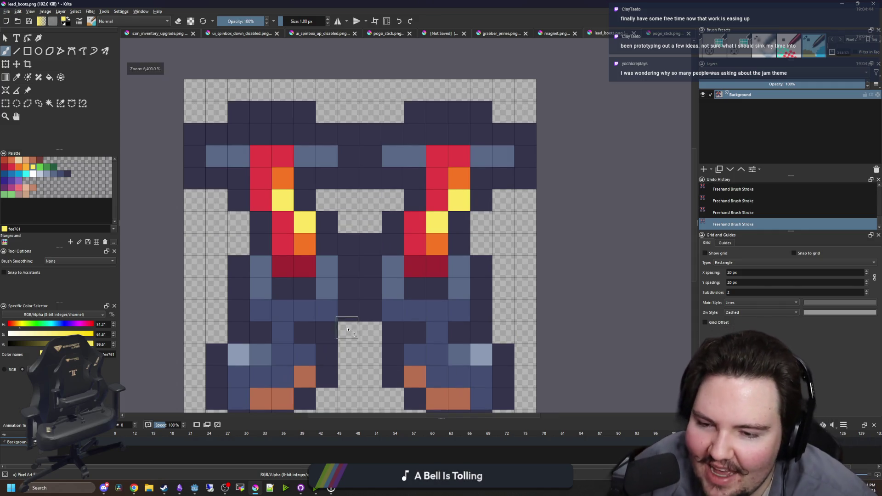
scroll(348, 267, down, 1)
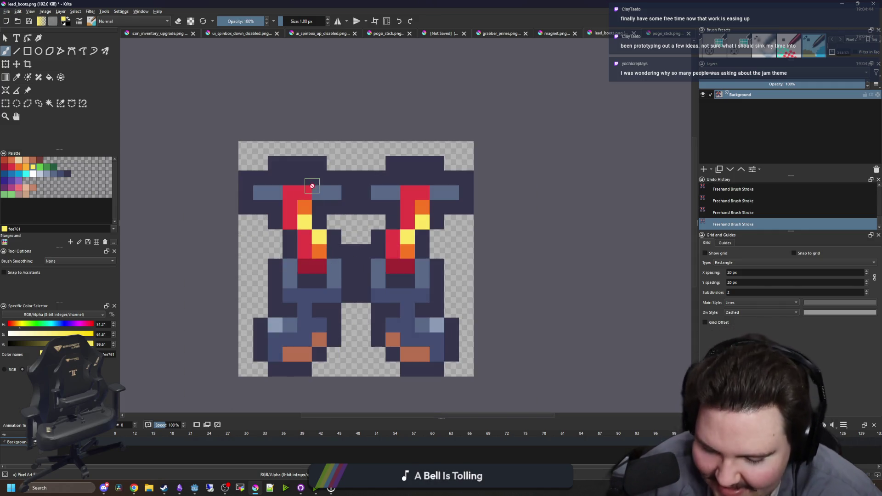
scroll(312, 188, up, 1)
ctrl+click(313, 190)
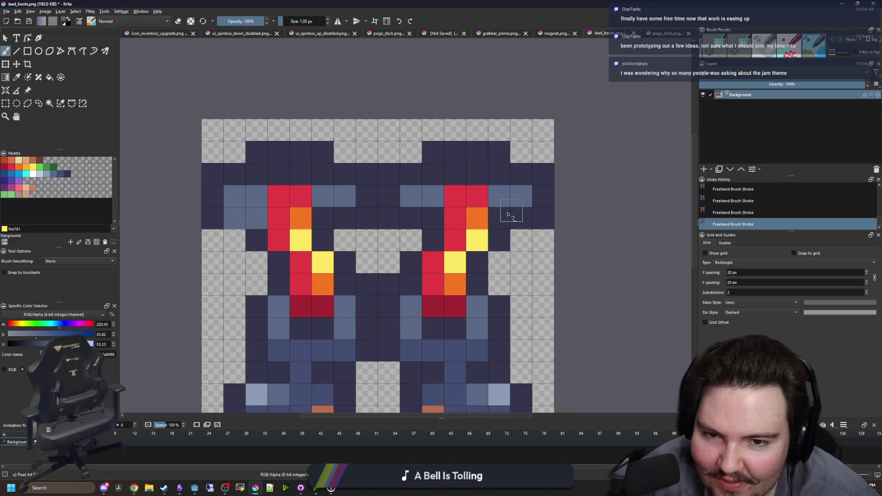
drag(512, 213, 494, 215)
ctrl+click(546, 222)
drag(545, 239, 519, 239)
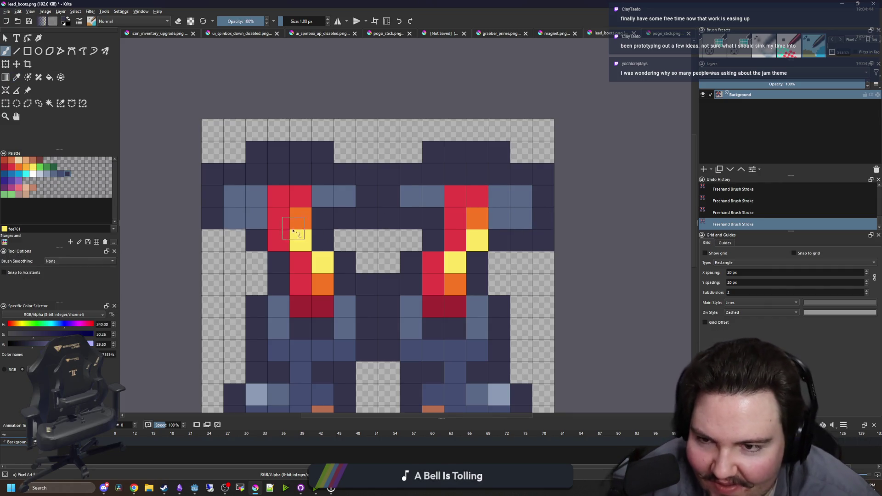
drag(242, 237, 207, 239)
drag(233, 191, 257, 193)
mouse_move(521, 198)
mouse_down()
mouse_move(506, 195)
mouse_move(545, 195)
mouse_move(543, 175)
mouse_move(520, 173)
mouse_up()
Erase the leftover dark cells at the top-left corner of the boots
key(e)
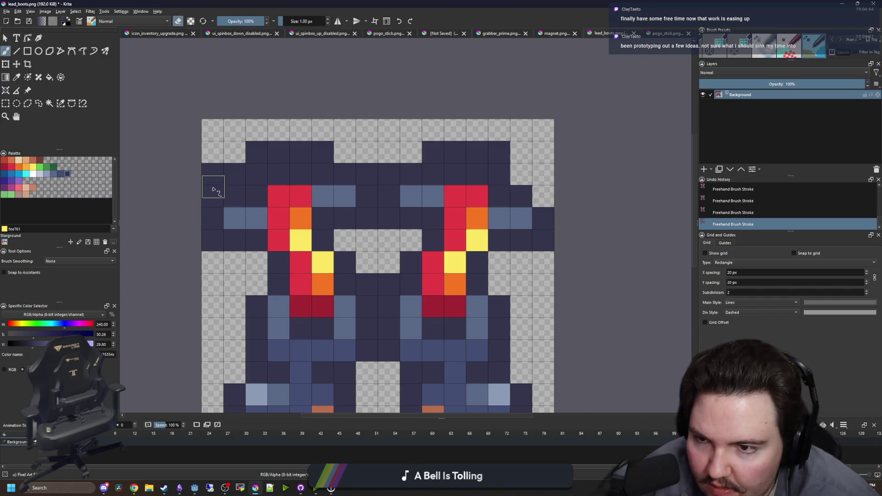
drag(213, 190, 234, 175)
scroll(395, 161, down, 8)
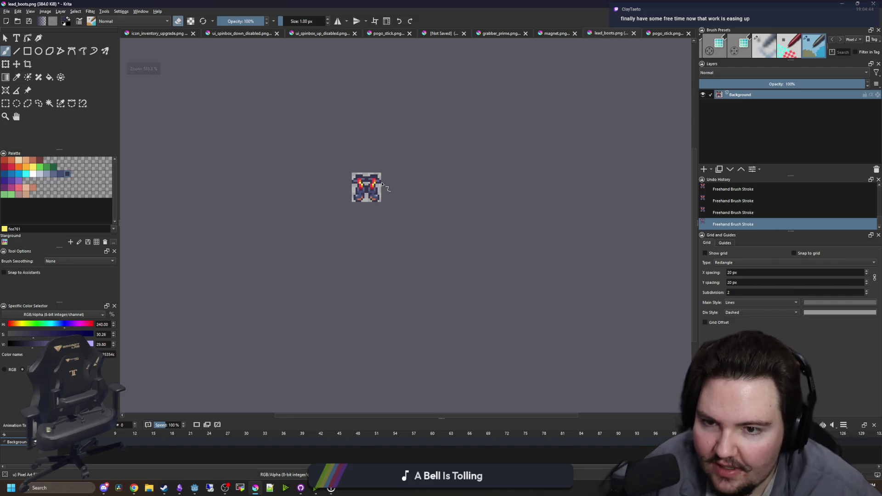
Sample the sprite's slate blue and pick a slate-blue palette swatch for shading
scroll(380, 178, up, 8)
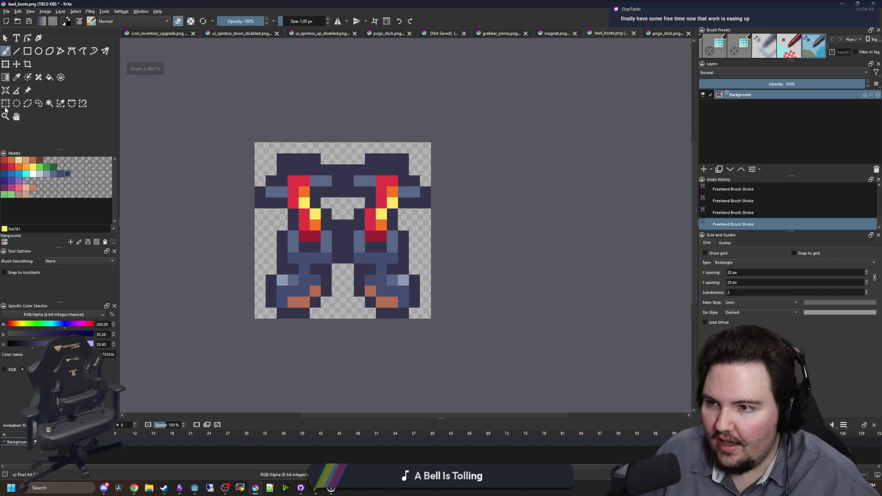
click(5, 104)
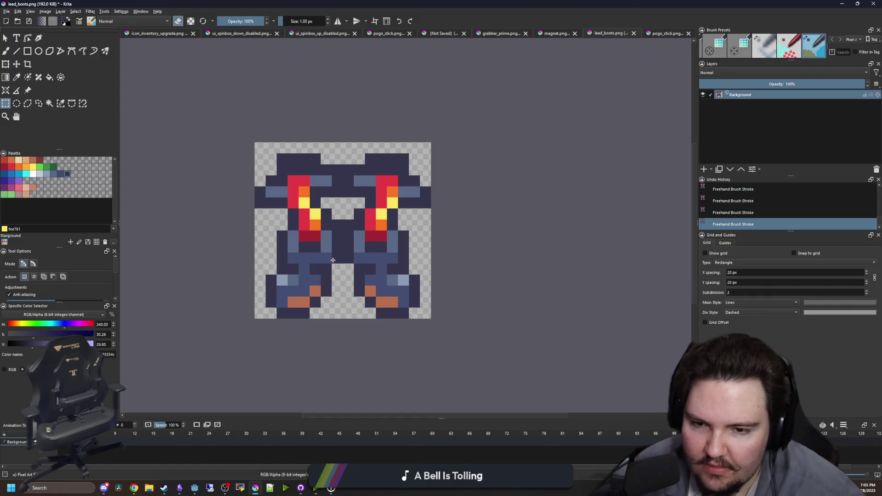
scroll(340, 257, up, 1)
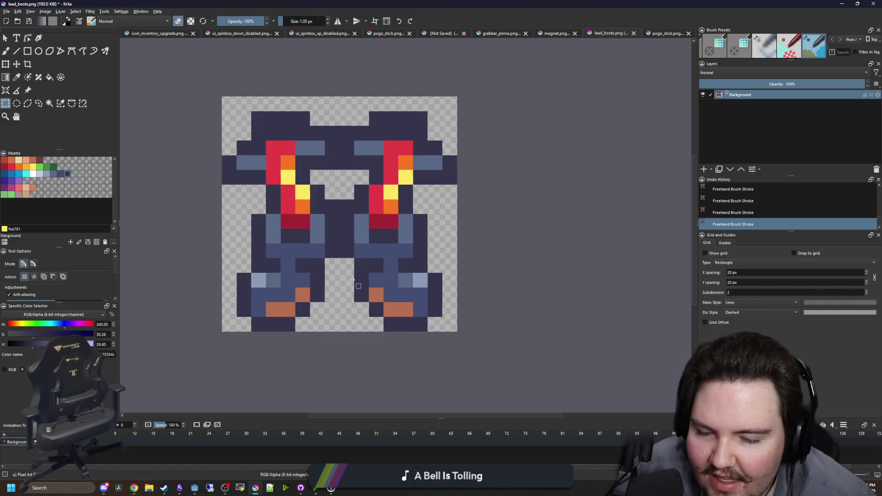
scroll(278, 273, up, 1)
scroll(299, 253, down, 2)
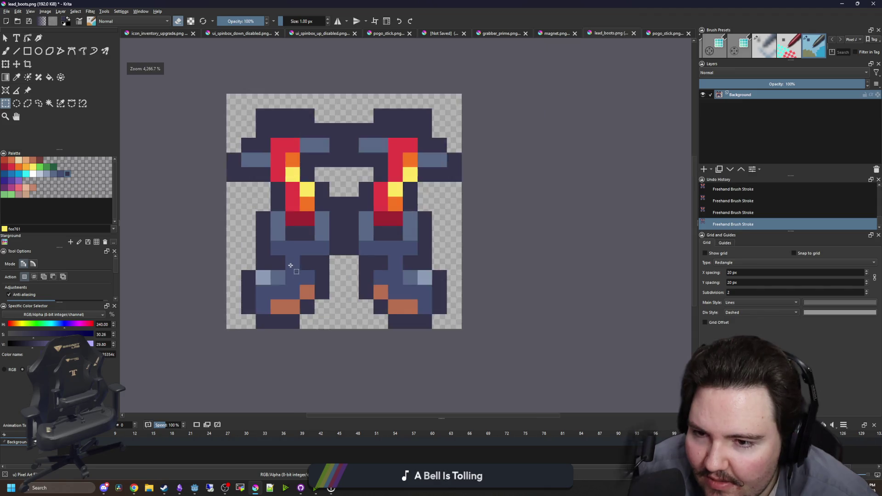
scroll(321, 233, up, 1)
scroll(319, 245, up, 1)
key(b)
ctrl+click(242, 263)
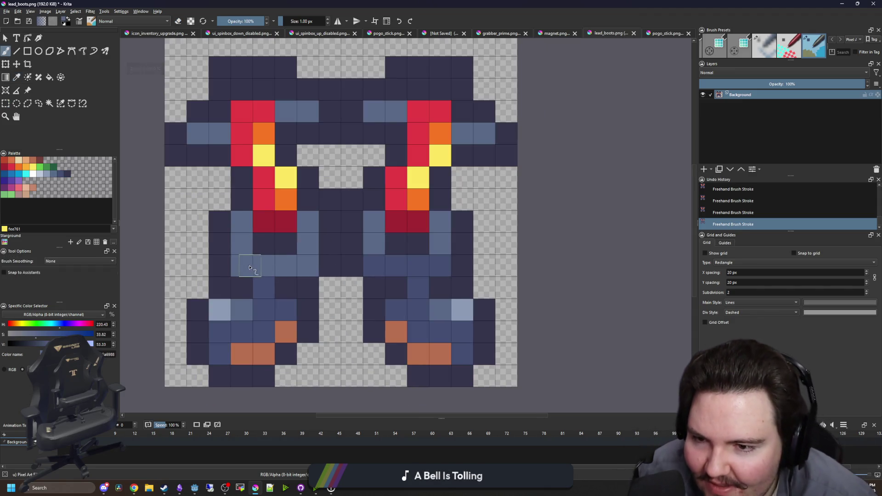
key(p)
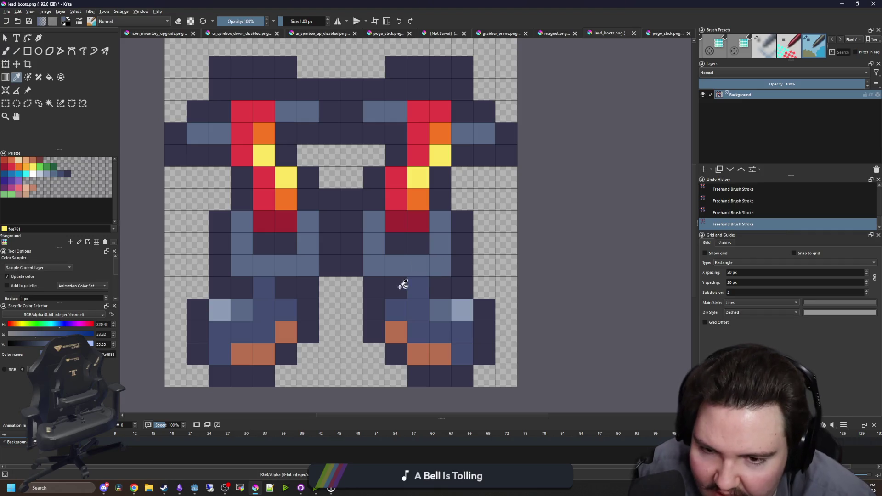
click(60, 175)
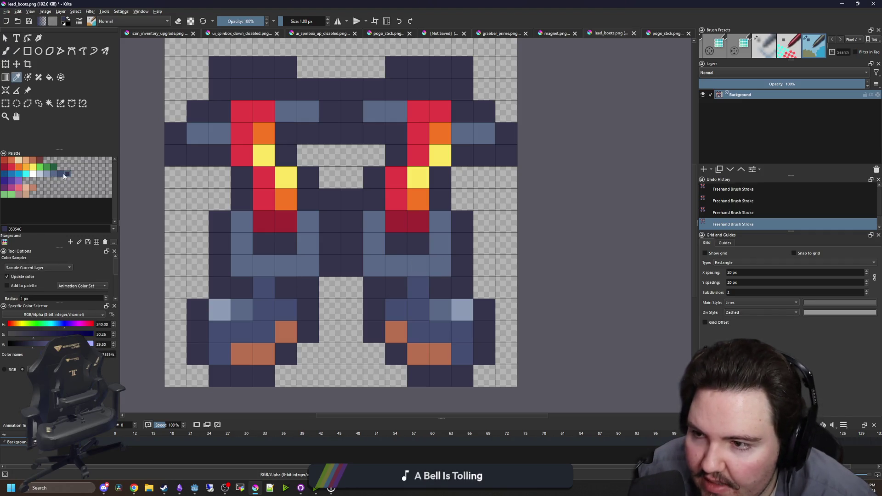
key(b)
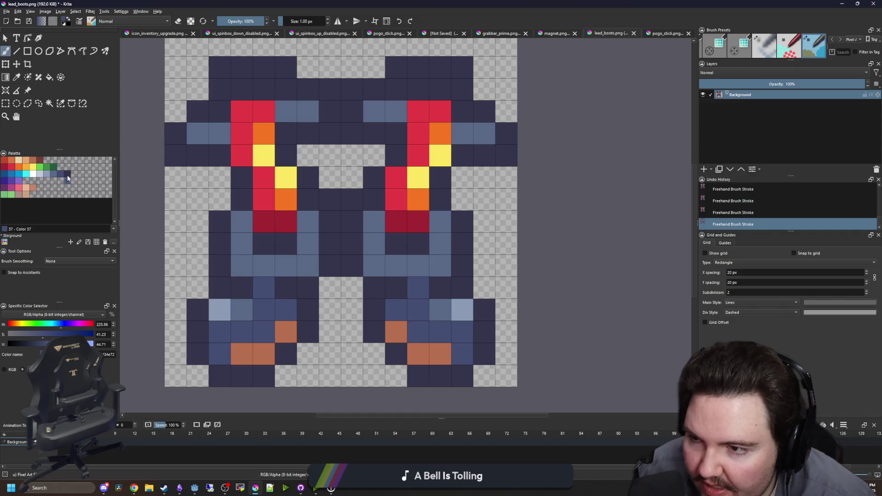
Paint lower-leg pixels dark 35354C and a darker blue at the slate bands' ends
ctrl+click(307, 300)
click(271, 287)
scroll(413, 292, down, 8)
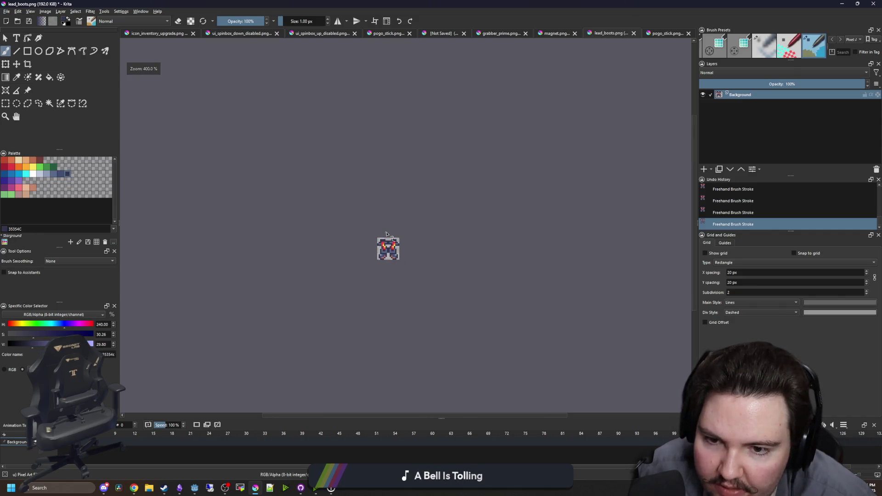
scroll(374, 211, up, 10)
click(53, 175)
click(60, 174)
click(290, 256)
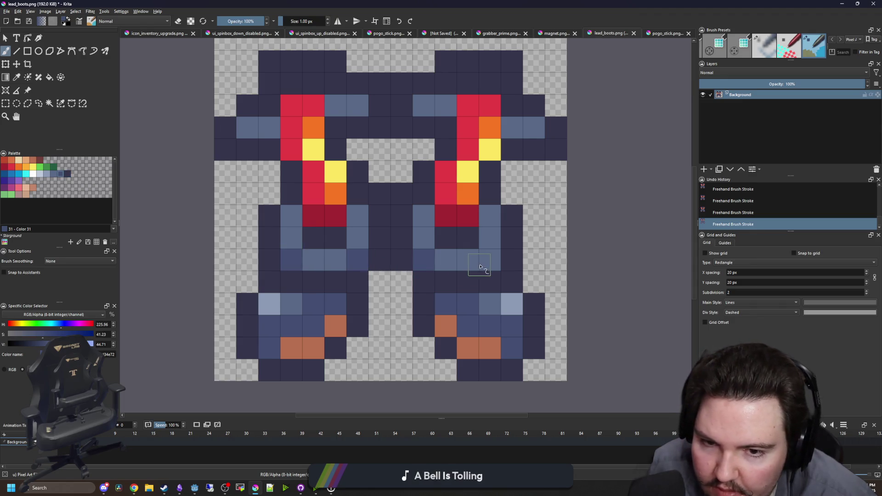
scroll(386, 248, down, 5)
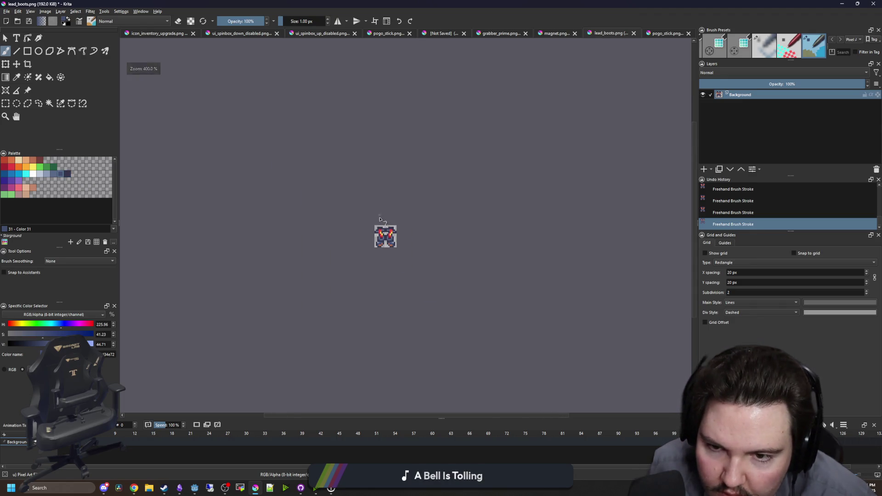
scroll(386, 225, up, 4)
scroll(400, 257, up, 3)
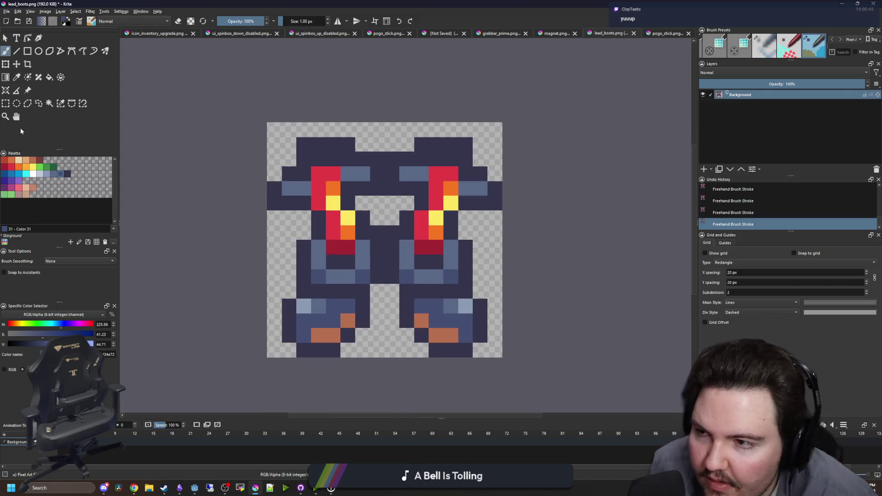
click(5, 103)
Select the right half of the boots sprite and nudge it up one pixel
drag(508, 358, 386, 136)
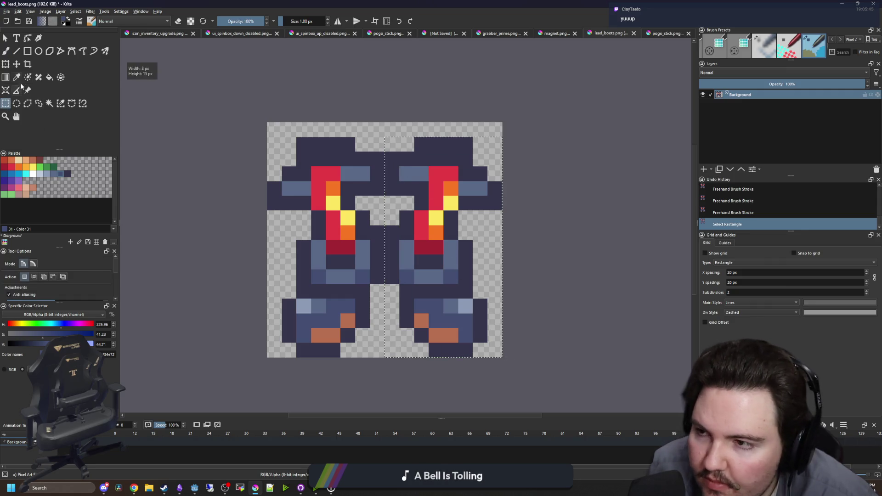
key(t)
key(Up)
key(ctrl+shift+a)
scroll(349, 258, down, 5)
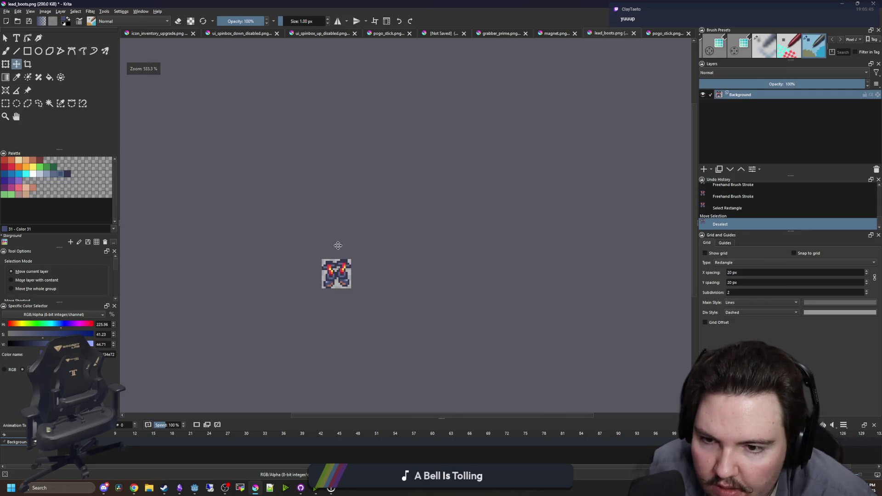
scroll(331, 234, up, 3)
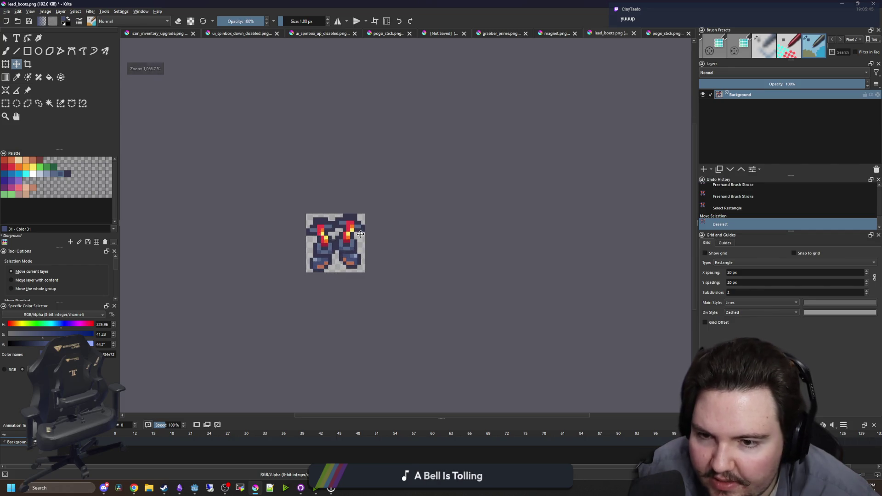
scroll(318, 246, up, 2)
Save the sprite as pogo_boots.png in Artifacts, accepting the PNG export options
click(7, 11)
click(21, 52)
text(pogo)
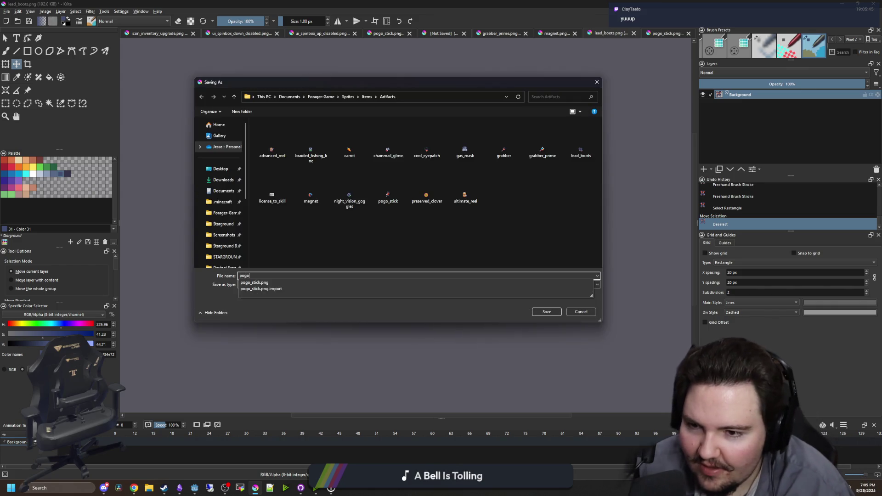
text(_boots)
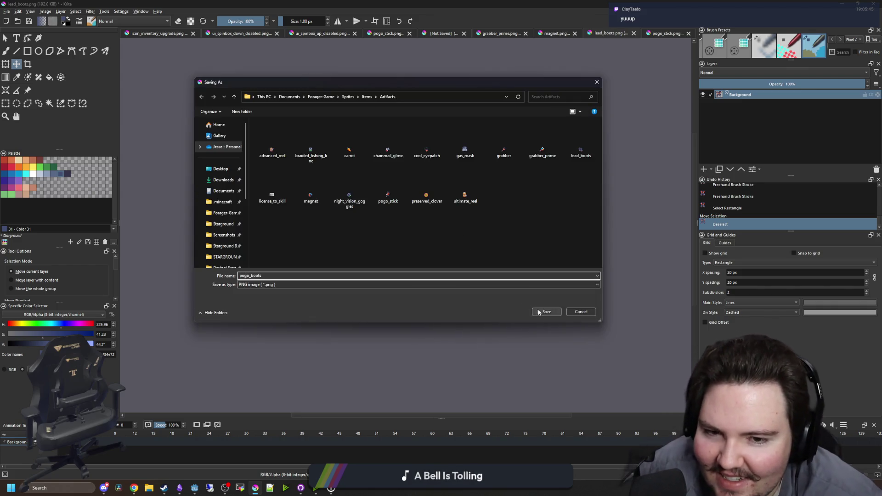
click(547, 312)
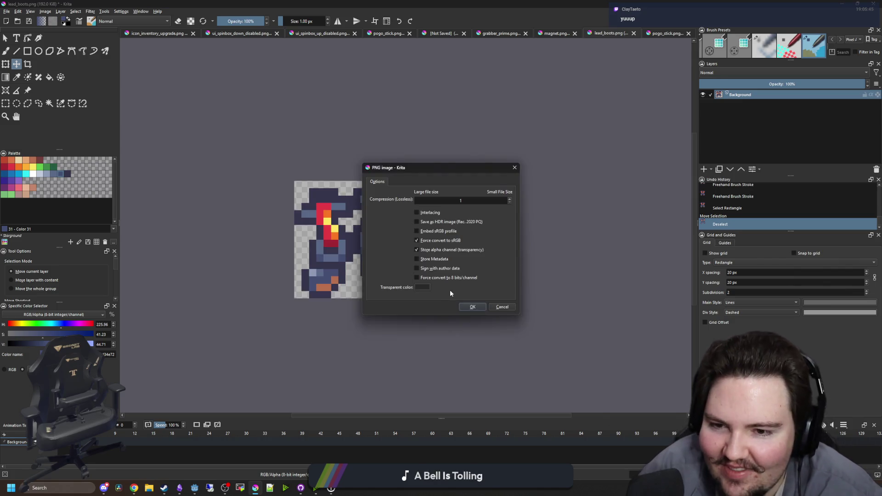
click(470, 304)
key(alt+Tab)
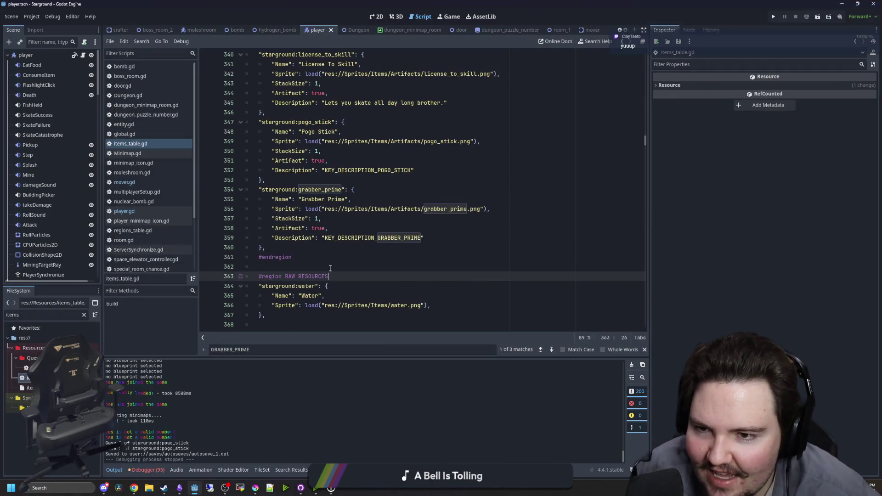
Duplicate the grabber_prime entry in items_table.gd directly below itself
click(313, 249)
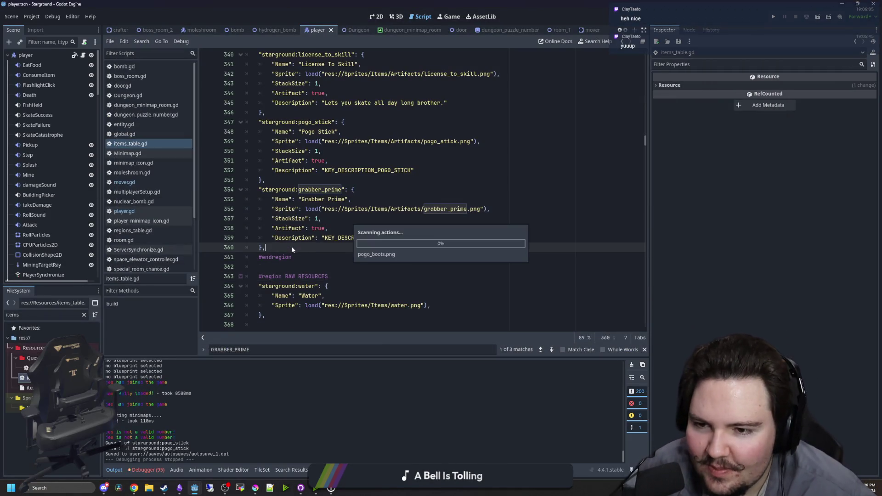
key(shift+Up)
key(shift+Up)
key(shift+Up)
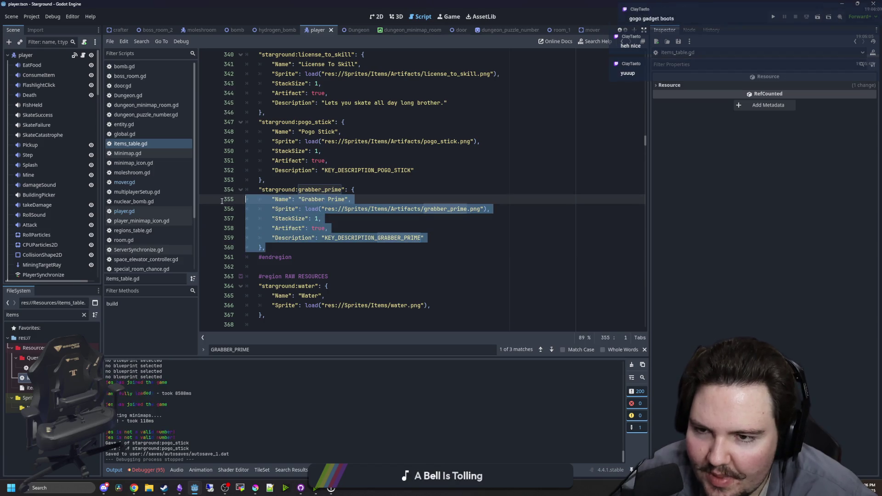
click(276, 252)
key(ctrl+v)
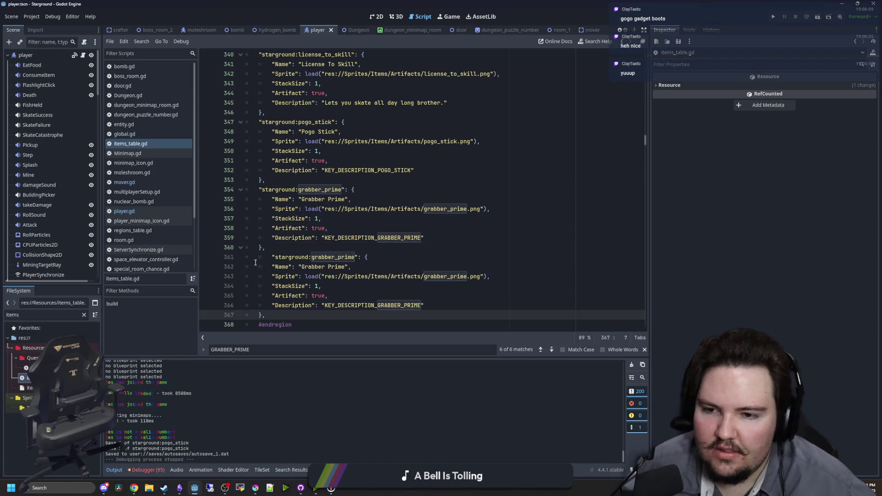
click(340, 256)
scroll(341, 228, down, 1)
key(Down)
key(Down)
key(Down)
Rename the copied entry's key to pogo_boots and its Name to 'Pogo Boots'
drag(342, 229, 298, 228)
key(BackSpace)
text(bo)
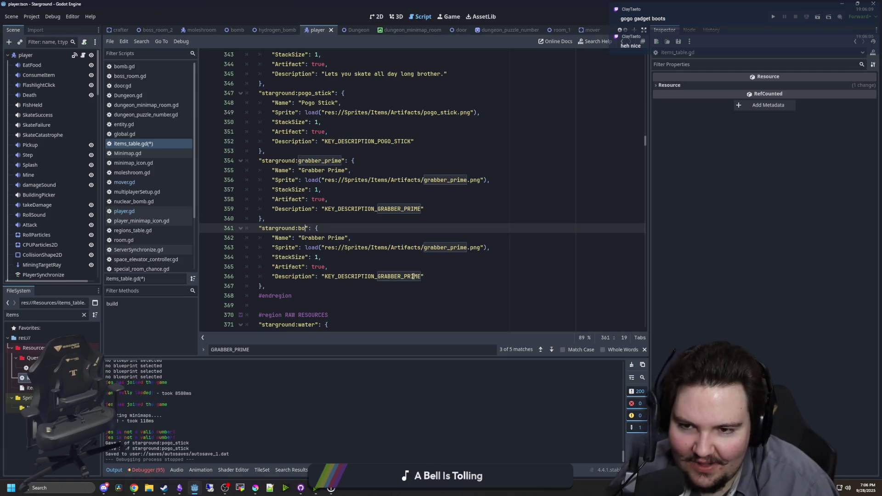
key(BackSpace)
key(BackSpace)
text(pogo_boots)
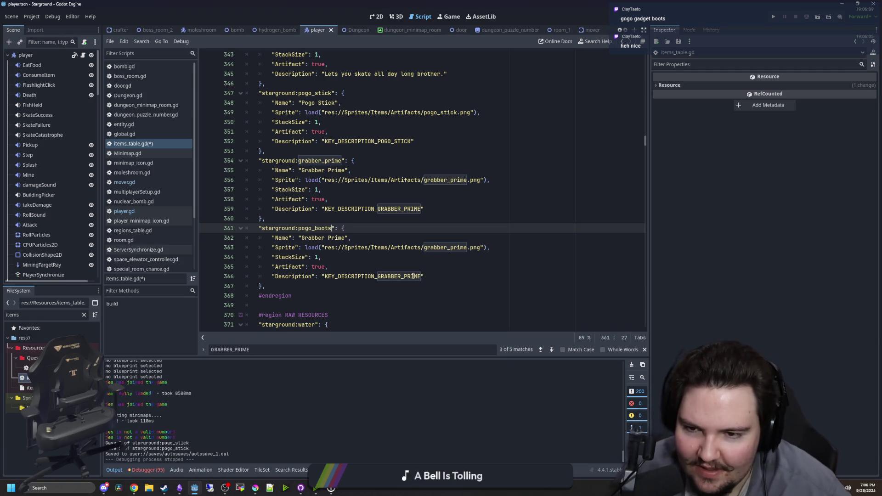
drag(345, 238, 305, 238)
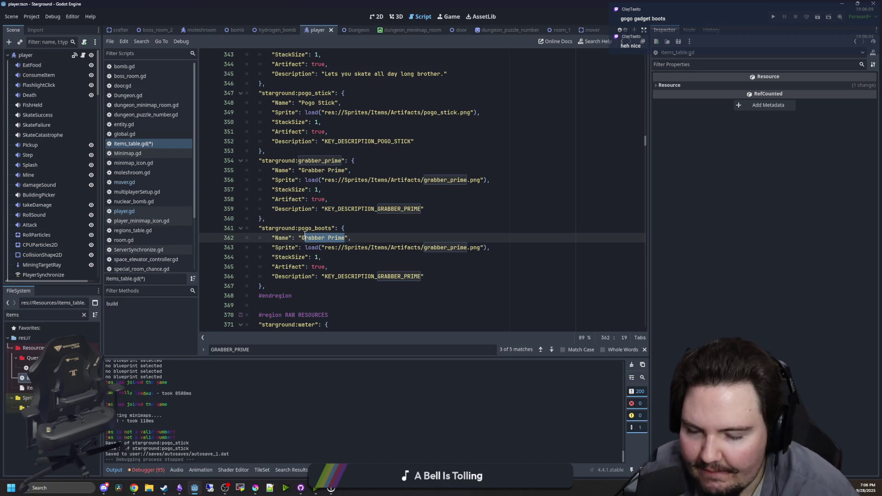
text(Pogo Boots)
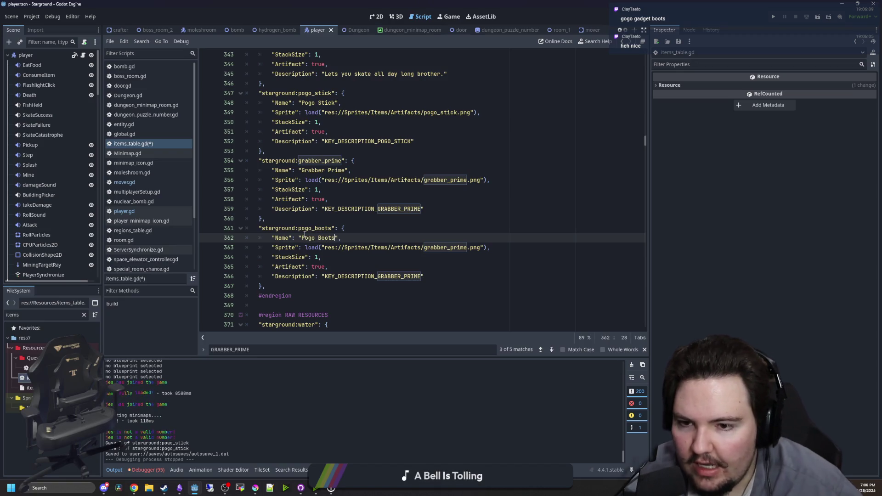
key(Down)
key(Down)
key(Down)
Point the sprite to pogo_boots.png, set description KEY_DESCRIPTION_POGO_BOOTS, and save
drag(467, 250, 426, 247)
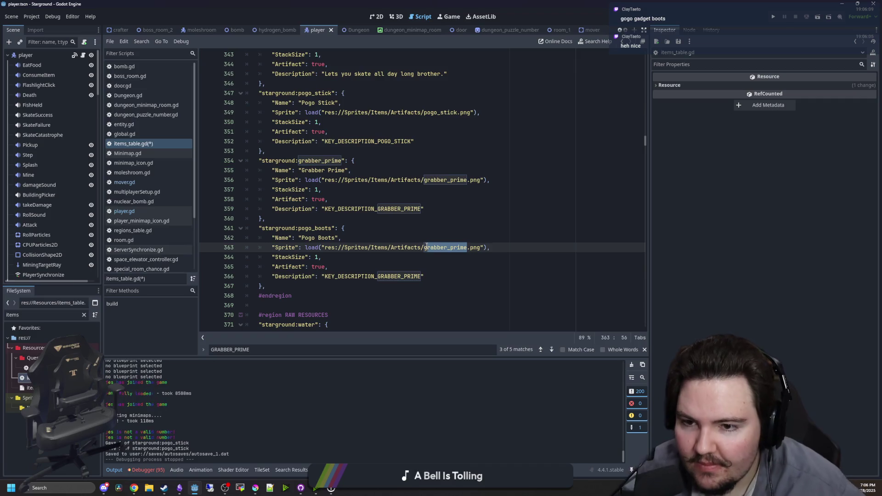
text(pogo)
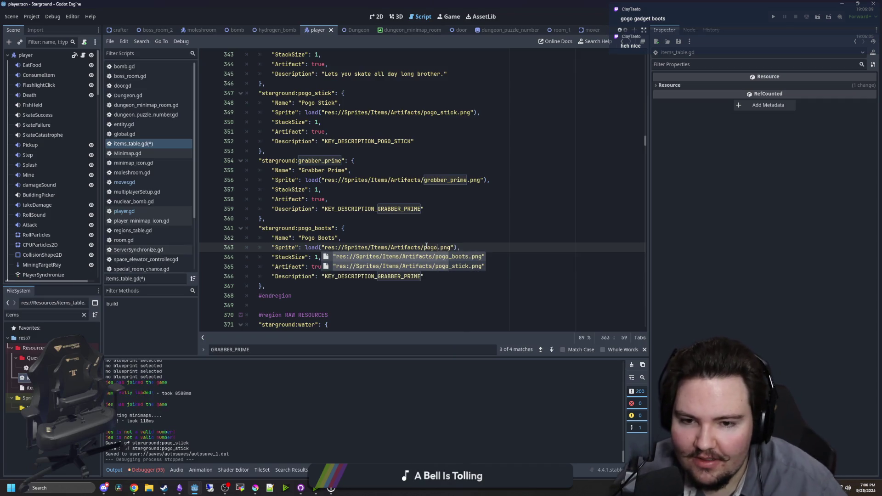
key(Return)
key(Up)
drag(420, 278, 377, 279)
text(POGO_BOOTS)
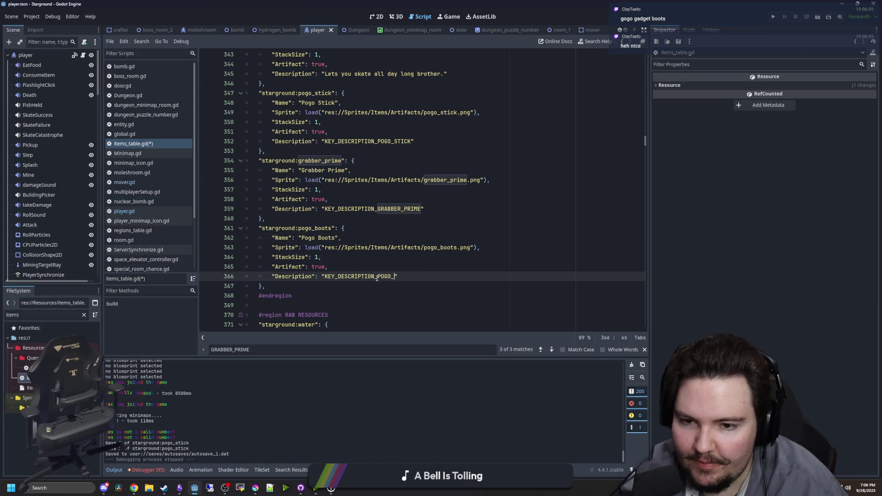
click(372, 265)
scroll(366, 260, up, 4)
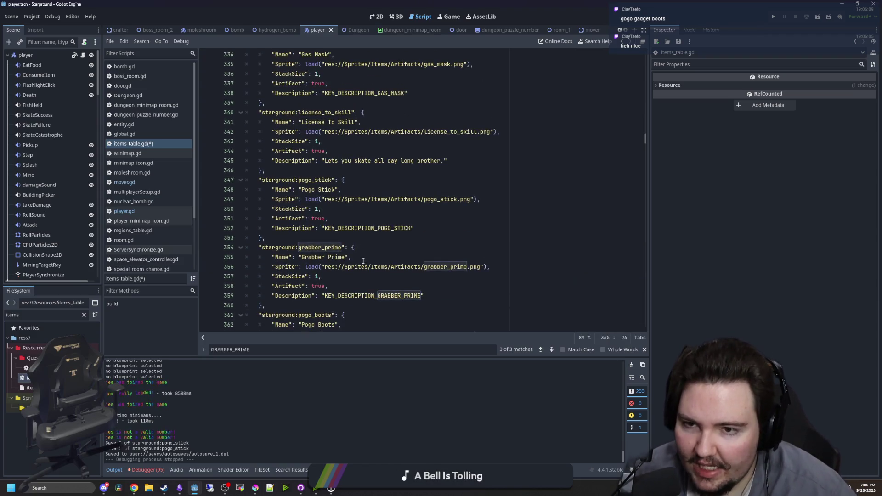
scroll(359, 214, down, 4)
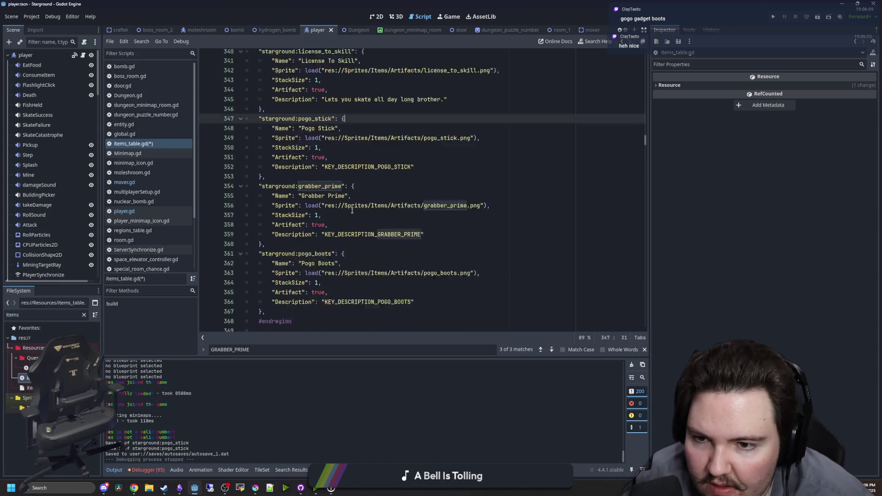
click(362, 276)
key(ctrl+s)
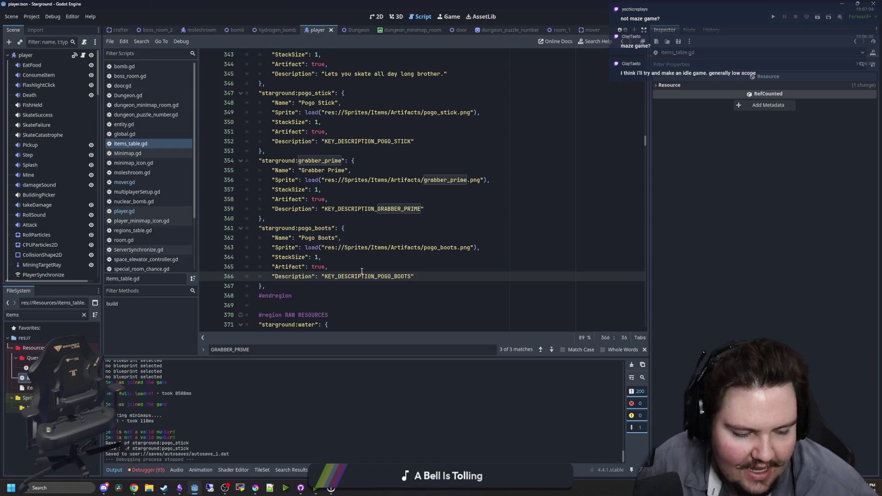
Save items_table.gd with Ctrl+S several times, keeping the Pogo Boots entry stored
click(349, 258)
click(319, 218)
key(ctrl+s)
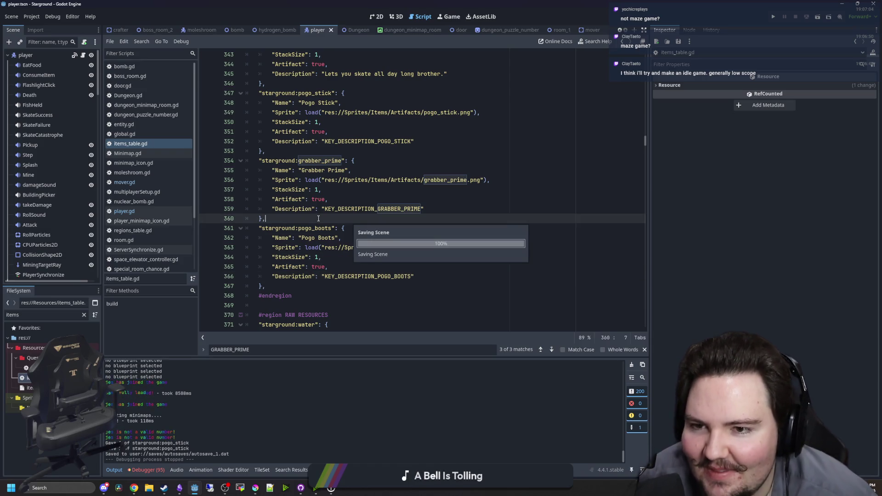
click(284, 285)
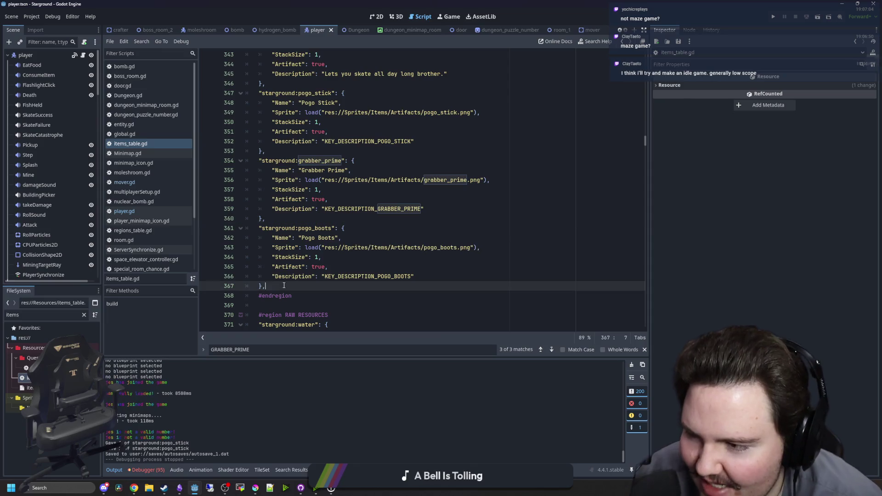
key(ctrl+s)
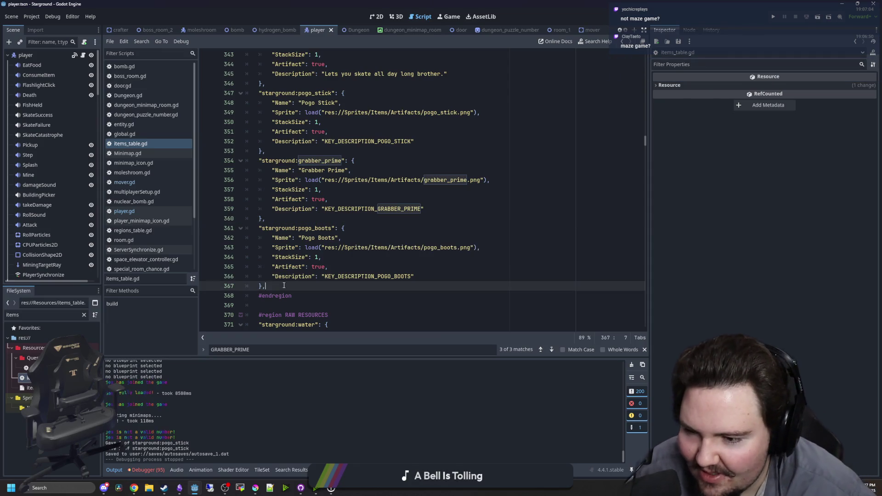
key(ctrl+s)
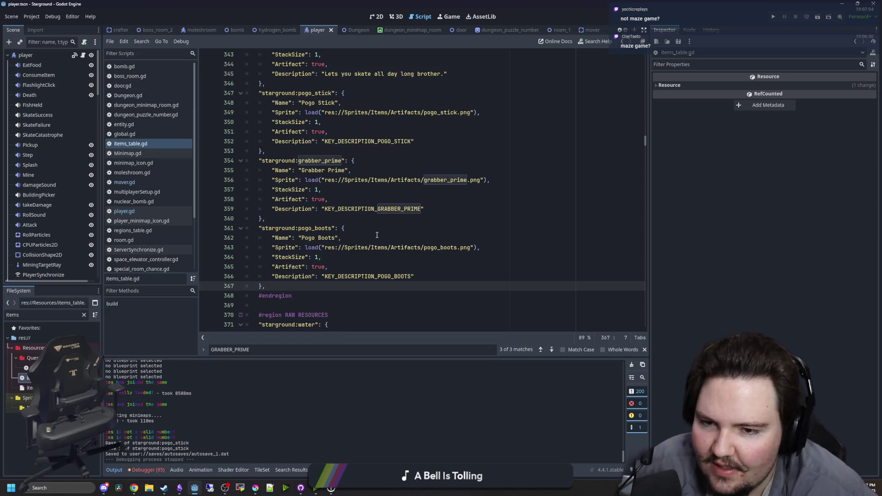
scroll(376, 235, down, 2)
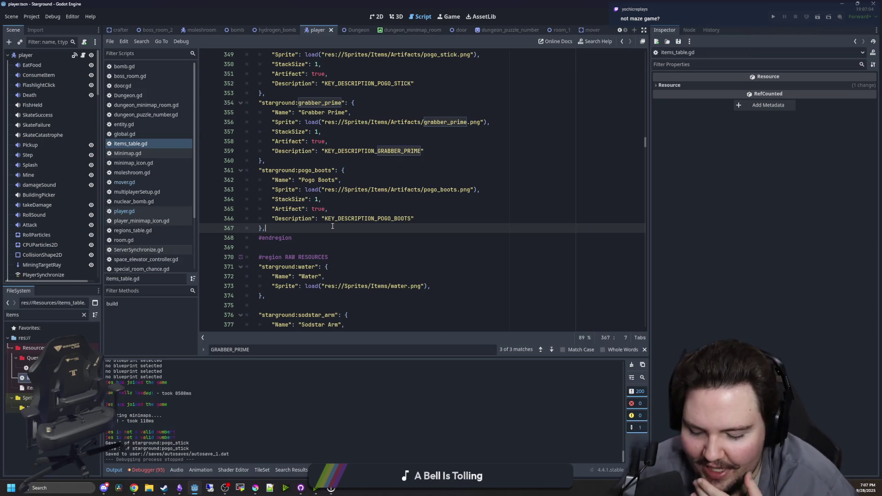
key(ctrl+s)
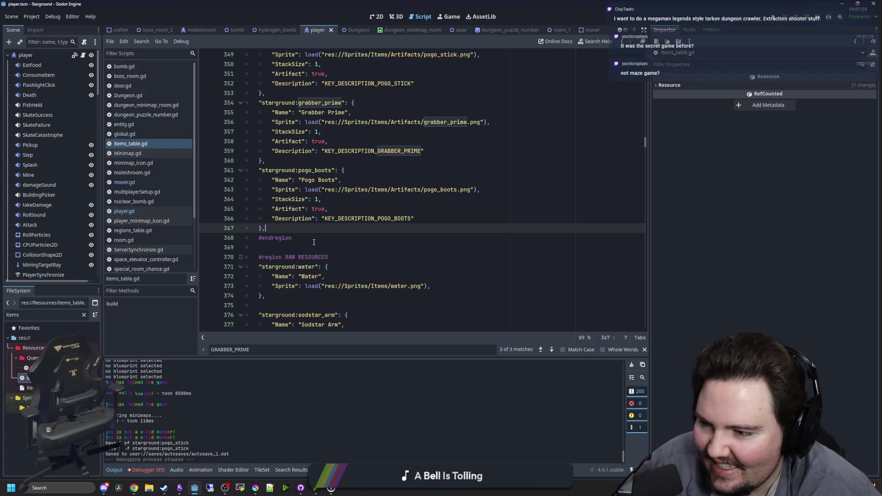
key(ctrl+s)
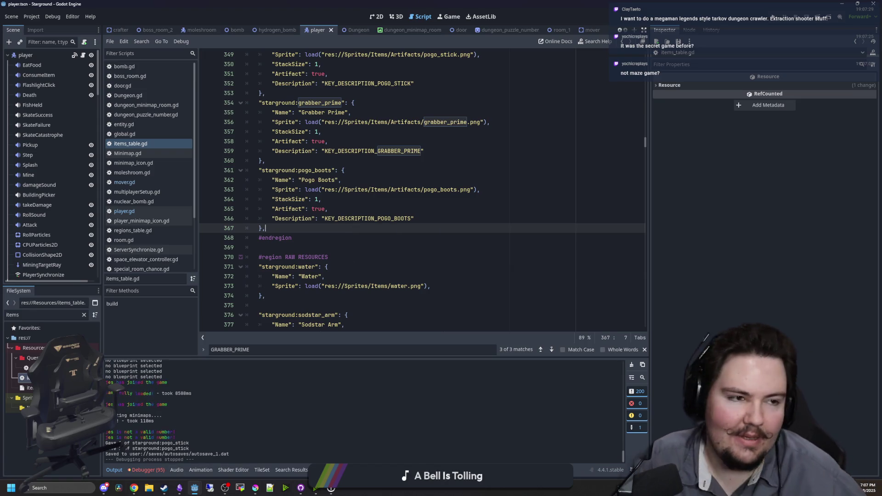
mouse_move(199, 489)
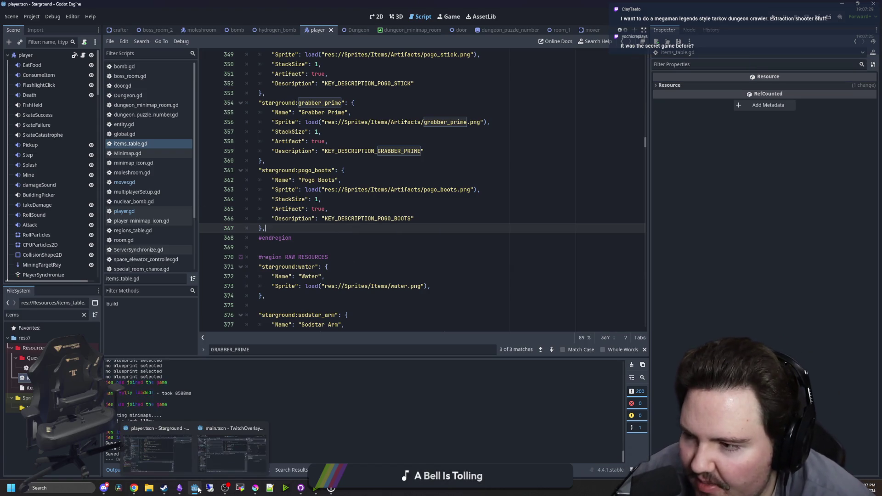
click(350, 249)
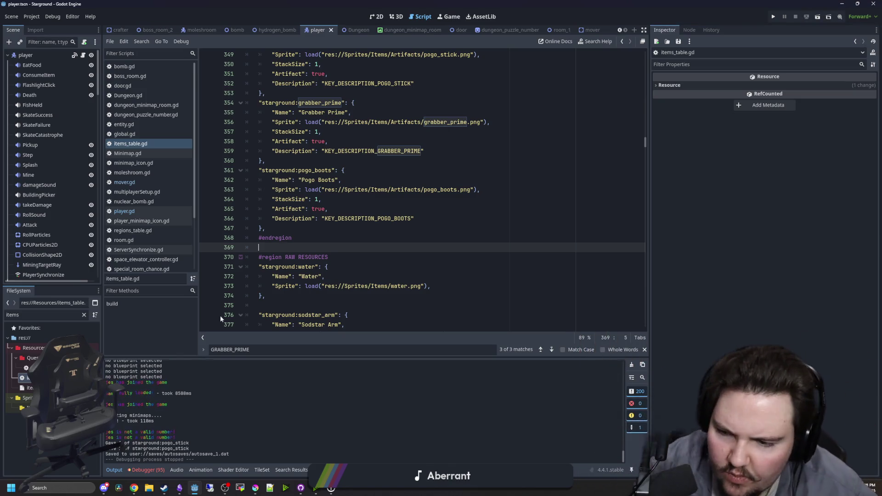
Review Session 2's Errors list, return to Session 1's warnings, then save the scene
click(148, 470)
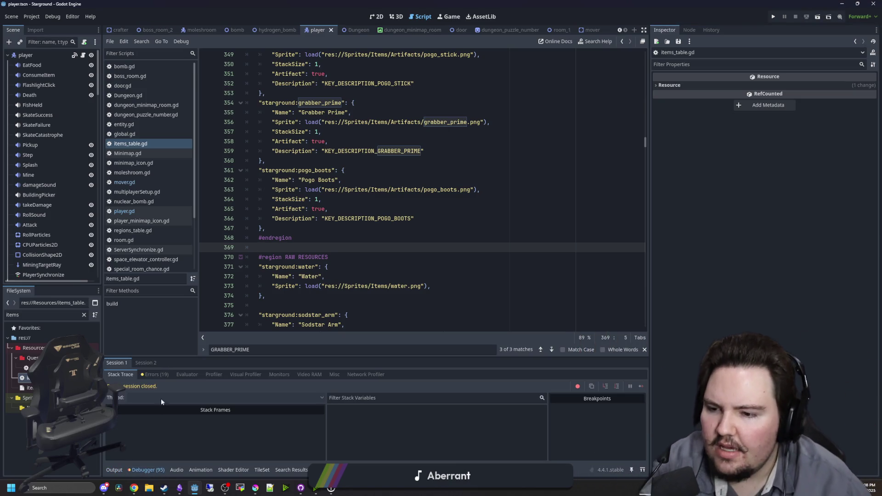
click(157, 374)
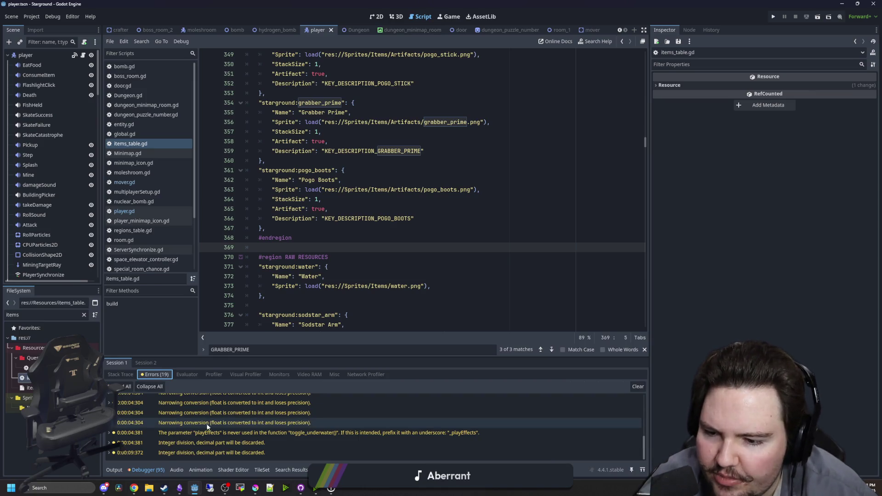
click(155, 366)
click(155, 373)
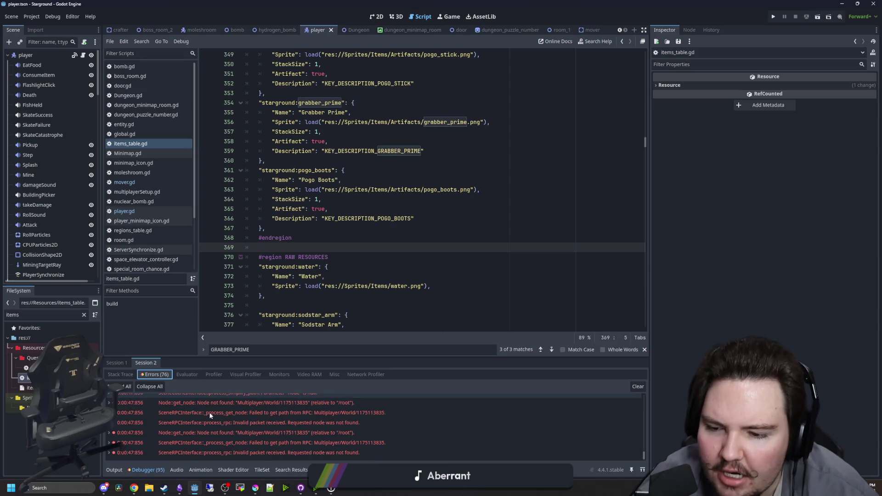
click(127, 363)
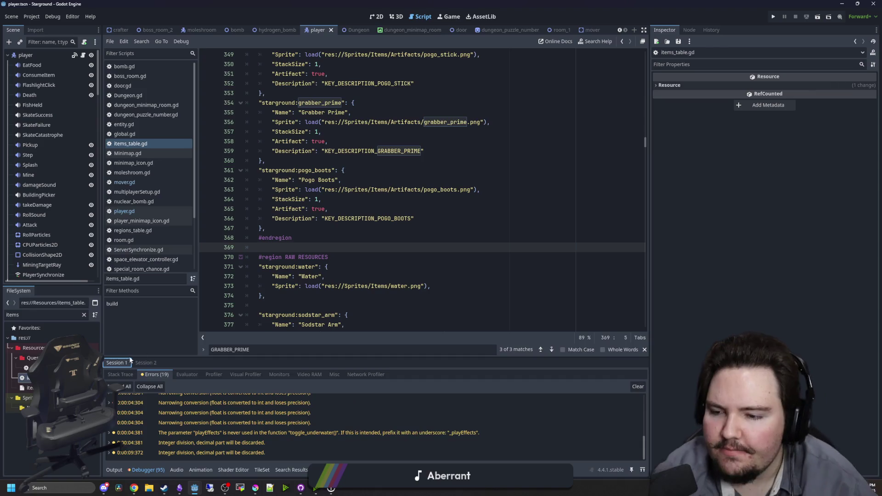
key(ctrl+s)
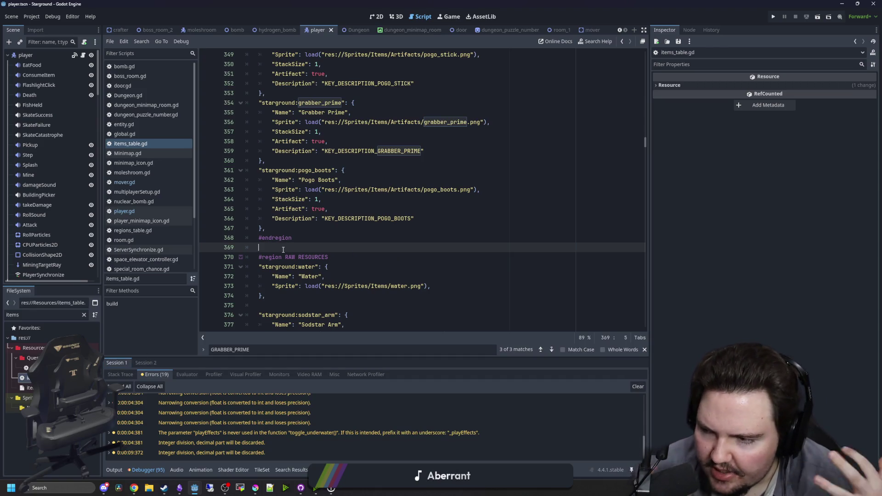
text(b)
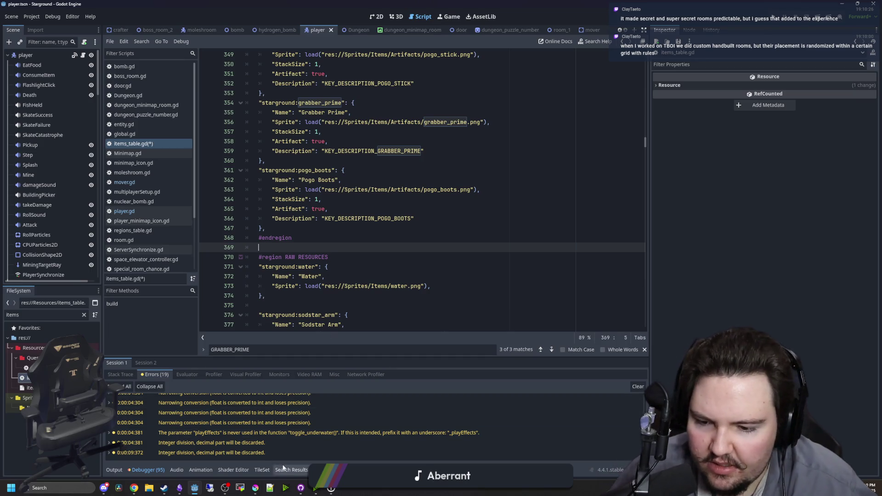
Bring Krita to the front maximized and switch to the unsaved sketch document
click(255, 488)
double_click(356, 360)
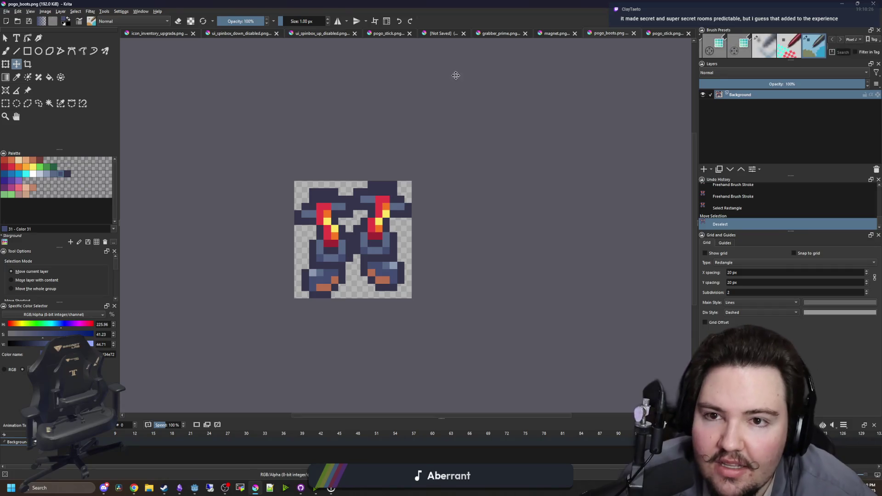
click(442, 34)
scroll(394, 292, down, 5)
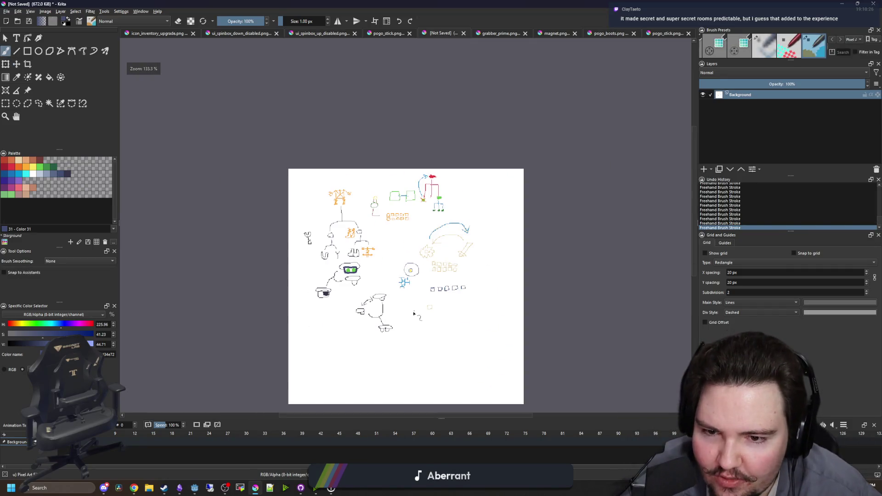
scroll(393, 292, up, 8)
scroll(393, 292, up, 4)
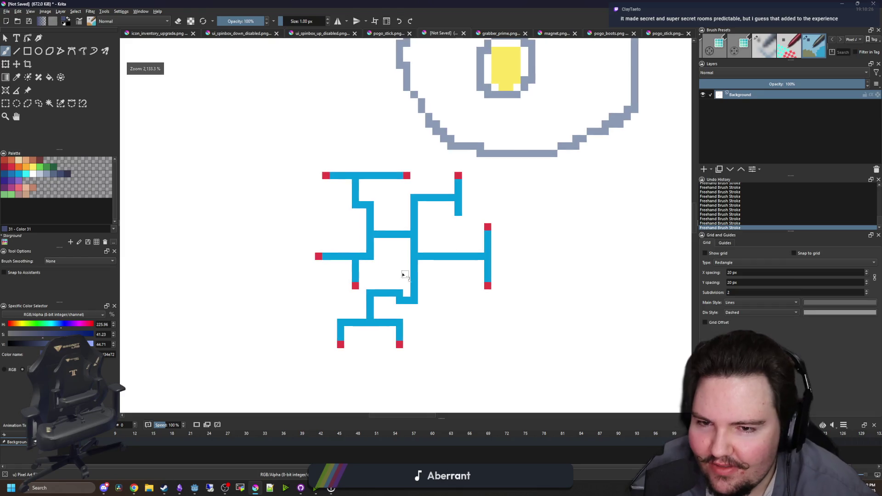
scroll(377, 248, up, 1)
scroll(197, 176, down, 1)
Try orange and then yellow as the painting colour
click(26, 166)
click(33, 167)
scroll(388, 301, up, 2)
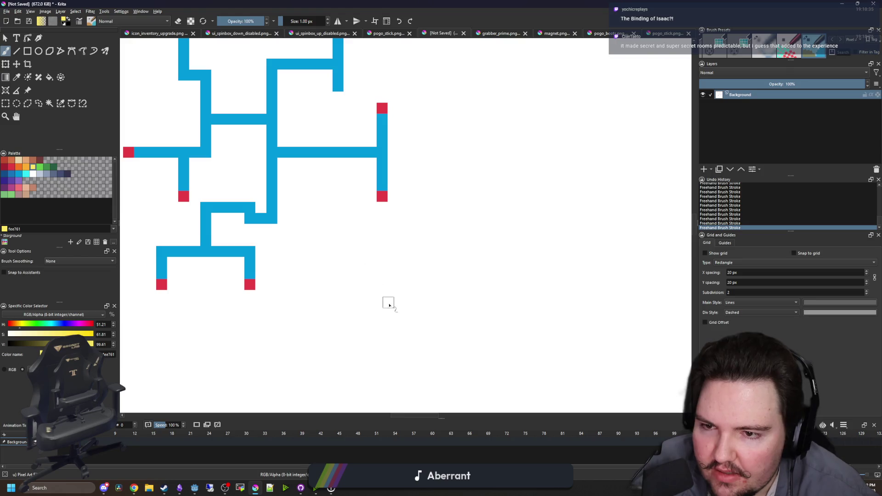
scroll(199, 229, down, 2)
scroll(375, 237, left, 1)
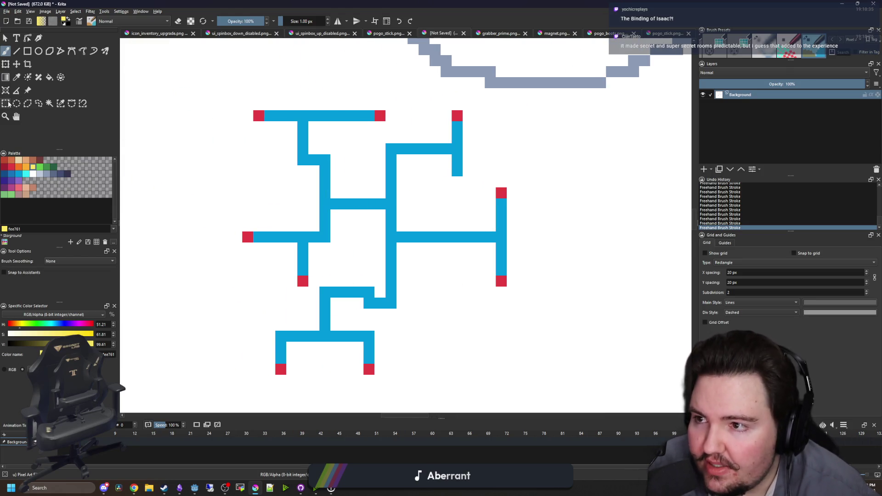
Rectangle-select the area around the blue maze and zoom in to inspect it
key(ctrl+r)
scroll(423, 299, down, 2)
drag(471, 339, 236, 177)
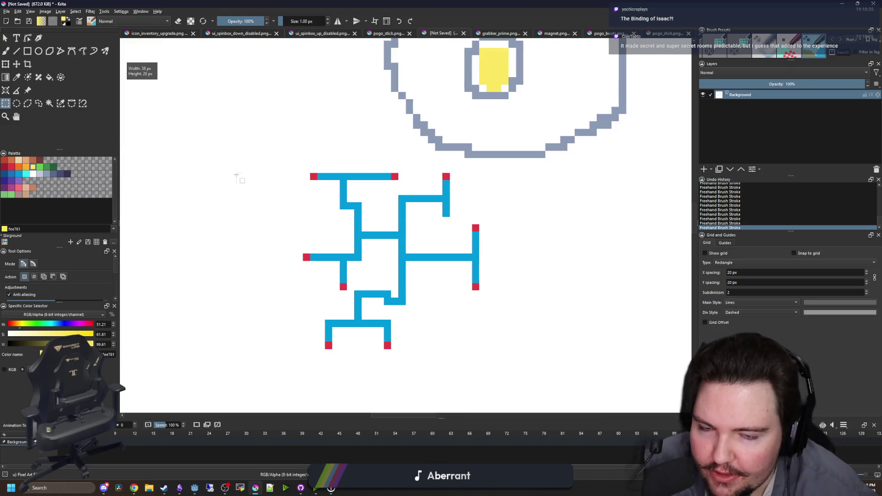
scroll(253, 227, up, 2)
scroll(240, 238, up, 1)
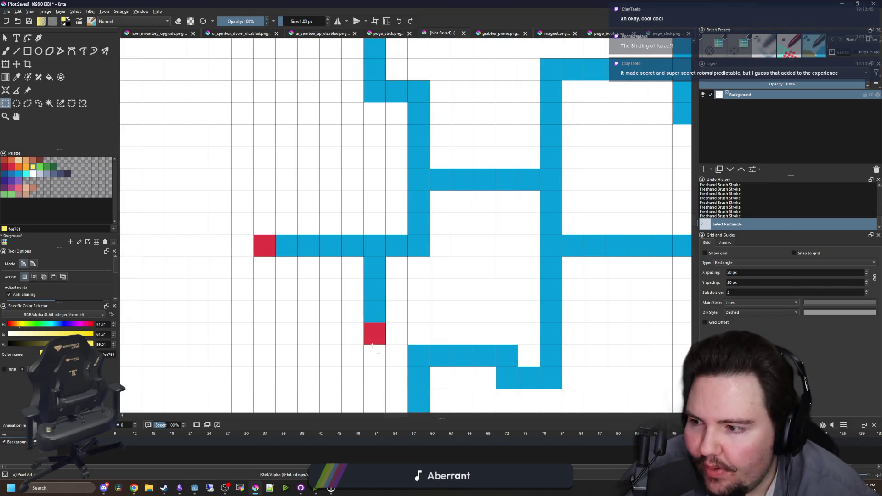
scroll(313, 285, down, 2)
scroll(341, 314, up, 1)
scroll(366, 247, down, 2)
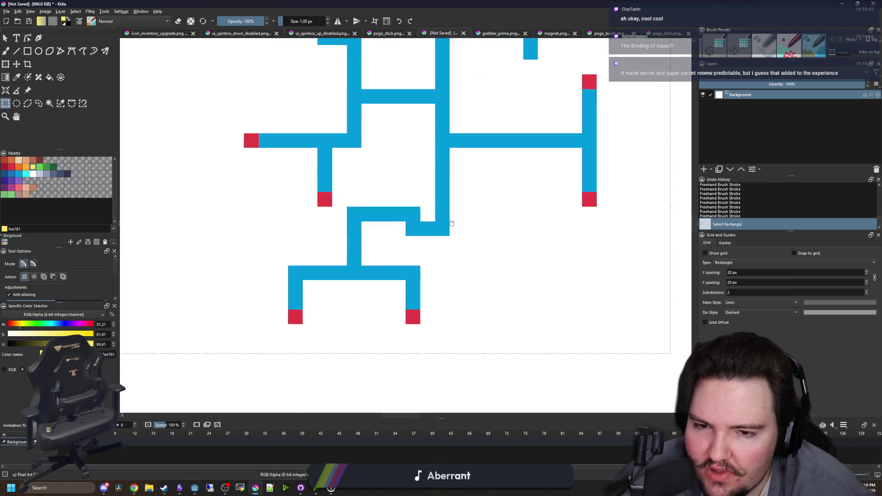
scroll(502, 270, up, 1)
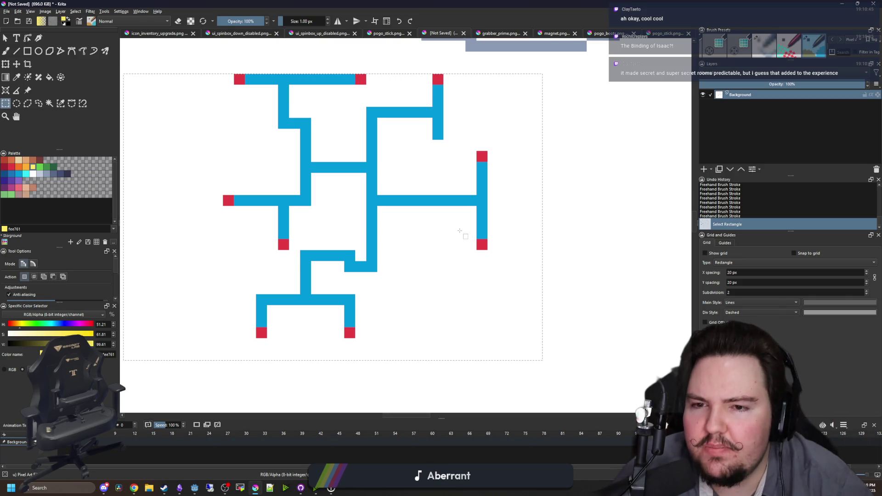
scroll(460, 231, down, 2)
scroll(456, 243, up, 3)
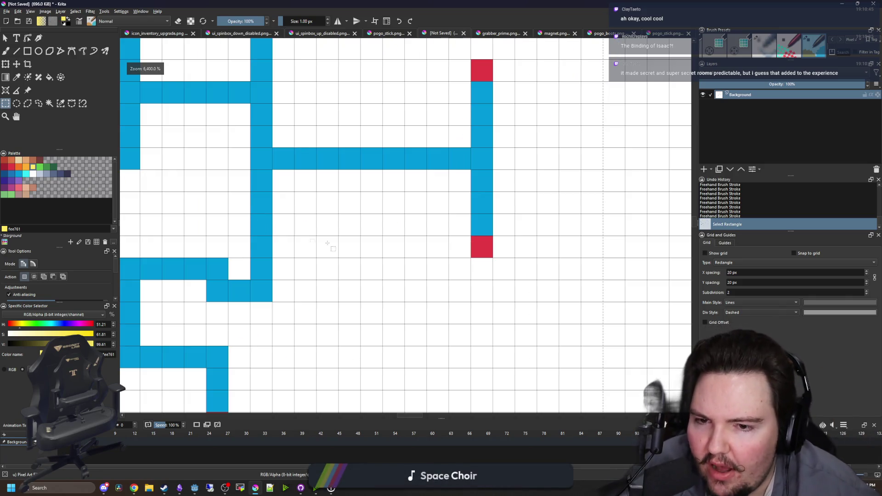
scroll(291, 205, down, 3)
scroll(341, 197, up, 2)
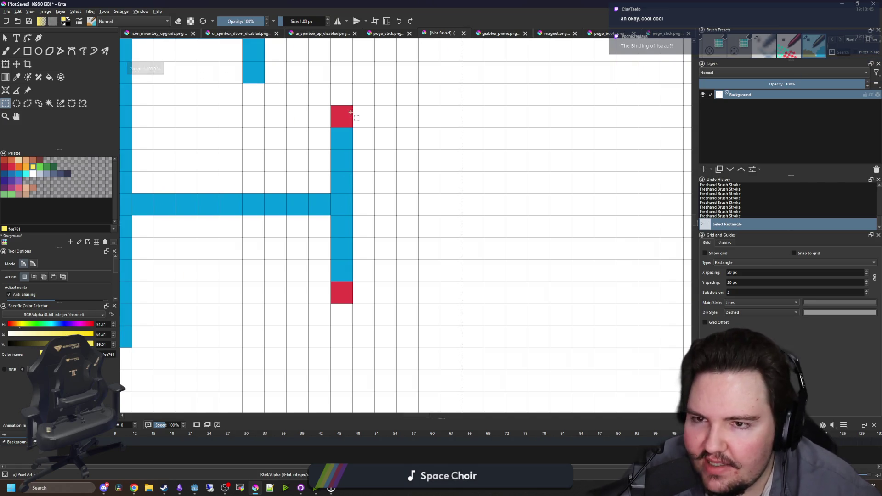
Test a selection on the maze's right bar, clear it, and make green the painting colour
click(332, 107)
drag(333, 107, 360, 302)
click(359, 302)
scroll(381, 340, down, 2)
scroll(362, 304, down, 2)
scroll(150, 207, up, 4)
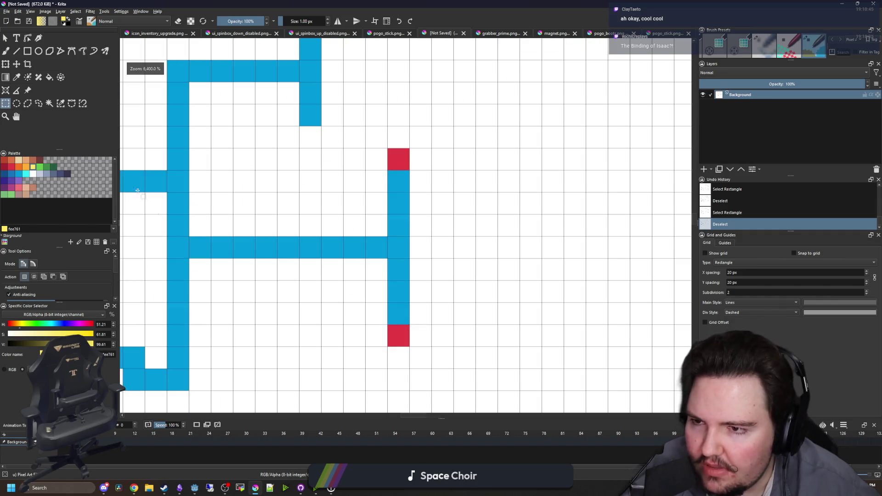
click(40, 166)
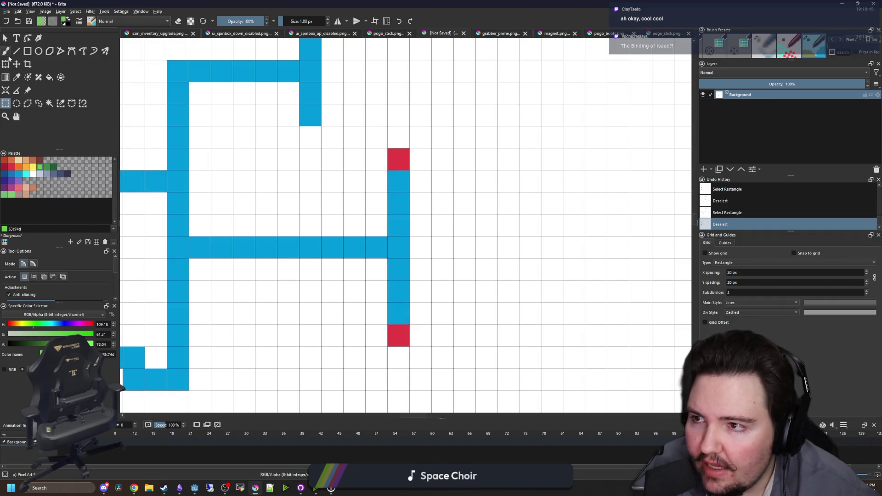
Paint a green freehand bar across the maze's right horizontal corridor
click(6, 51)
drag(271, 225, 272, 271)
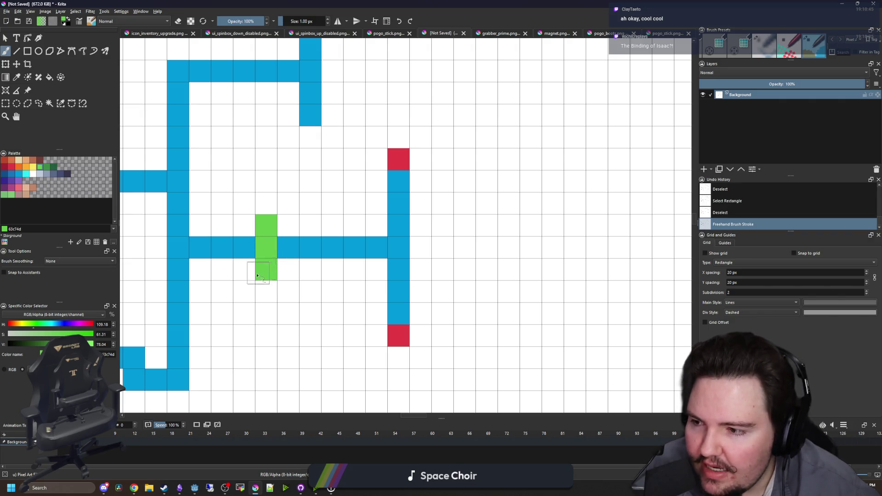
scroll(279, 247, down, 4)
scroll(322, 248, down, 5)
scroll(380, 249, up, 4)
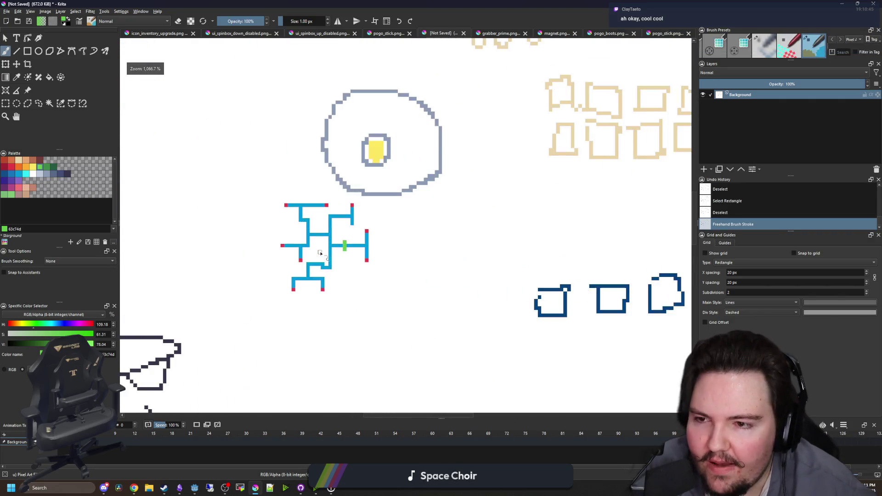
scroll(380, 248, down, 8)
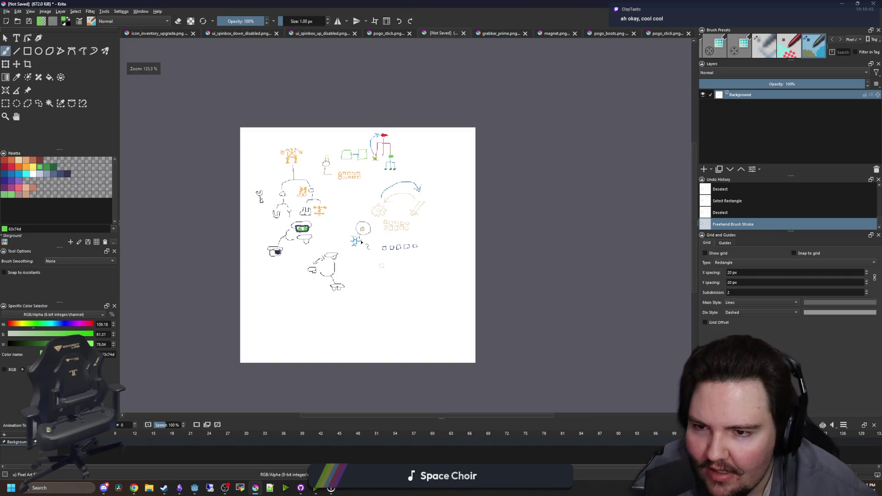
scroll(351, 248, up, 2)
scroll(351, 248, up, 9)
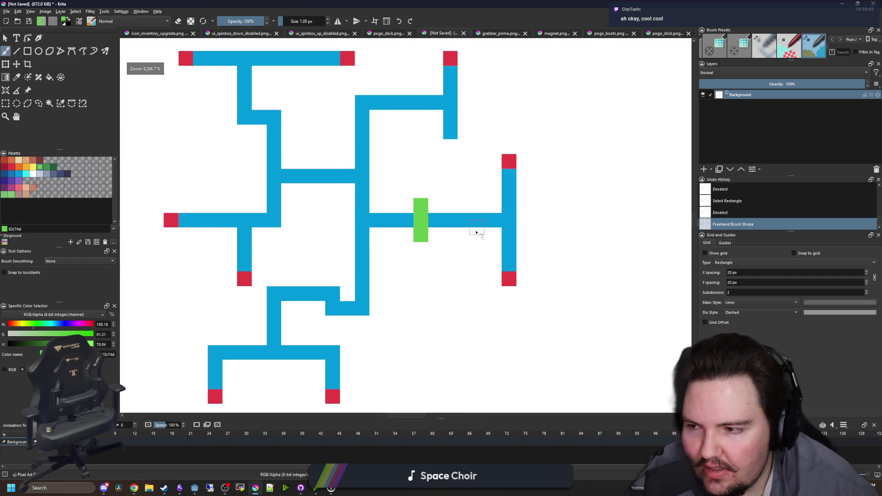
scroll(356, 186, down, 2)
scroll(356, 186, up, 2)
scroll(286, 207, down, 1)
scroll(230, 175, up, 1)
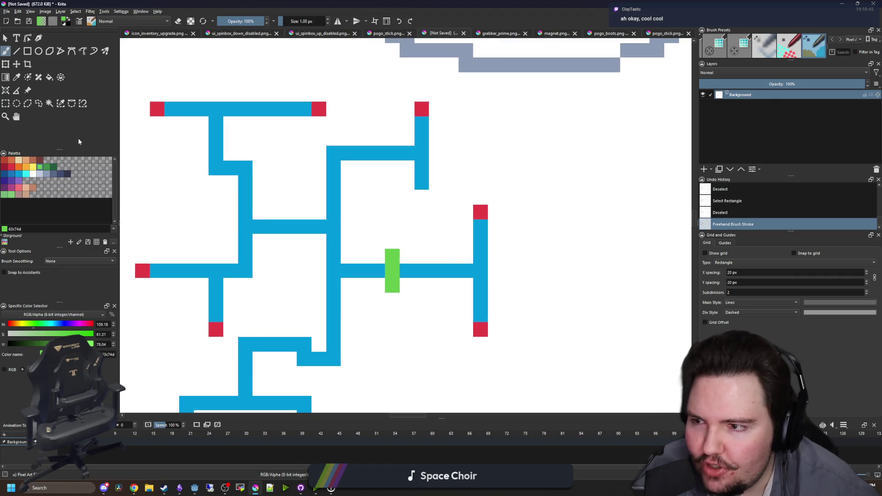
Try rectangle selections on the maze's horizontal and right-hand bars, then clear them
click(5, 103)
drag(252, 220, 343, 233)
mouse_move(340, 278)
mouse_down()
mouse_move(326, 146)
mouse_move(415, 161)
mouse_up()
click(475, 211)
drag(476, 211, 488, 328)
click(488, 328)
scroll(487, 317, down, 3)
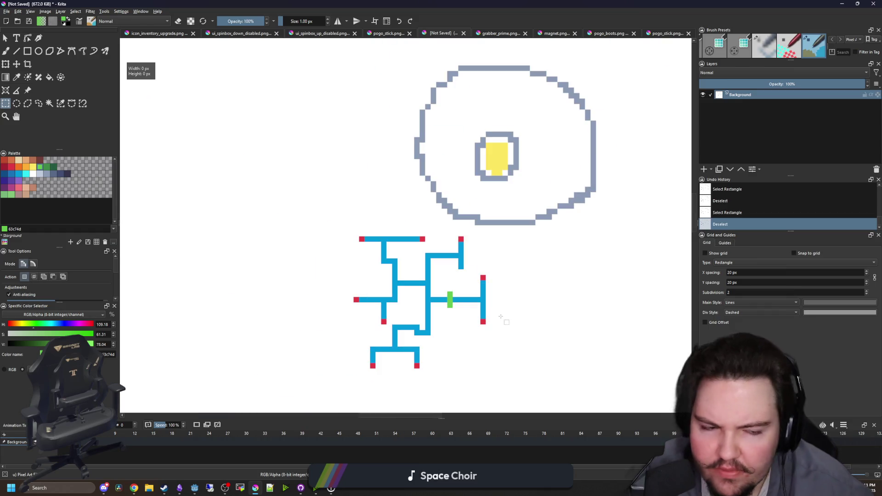
drag(412, 275, 412, 233)
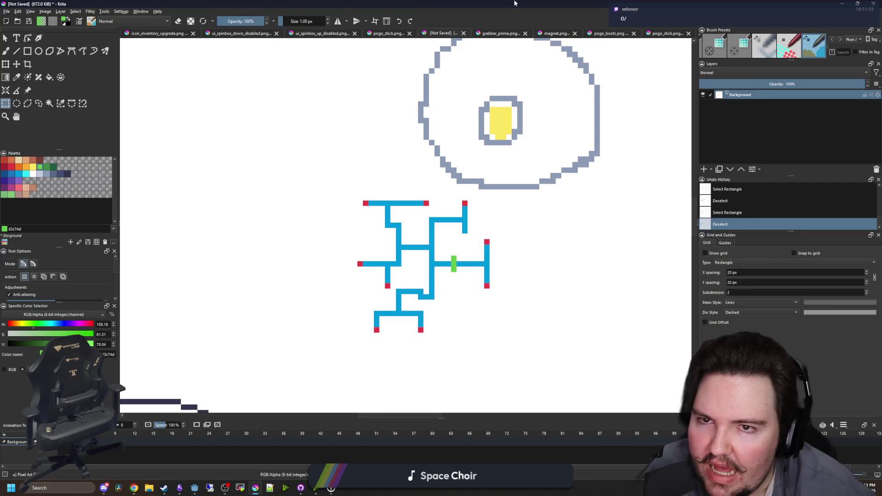
Briefly check the Godot script editor, then return to Krita's pogo_stick.png sprite
key(alt+Tab)
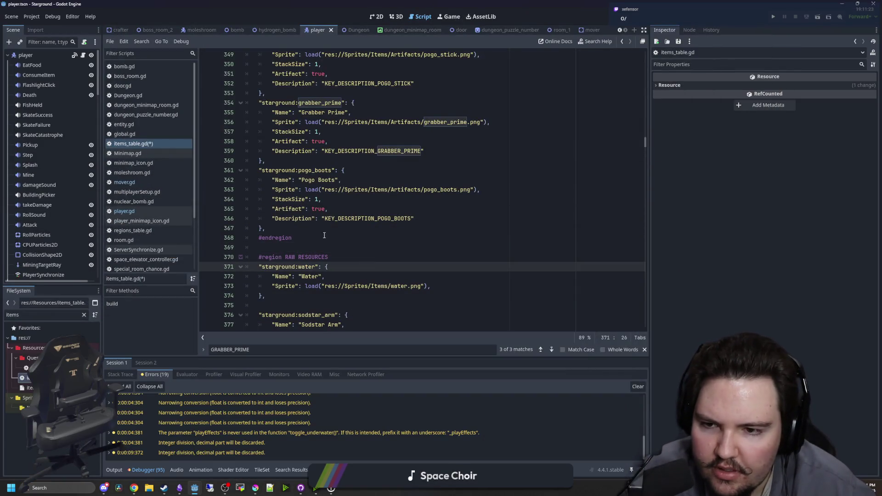
click(324, 235)
click(255, 488)
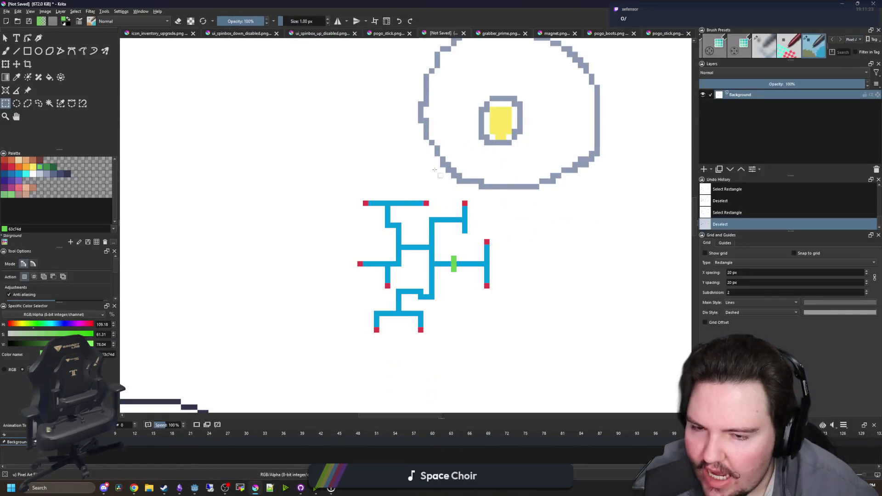
scroll(439, 284, up, 2)
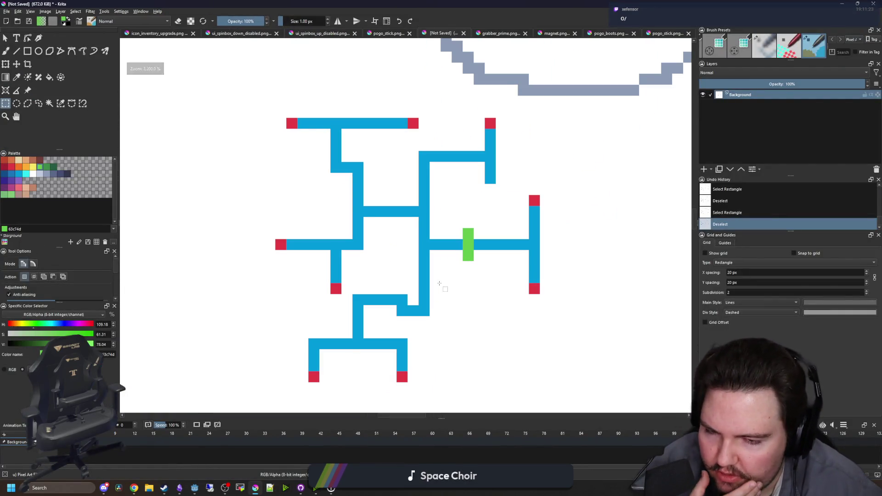
scroll(439, 283, down, 2)
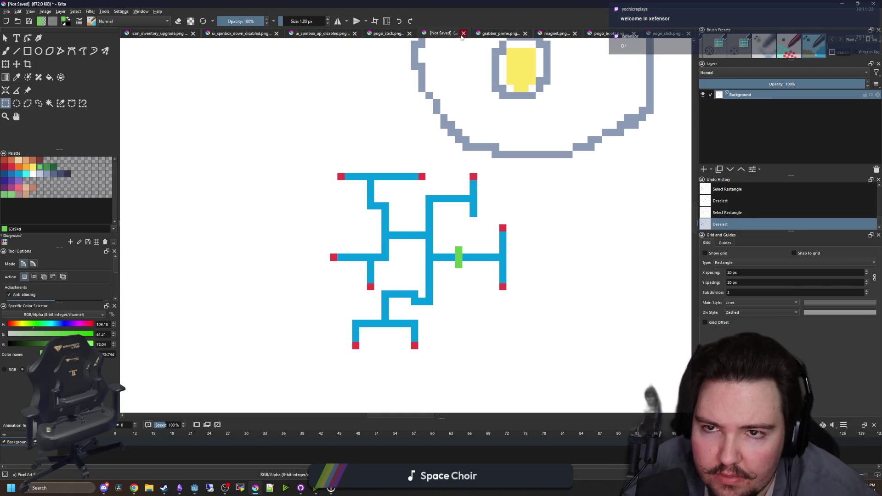
click(389, 33)
Cycle through the pogo_stick, pogo_boots, magnet and grabber_prime sprites back to the maze sketch
click(666, 33)
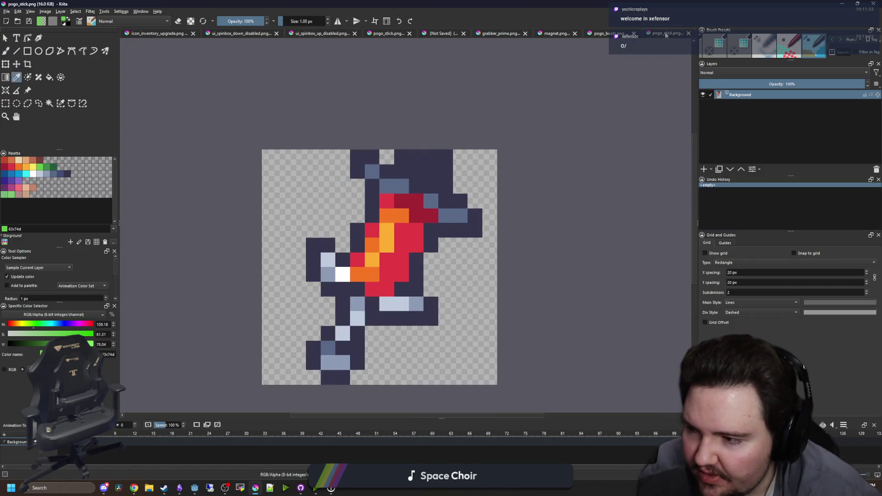
click(603, 34)
click(553, 34)
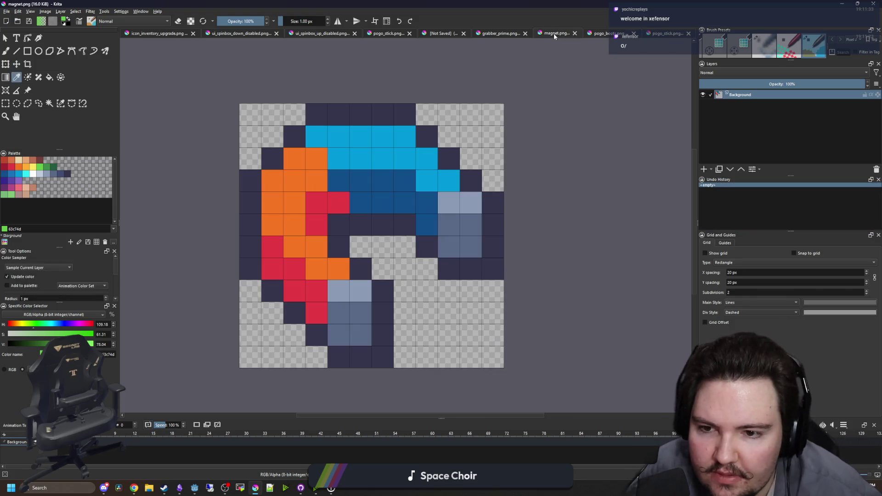
click(496, 33)
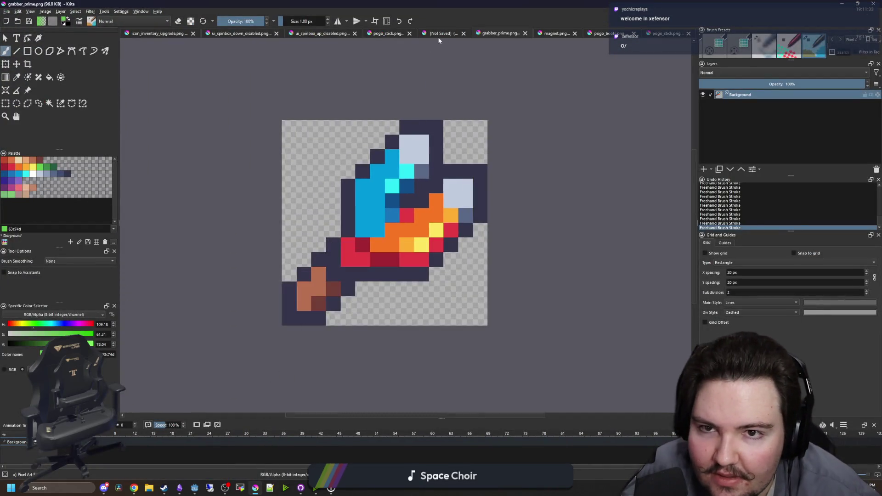
click(434, 34)
scroll(370, 297, down, 2)
scroll(375, 199, up, 2)
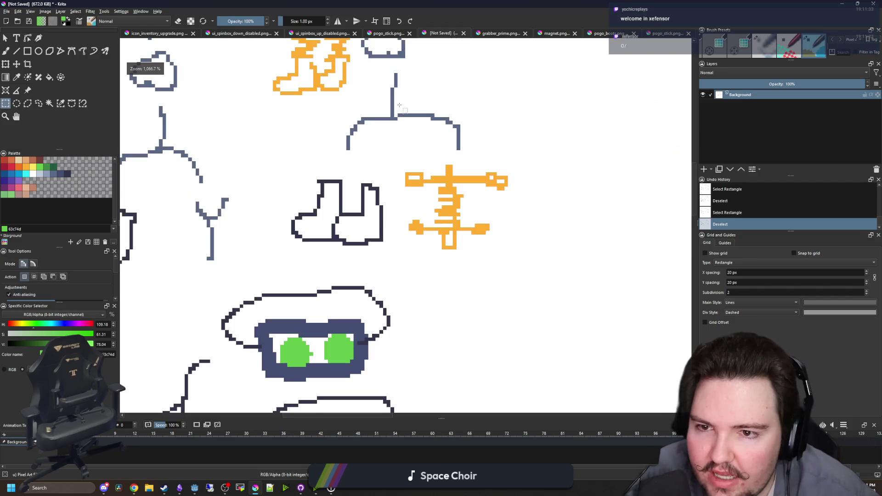
scroll(376, 199, down, 1)
scroll(375, 198, up, 2)
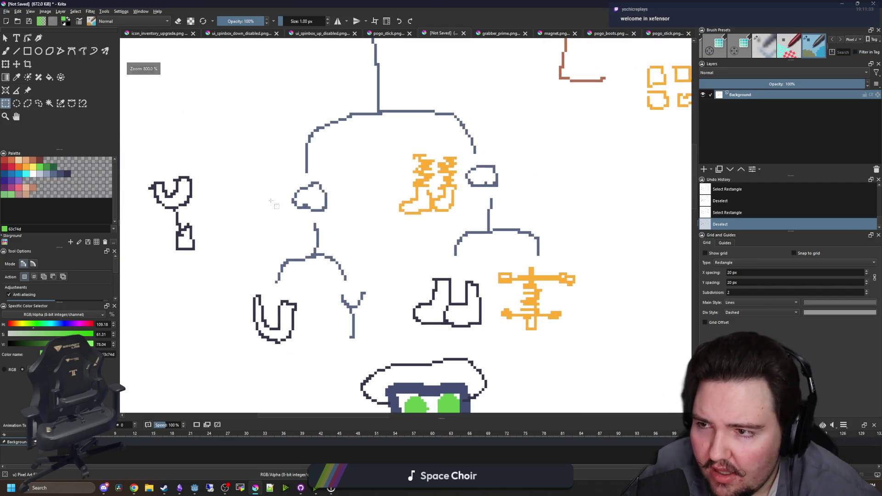
Draw two purple freehand marks on the maze sketch, then start a new document
click(22, 168)
click(17, 180)
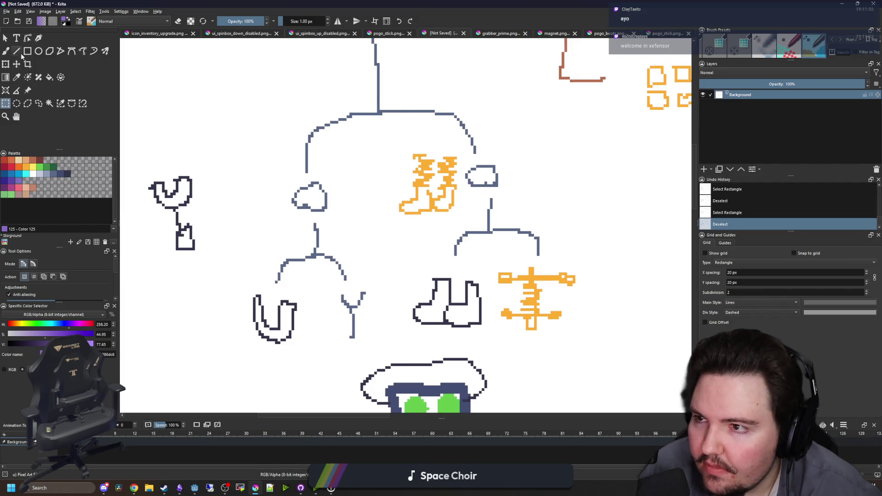
click(6, 51)
drag(253, 196, 280, 188)
drag(512, 174, 565, 157)
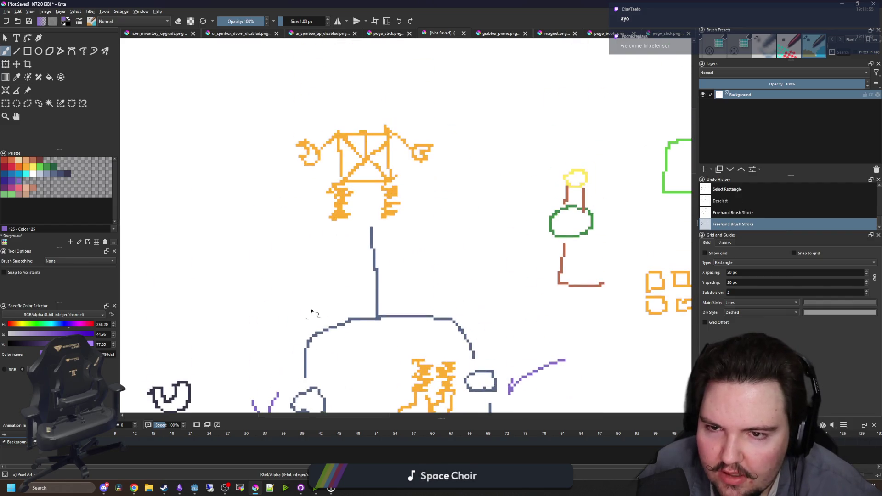
scroll(368, 147, up, 4)
scroll(368, 147, up, 1)
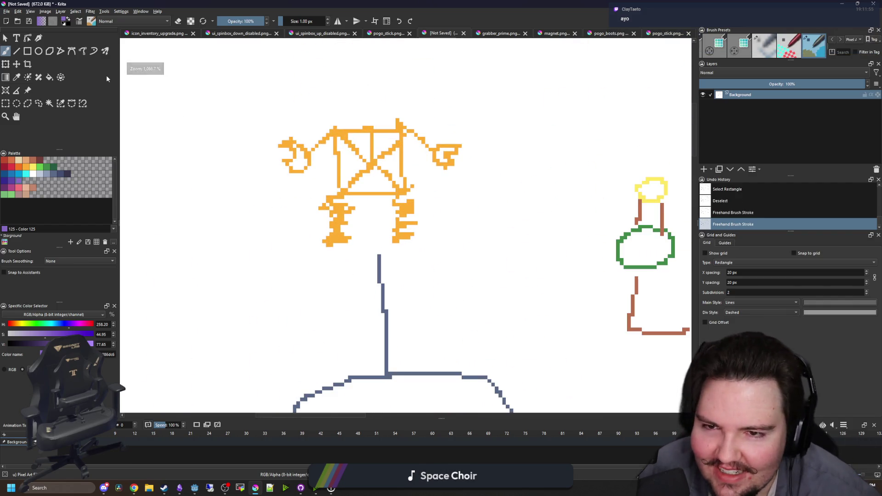
click(7, 11)
click(19, 21)
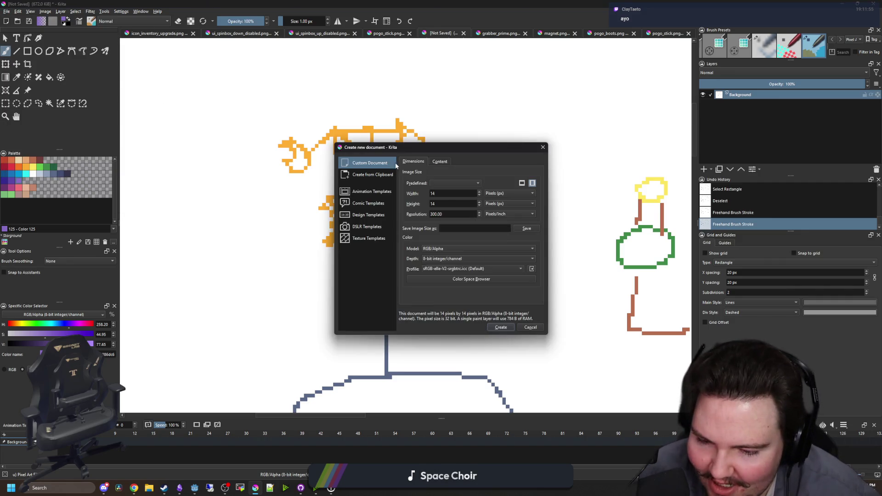
Set the new document's width and height to 16 px and create the canvas
double_click(452, 193)
text(16)
key(Tab)
text(16)
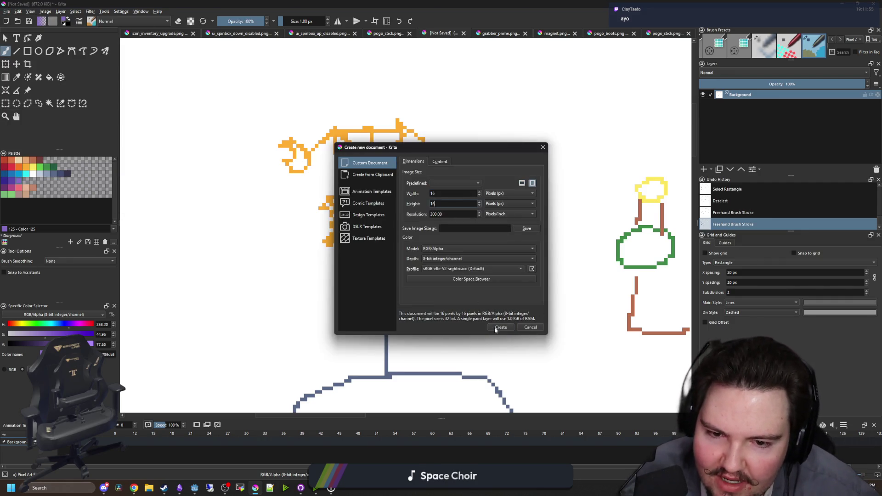
click(500, 328)
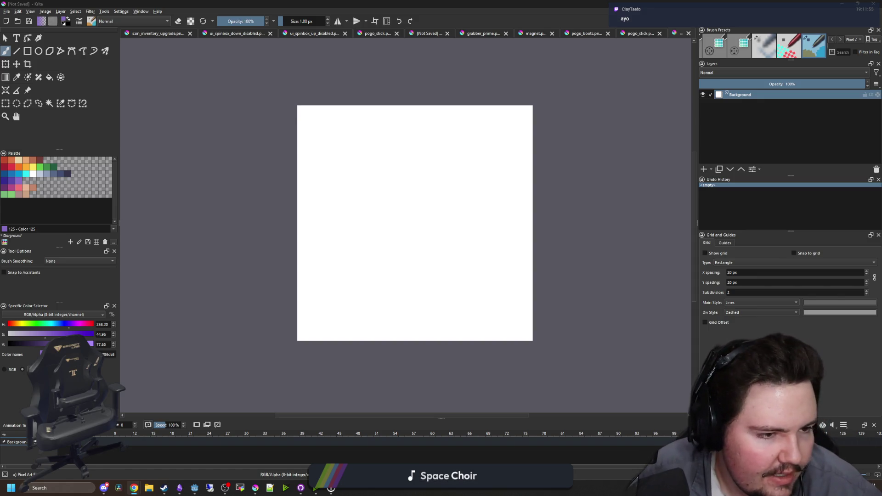
key(alt+Tab)
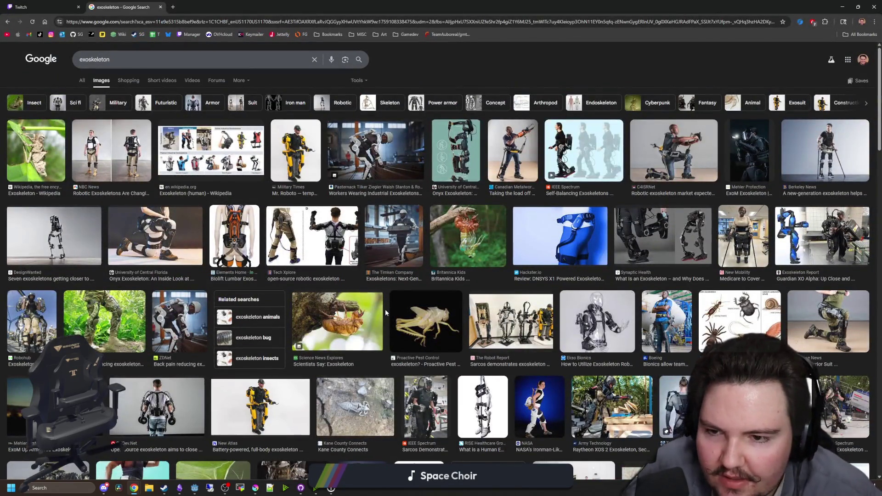
Preview several exoskeleton image results, including Guardian XO Alpha and the Sarcos suit
scroll(322, 312, down, 2)
click(286, 313)
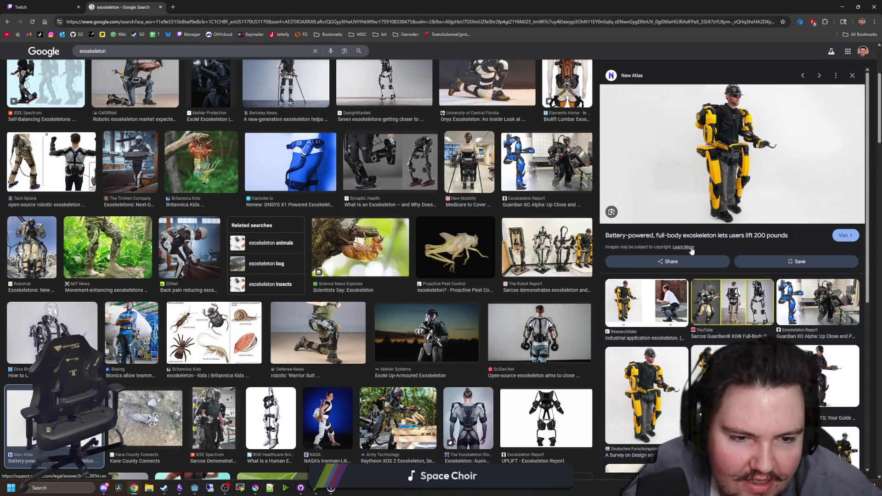
click(811, 304)
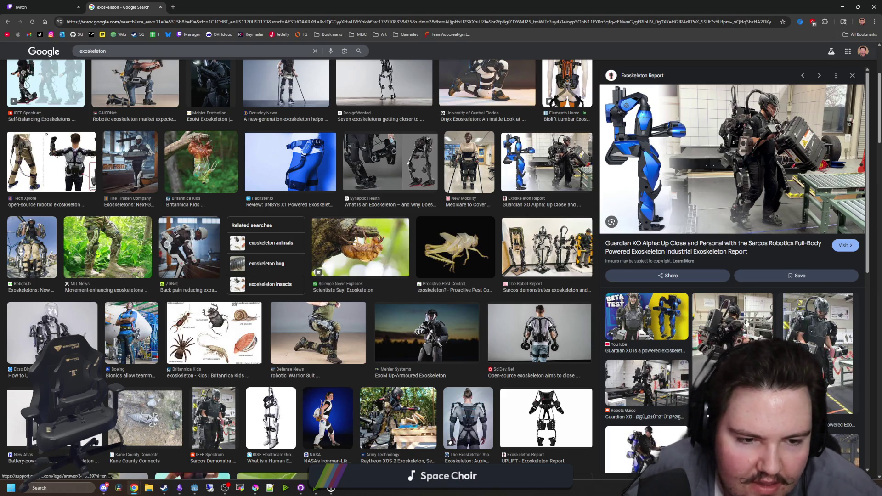
click(757, 335)
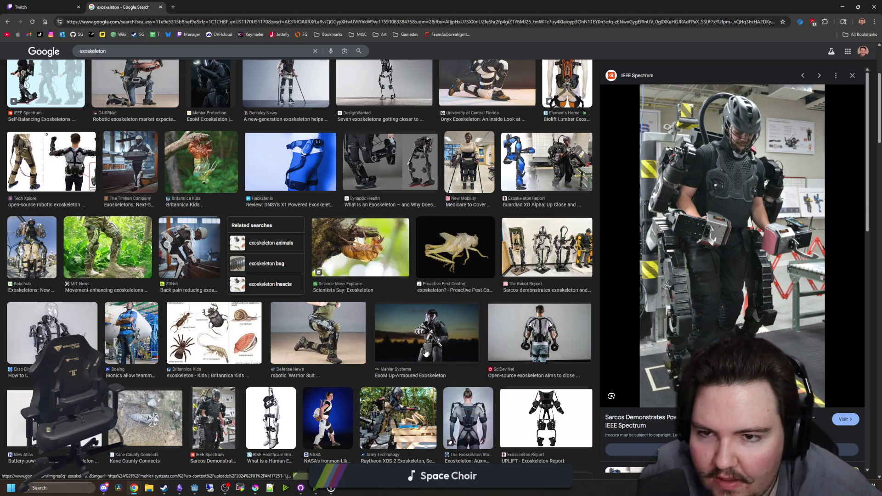
scroll(419, 352, up, 3)
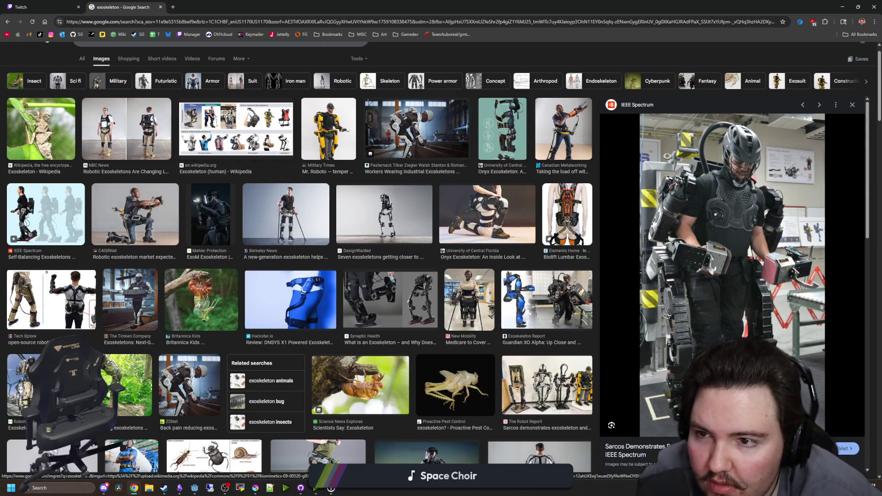
click(139, 137)
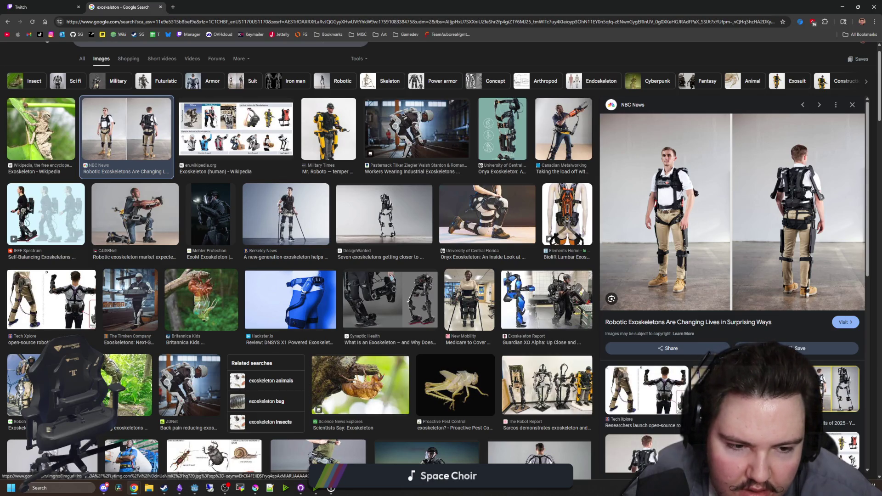
click(836, 388)
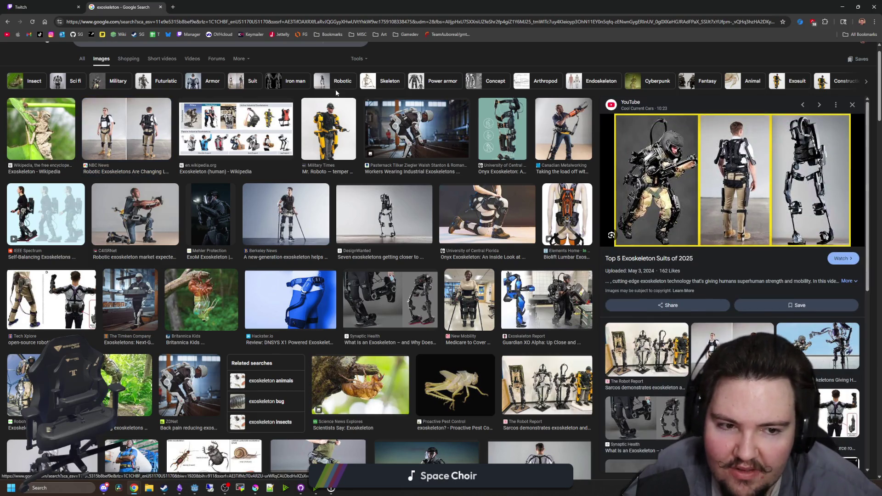
click(173, 8)
Search 'factorio exoskeleton' and open the Factorio Wiki Exoskeleton page
text(factorio exoskeleton)
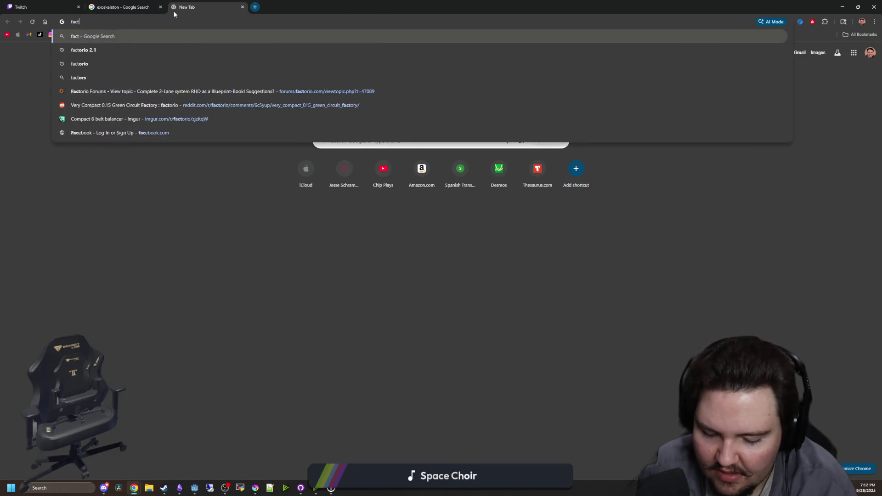
key(Return)
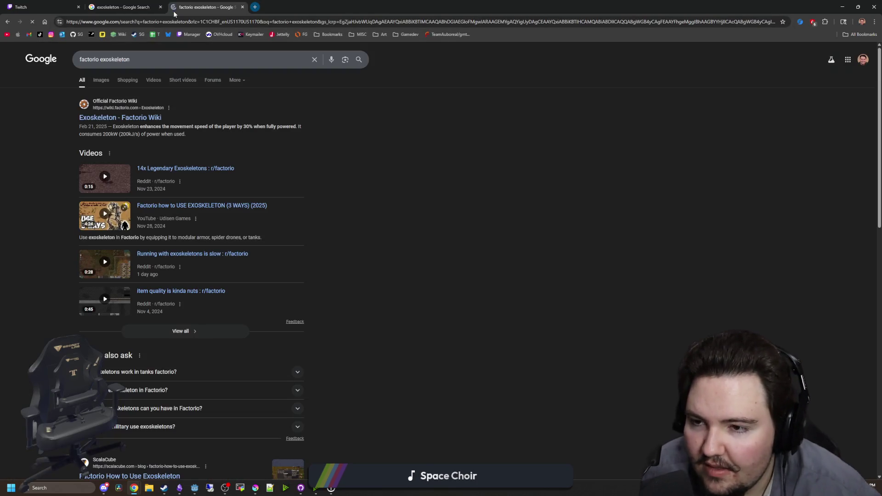
click(108, 75)
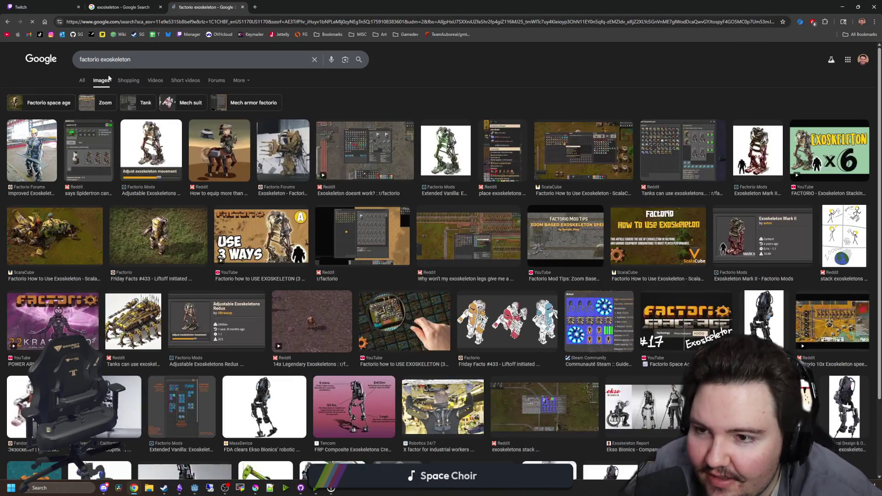
click(83, 81)
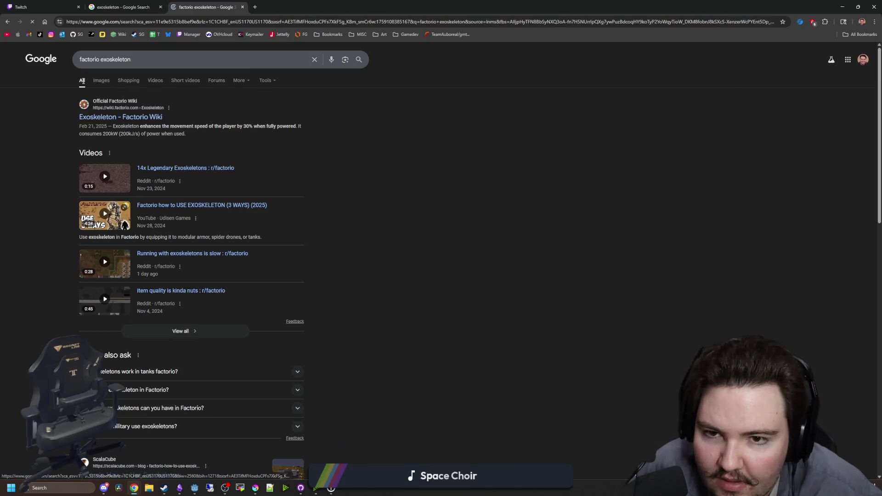
click(107, 118)
scroll(654, 306, down, 6)
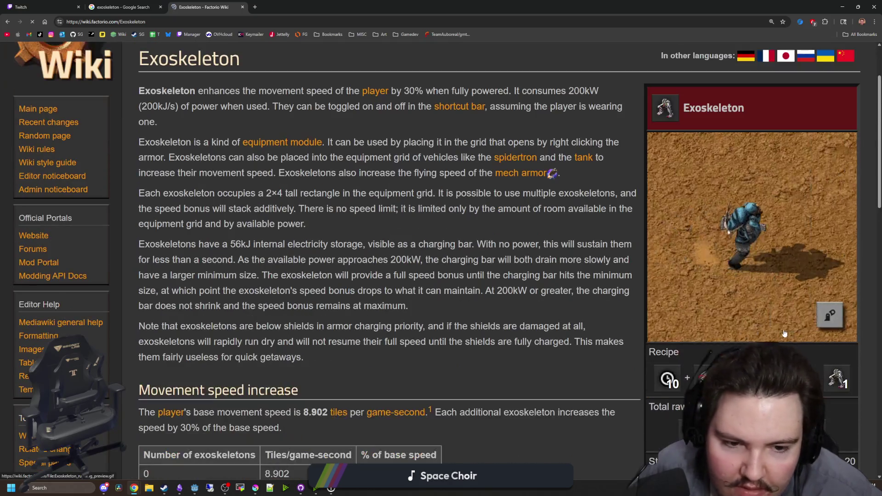
scroll(654, 303, up, 6)
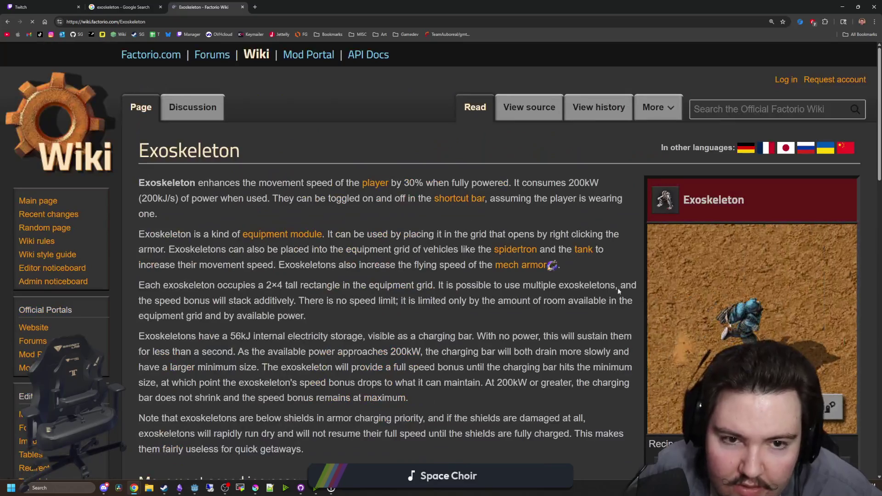
Open the infobox's Exoskeleton.png icon in a new tab, then return to the article
right_click(677, 201)
click(703, 208)
click(291, 4)
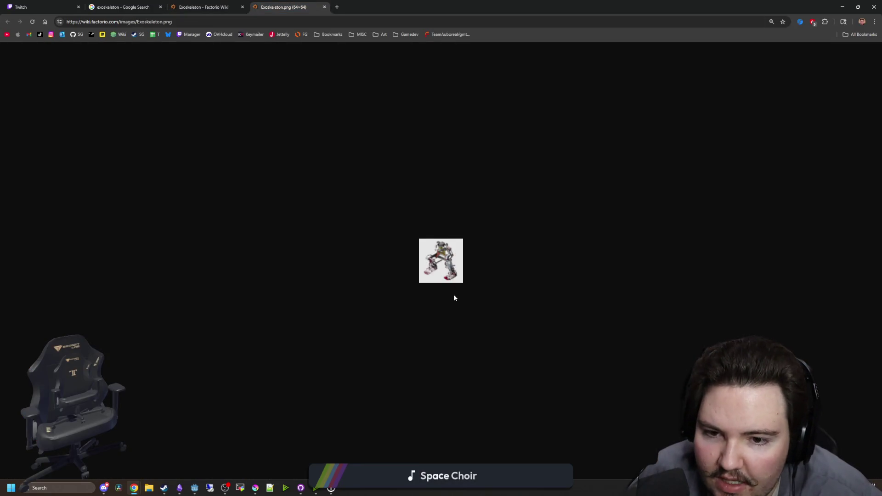
ctrl+scroll(451, 271, up, 4)
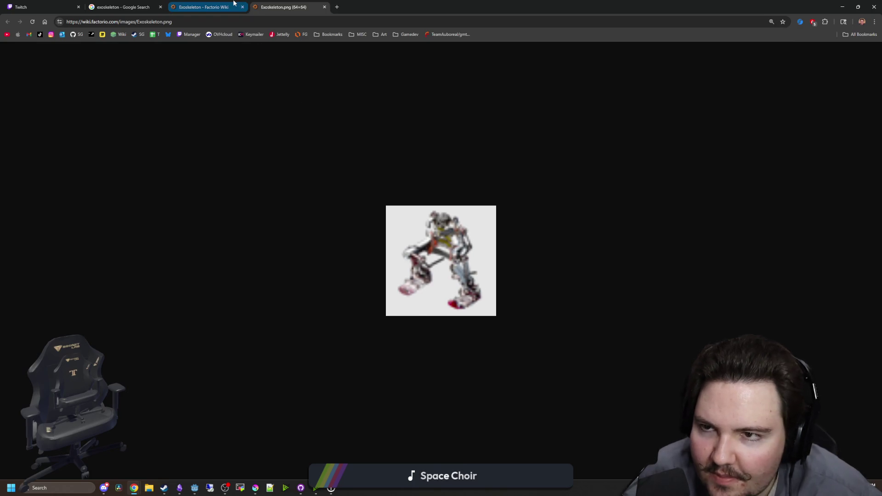
click(202, 6)
ctrl+scroll(378, 283, down, 6)
ctrl+scroll(378, 283, down, 3)
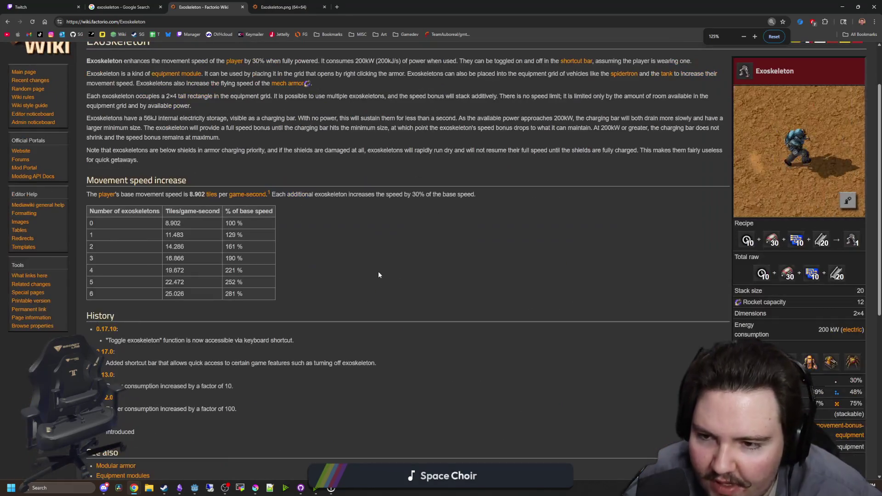
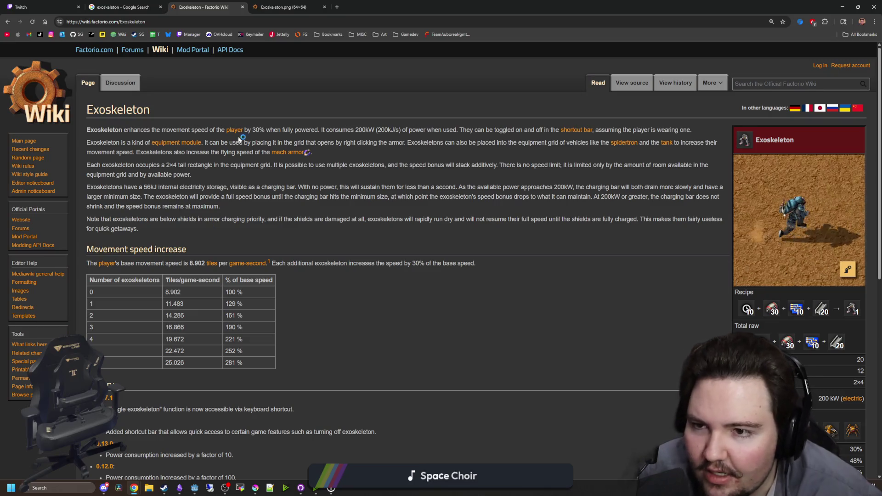
View the 64x64 Exoskeleton.png reference image, then return to the blank Krita canvas
click(294, 7)
key(alt+Tab)
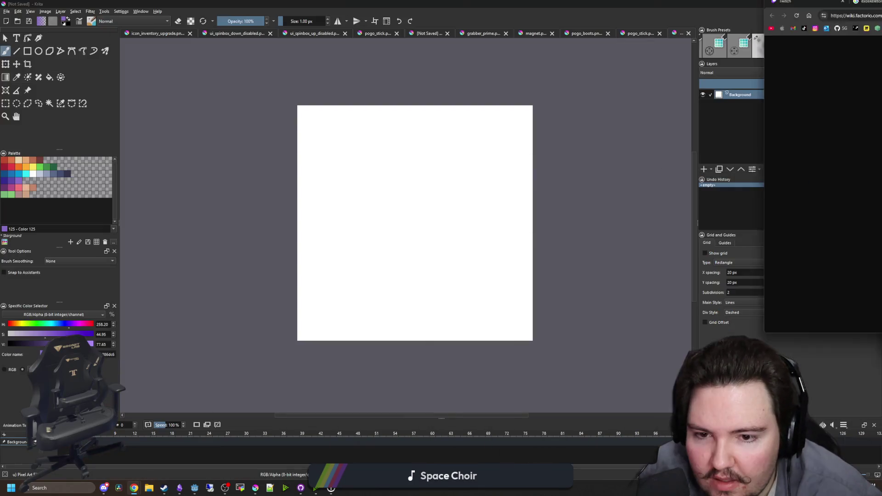
Paint light-yellow foot strips at the bottom left and right, undoing a stray pixel
scroll(381, 198, up, 2)
scroll(373, 240, down, 2)
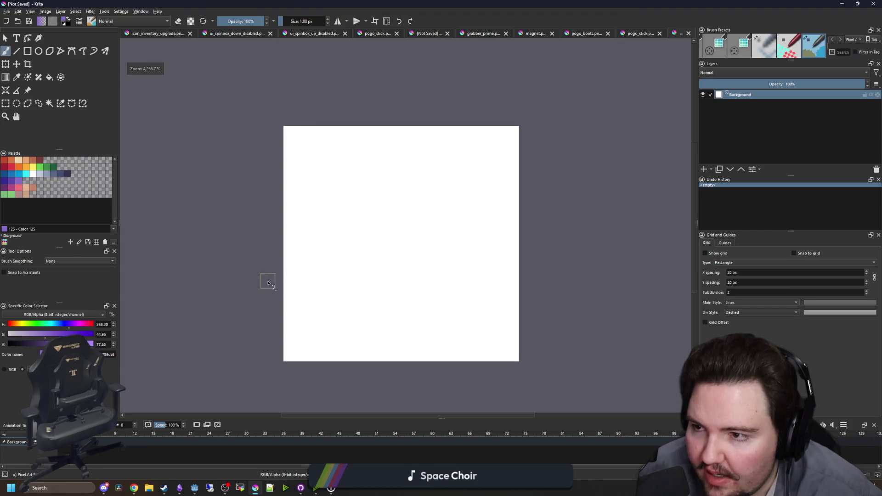
click(32, 167)
scroll(313, 334, up, 1)
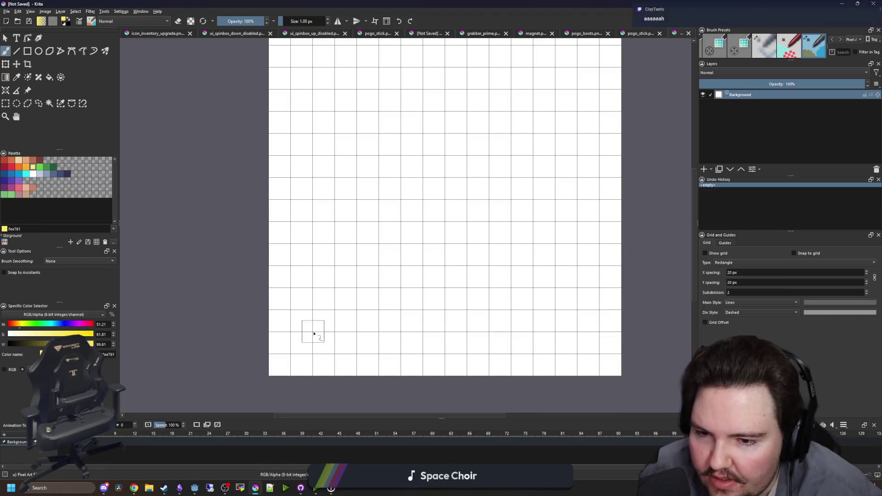
drag(323, 335, 346, 336)
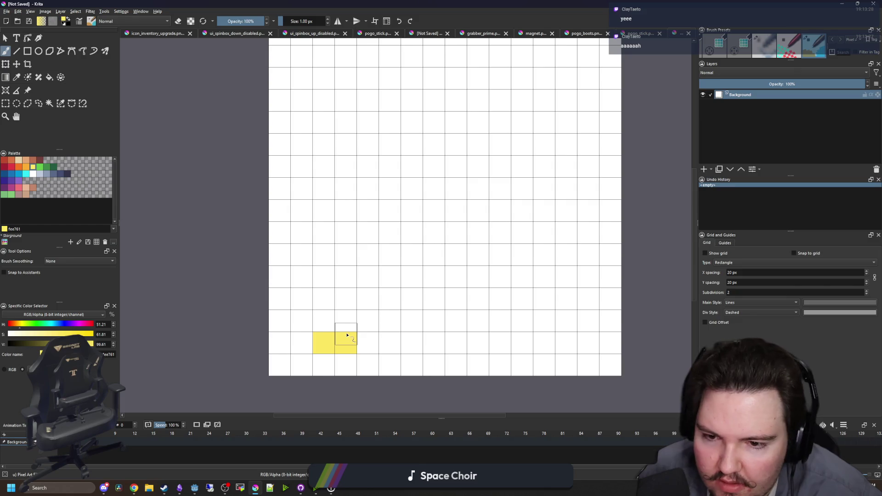
click(365, 340)
drag(566, 342, 524, 343)
scroll(387, 346, down, 1)
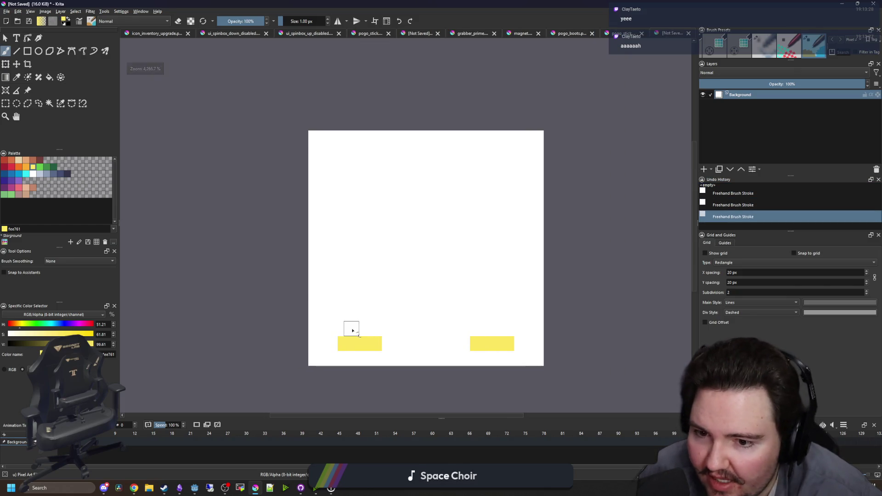
click(352, 330)
key(ctrl+z)
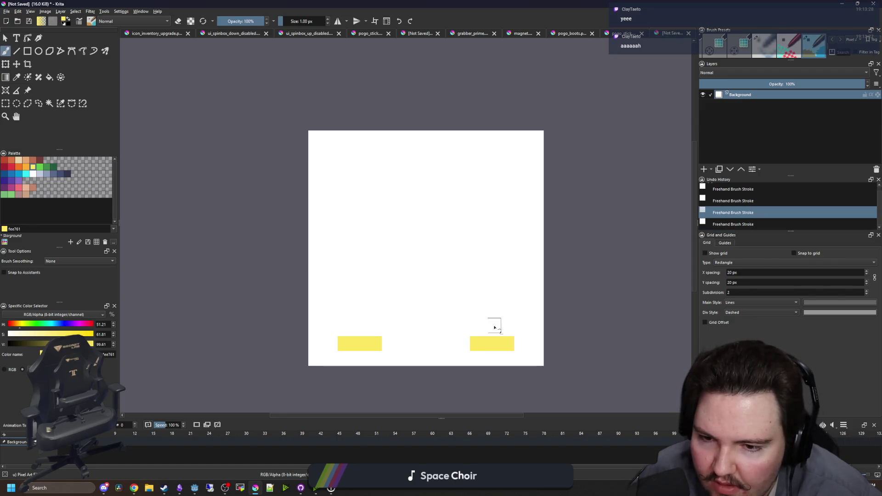
scroll(498, 325, up, 1)
Repaint both foot strips orange and add yellow bands above each foot
click(26, 167)
drag(257, 358, 303, 358)
drag(452, 357, 501, 358)
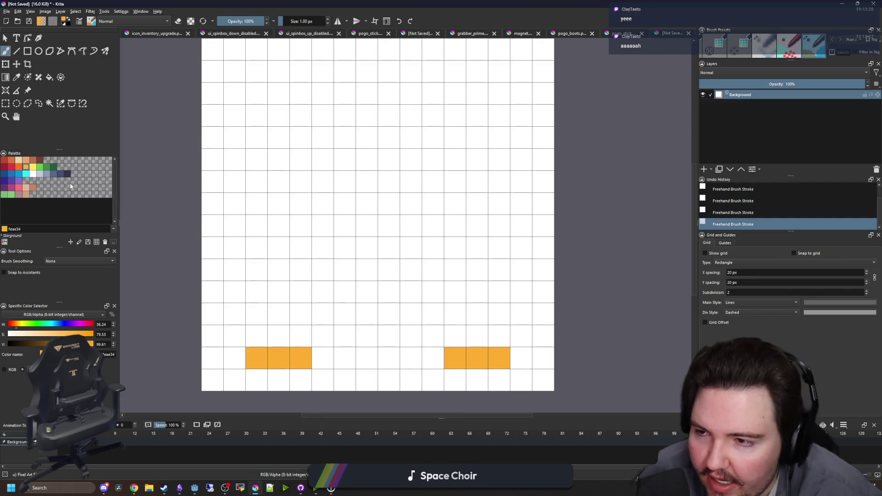
click(33, 167)
mouse_move(309, 326)
mouse_down()
mouse_move(256, 321)
mouse_move(303, 312)
mouse_up()
drag(463, 339, 461, 315)
Build up both orange legs and the orange crossbar joining them
click(27, 168)
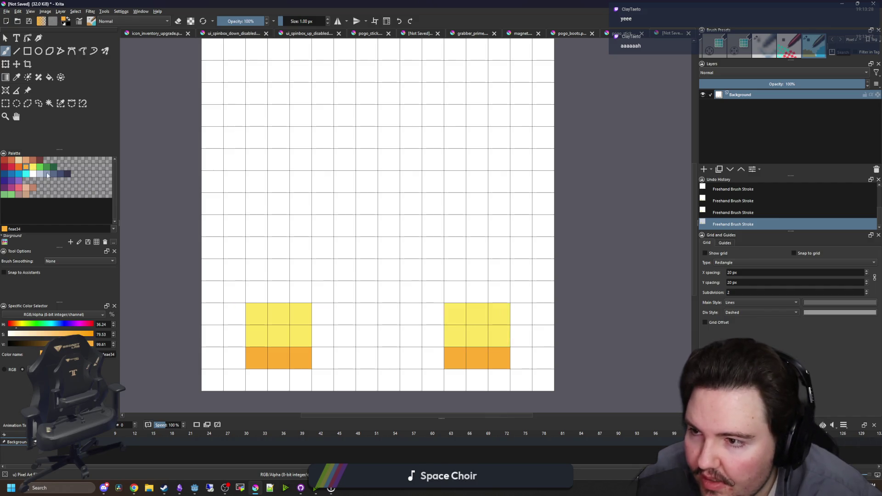
scroll(267, 294, down, 1)
mouse_move(269, 291)
mouse_down()
mouse_move(285, 243)
mouse_move(271, 258)
mouse_up()
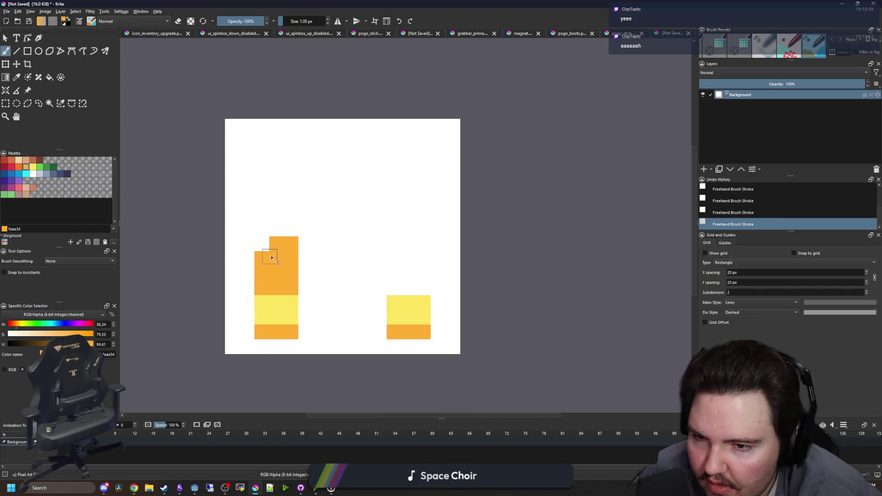
mouse_move(403, 294)
mouse_down()
mouse_move(392, 266)
mouse_move(417, 280)
mouse_move(384, 252)
mouse_move(295, 236)
mouse_up()
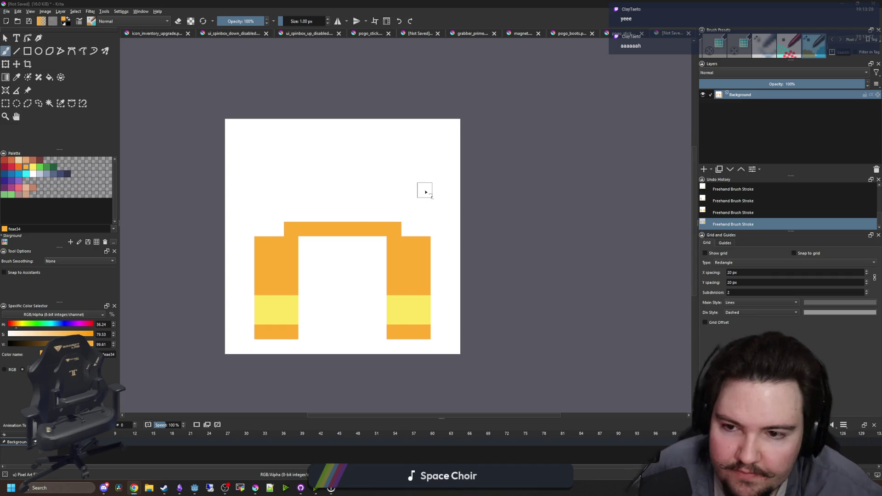
scroll(345, 233, up, 1)
drag(304, 246, 372, 247)
Paint a yellow row along the crossbar top and a yellow arch top with end pixels
ctrl+click(442, 333)
drag(423, 205, 264, 205)
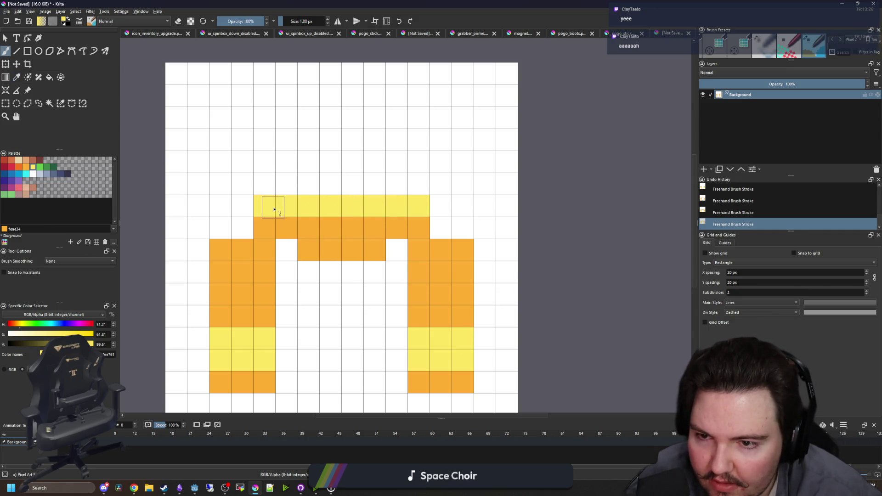
scroll(275, 209, down, 2)
ctrl+click(314, 266)
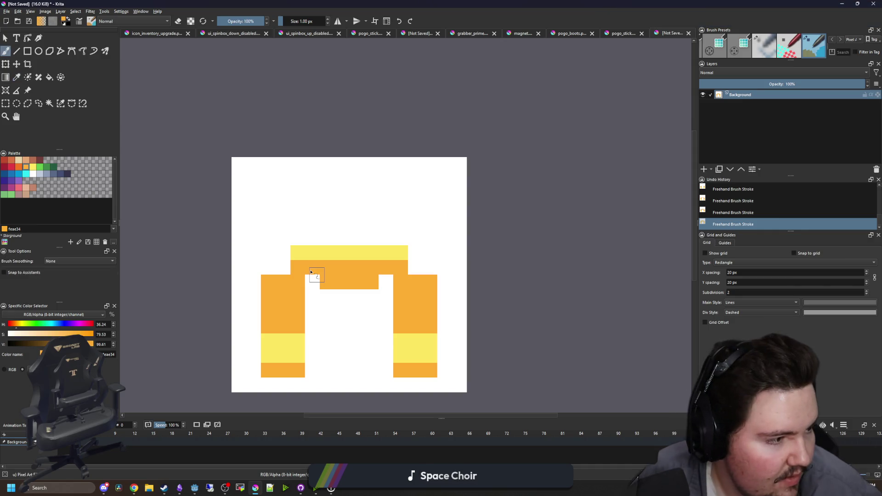
scroll(324, 210, up, 1)
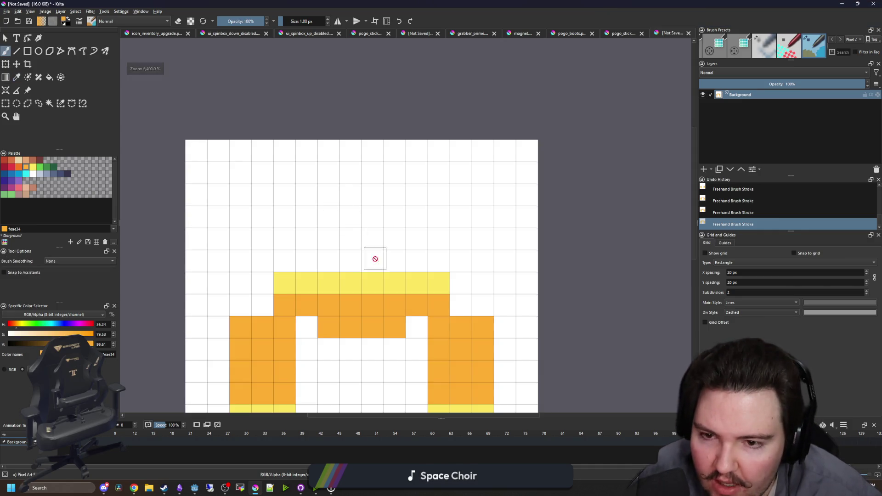
ctrl+click(372, 282)
drag(309, 171, 409, 176)
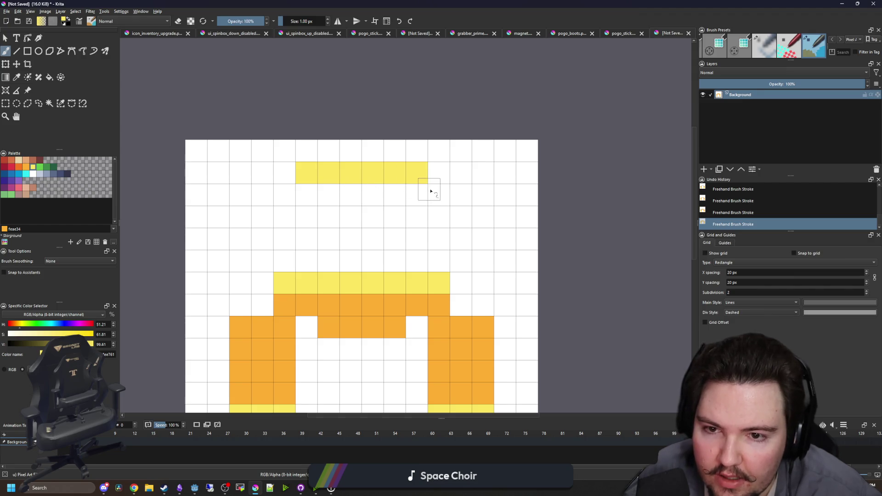
click(411, 195)
click(306, 195)
Paint the arch's orange sides, an orange row under its top, and both inner corners
ctrl+click(329, 303)
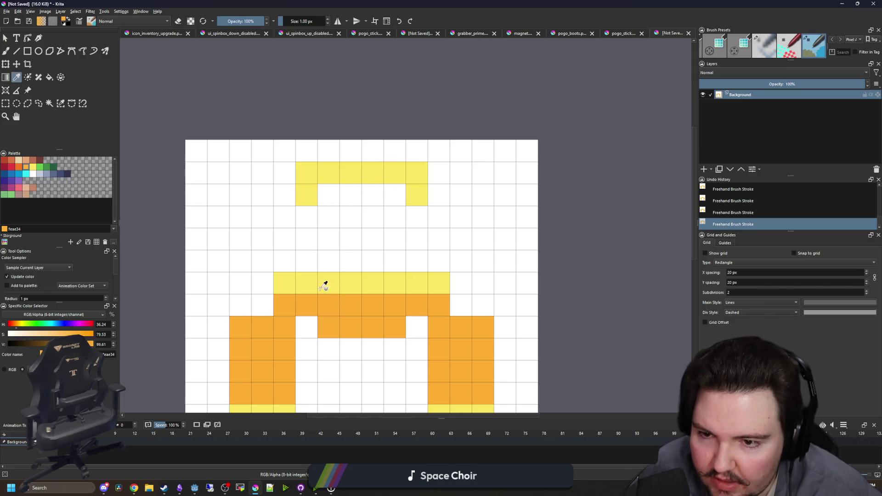
drag(306, 261, 305, 217)
drag(412, 222, 412, 262)
drag(329, 194, 395, 194)
click(330, 212)
click(395, 216)
scroll(366, 229, down, 4)
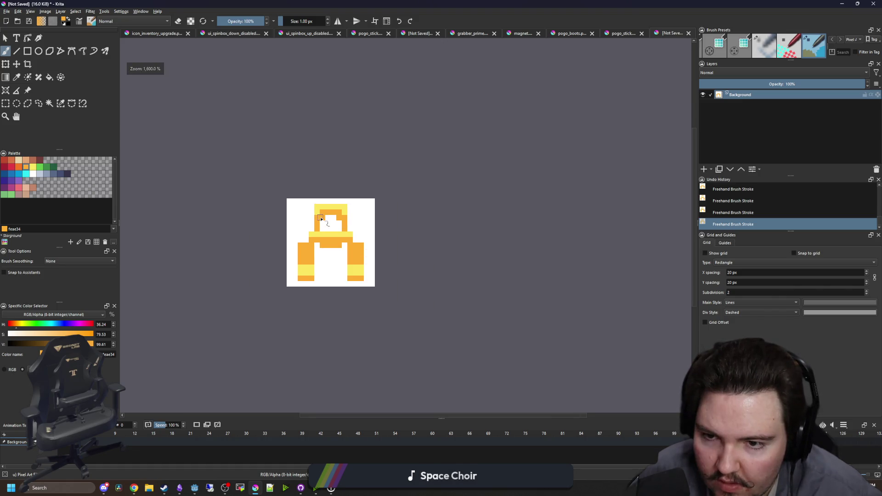
scroll(320, 206, up, 3)
scroll(319, 207, up, 2)
Sample yellow from the artwork and add a yellow patch at the right leg's top
ctrl+click(344, 174)
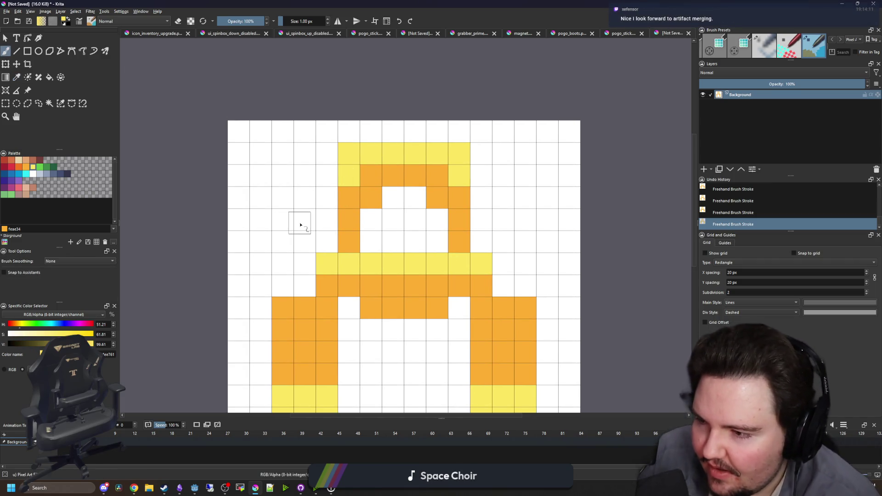
scroll(299, 223, down, 4)
scroll(298, 232, up, 3)
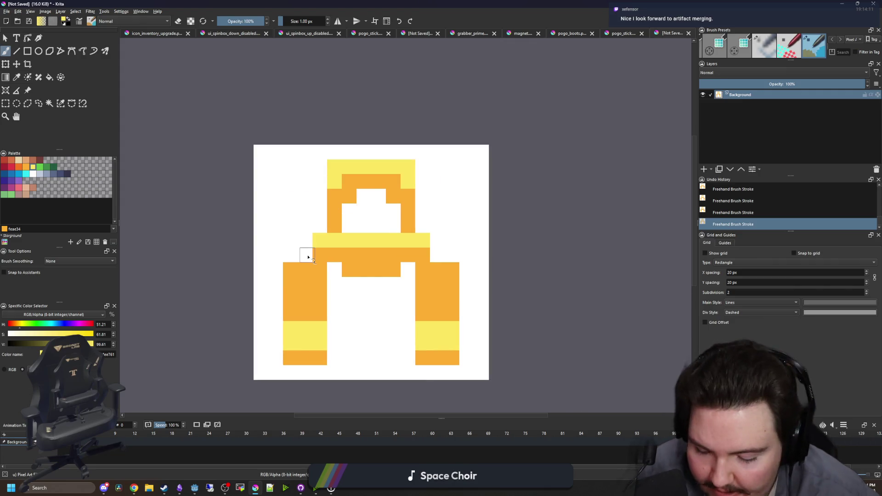
key(p)
key(b)
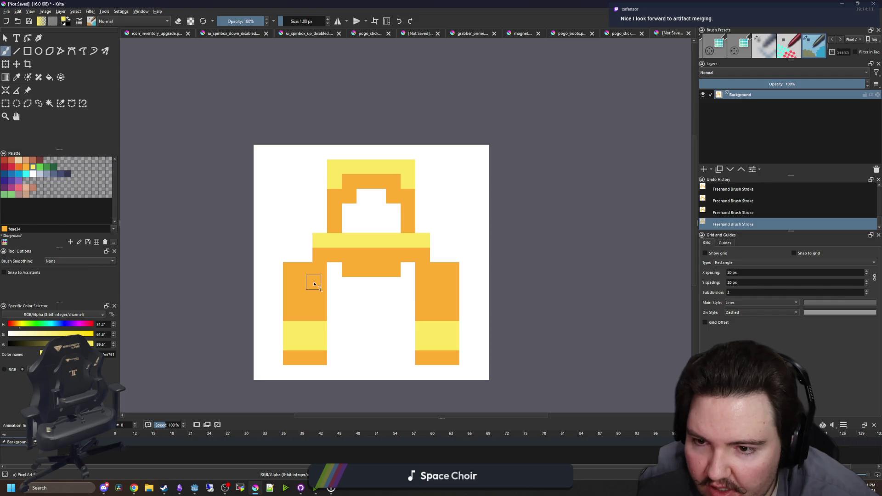
mouse_move(427, 273)
mouse_down()
mouse_move(436, 275)
mouse_move(427, 181)
mouse_move(423, 240)
mouse_up()
Try widening the orange frame, undo it, and pick blue from the palette
key(p)
click(455, 285)
key(b)
mouse_move(317, 241)
mouse_down()
mouse_move(315, 253)
mouse_move(317, 181)
mouse_move(310, 251)
mouse_up()
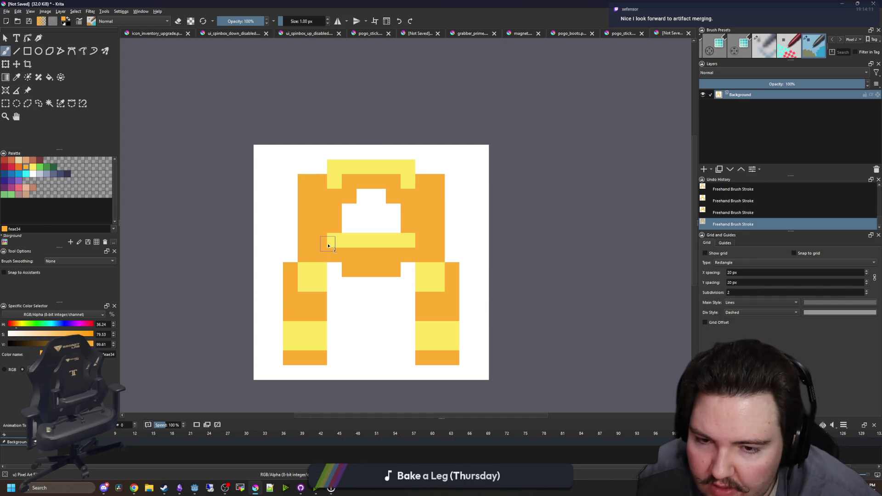
key(ctrl+z)
key(ctrl+z)
key(ctrl+z)
key(p)
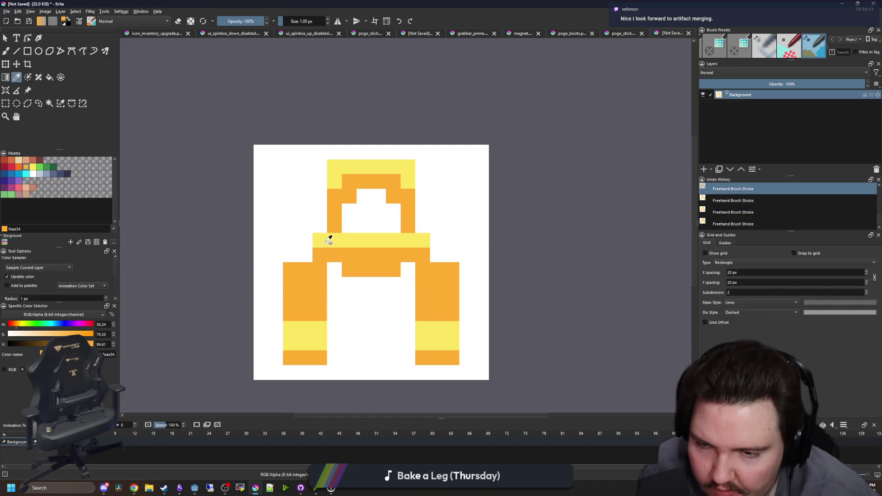
scroll(329, 240, up, 4)
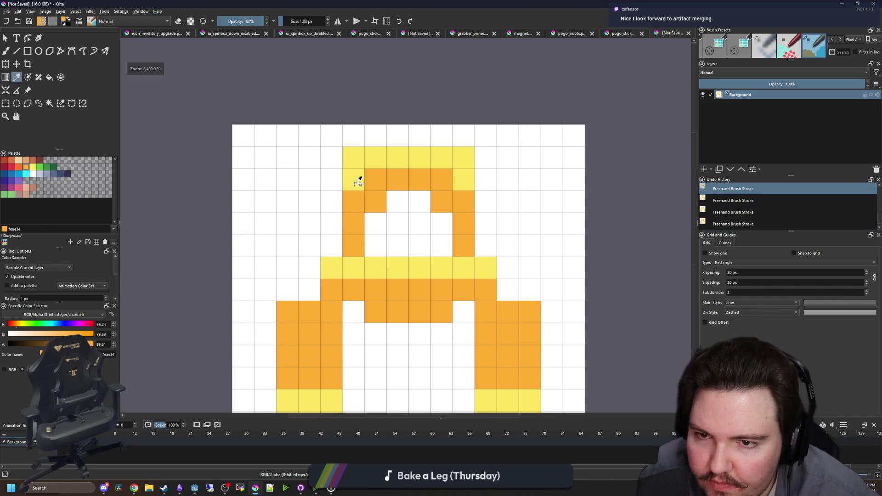
click(359, 181)
click(19, 174)
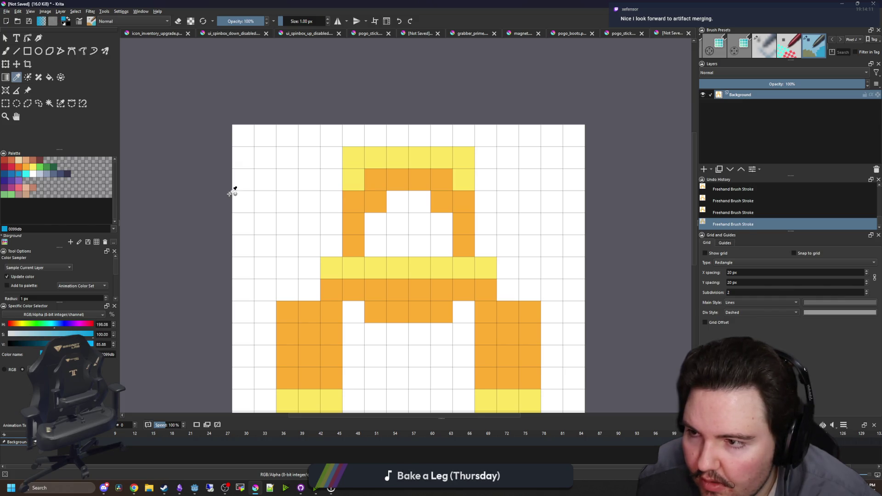
Paint mirrored blue diagonals on the upper left and right of the frame
key(b)
drag(331, 183, 283, 227)
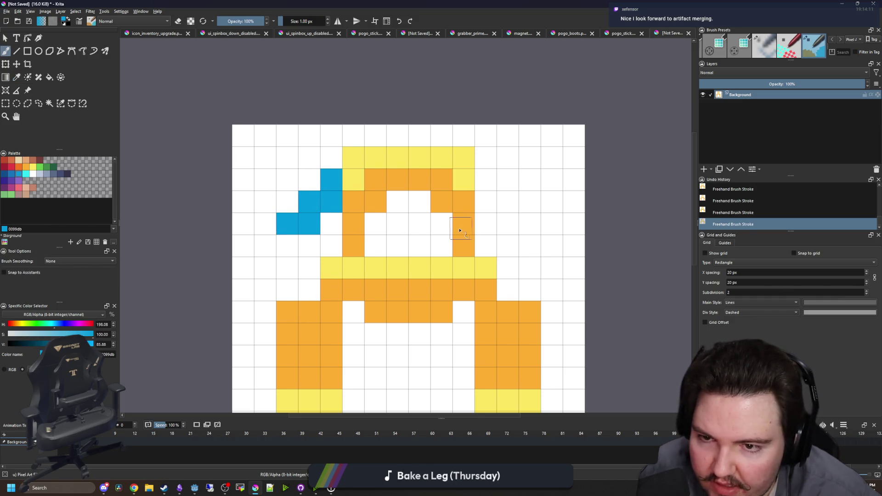
mouse_move(439, 180)
mouse_down()
mouse_move(464, 193)
mouse_move(482, 226)
mouse_up()
scroll(365, 207, down, 2)
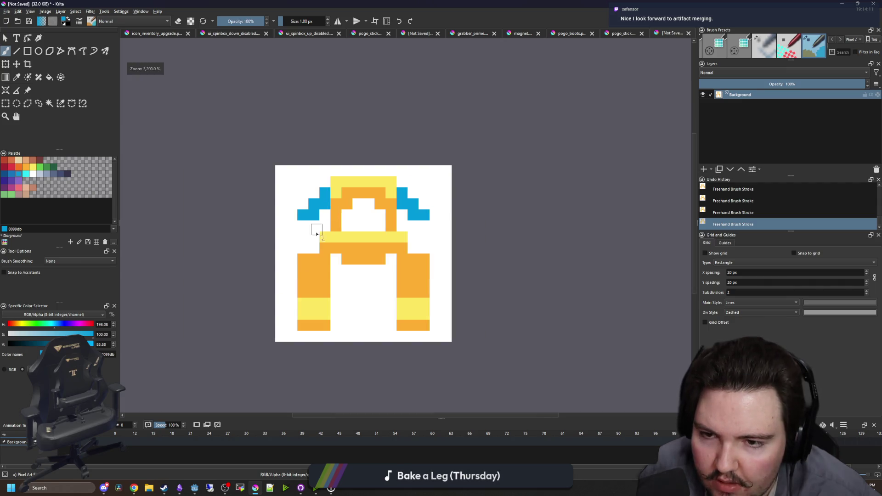
scroll(320, 225, up, 1)
mouse_move(294, 208)
mouse_down()
mouse_move(259, 204)
mouse_move(267, 229)
mouse_up()
Extend both blue arms downward and fill out their lower ends
drag(509, 205, 509, 229)
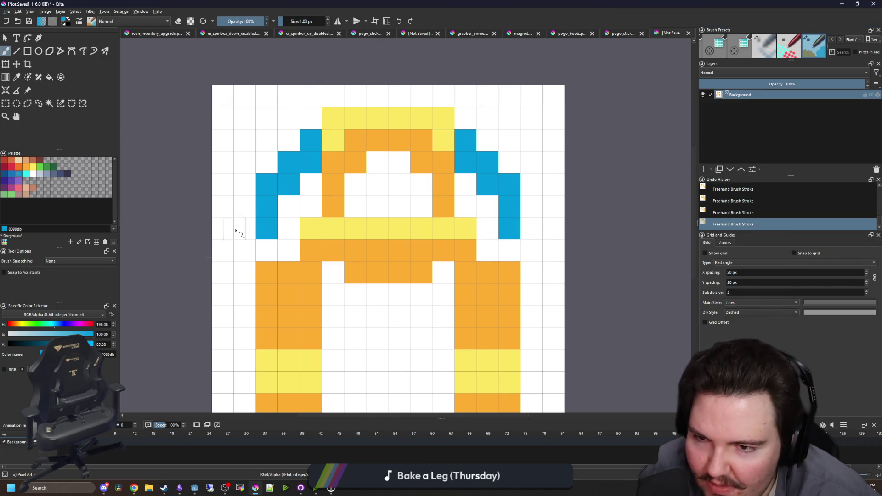
scroll(297, 229, down, 4)
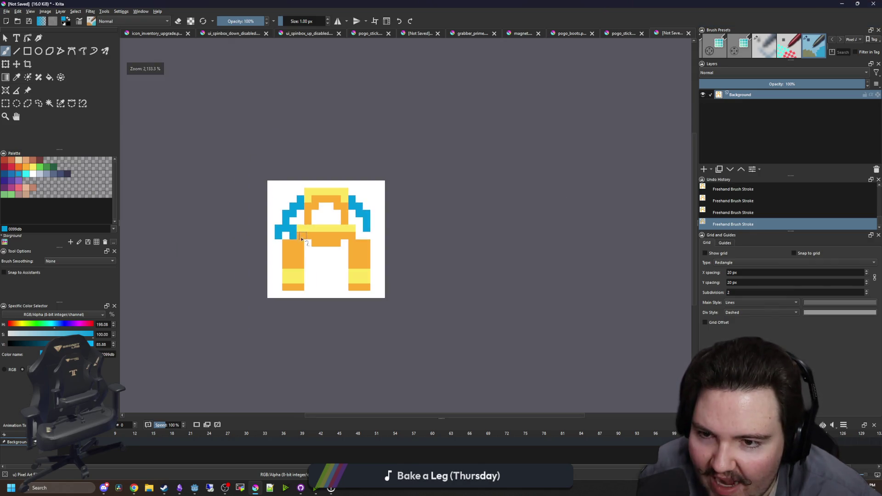
scroll(305, 236, up, 2)
key(ctrl+z)
key(ctrl+z)
scroll(289, 240, up, 1)
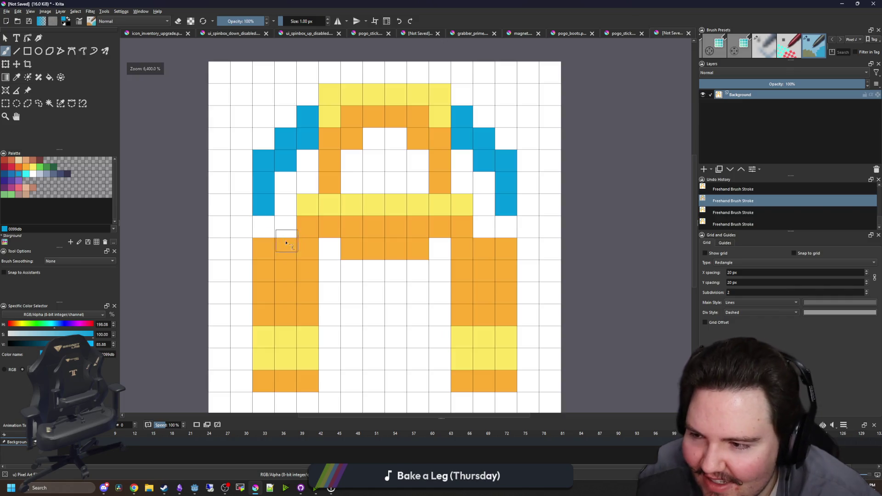
key(ctrl+shift+z)
key(ctrl+shift+z)
mouse_move(506, 226)
mouse_down()
mouse_move(532, 255)
mouse_move(487, 251)
mouse_up()
mouse_move(277, 230)
mouse_down()
mouse_move(279, 251)
mouse_move(239, 250)
mouse_up()
scroll(301, 237, down, 2)
scroll(305, 237, up, 1)
scroll(306, 238, up, 1)
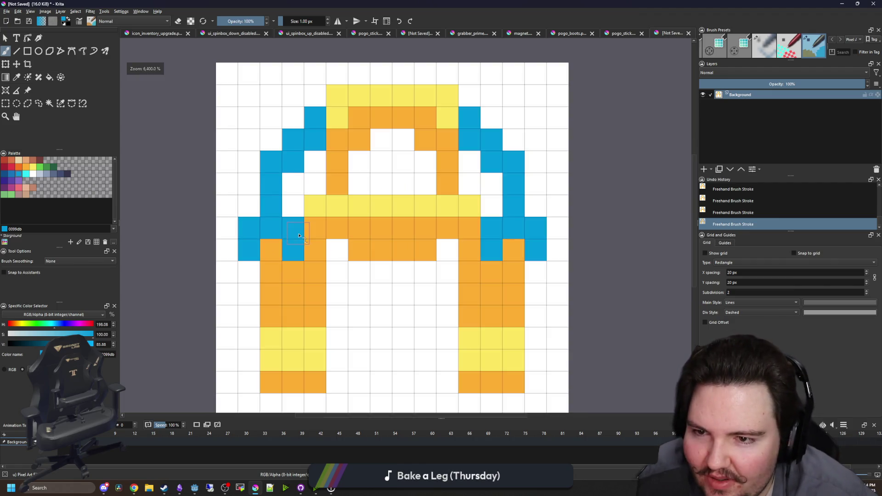
scroll(291, 223, down, 1)
Shade the blue arms' lower ends and inner edges with dark blue
click(12, 175)
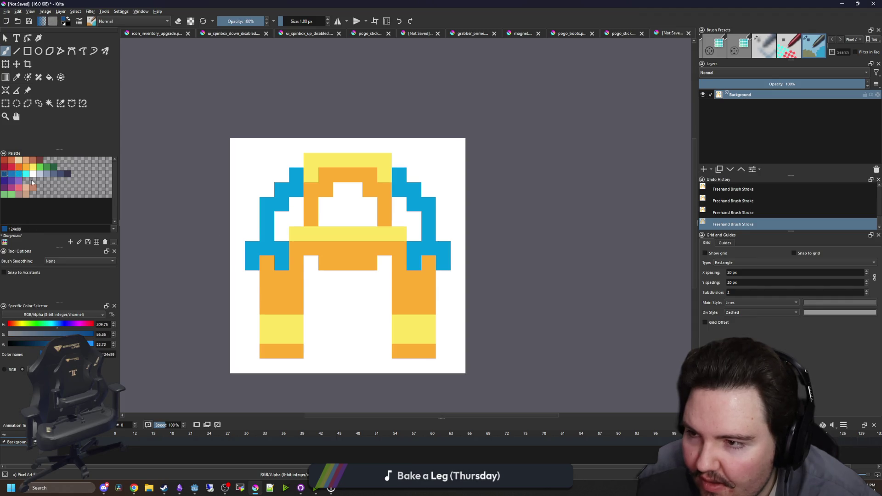
scroll(259, 251, up, 1)
click(249, 290)
click(271, 268)
click(293, 290)
click(491, 290)
click(513, 268)
click(536, 290)
click(491, 202)
click(469, 180)
click(315, 180)
scroll(302, 199, down, 6)
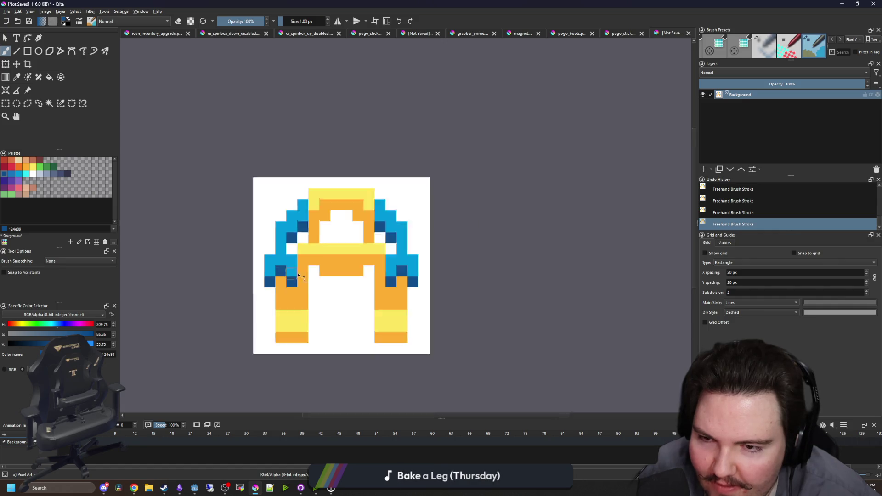
scroll(317, 255, up, 2)
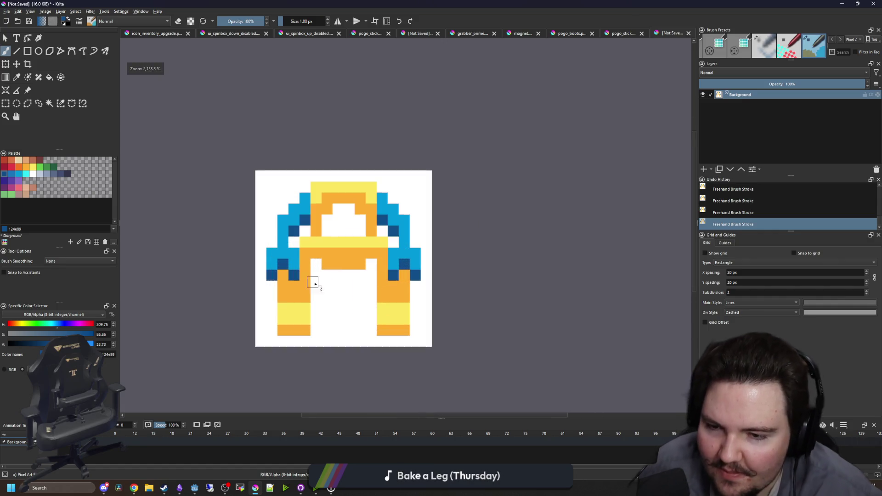
scroll(308, 280, up, 1)
Turn the arch's dark inner corner pixels light blue and add a dark-blue pixel below the right corner
ctrl+click(289, 250)
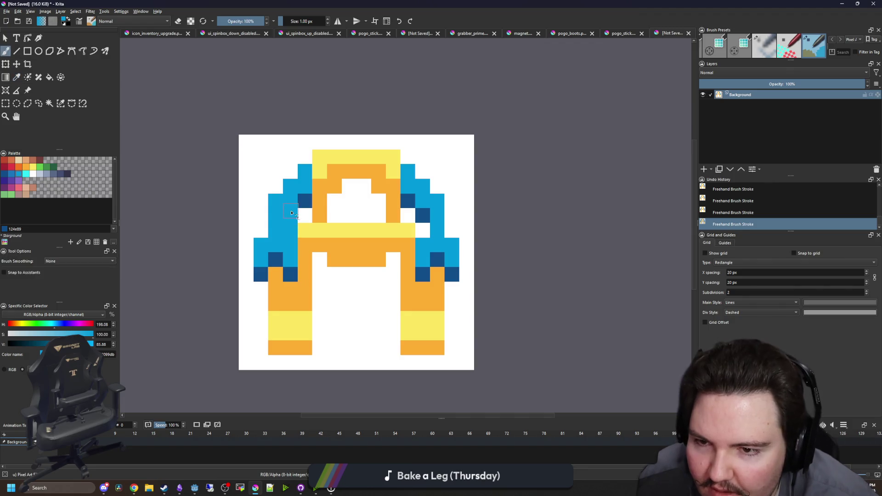
scroll(307, 205, up, 1)
click(307, 196)
click(460, 194)
ctrl+click(504, 278)
click(459, 216)
Sample the crossbar yellow and paint it across the row below the crossbar
scroll(334, 199, down, 6)
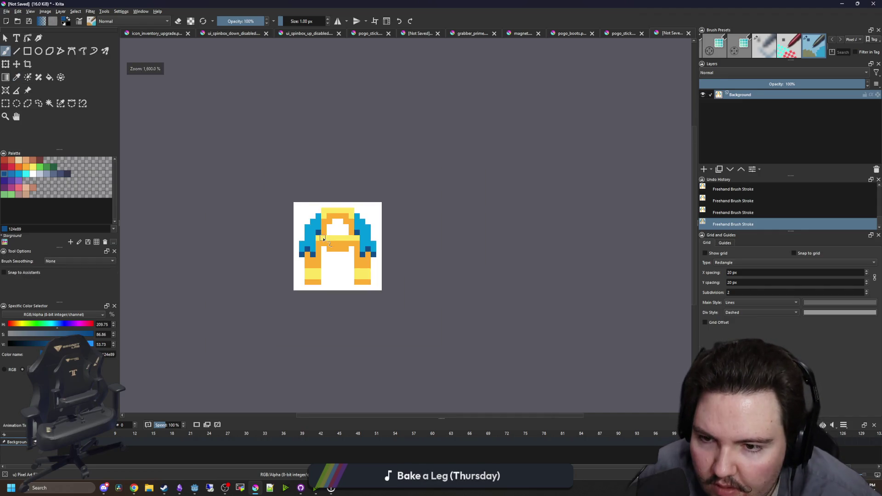
scroll(324, 245, up, 6)
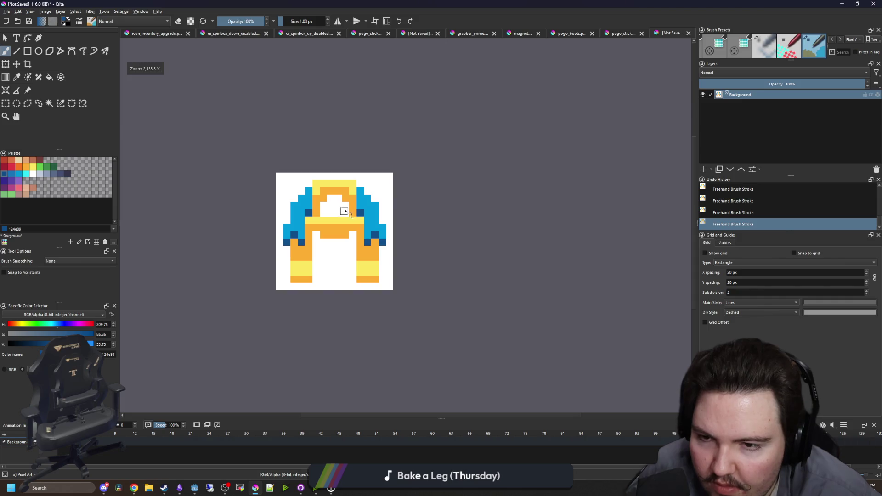
scroll(351, 261, up, 1)
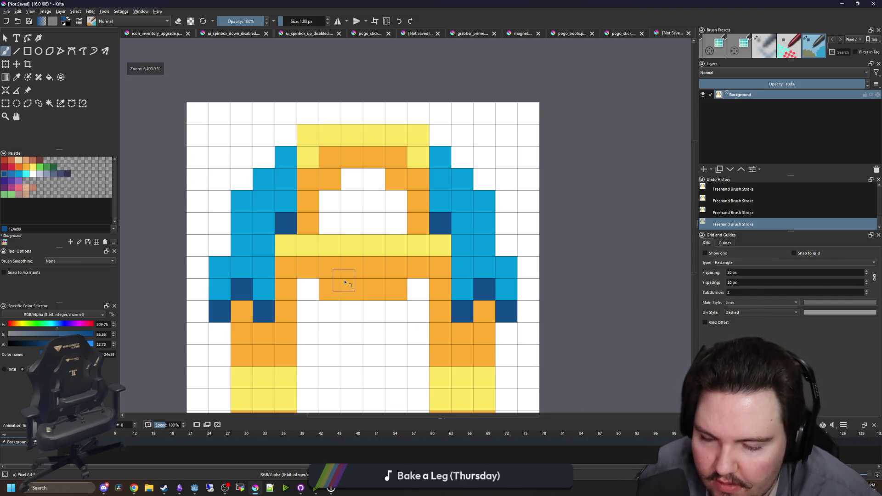
ctrl+click(339, 240)
mouse_move(324, 259)
mouse_down()
mouse_move(380, 262)
mouse_move(336, 248)
mouse_up()
Select the white background with the contiguous selection tool, delete it to transparency, and deselect
key(f)
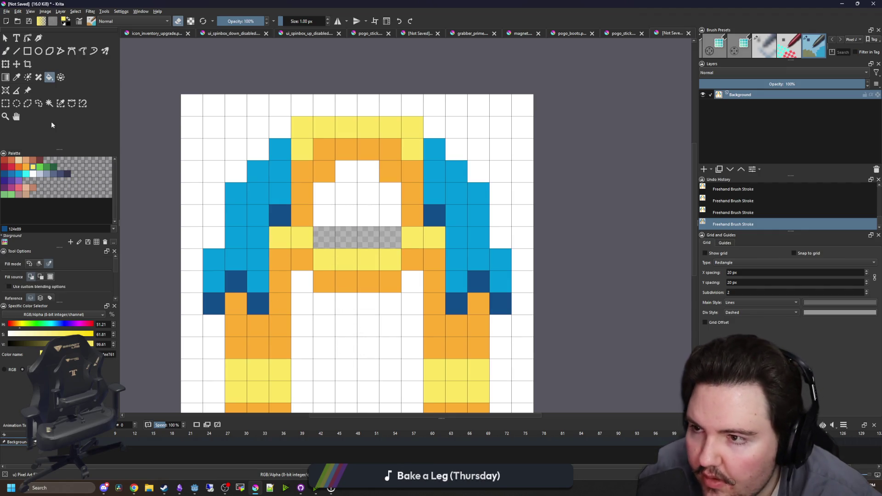
click(49, 103)
scroll(239, 134, down, 1)
click(239, 137)
key(Delete)
click(293, 208)
key(Delete)
key(ctrl+shift+a)
scroll(293, 208, up, 1)
Erase each leg's outer pixel column so both legs are two pixels wide
key(p)
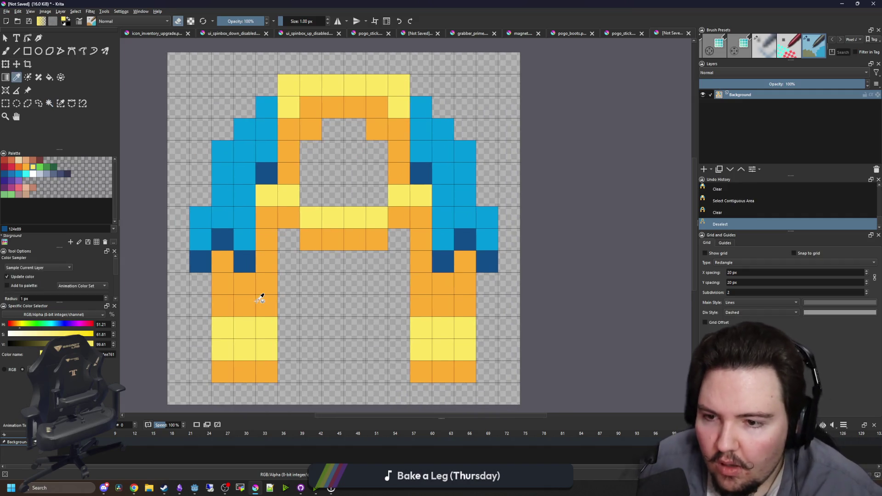
scroll(300, 281, down, 1)
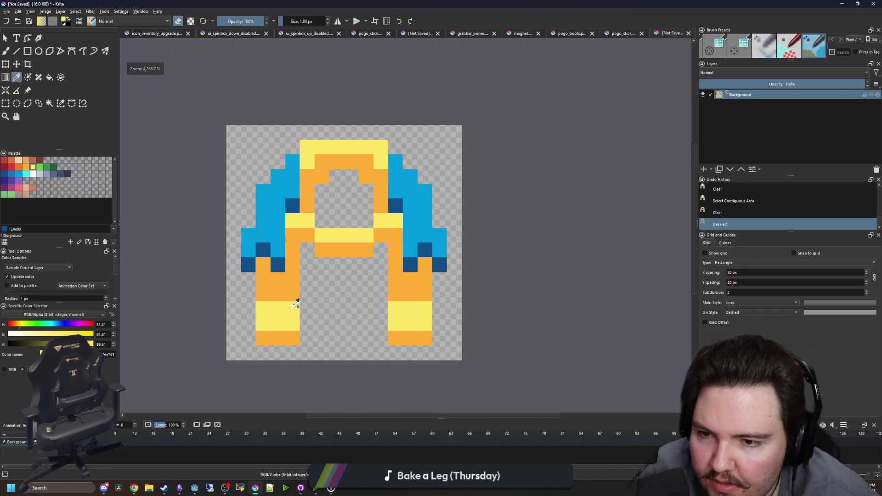
scroll(304, 299, up, 1)
drag(304, 299, 290, 301)
click(287, 285)
key(e)
key(b)
mouse_move(235, 358)
mouse_down()
mouse_move(235, 239)
mouse_move(235, 363)
mouse_up()
drag(477, 336, 478, 246)
scroll(317, 231, down, 2)
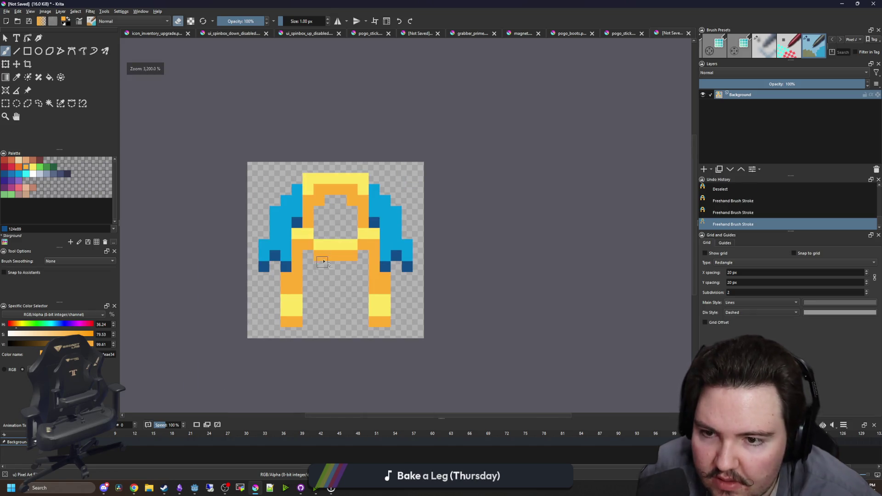
scroll(317, 231, up, 2)
Shade the left and right shoulders with a darker sampled blue
key(p)
scroll(286, 244, down, 2)
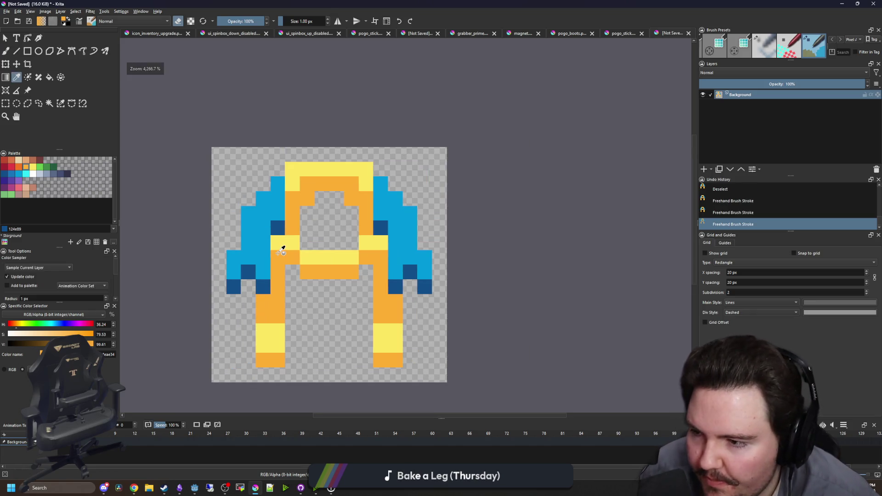
scroll(281, 210, up, 2)
click(256, 208)
key(b)
key(e)
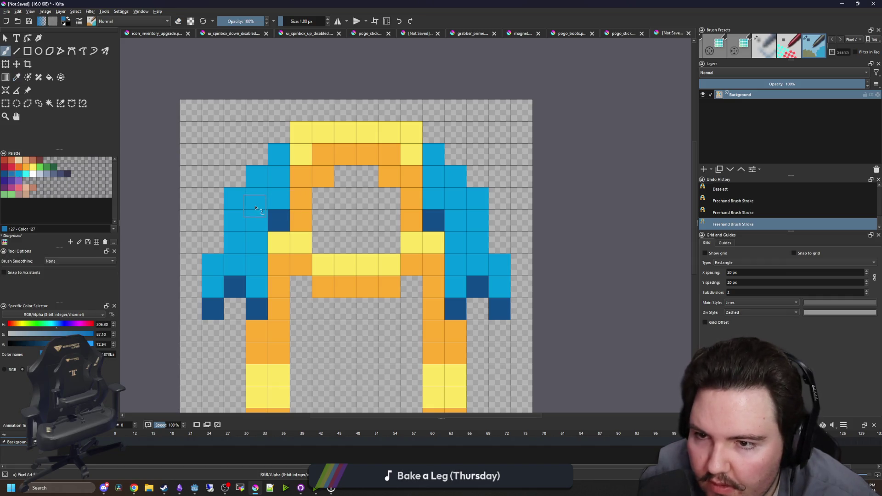
mouse_move(259, 216)
mouse_down()
mouse_move(275, 189)
mouse_move(279, 152)
mouse_up()
drag(448, 220, 434, 156)
scroll(365, 212, down, 5)
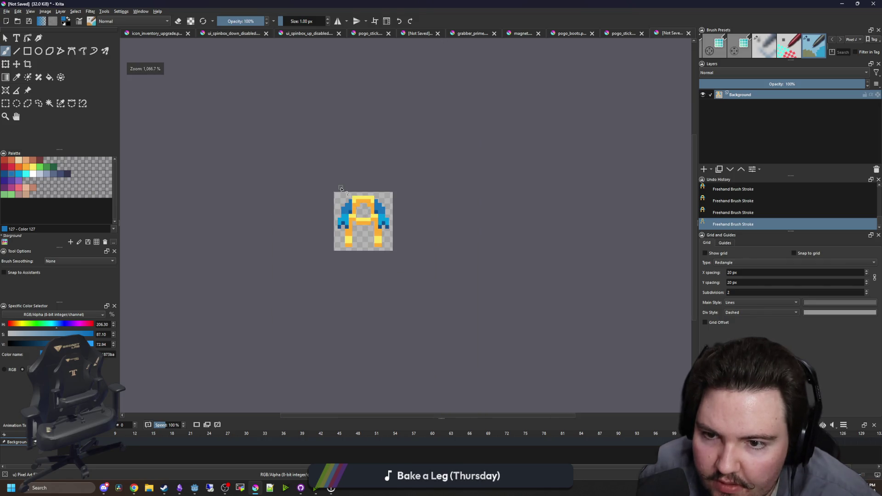
scroll(369, 216, up, 3)
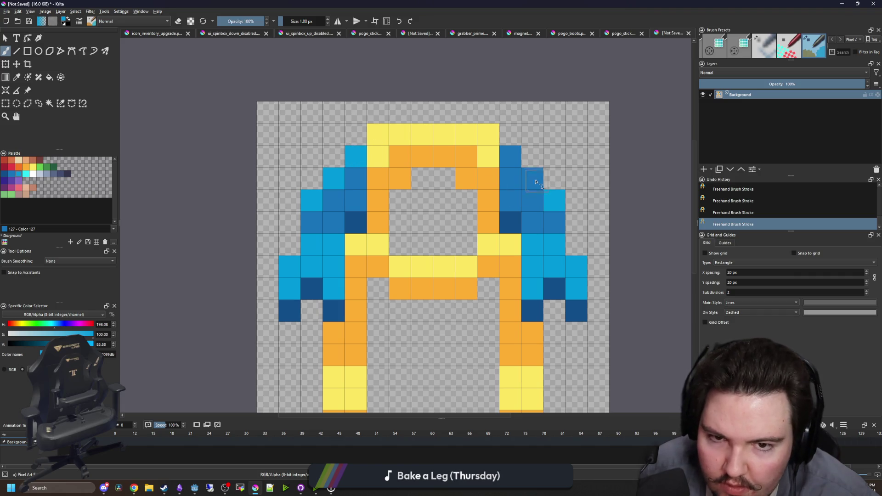
scroll(374, 184, down, 3)
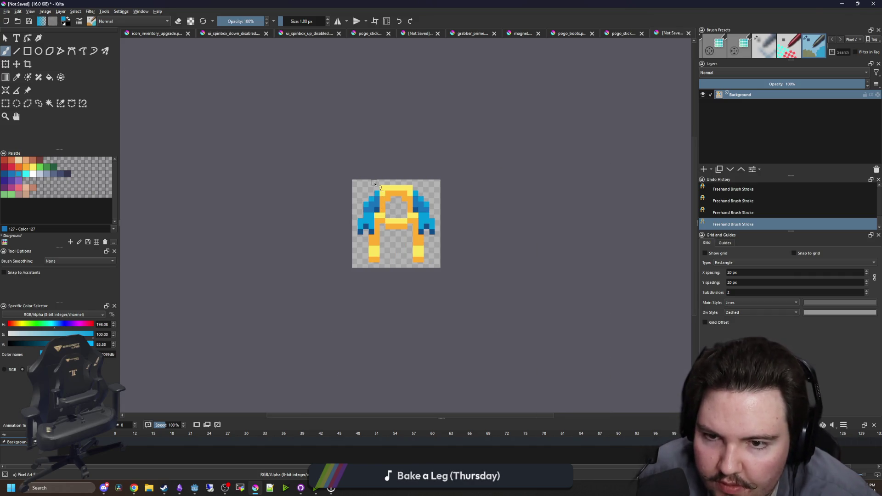
scroll(370, 203, up, 3)
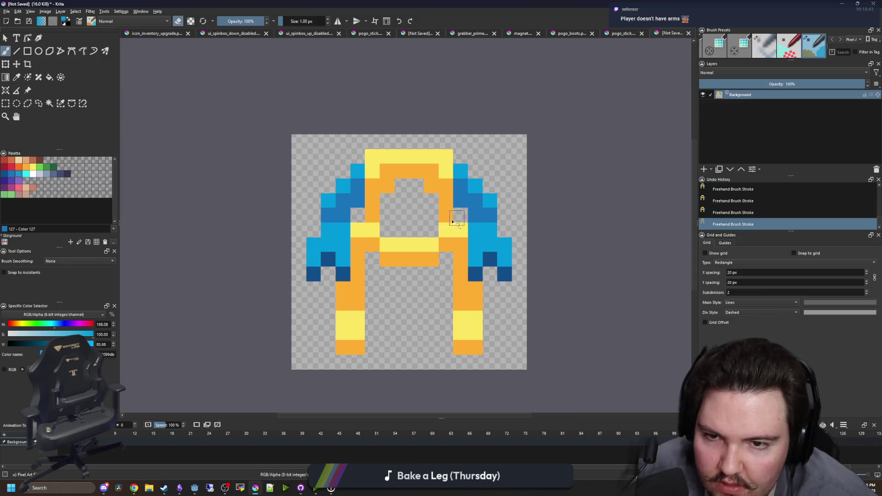
scroll(313, 212, down, 3)
scroll(367, 220, up, 4)
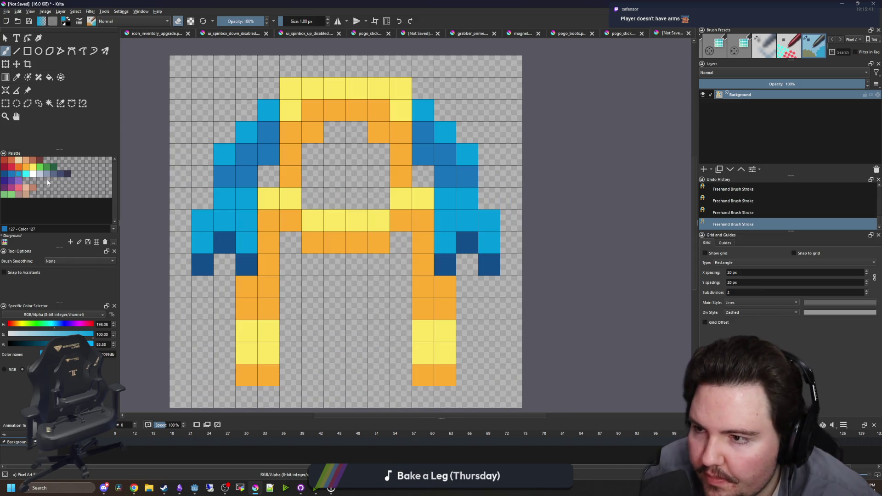
scroll(265, 253, down, 3)
scroll(319, 270, up, 3)
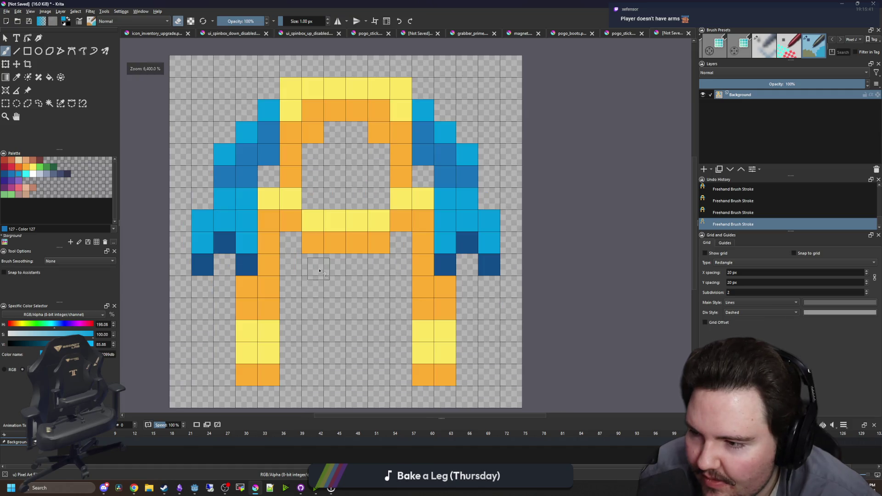
scroll(294, 285, down, 1)
scroll(289, 303, up, 1)
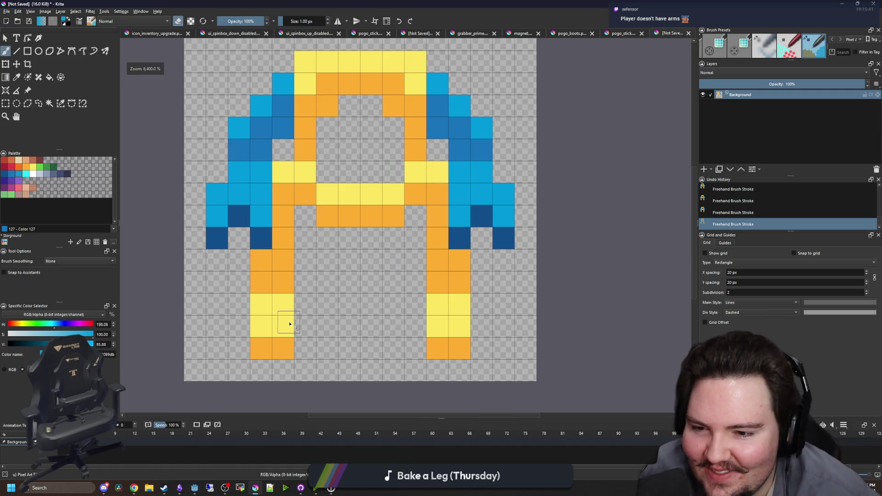
scroll(296, 270, down, 2)
scroll(337, 167, up, 2)
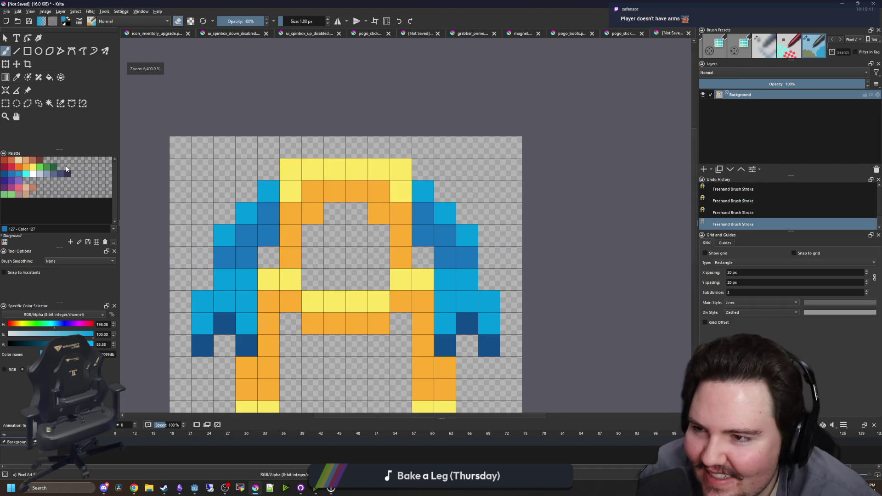
Flood-fill the frame with deeper orange #f77622 and the yellow pixels with yellow-orange #feae34
click(25, 166)
key(f)
click(363, 173)
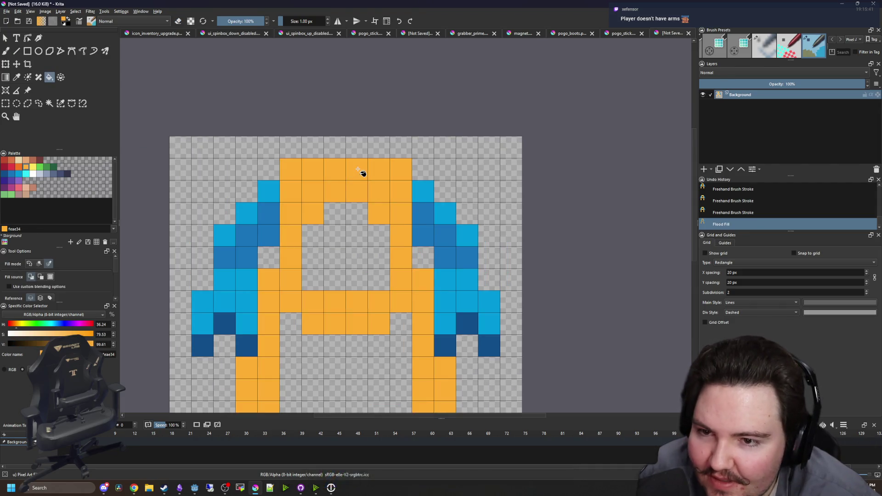
scroll(361, 171, down, 1)
key(ctrl+z)
click(19, 166)
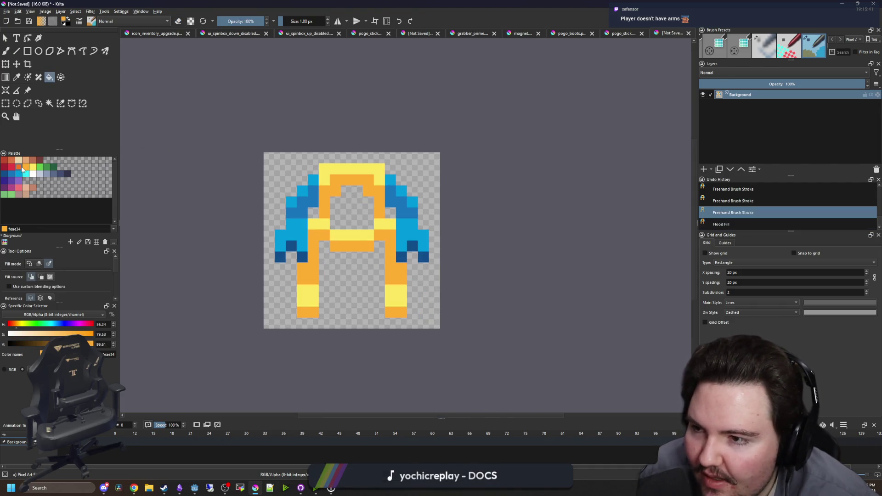
click(354, 247)
click(29, 169)
click(358, 236)
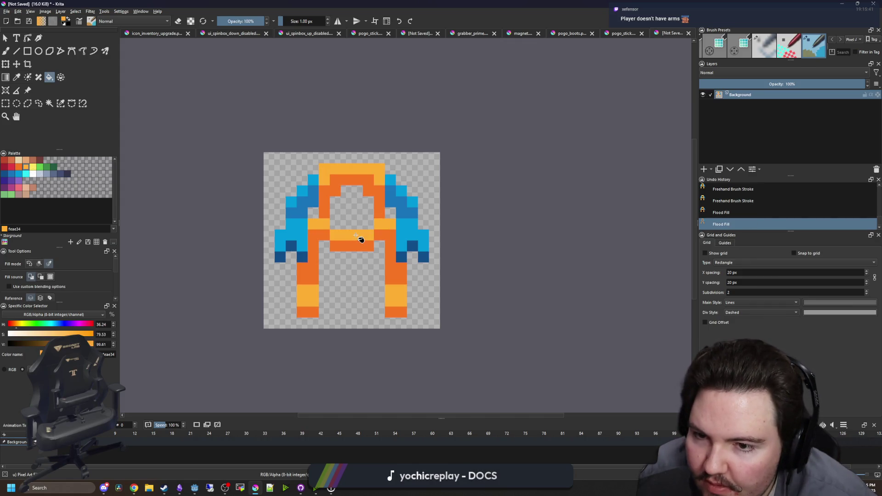
scroll(220, 220, up, 1)
Paint light yellow #fee761 highlights on the crossbar, right shoulder, feet and top bar
click(33, 173)
key(b)
drag(339, 238, 372, 238)
click(385, 224)
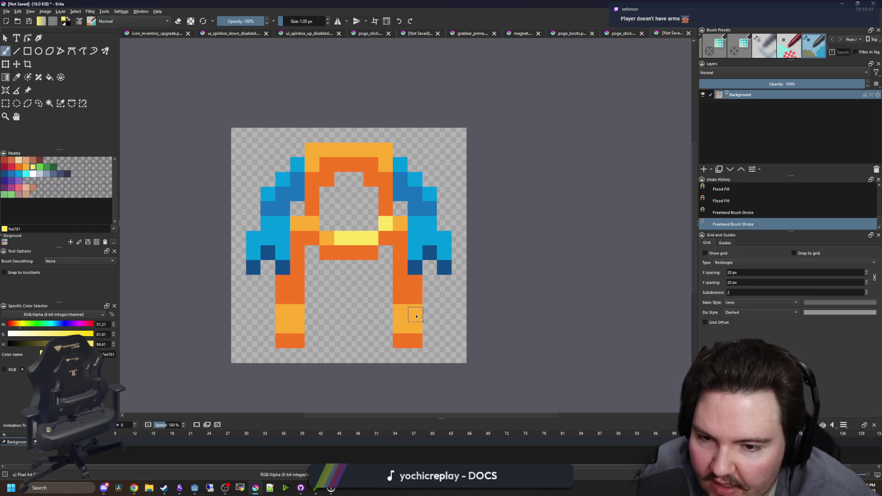
drag(416, 326, 399, 326)
click(297, 327)
click(283, 327)
drag(354, 150, 385, 163)
scroll(367, 164, up, 1)
click(336, 154)
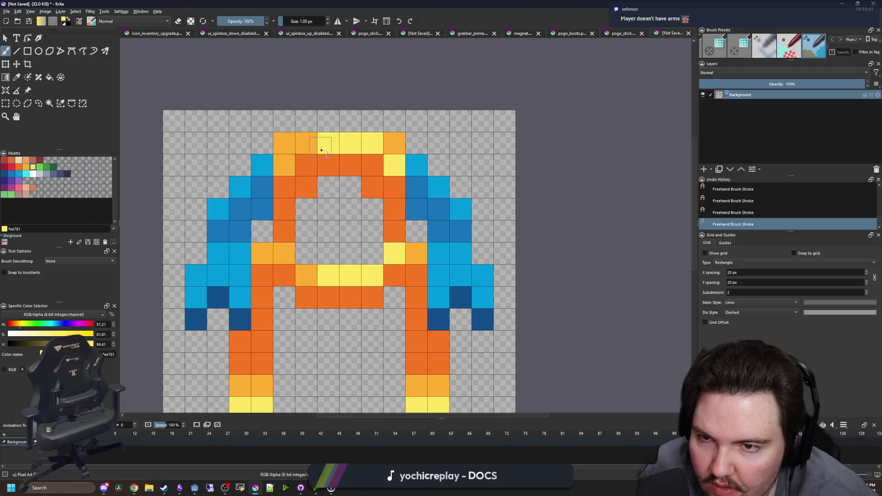
scroll(321, 150, down, 5)
scroll(329, 202, up, 4)
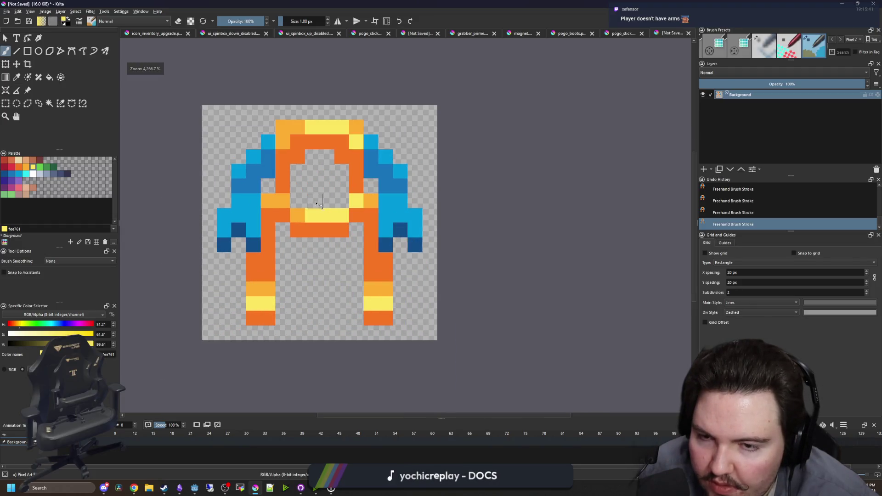
Settle on light grey from the palette after trying white and cyan
click(32, 174)
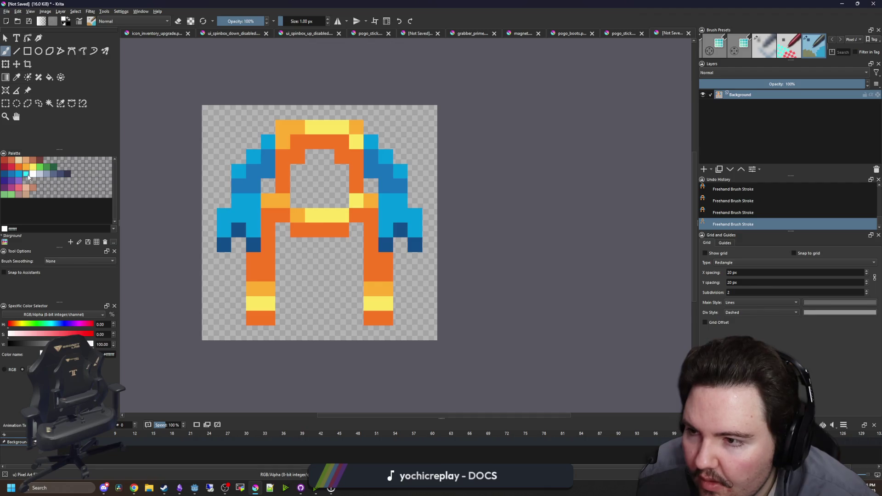
click(26, 174)
scroll(241, 226, up, 1)
click(42, 175)
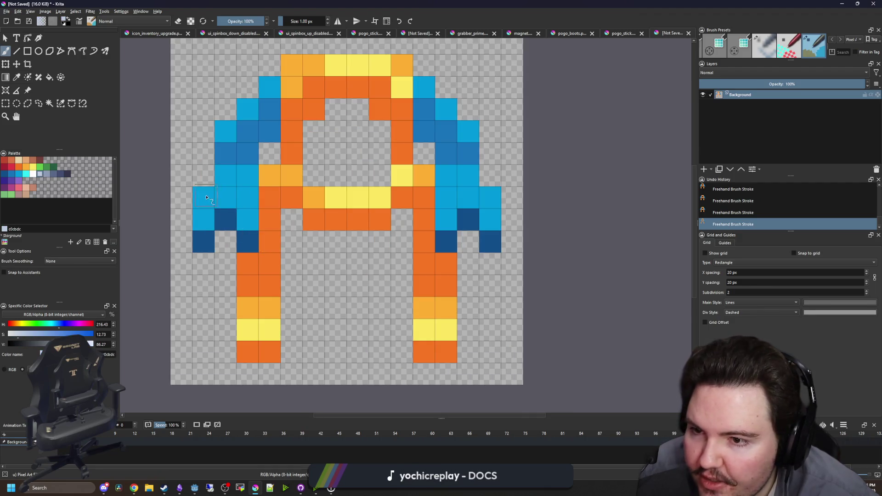
Paint the lower cells of both shoulders light grey, replacing the cyan
drag(206, 198, 247, 220)
click(203, 220)
mouse_move(446, 197)
mouse_down()
mouse_move(490, 197)
mouse_move(489, 219)
mouse_up()
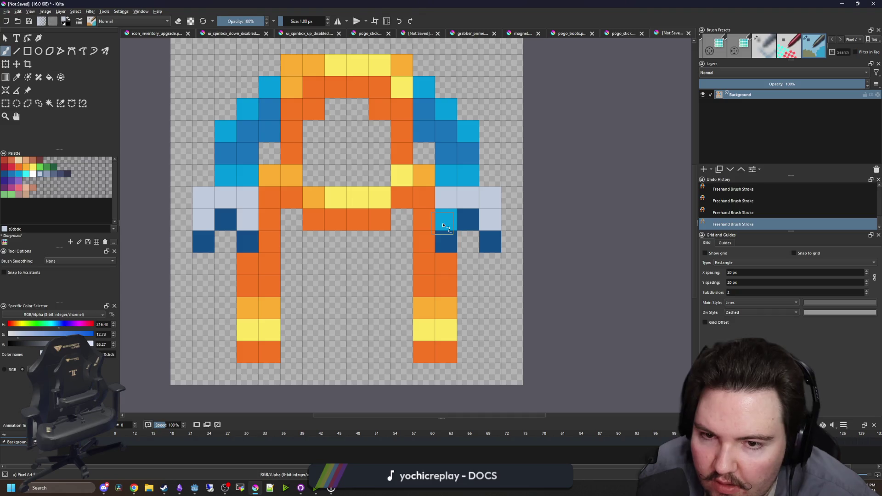
click(444, 224)
Repaint the three dark-blue cells on each shoulder in slate
click(56, 175)
click(204, 241)
click(225, 219)
click(247, 241)
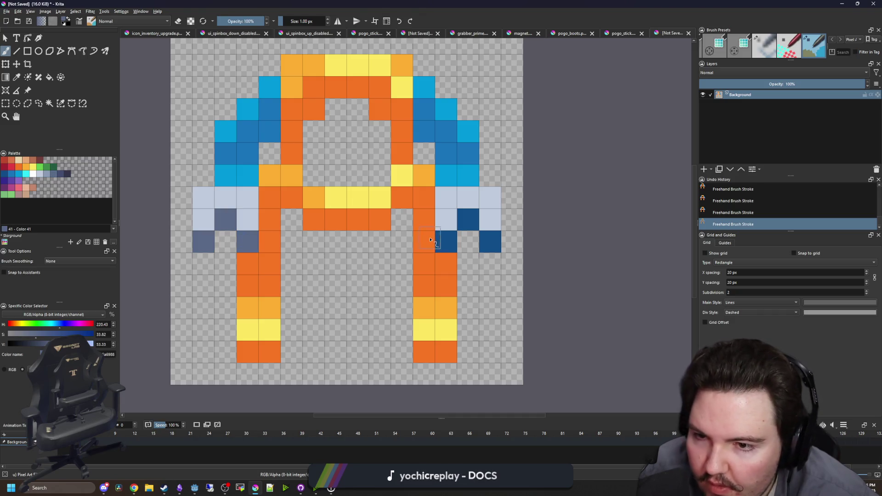
click(445, 241)
click(467, 220)
click(489, 241)
Add darker slate shading inside the legs, under the crossbar and at the top centre
scroll(388, 232, down, 1)
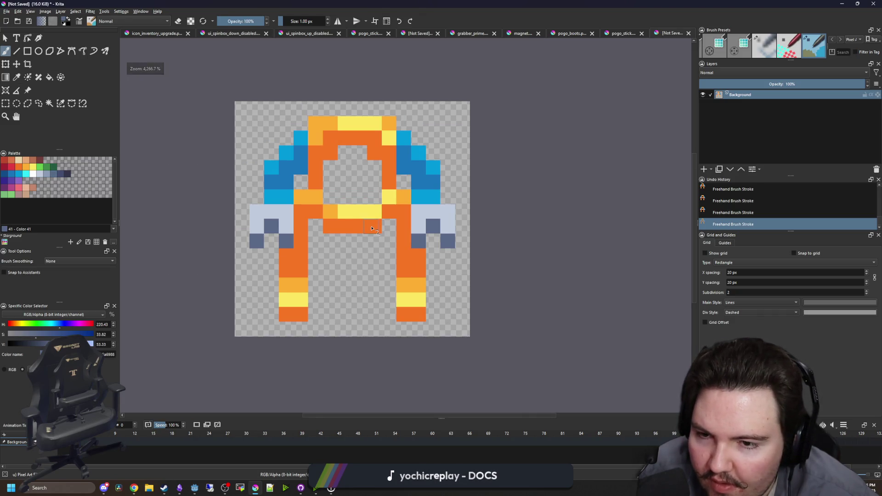
scroll(372, 229, up, 1)
click(61, 174)
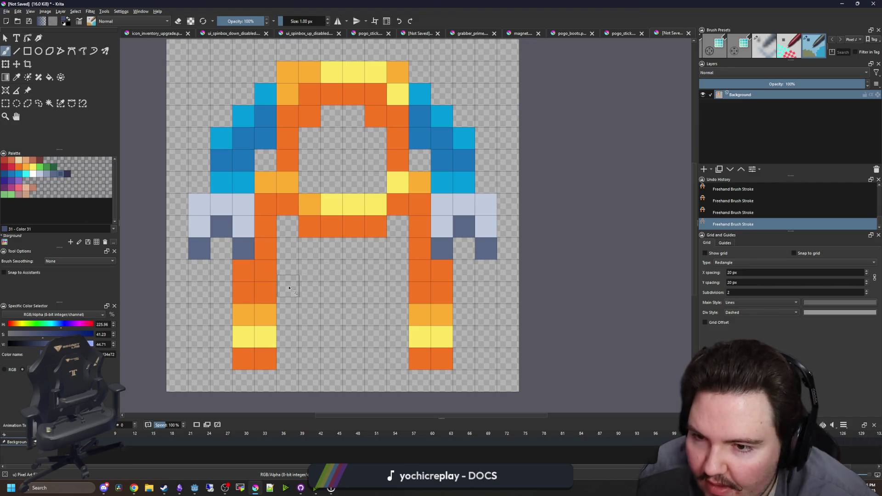
click(287, 293)
click(287, 270)
click(309, 248)
click(375, 248)
click(398, 270)
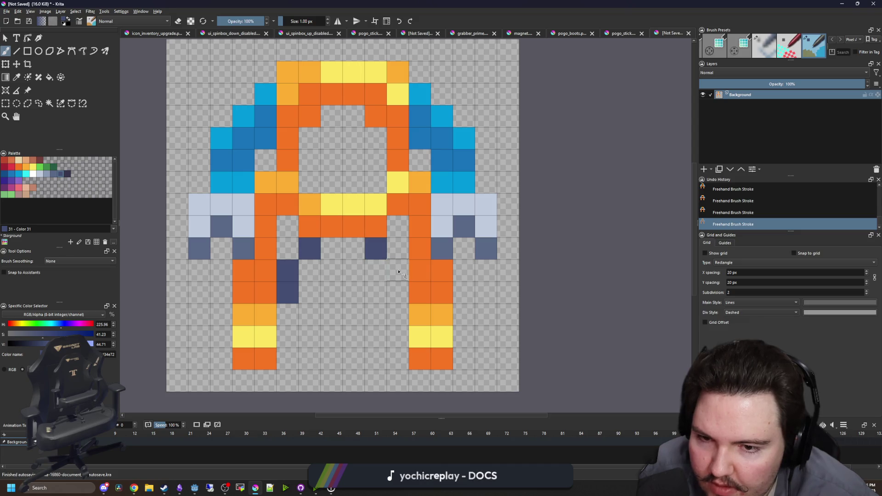
click(376, 137)
click(353, 161)
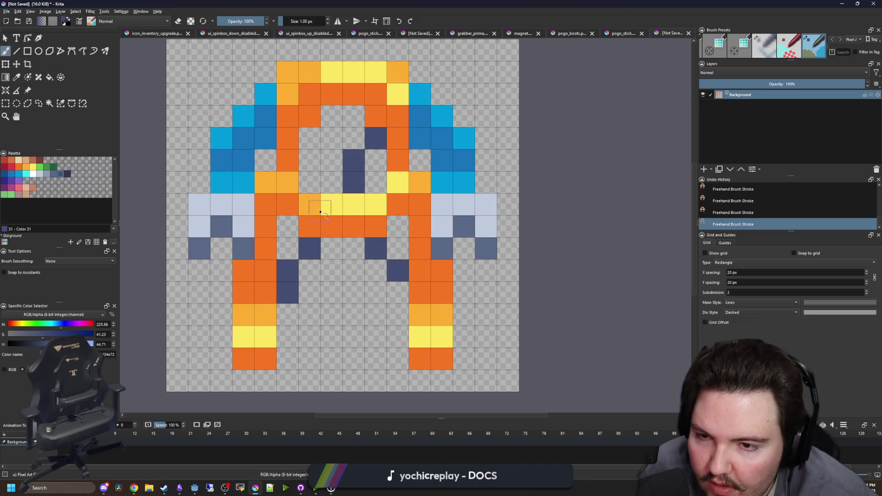
drag(352, 117, 352, 138)
Paint a dark navy column up the left leg's outer edge and below the leg
scroll(277, 235, down, 5)
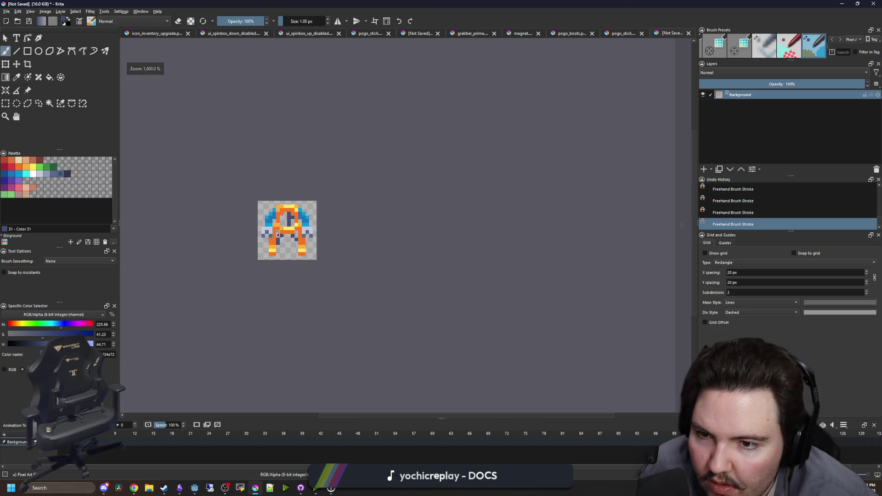
scroll(264, 147, up, 3)
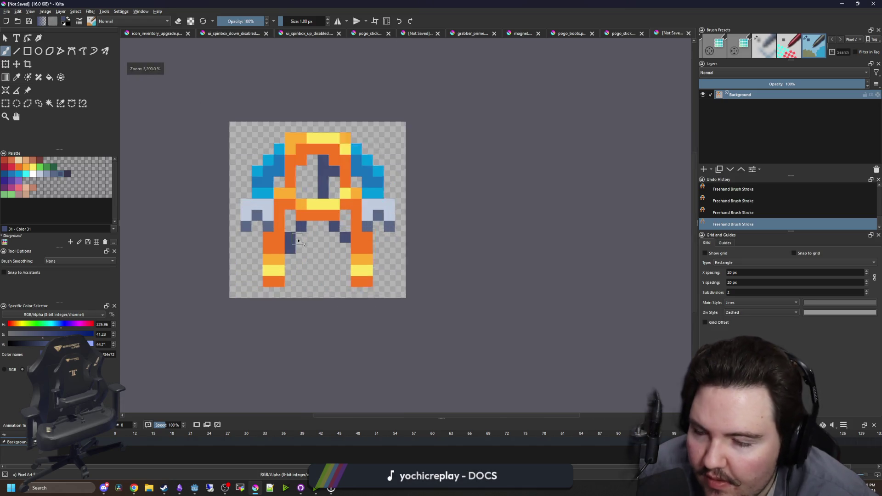
click(67, 174)
scroll(258, 283, up, 1)
click(279, 325)
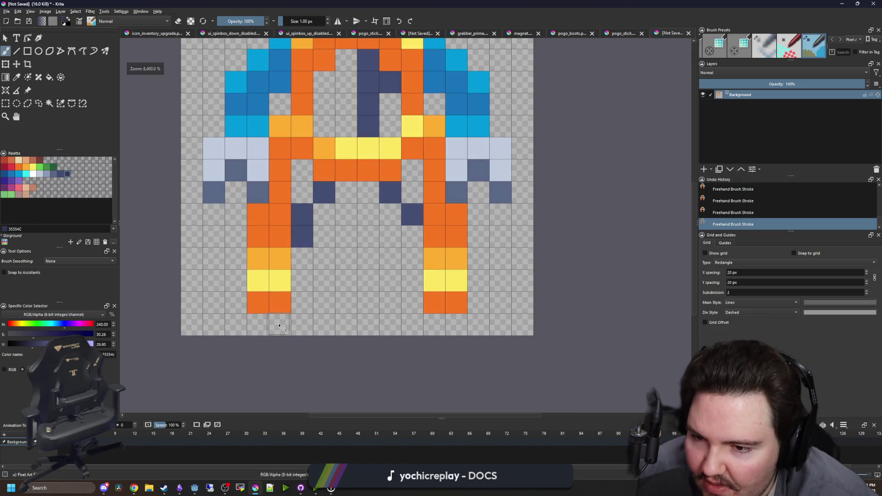
drag(240, 303, 236, 186)
scroll(234, 256, down, 1)
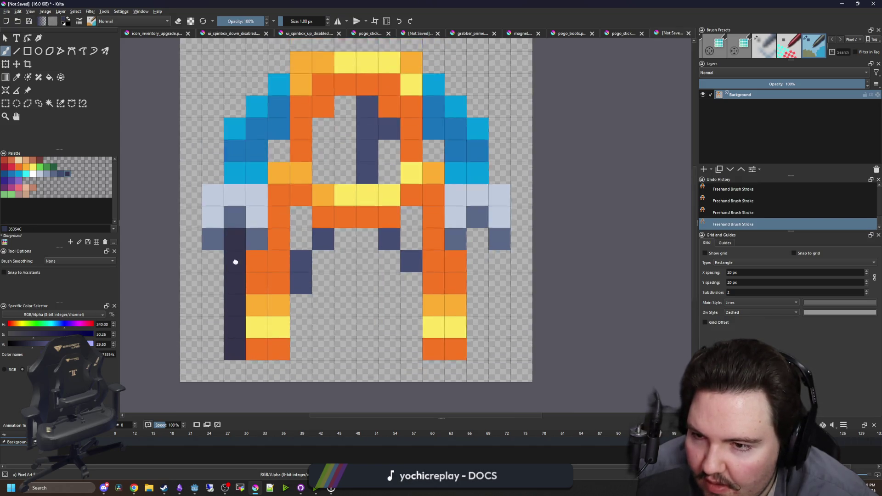
mouse_move(216, 301)
mouse_down()
mouse_move(202, 252)
mouse_move(218, 209)
mouse_move(243, 181)
mouse_move(329, 156)
mouse_move(386, 186)
mouse_move(406, 208)
mouse_move(424, 294)
mouse_move(423, 276)
mouse_move(422, 300)
mouse_move(394, 287)
mouse_move(394, 360)
mouse_move(322, 288)
mouse_move(350, 276)
mouse_move(306, 289)
mouse_move(275, 360)
mouse_up()
Fill the inner arch and leg gap with dark navy and add four outline pixels
drag(274, 286, 309, 204)
click(262, 228)
click(336, 243)
click(336, 228)
click(364, 228)
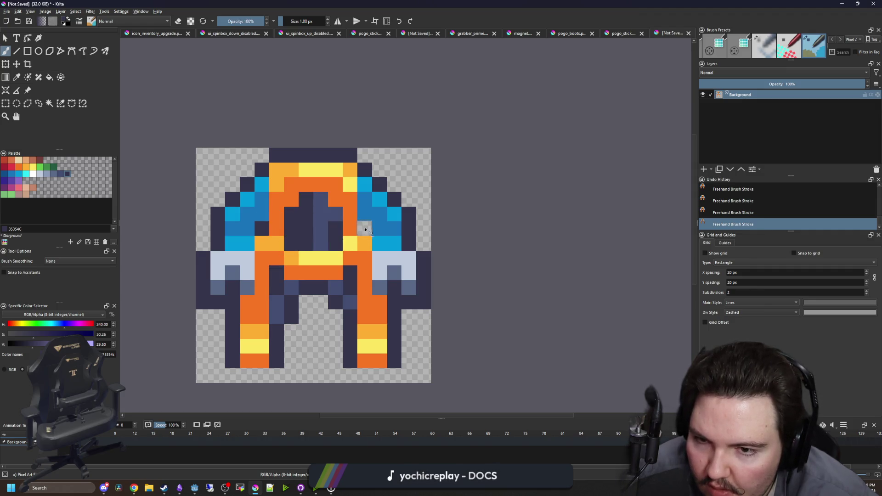
click(53, 176)
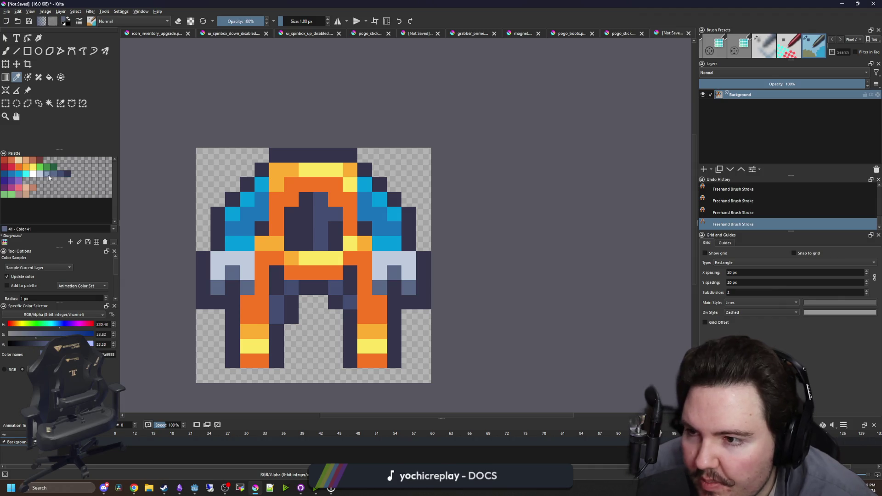
Shade the centre column in light grey-blue and mid slate blue, placing a light pixel one row lower
mouse_move(322, 215)
mouse_down()
mouse_move(324, 222)
mouse_move(321, 211)
mouse_up()
click(61, 174)
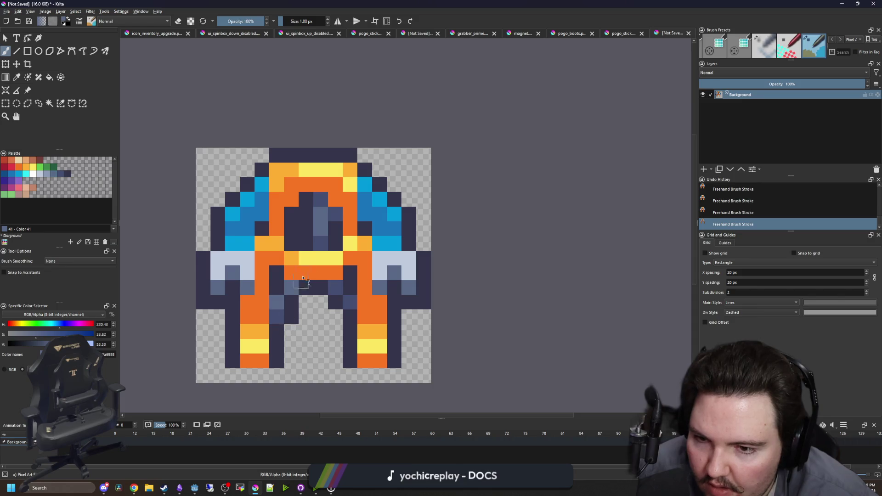
click(54, 174)
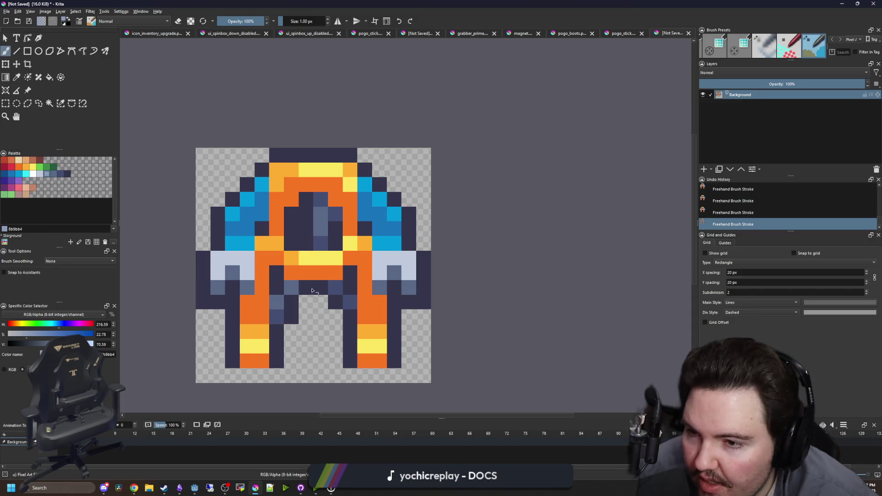
click(274, 306)
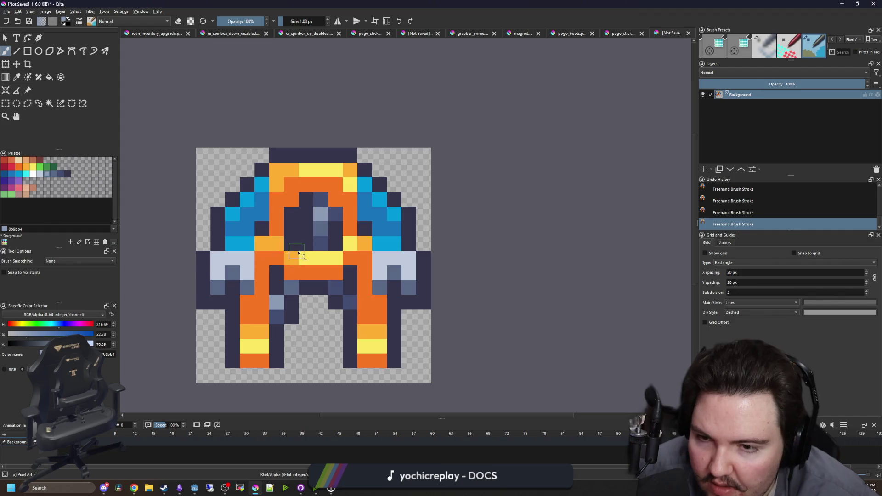
scroll(321, 228, down, 5)
scroll(301, 284, up, 5)
key(ctrl+z)
click(301, 285)
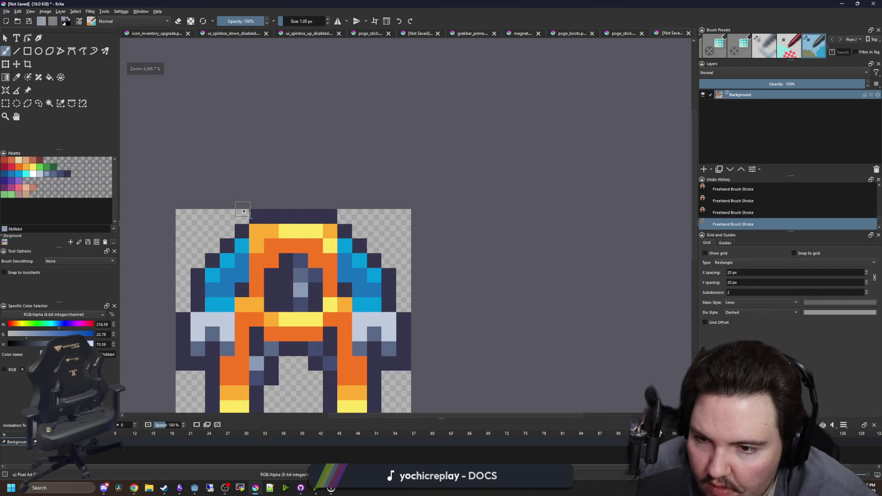
scroll(271, 204, down, 5)
scroll(275, 216, up, 5)
Sample cyan from the sprite and paint diagonal cyan highlights on both shoulder pads
ctrl+click(269, 220)
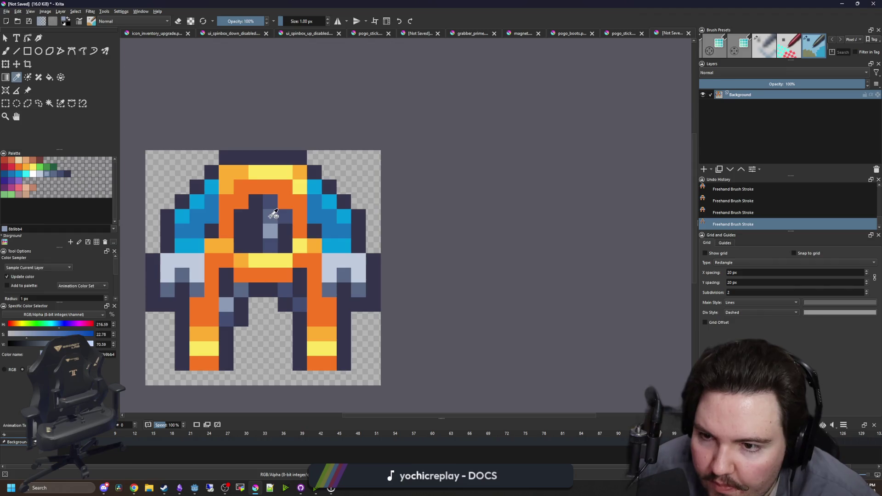
scroll(374, 241, down, 2)
scroll(349, 231, up, 3)
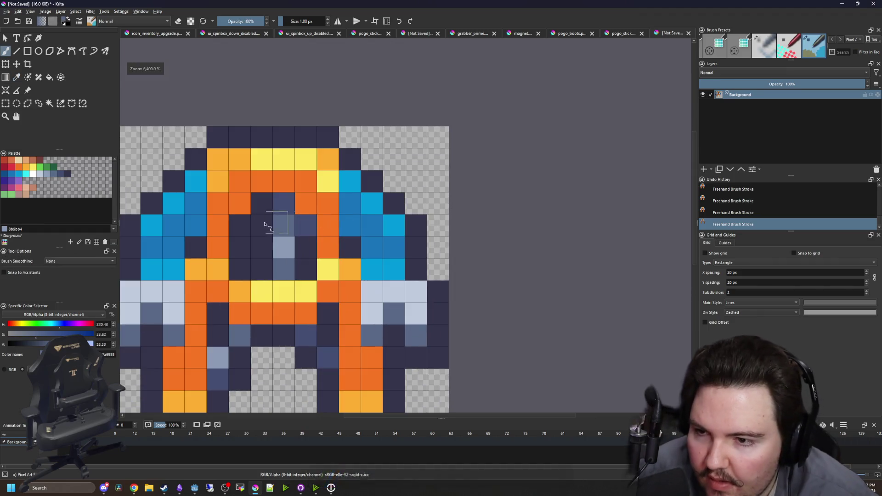
ctrl+click(178, 204)
drag(179, 204, 196, 182)
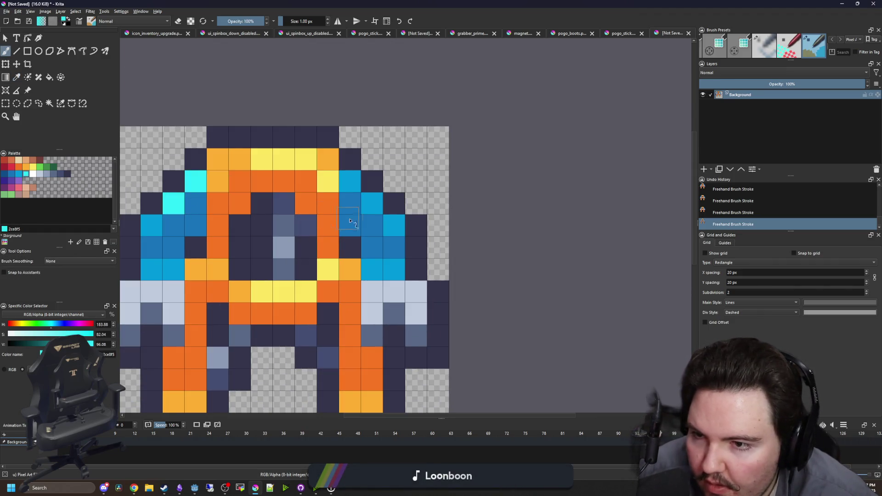
drag(354, 188, 373, 205)
scroll(283, 234, down, 6)
scroll(276, 231, up, 5)
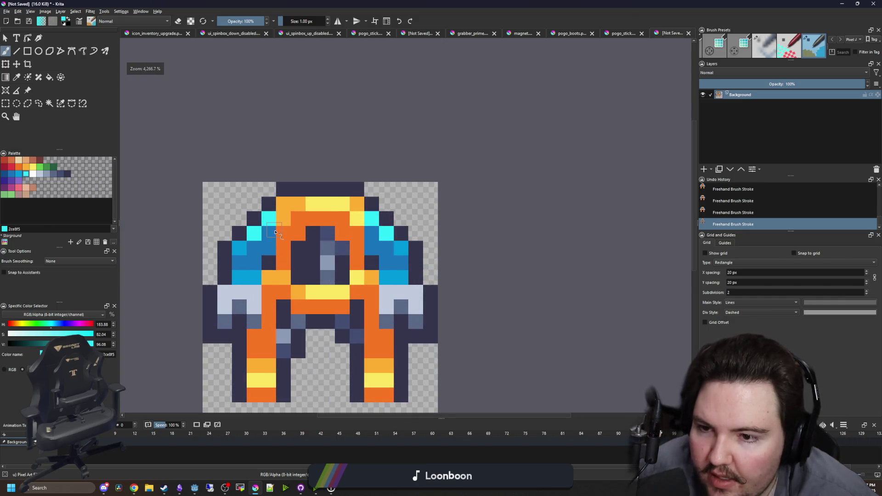
Cap the left shoulder with a darker blue pixel, undoing a trial dark navy stroke
click(15, 176)
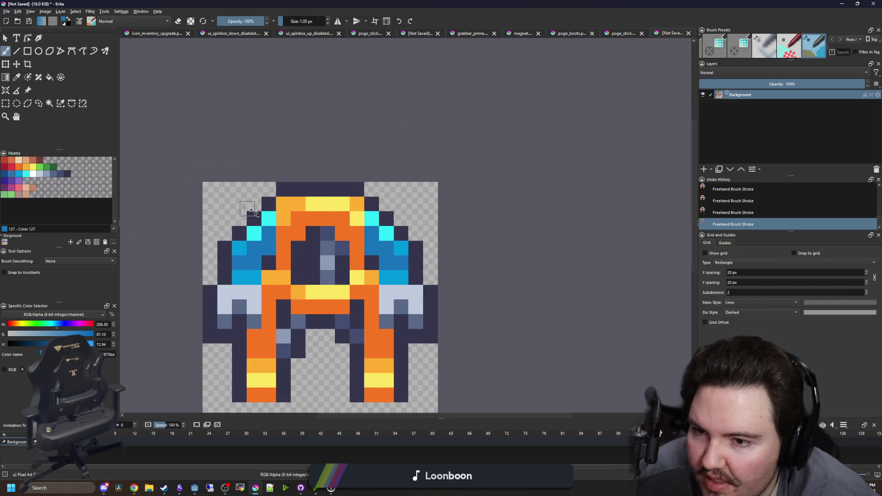
click(7, 178)
click(269, 218)
click(65, 174)
click(269, 233)
scroll(326, 230, down, 4)
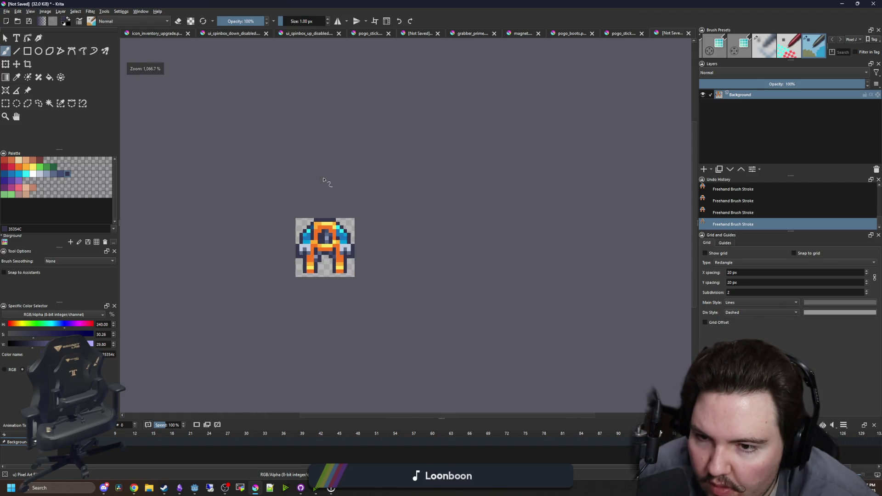
key(ctrl+z)
scroll(323, 179, down, 2)
scroll(333, 213, up, 7)
scroll(333, 214, down, 3)
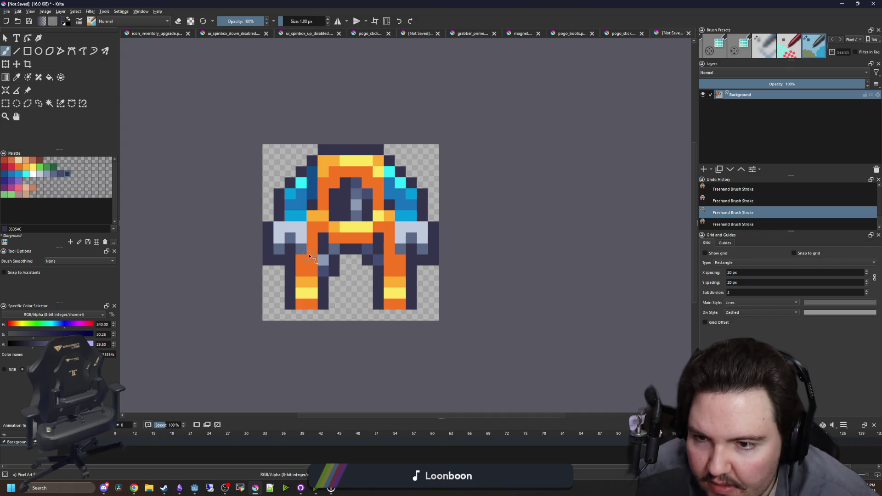
Choose red e43b44 and turn orange pixels on the left and right legs red
scroll(310, 256, up, 1)
key(p)
click(18, 168)
click(13, 169)
key(b)
click(295, 267)
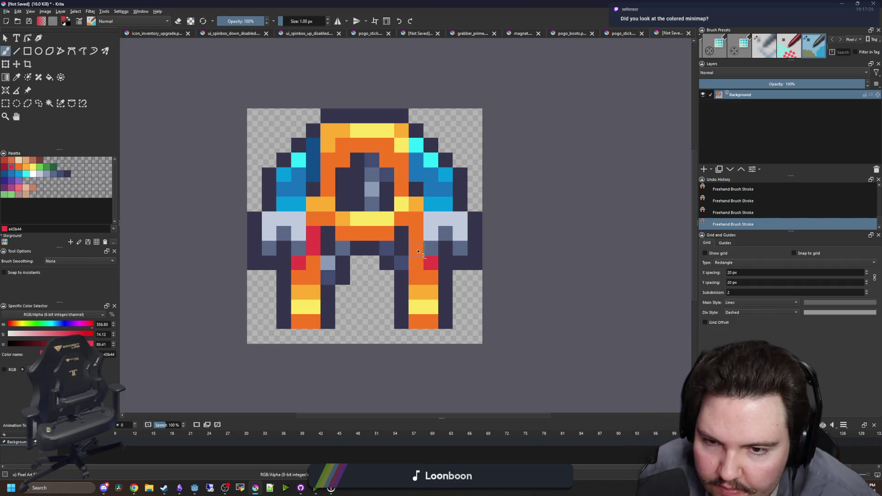
scroll(328, 193, down, 3)
scroll(347, 218, up, 3)
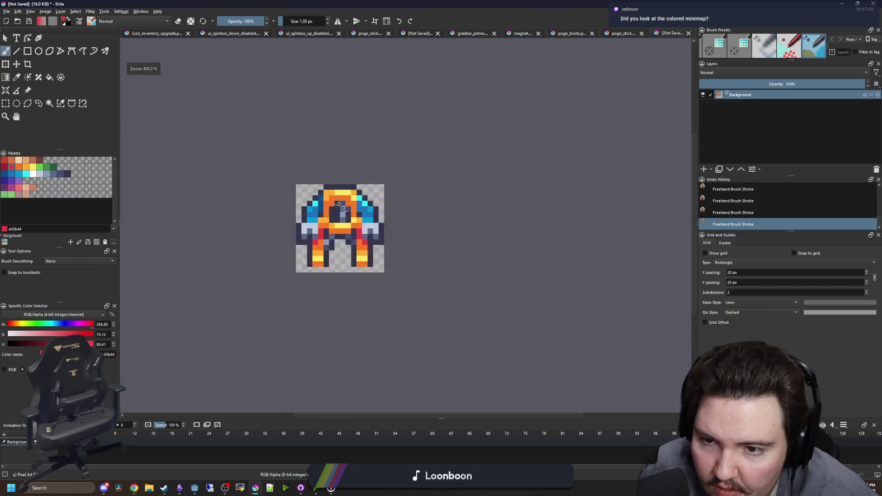
click(392, 281)
click(381, 264)
scroll(381, 265, down, 1)
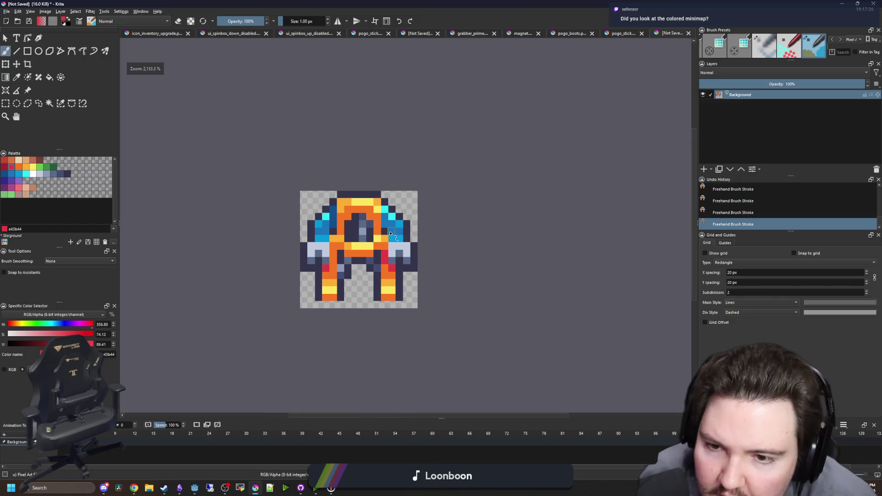
scroll(372, 239, up, 1)
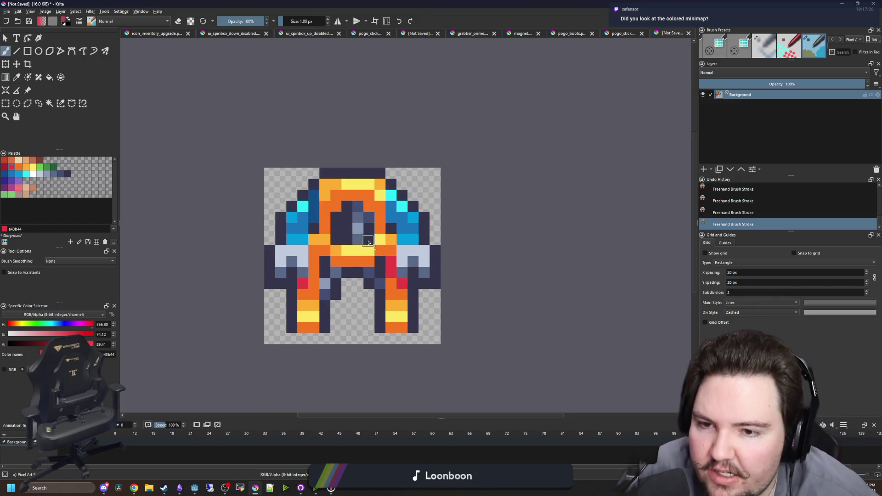
scroll(363, 240, up, 2)
scroll(331, 216, down, 1)
scroll(303, 195, up, 1)
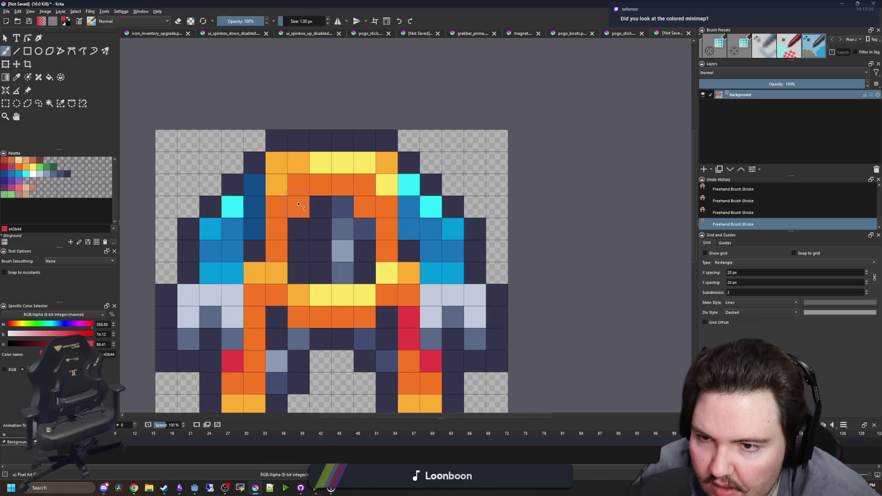
Paint red across the top orange ring and several orange band pixels
mouse_move(295, 207)
mouse_down()
mouse_move(317, 186)
mouse_move(365, 188)
mouse_move(363, 203)
mouse_up()
scroll(295, 207, down, 5)
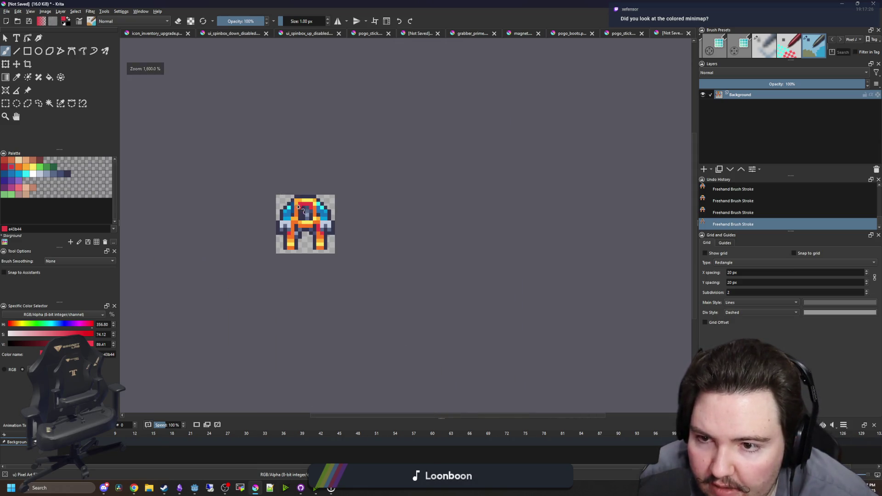
scroll(300, 210, up, 4)
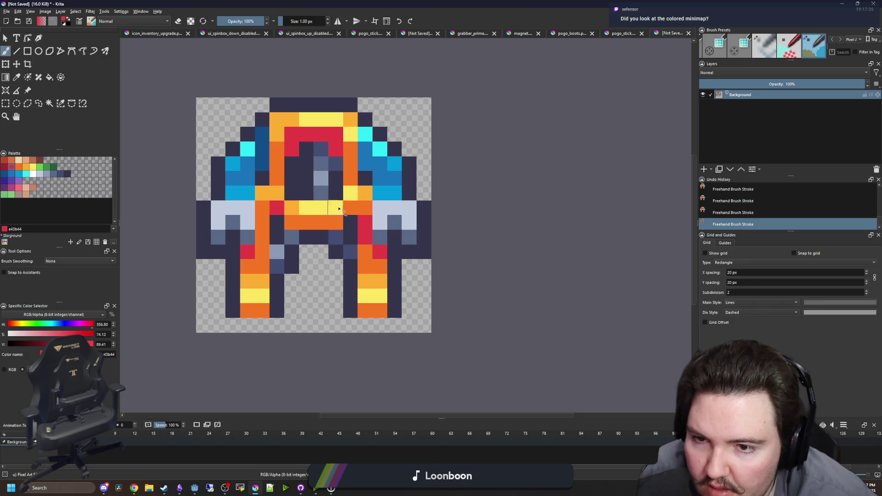
click(350, 208)
click(292, 222)
click(336, 222)
scroll(291, 234, down, 4)
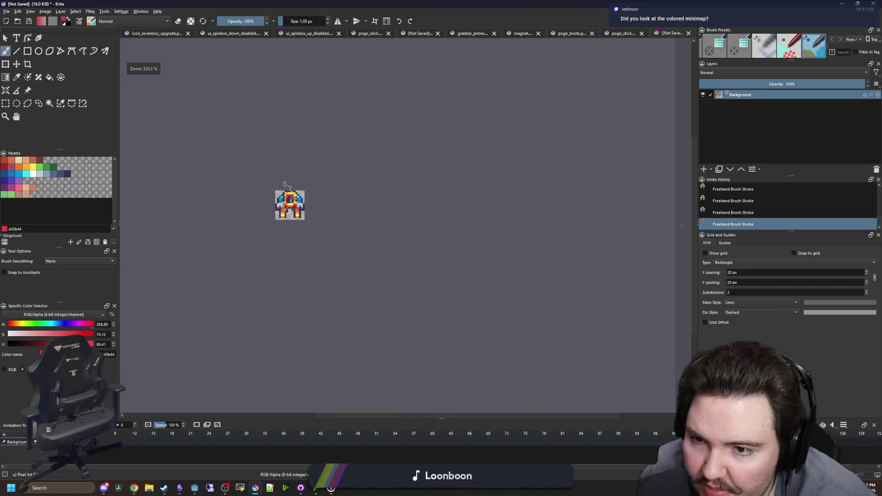
scroll(284, 202, up, 6)
Repaint the leg's light-yellow row yellow-orange and darken the bottom row under the left leg in dark navy
ctrl+click(386, 304)
drag(375, 323, 391, 323)
scroll(269, 321, down, 4)
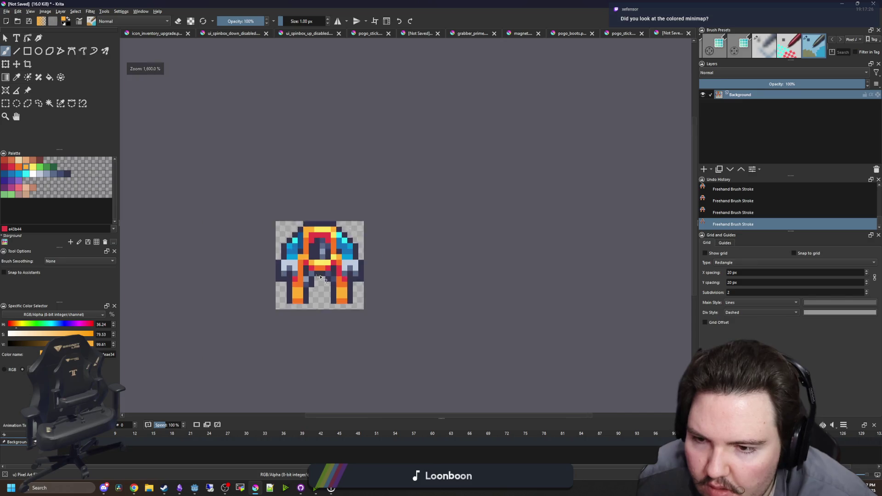
scroll(338, 223, up, 1)
scroll(336, 197, down, 2)
scroll(334, 196, down, 2)
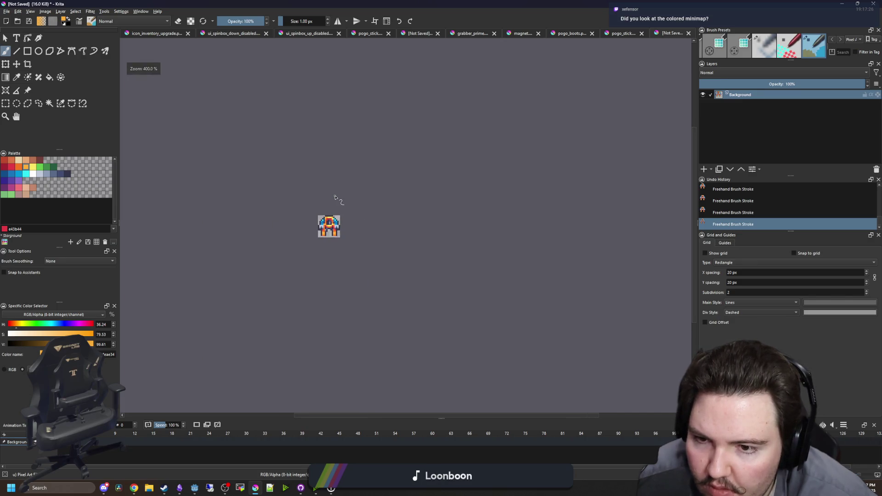
scroll(339, 229, up, 8)
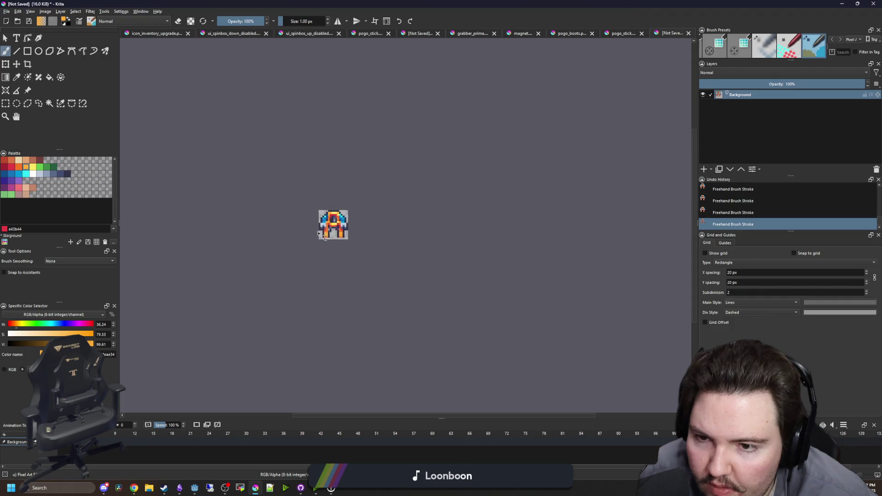
scroll(341, 244, down, 3)
scroll(340, 244, up, 2)
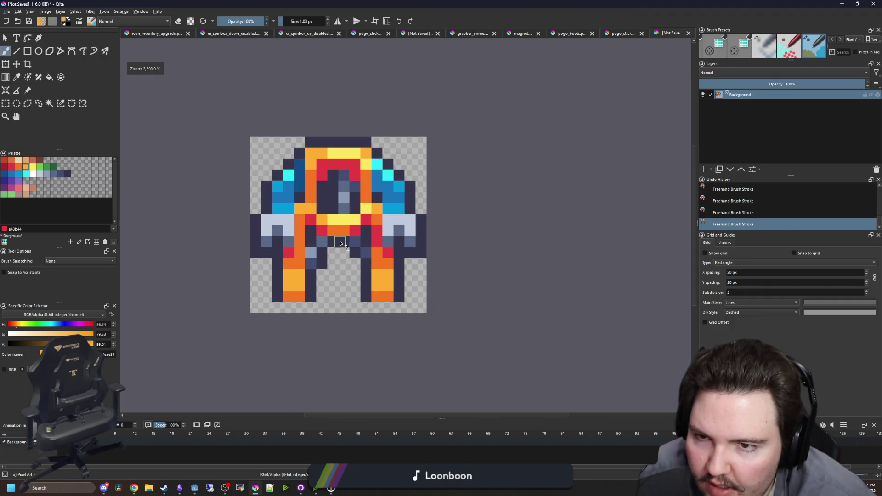
ctrl+click(305, 295)
drag(305, 296, 269, 312)
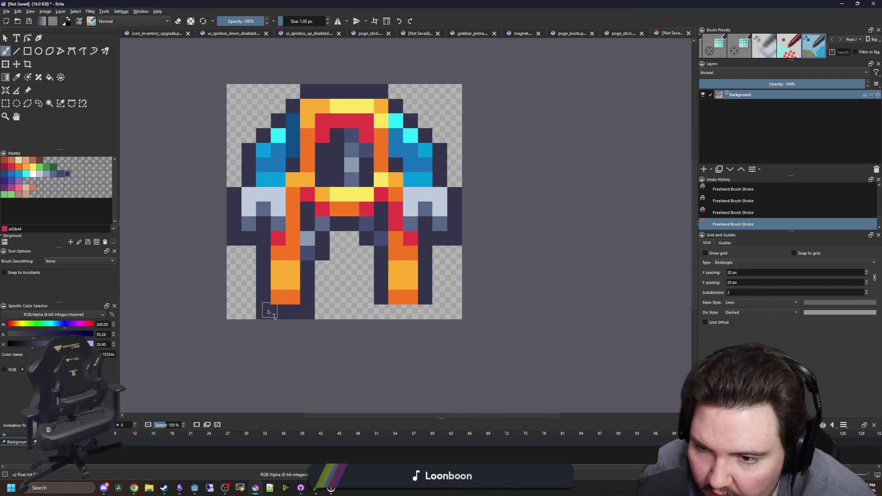
Darken the row under the right leg, then save the image as exoskeleton PNG in Sprites/Items/Artifacts
drag(380, 311, 430, 313)
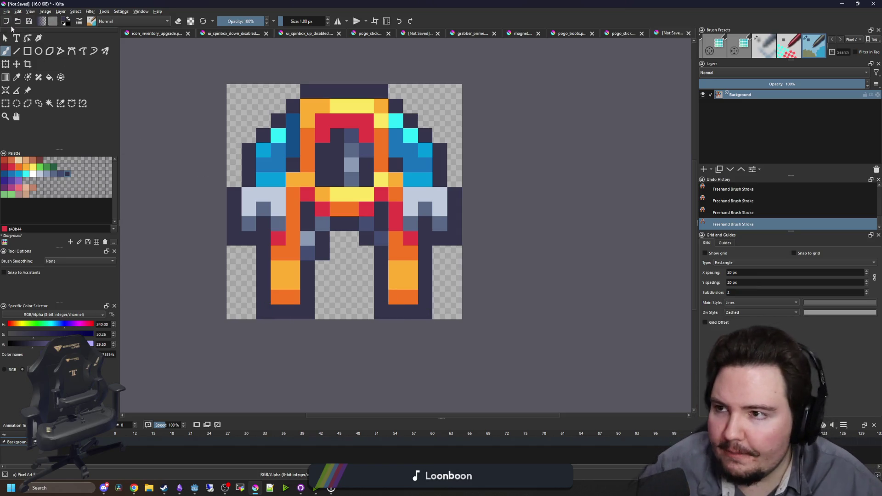
click(6, 11)
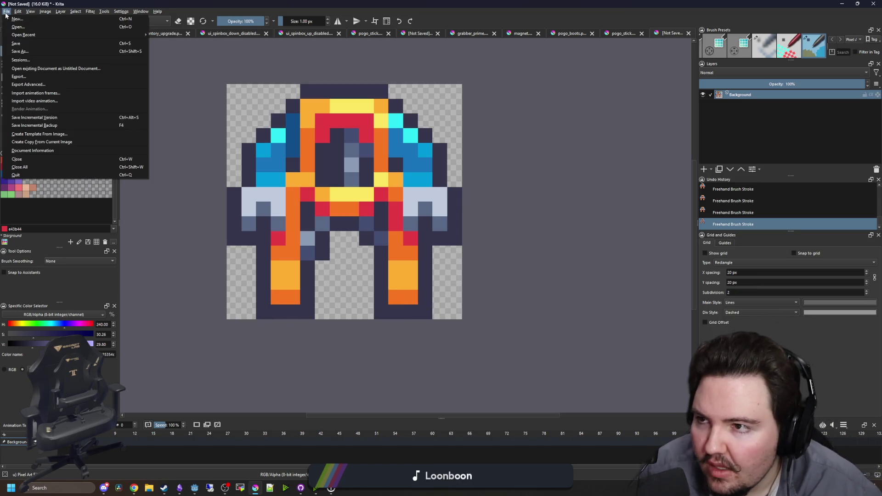
click(18, 51)
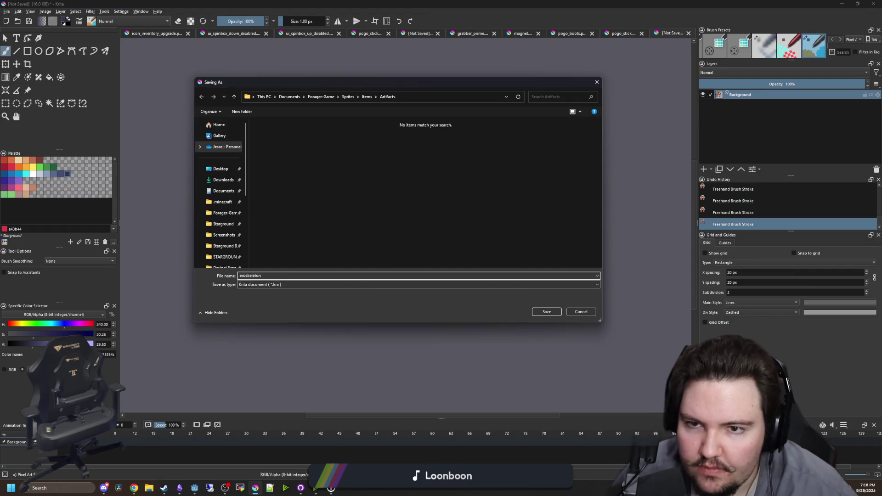
click(252, 284)
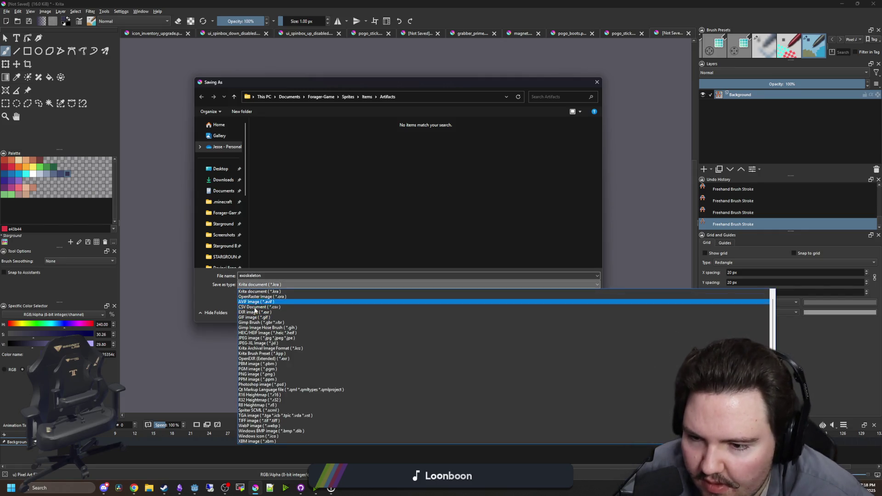
click(250, 374)
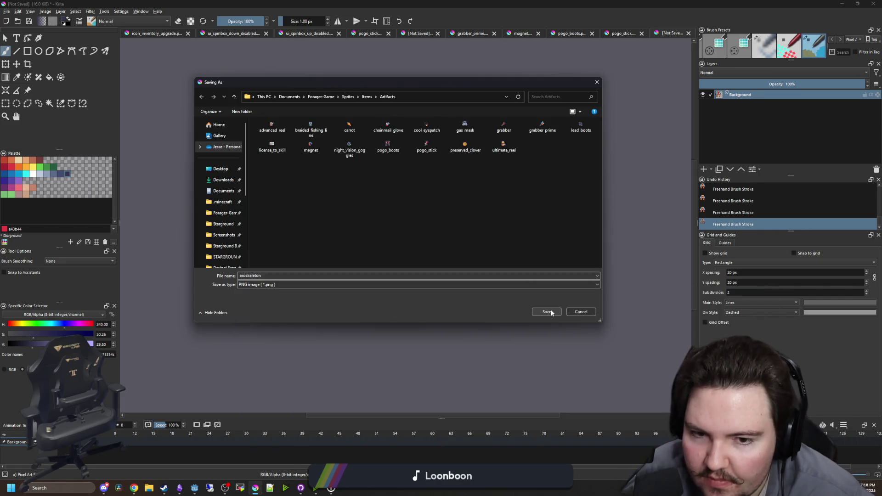
click(548, 309)
click(475, 307)
key(alt+Tab)
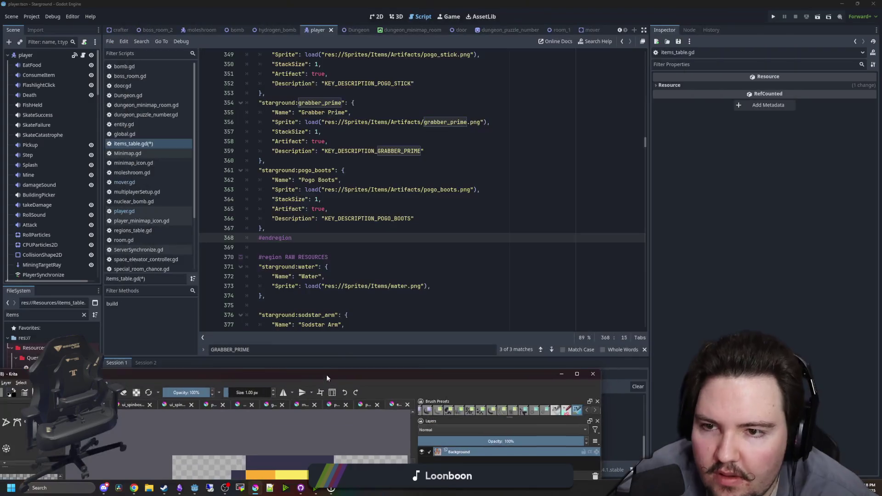
Duplicate the pogo_boots entry in items_table.gd directly below the original
click(332, 230)
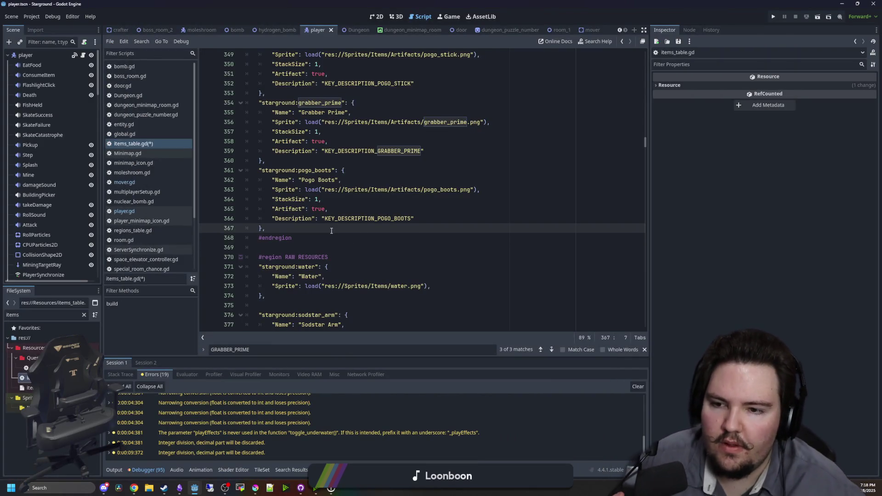
drag(287, 229, 247, 171)
key(ctrl+c)
click(296, 225)
key(Return)
key(ctrl+v)
click(273, 238)
key(BackSpace)
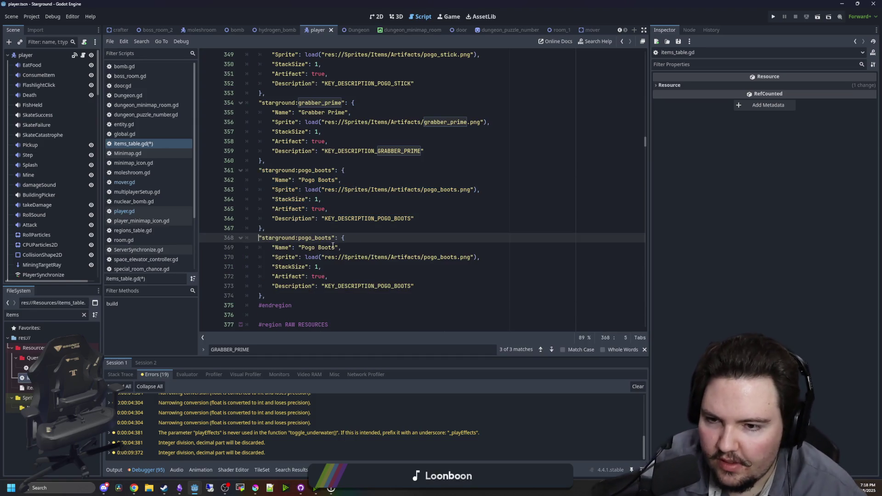
Change the copy's key, name, sprite and description to exoskeleton, using exoskeleton.png
double_click(332, 238)
text(p)
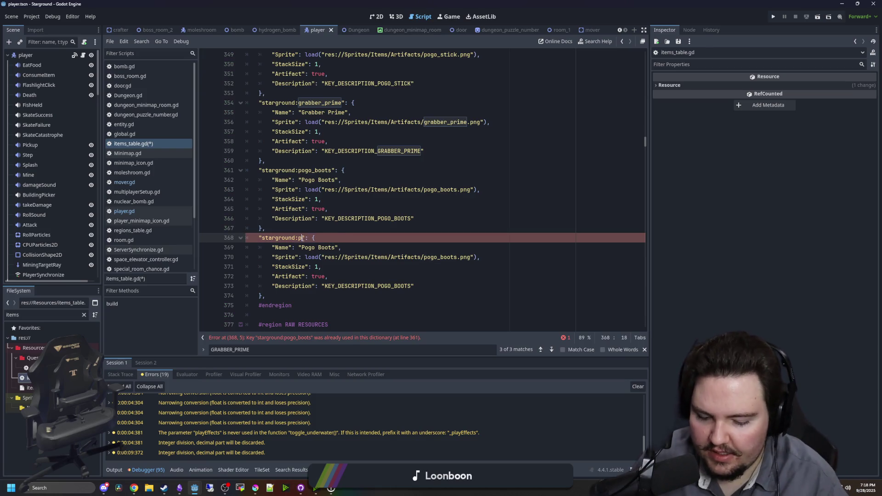
double_click(321, 238)
double_click(324, 247)
key(BackSpace)
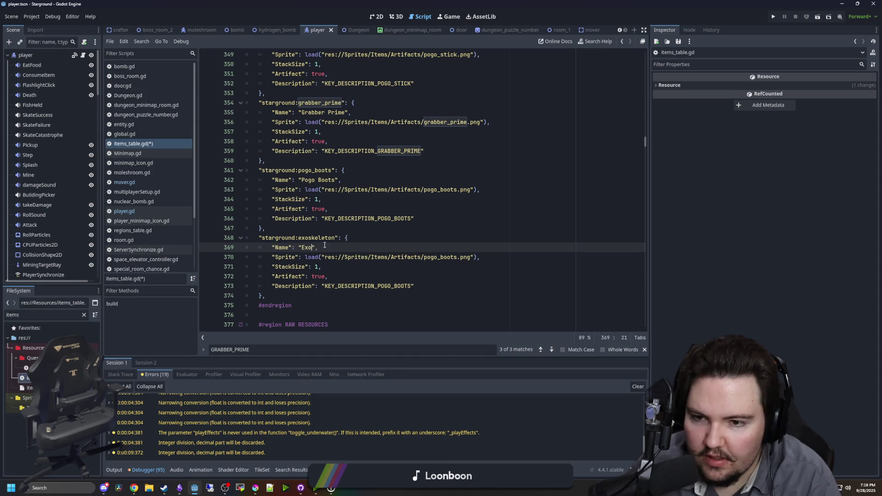
text(skeleton)
double_click(425, 257)
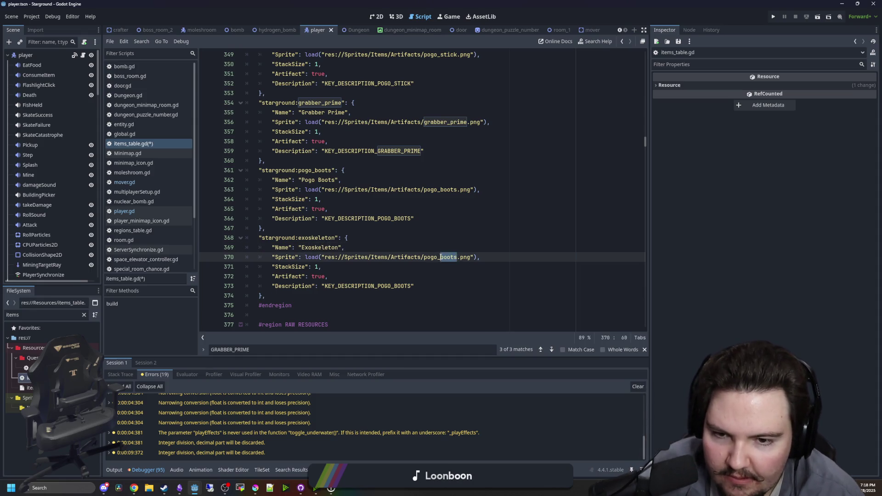
text(exos)
key(Return)
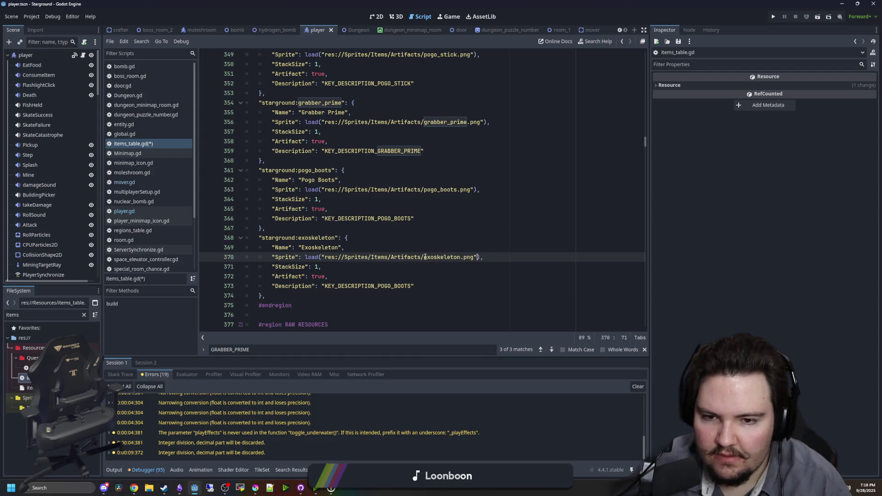
click(412, 278)
drag(411, 287, 393, 287)
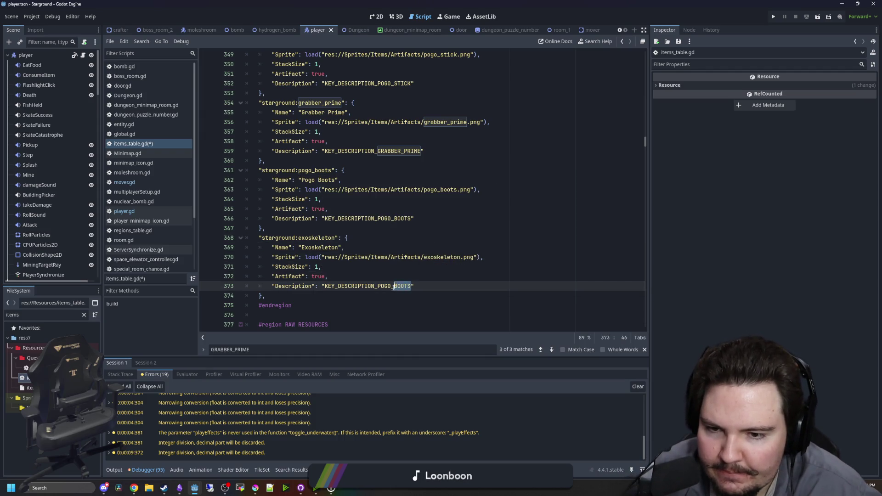
key(BackSpace)
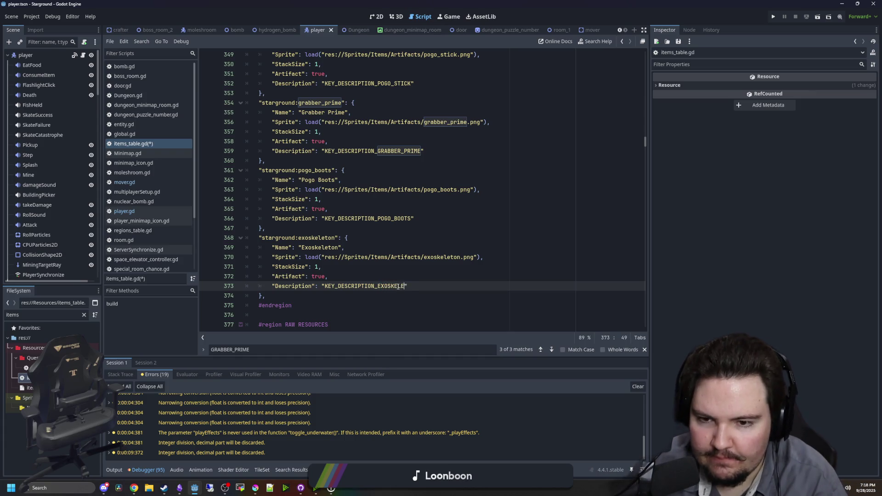
text(TON)
Save the edited items table and the 2D scene
click(280, 228)
key(ctrl+s)
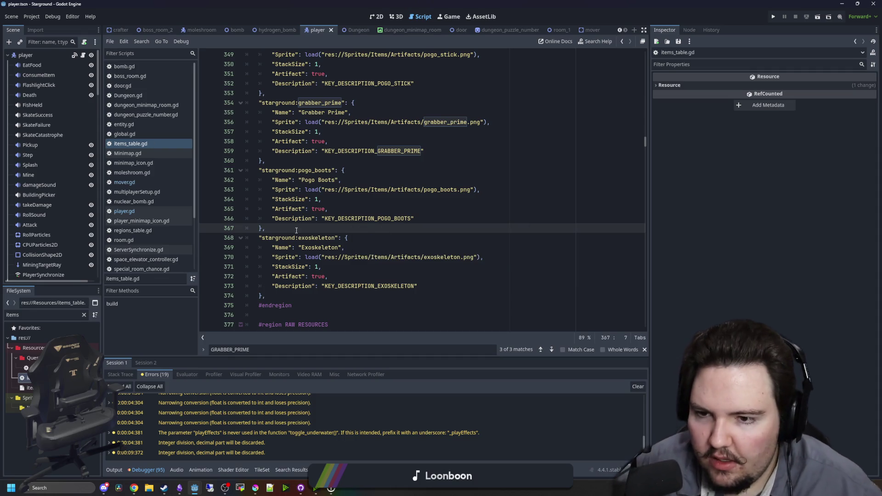
key(ctrl+s)
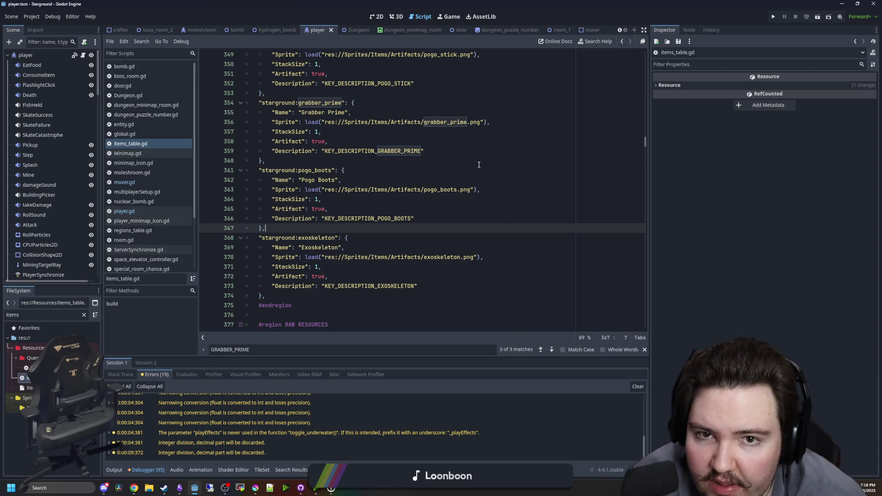
click(377, 16)
scroll(366, 212, down, 2)
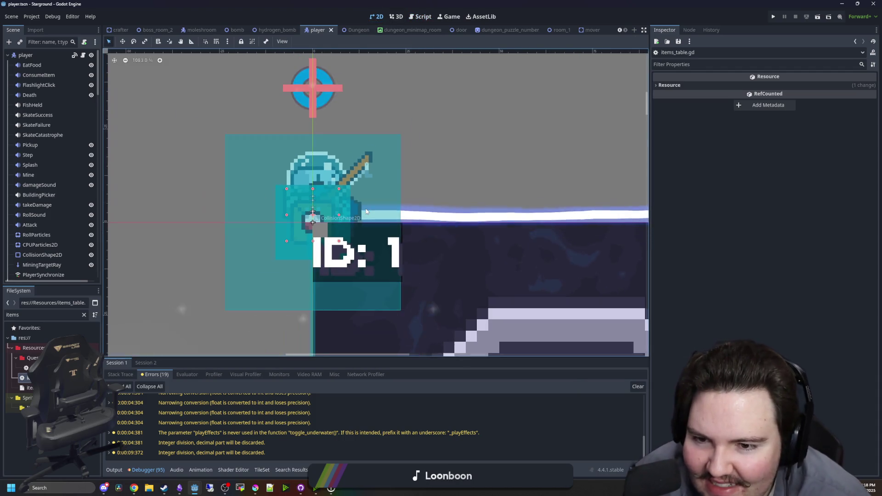
scroll(366, 212, down, 4)
key(ctrl+s)
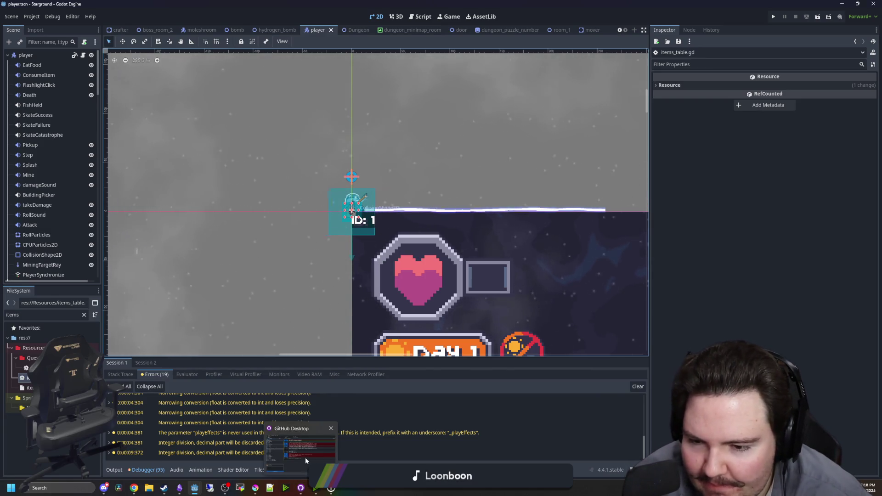
key(alt+Tab)
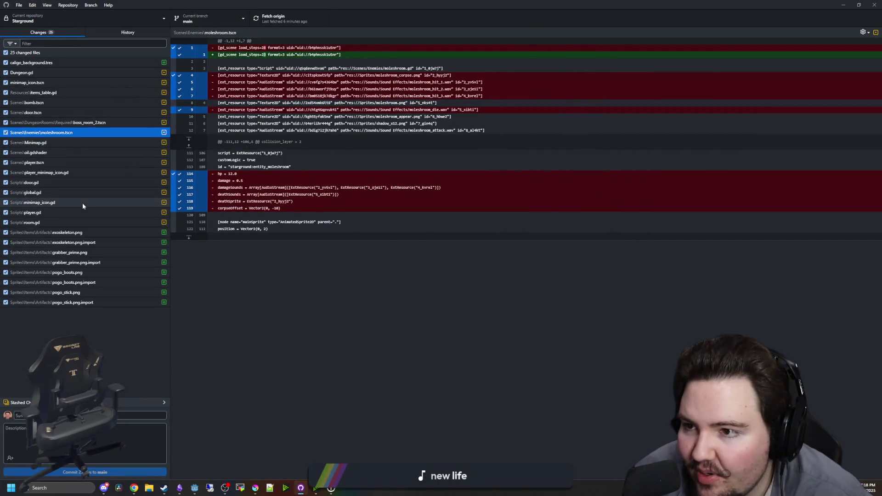
Create branch artifact_merging_and_dungeon_mask and bring the uncommitted changes onto it
click(354, 319)
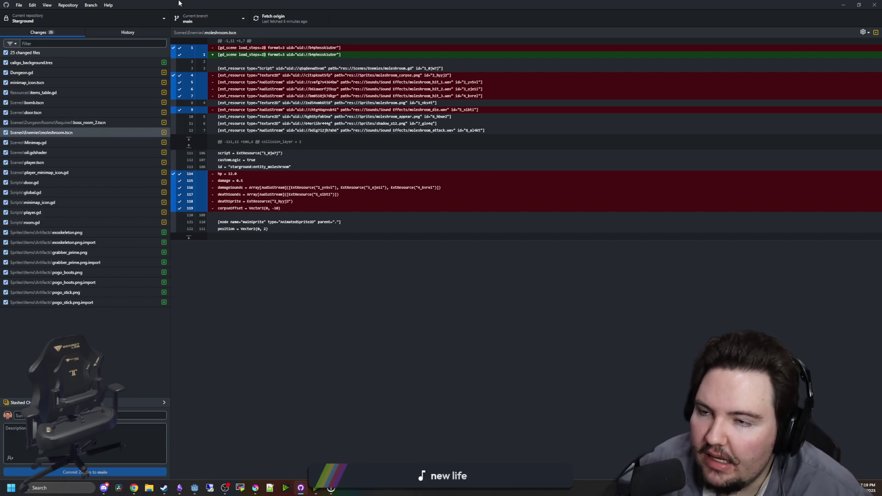
click(198, 19)
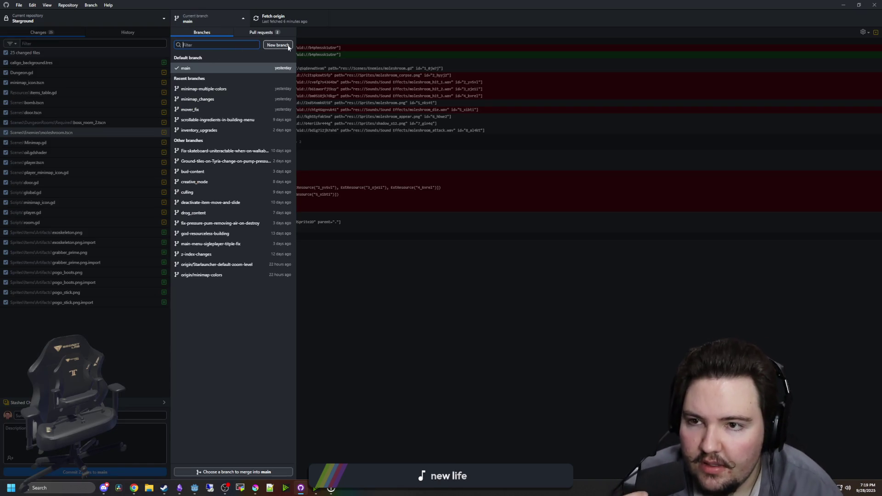
click(288, 46)
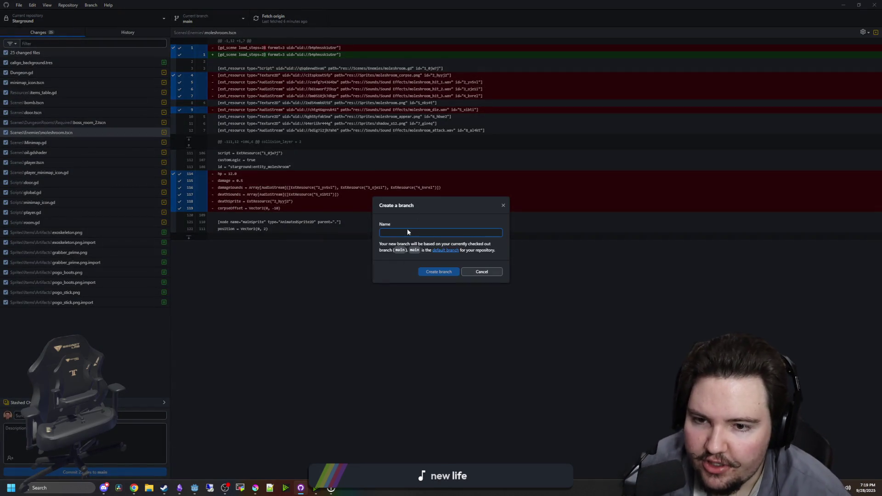
text(arti)
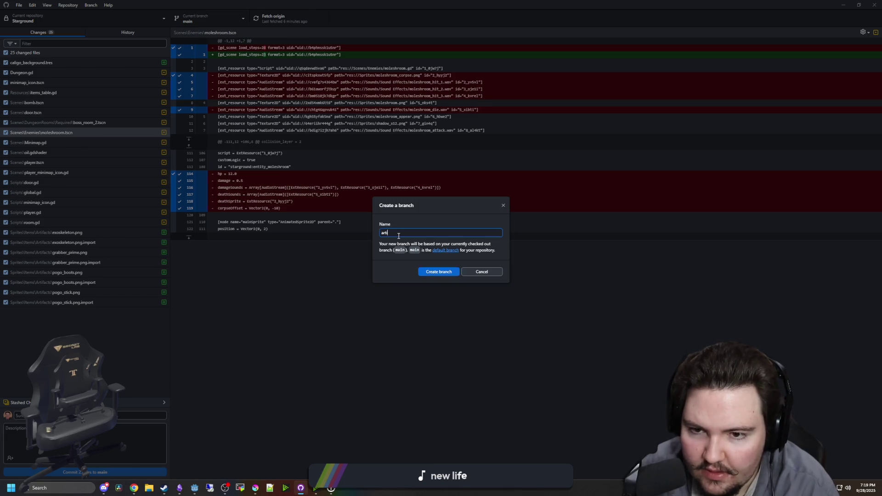
text(fact_merging_and_dungeon_mask)
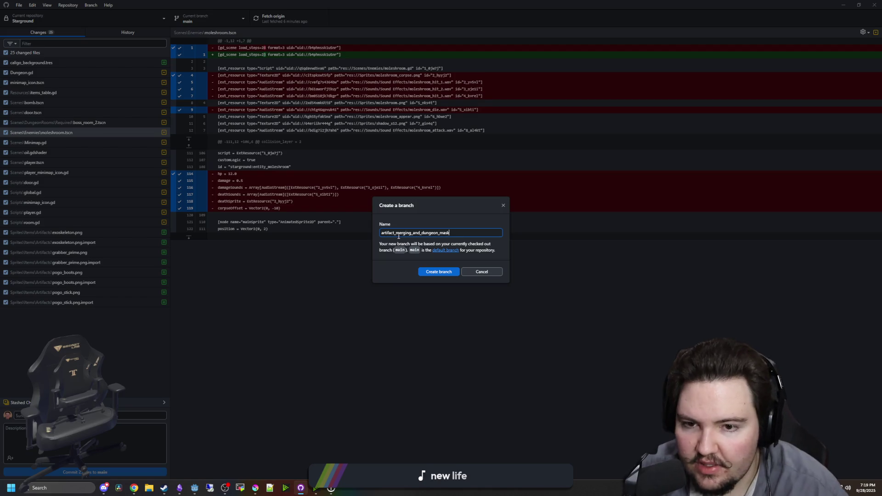
click(434, 272)
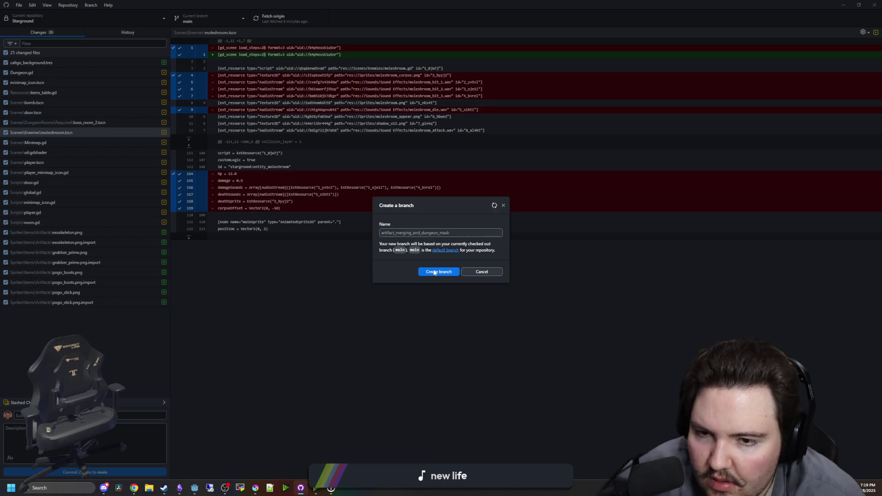
click(414, 250)
click(446, 284)
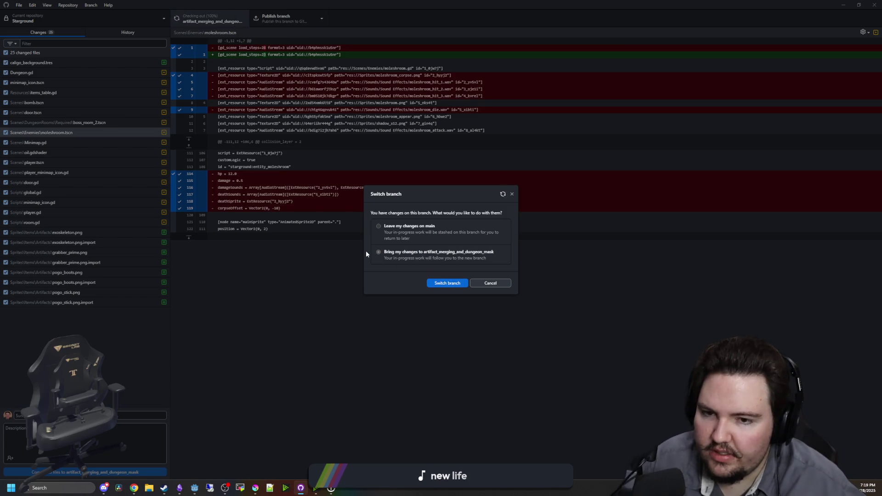
Publish artifact_merging_and_dungeon_mask and commit all 25 files as 'Add artifact merging and dungeon masks'
click(448, 283)
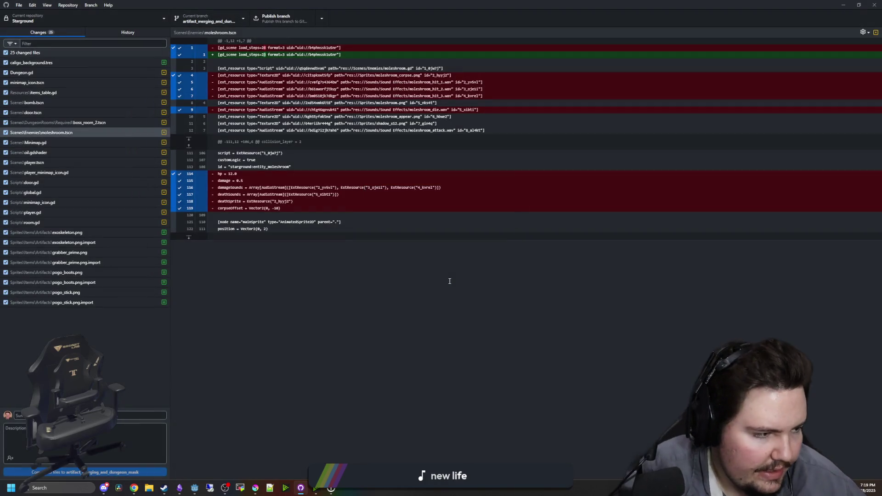
click(289, 21)
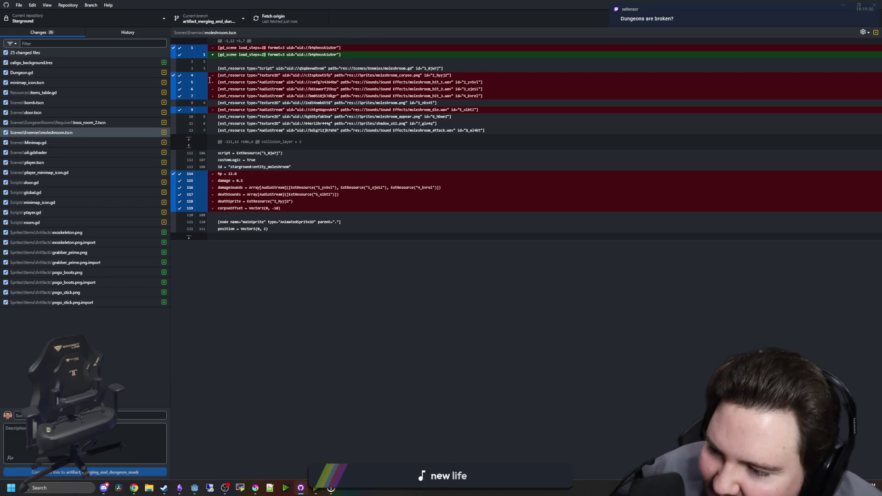
click(16, 415)
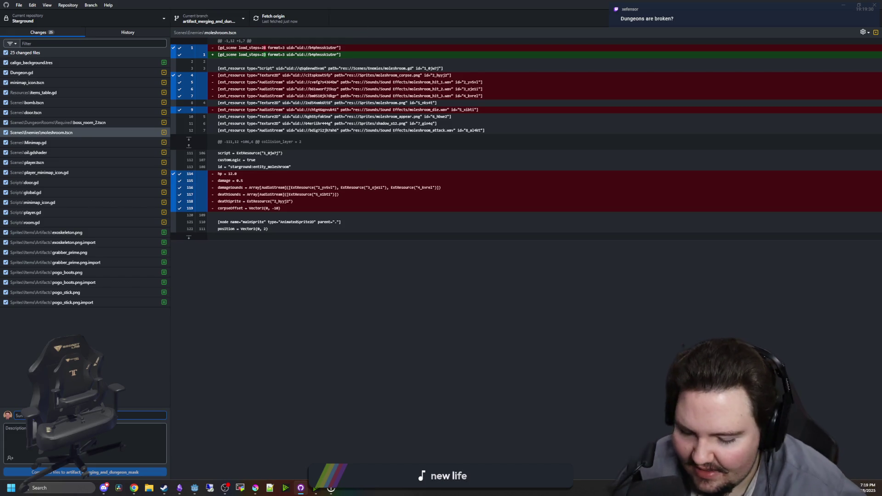
text(Add)
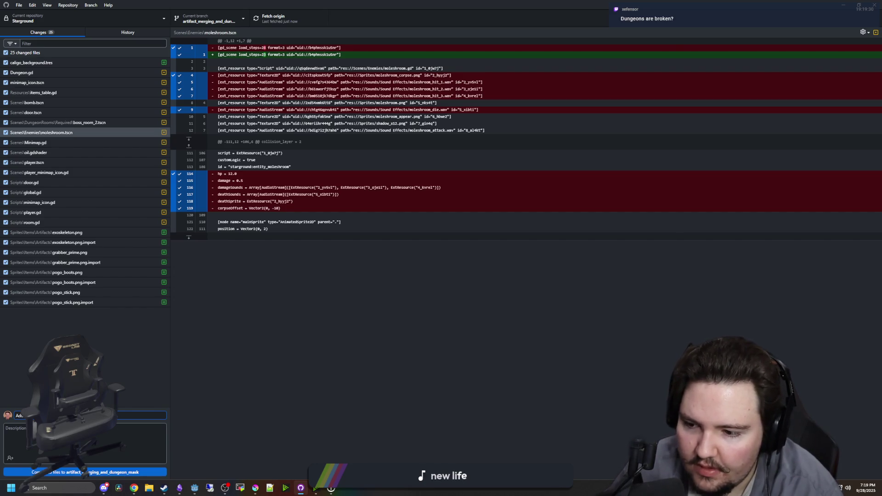
click(109, 474)
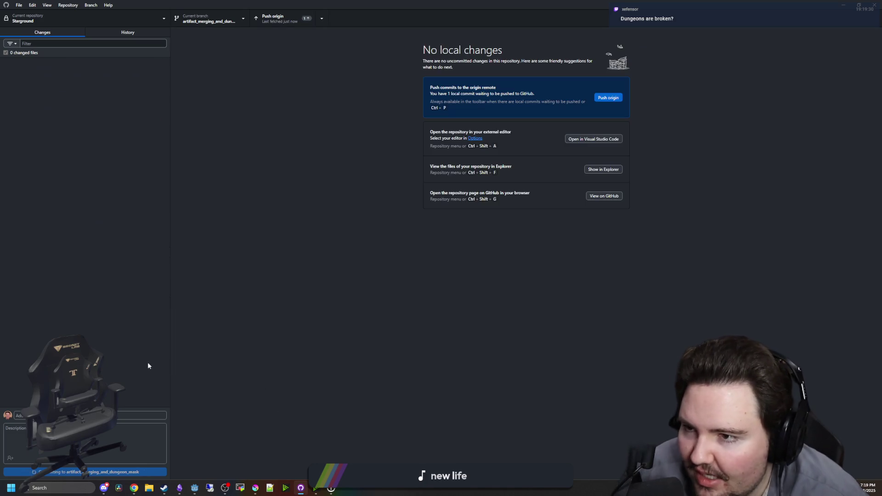
Push the commit to origin and show the branch's History view
click(270, 22)
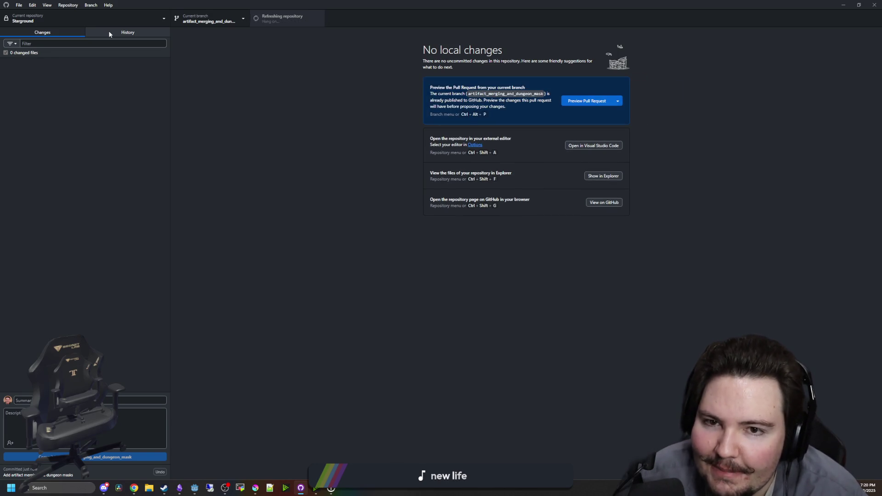
click(110, 34)
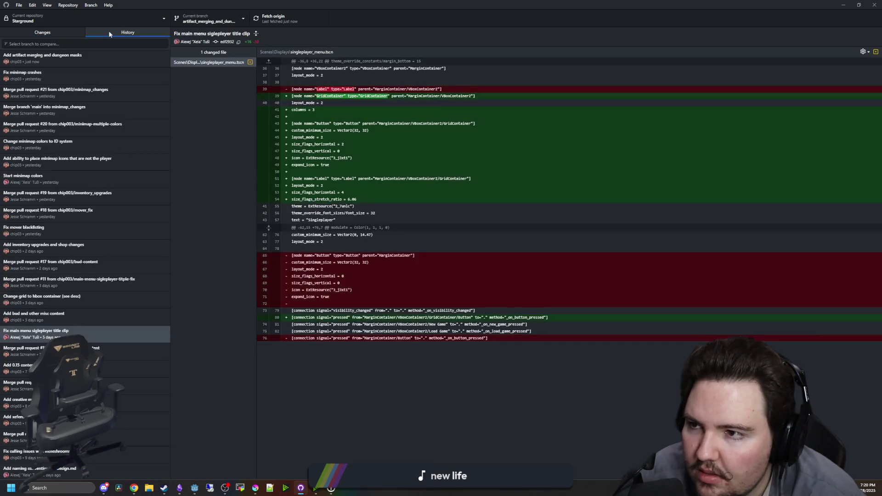
Browse the commit's diffs for Minimap.gd, caligo_background.tres, grabber_prime.png.import, room.gd and player.gd
click(76, 64)
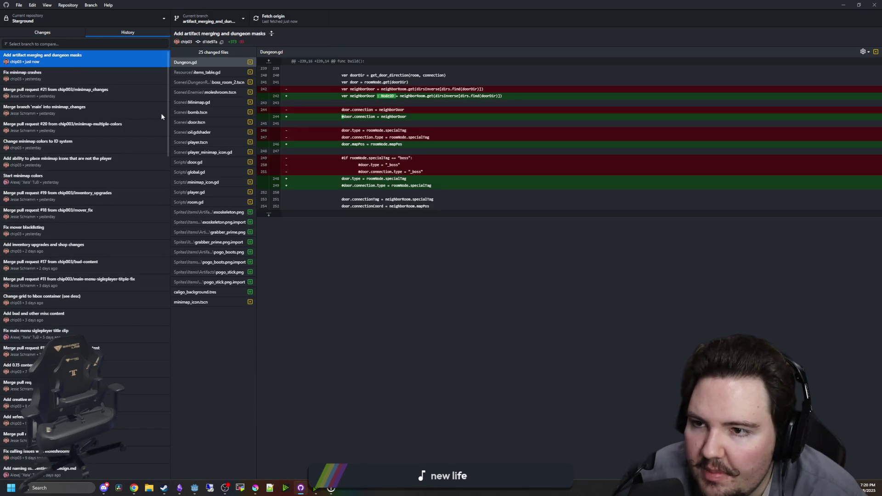
click(222, 102)
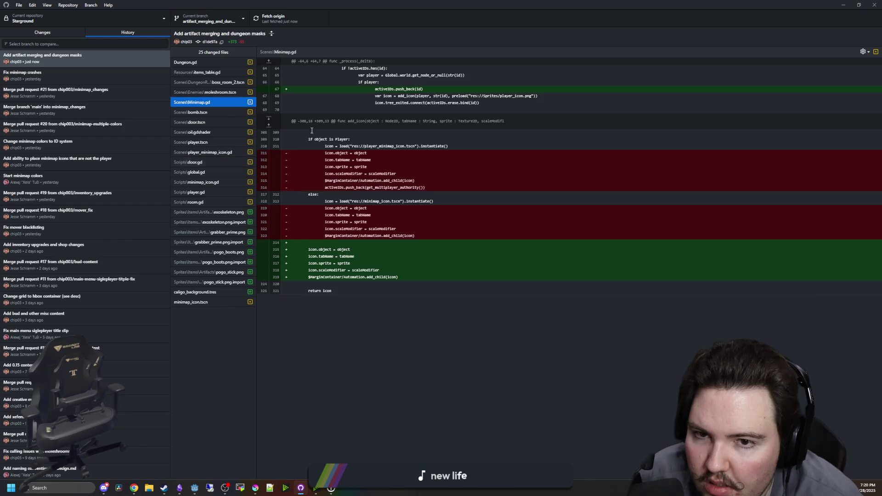
mouse_move(475, 241)
mouse_down()
mouse_move(414, 234)
mouse_move(423, 88)
mouse_up()
click(367, 138)
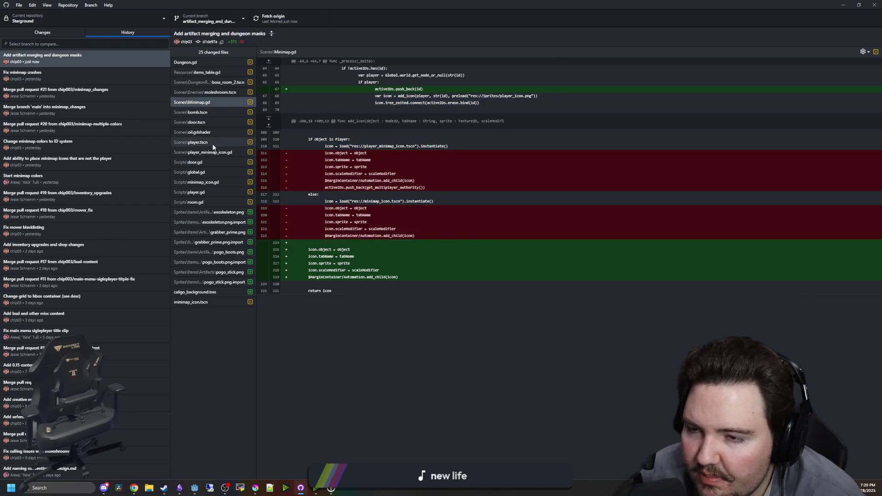
click(213, 281)
click(202, 292)
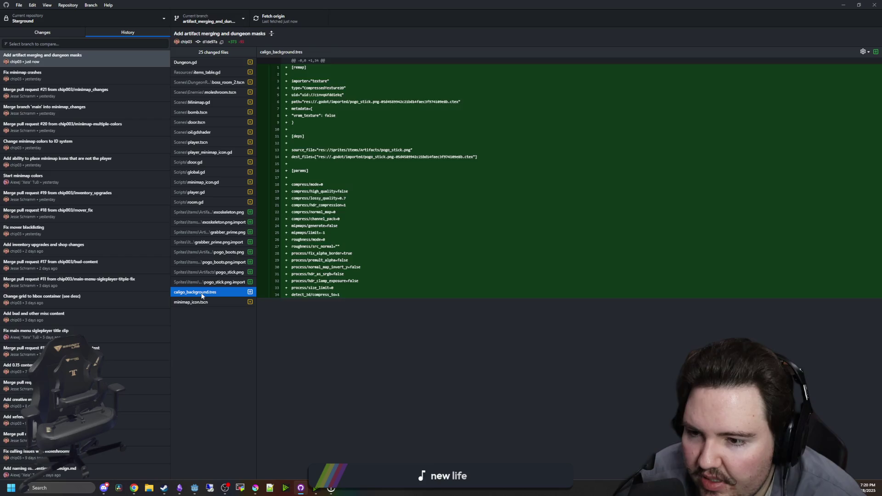
click(212, 272)
click(212, 242)
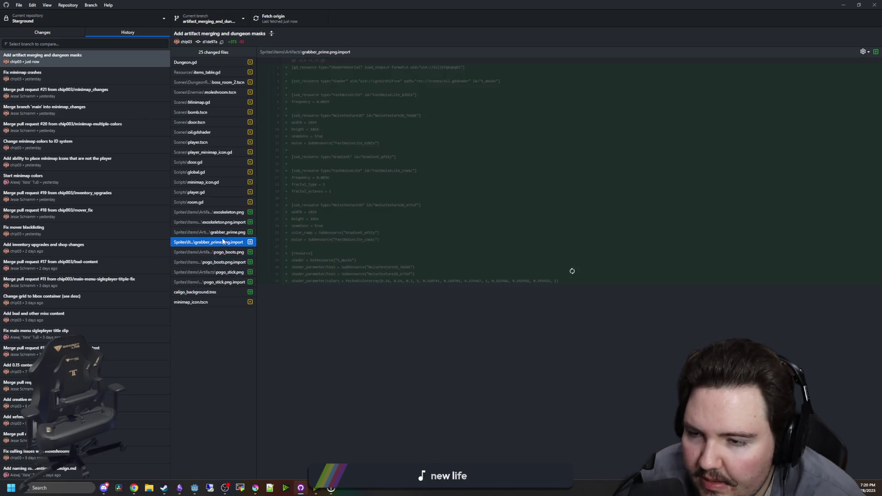
click(215, 202)
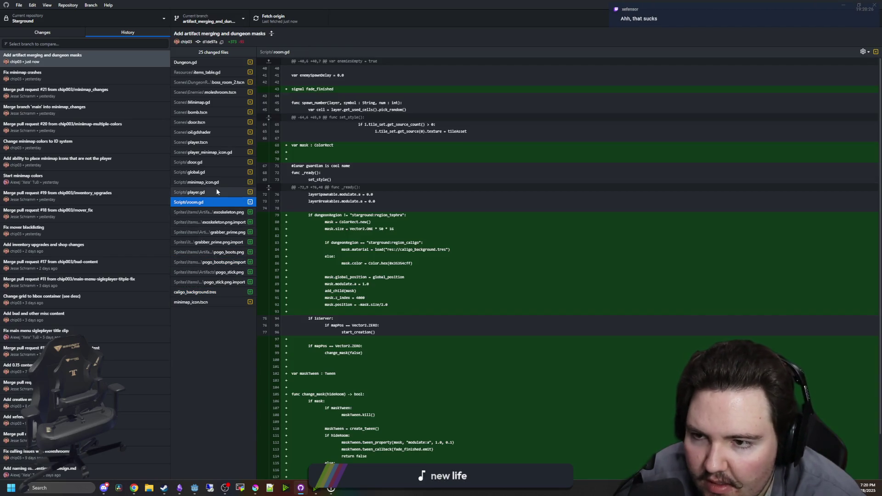
click(216, 190)
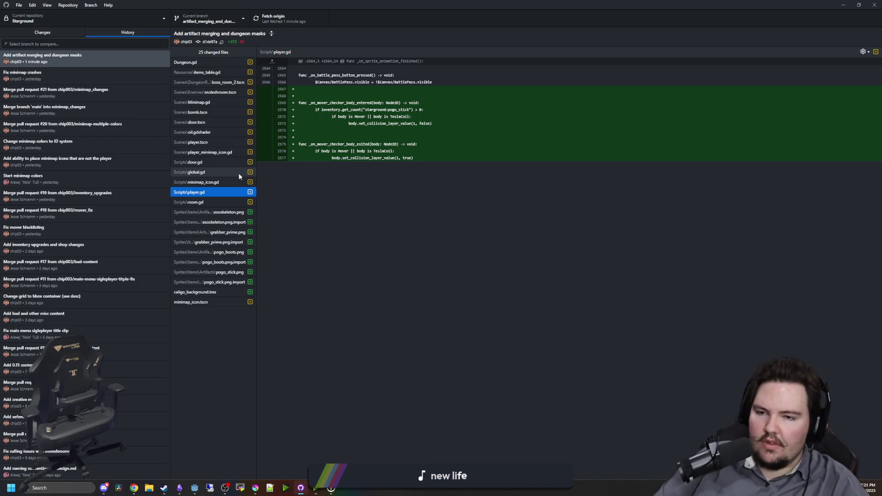
Read through the player.gd diff, then show the Current branch list
click(452, 317)
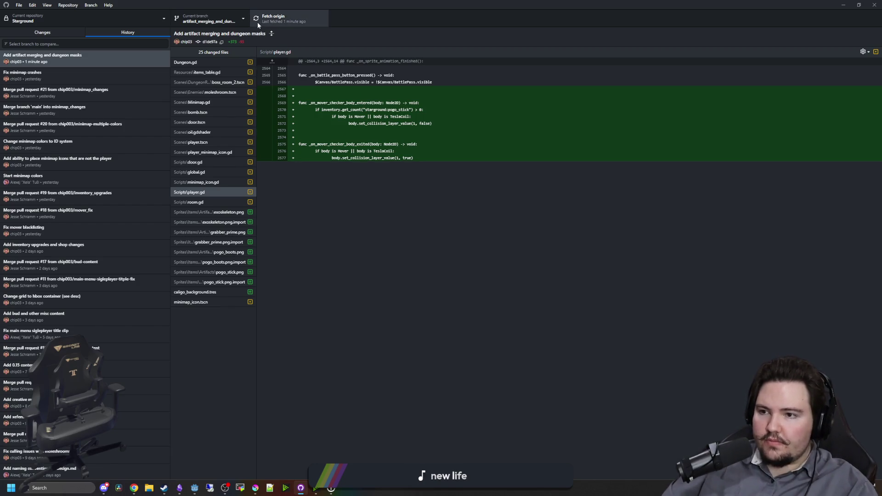
click(240, 22)
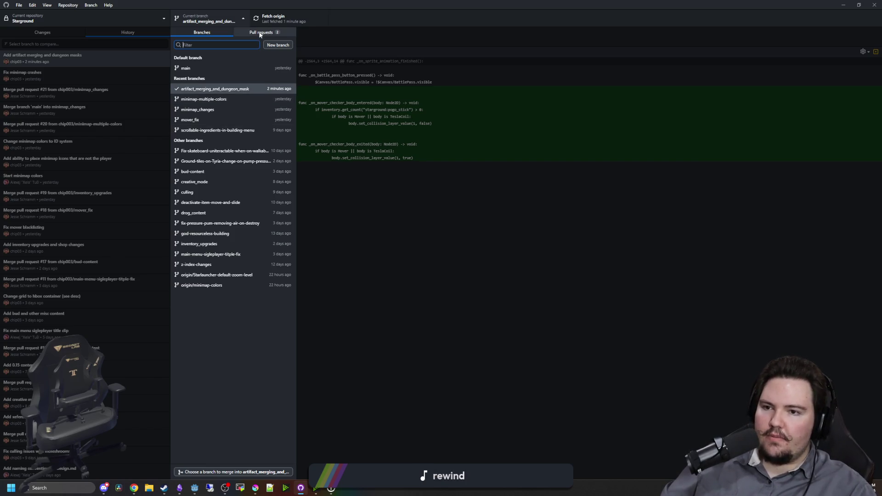
Check out minimap-multiple-colors, return to artifact_merging_and_dungeon_mask, and fetch origin
click(230, 97)
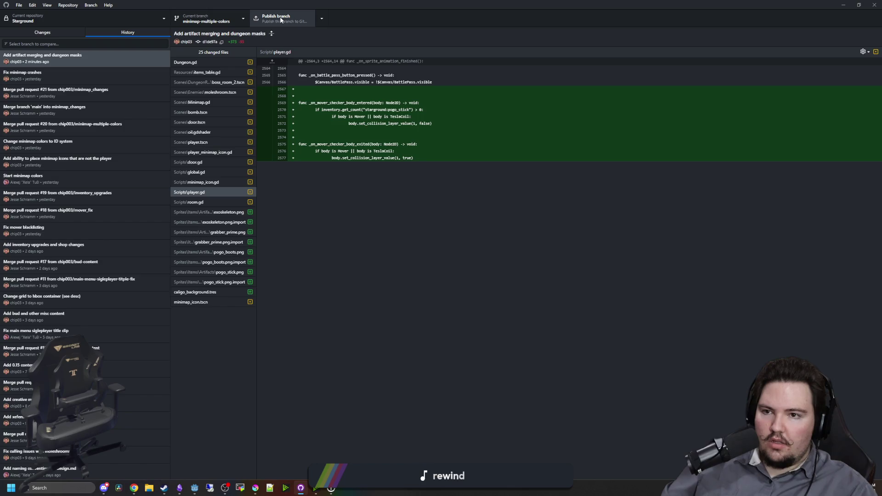
click(213, 19)
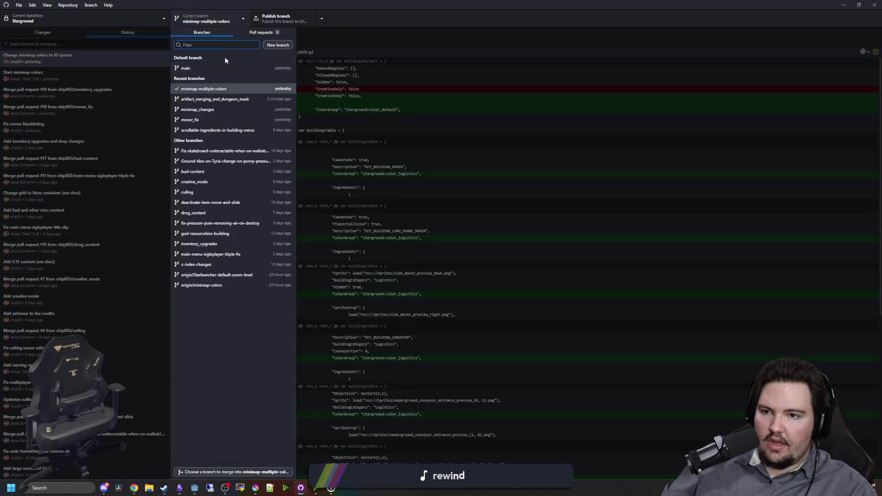
click(232, 99)
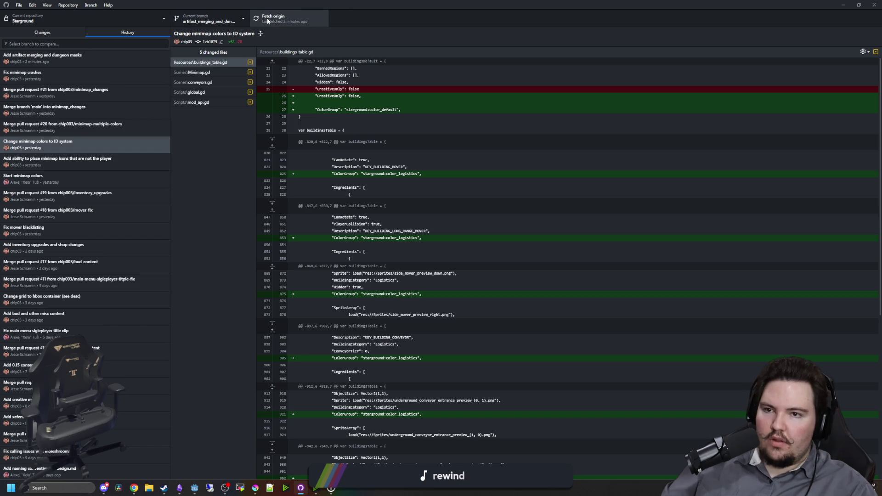
click(275, 19)
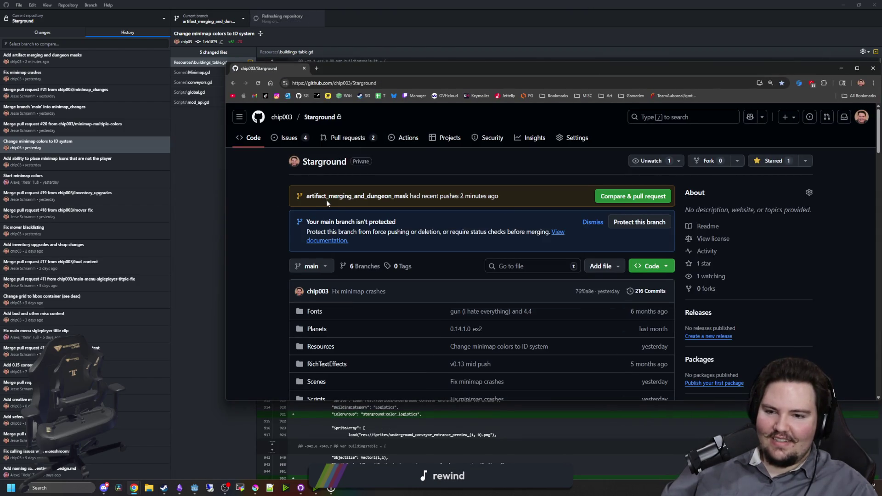
Open GitHub's comparison of artifact_merging_and_dungeon_mask against main, then return to GitHub Desktop's branches
click(358, 197)
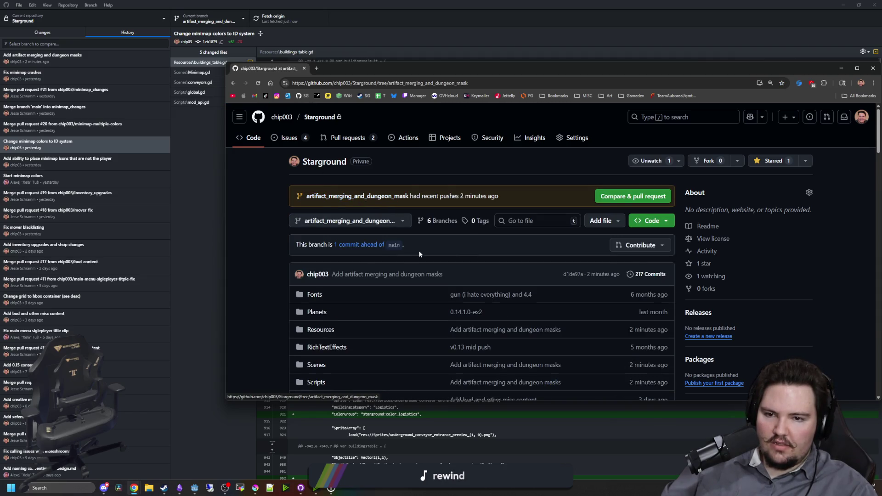
click(366, 246)
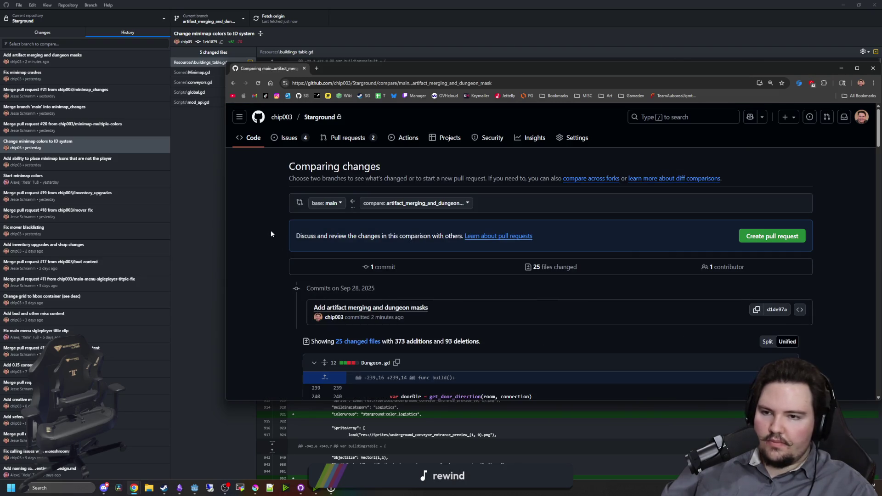
click(209, 31)
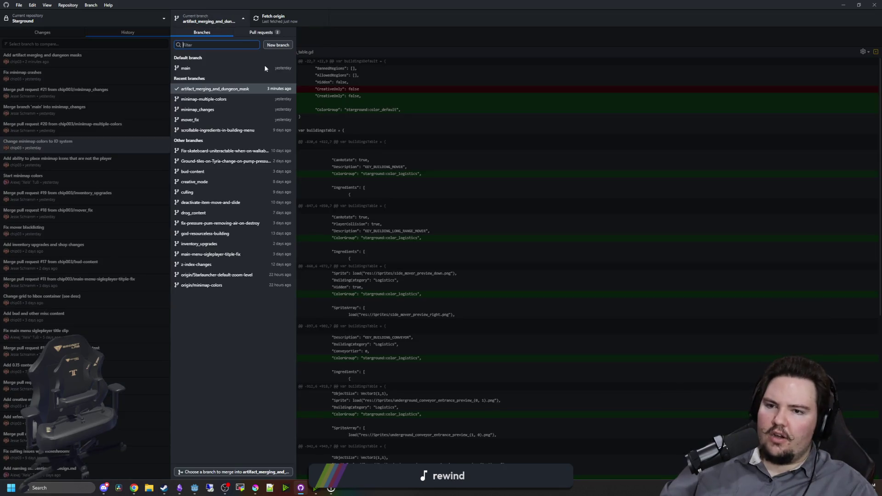
Check out minimap-multiple-colors, then bring GitHub's branch comparison page back up
click(225, 99)
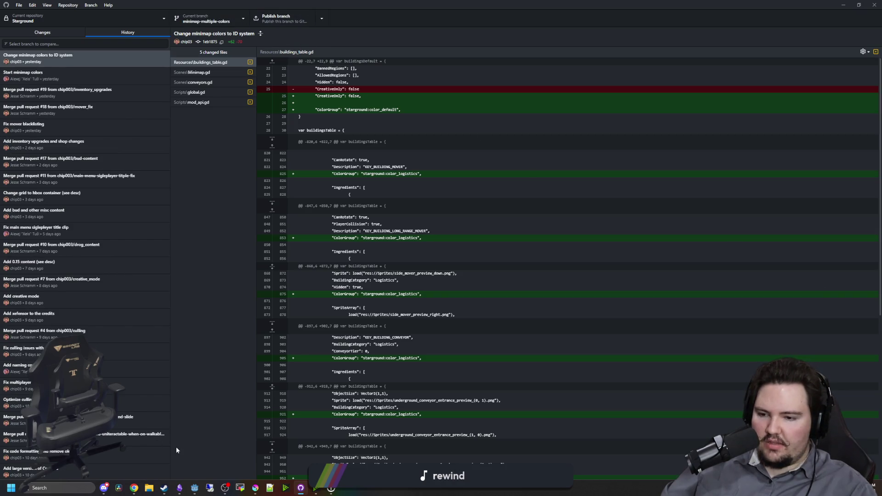
mouse_move(134, 488)
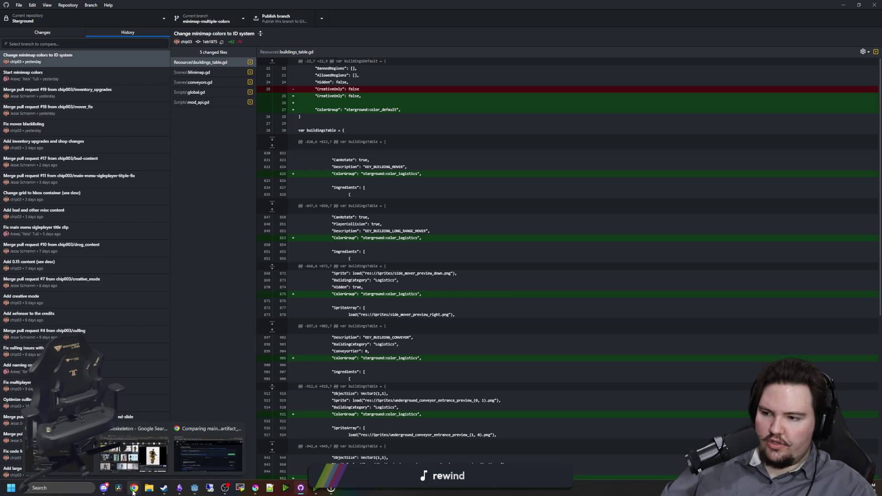
click(230, 451)
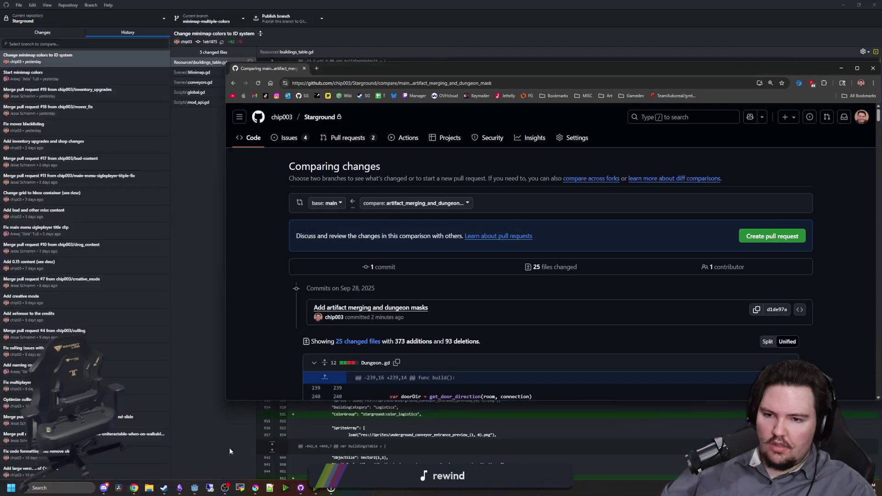
Scroll through the Starground repository's branches page on GitHub, then show GitHub Desktop's branch list
click(250, 139)
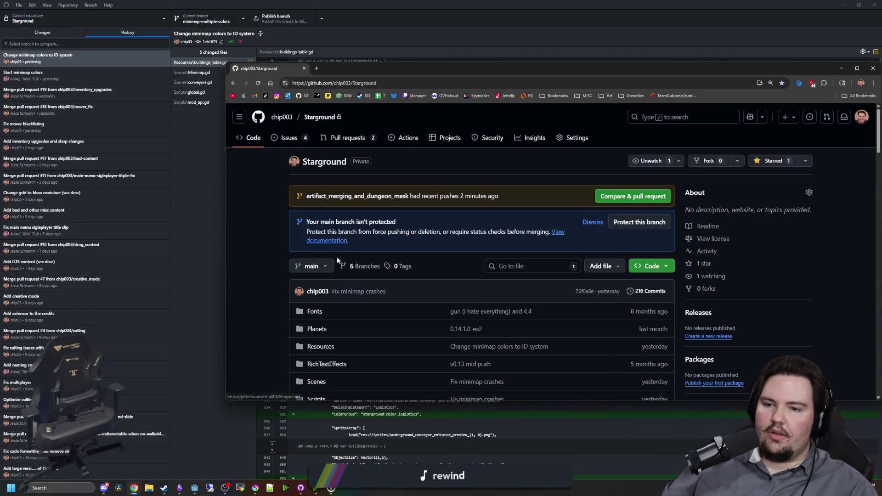
click(359, 265)
scroll(366, 257, down, 2)
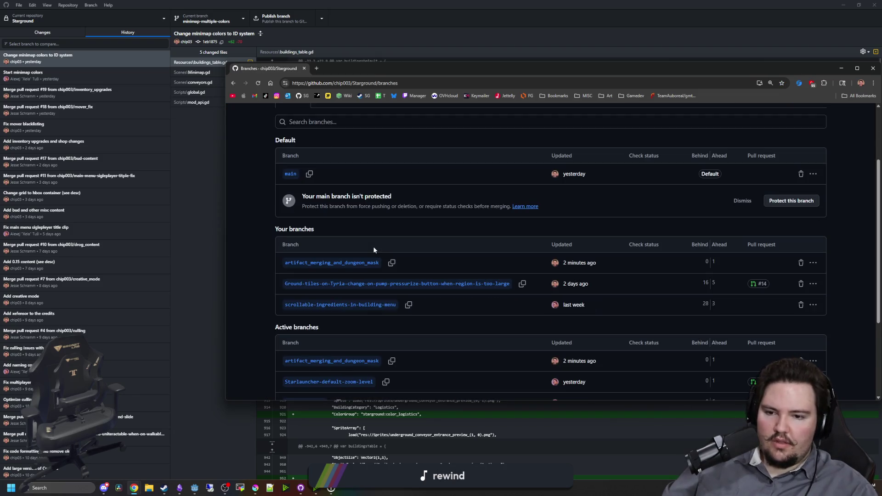
scroll(389, 225, down, 2)
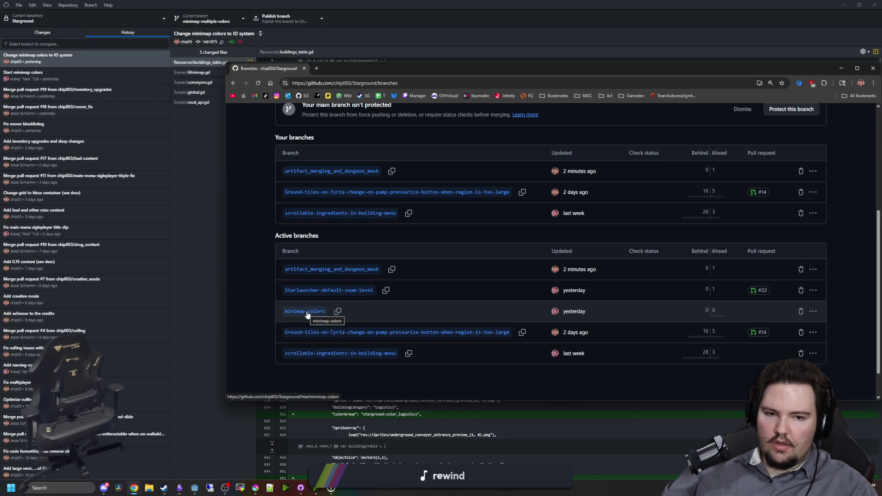
click(207, 19)
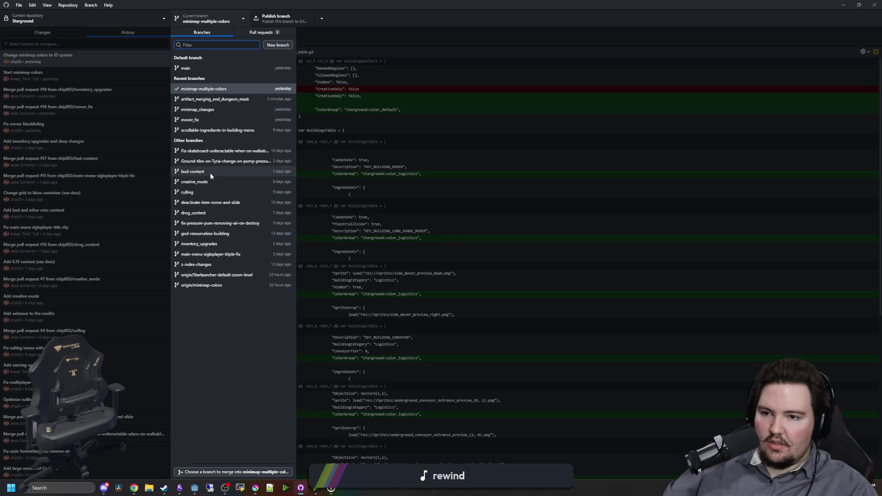
Check out origin/minimap-colors and fetch the latest changes from origin
click(205, 284)
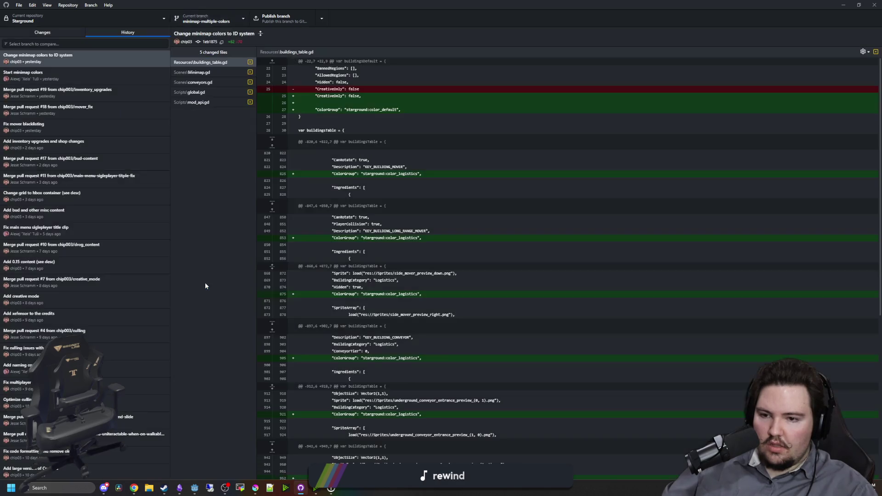
click(235, 11)
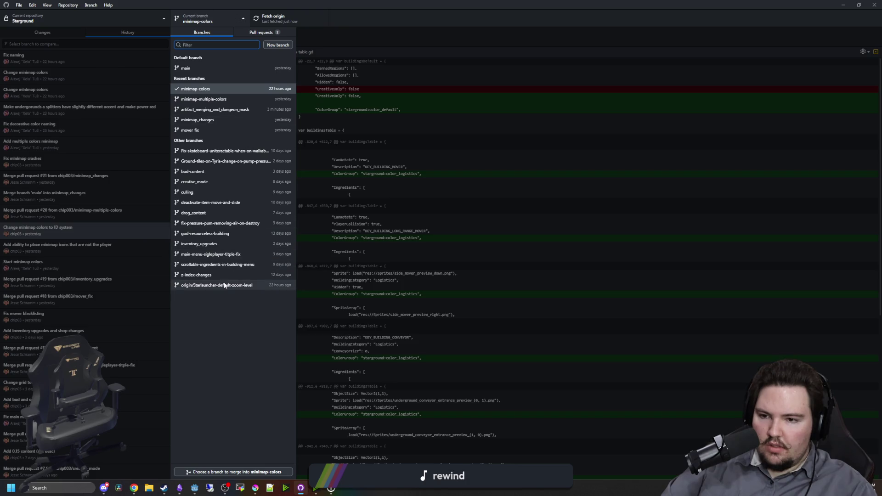
click(213, 13)
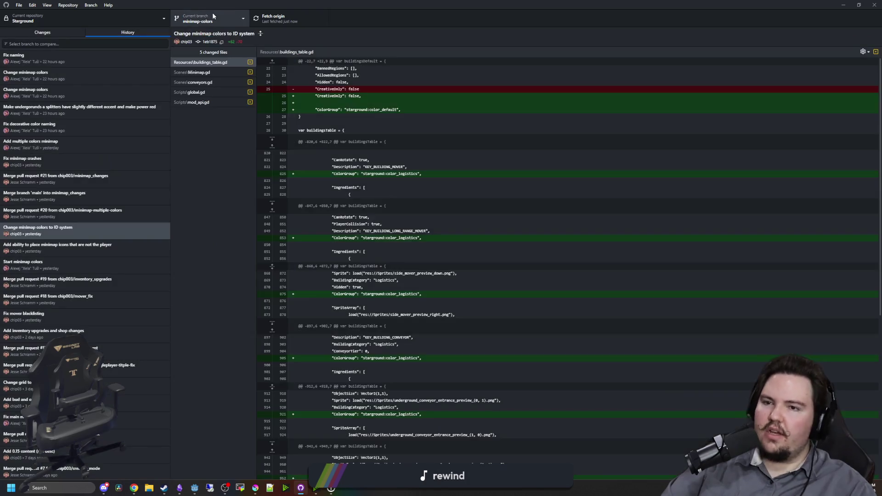
click(282, 17)
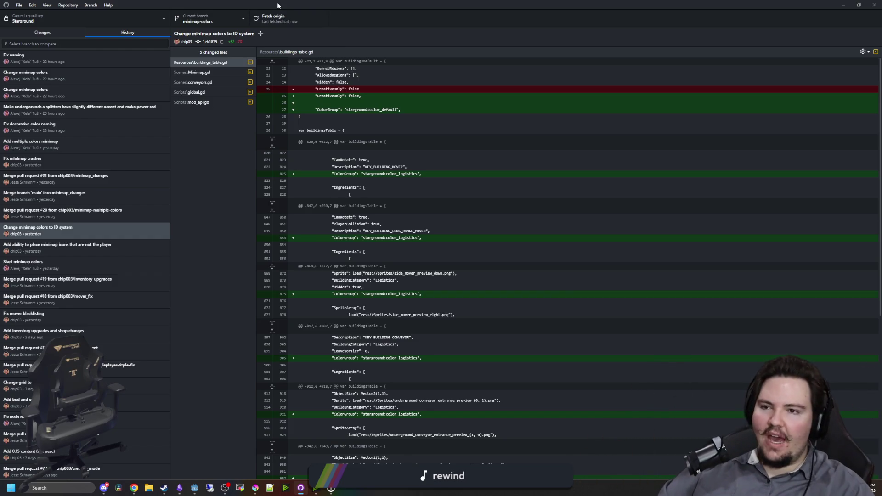
Review the buildings_table.gd diff, confirm there are no local changes, and inspect the Fix naming commit
click(236, 210)
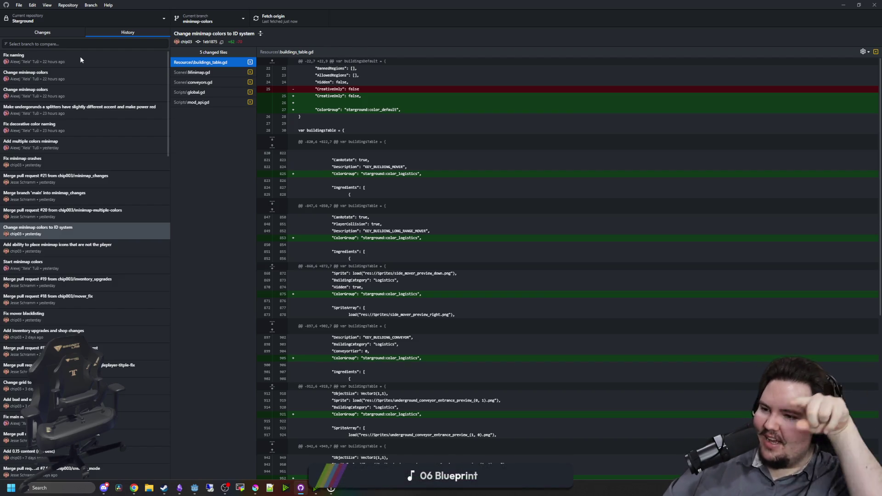
click(56, 33)
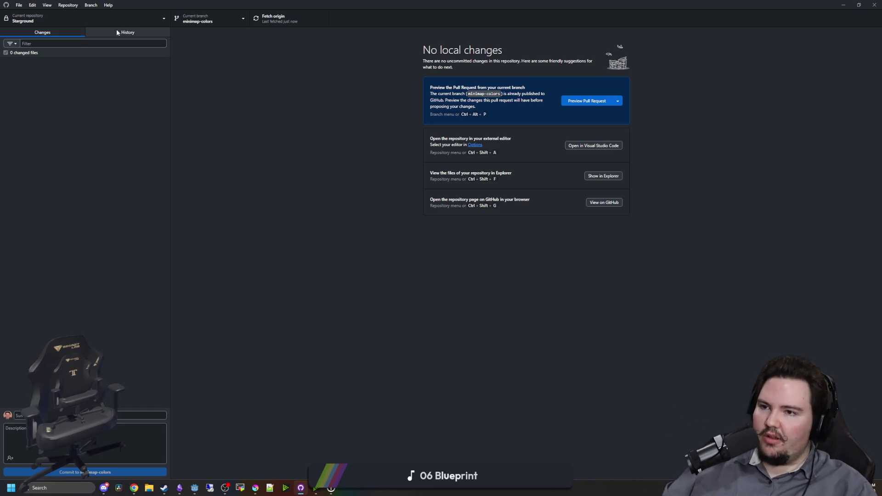
click(123, 33)
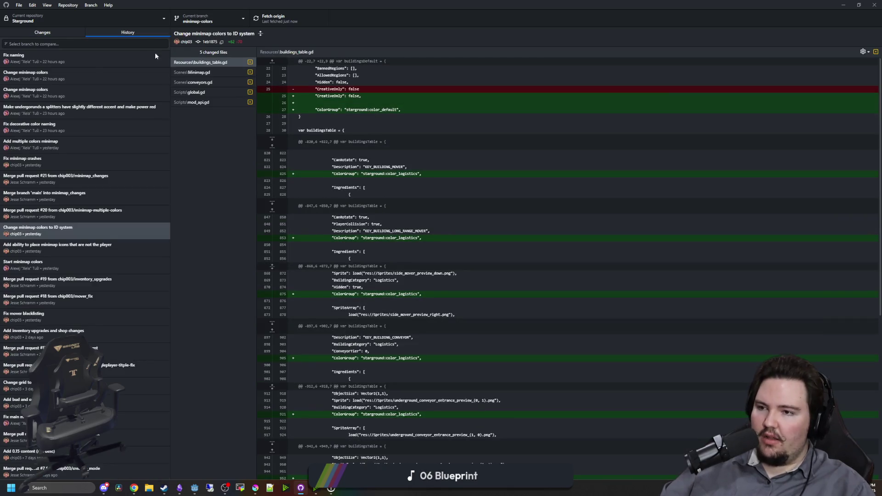
click(79, 60)
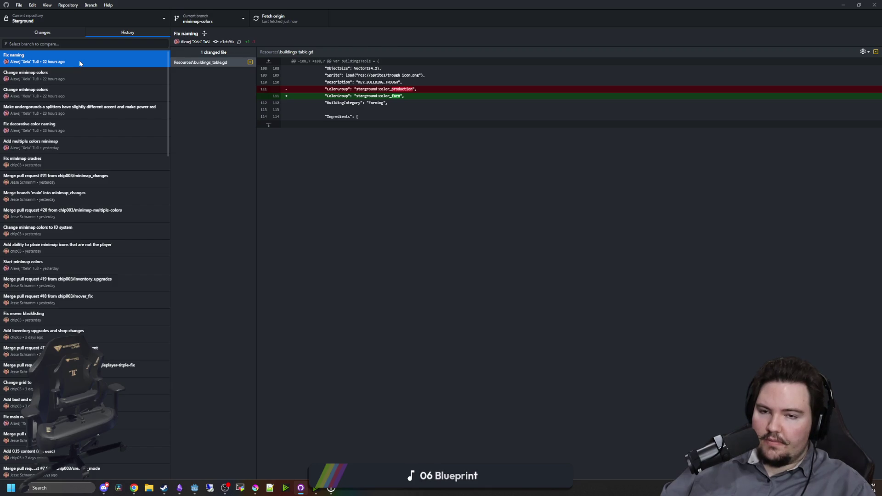
Browse the Change minimap colors, underground/splitters accent, multiple colors and decorative naming commit diffs
click(56, 80)
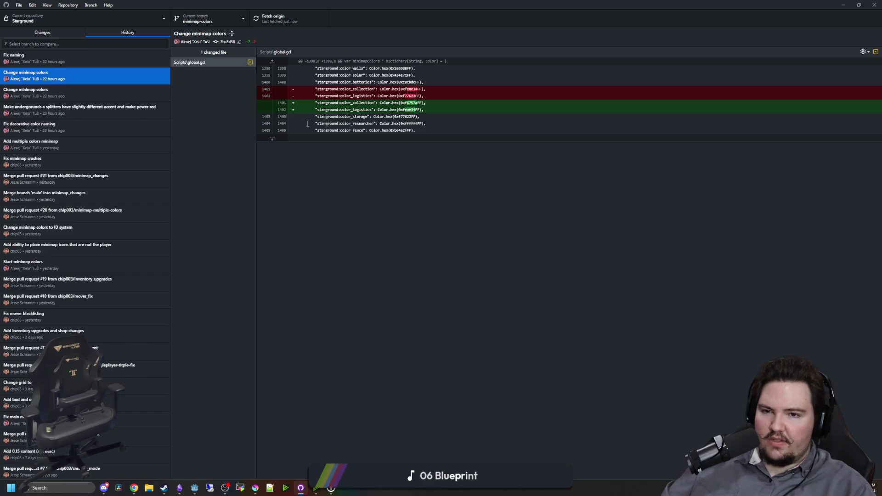
key(Down)
key(Down)
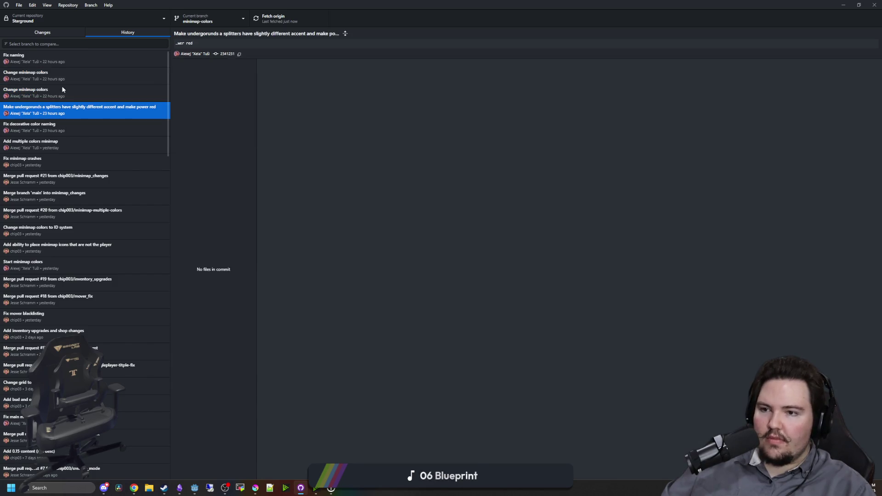
click(68, 72)
click(63, 115)
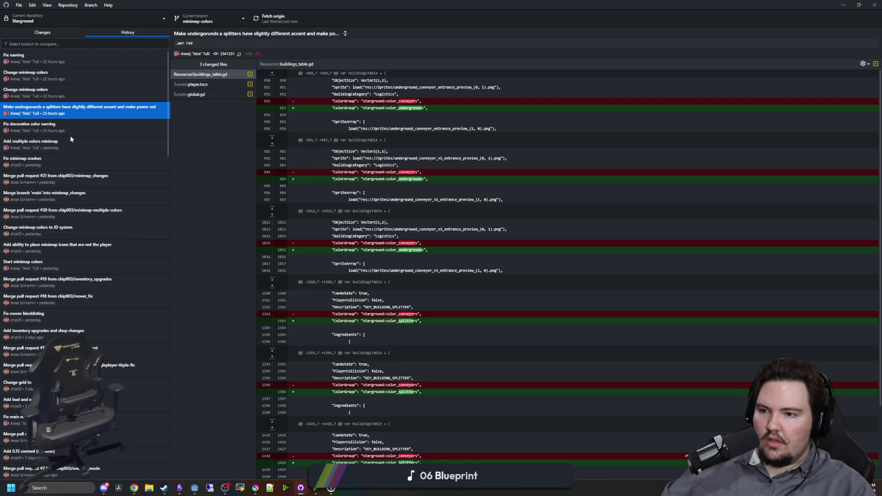
click(65, 142)
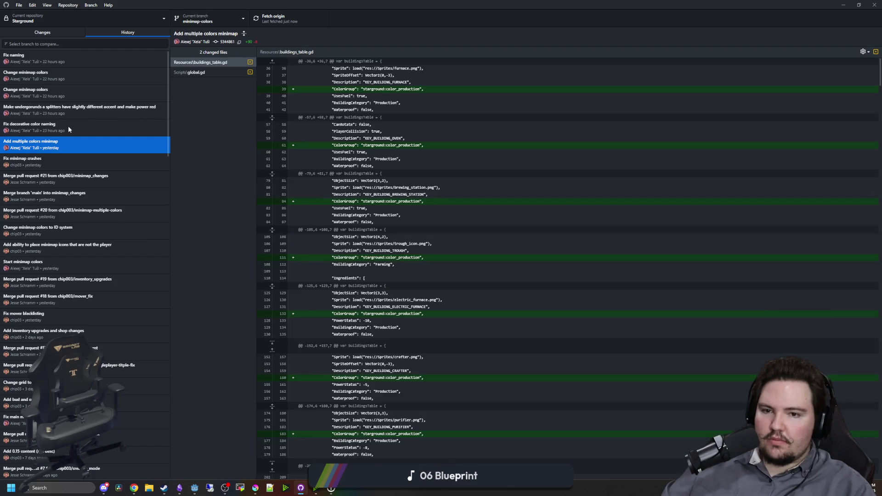
click(68, 126)
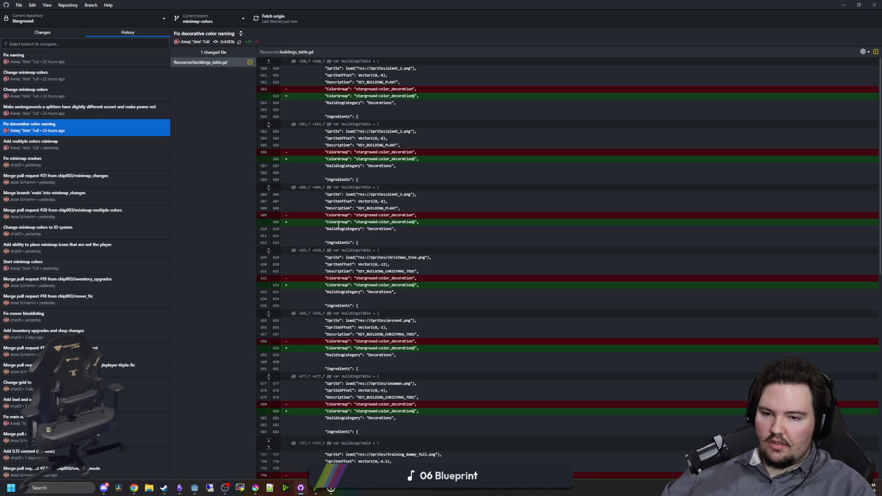
Revisit the underground/splitters commit and both Change minimap colors commits, ending on the newer one
scroll(337, 226, down, 6)
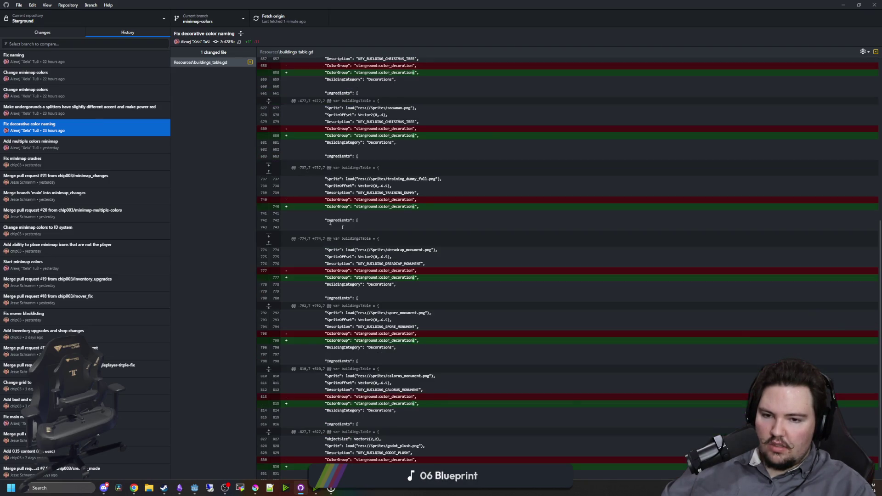
click(93, 110)
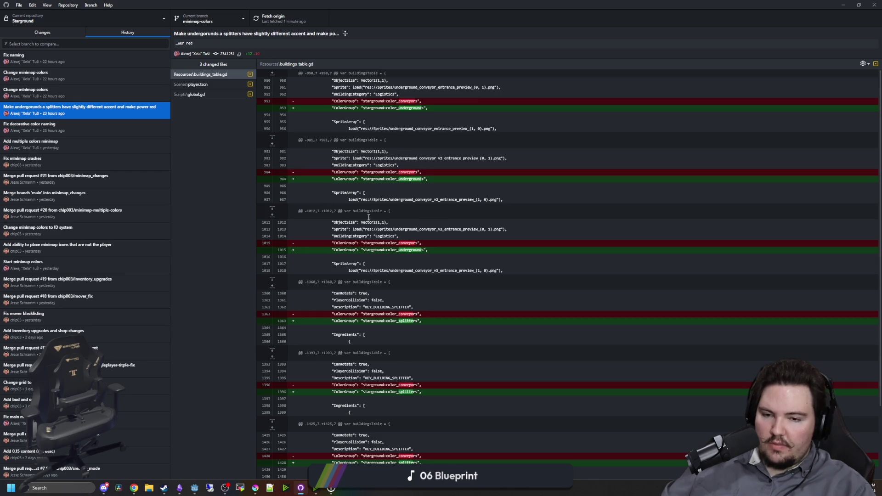
scroll(369, 217, down, 4)
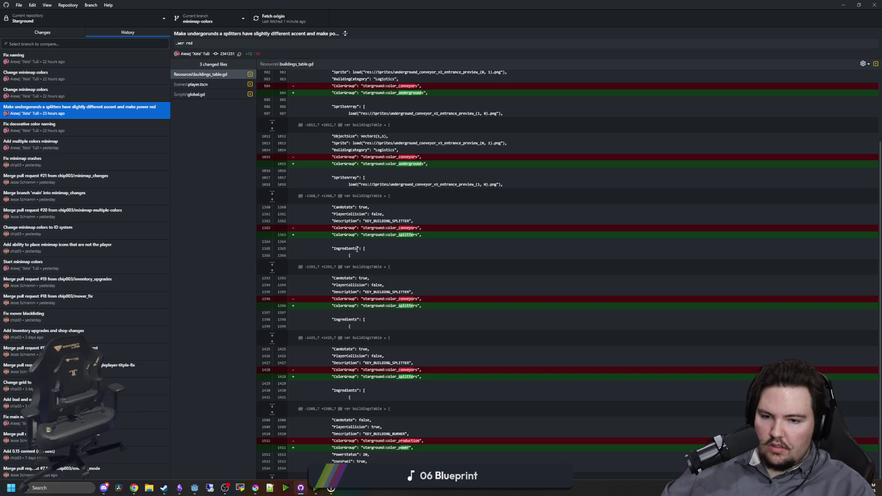
click(56, 91)
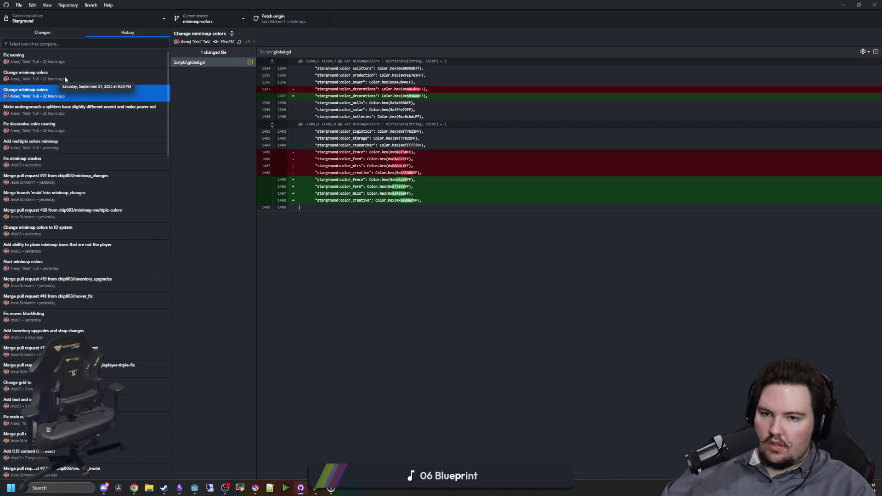
click(64, 79)
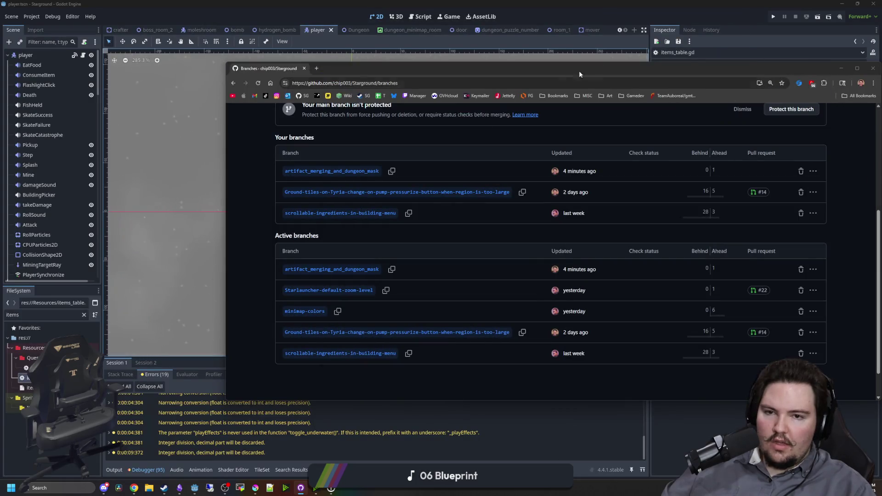
click(840, 68)
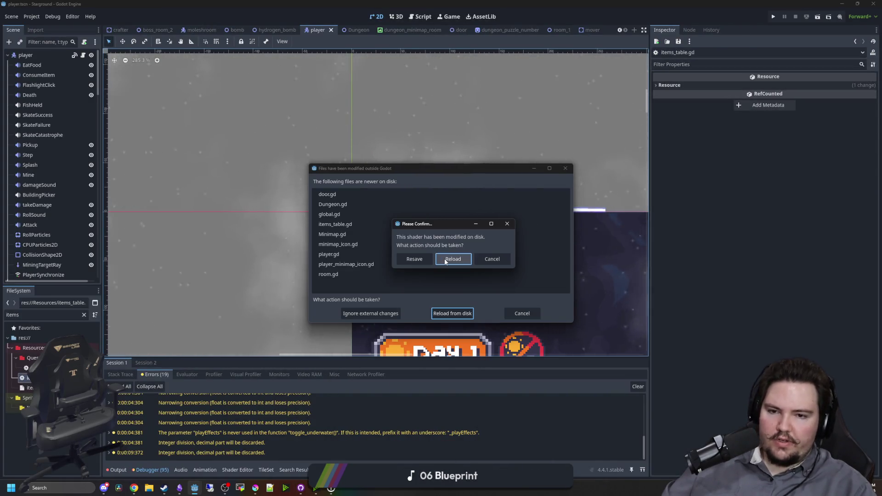
Reload the modified shader, scripts and scenes from disk
click(445, 258)
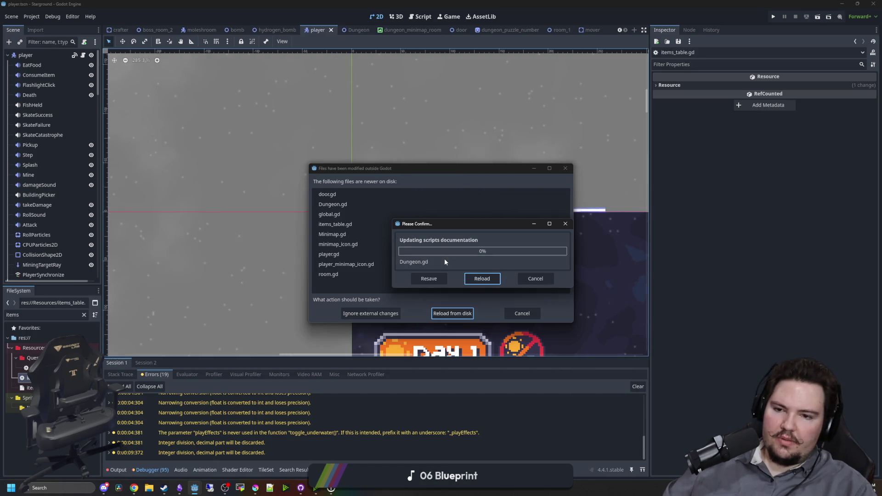
click(479, 285)
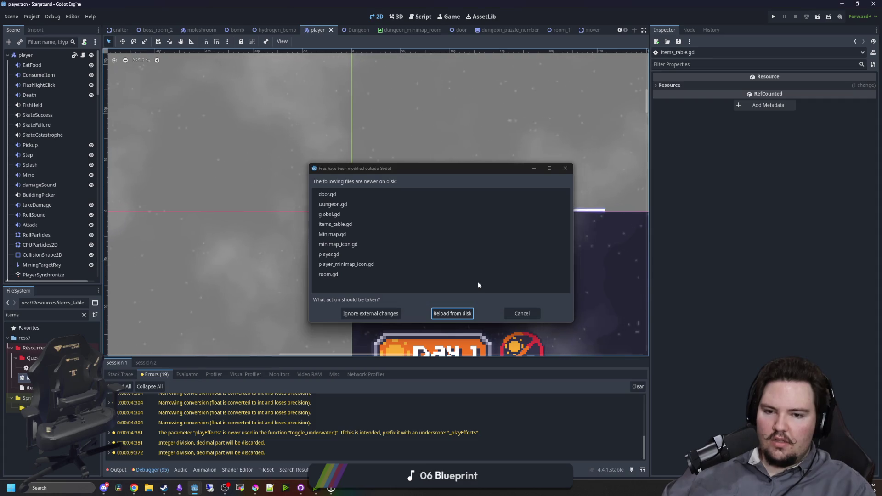
click(465, 315)
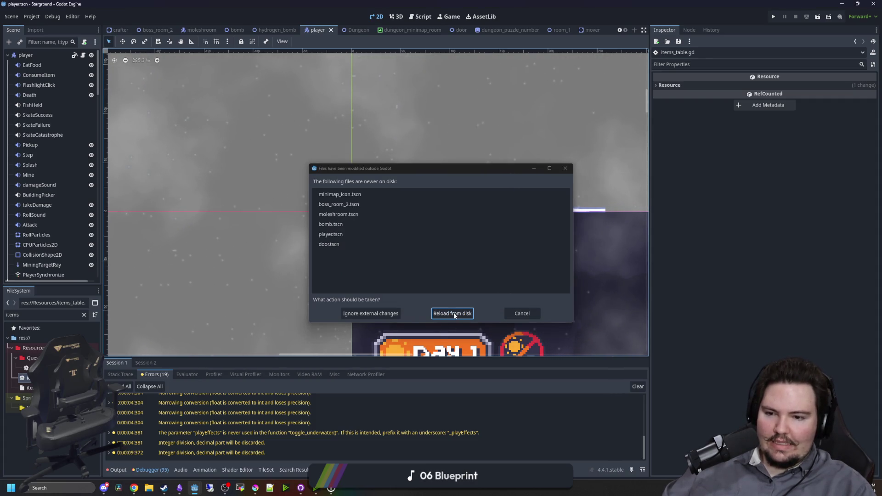
click(454, 315)
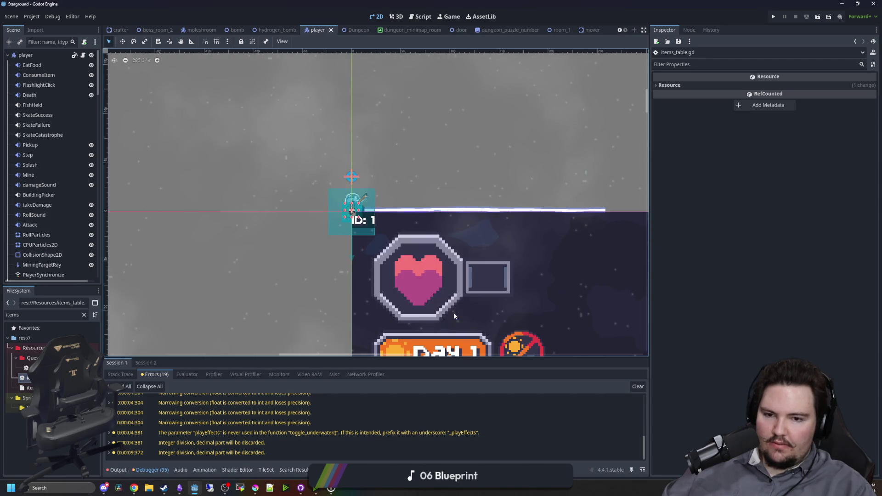
Close all open scene tabs
right_click(320, 34)
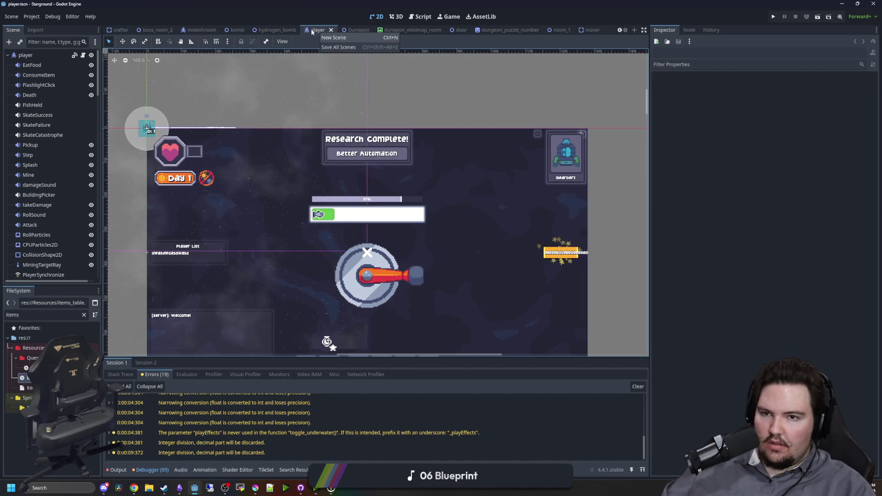
right_click(311, 31)
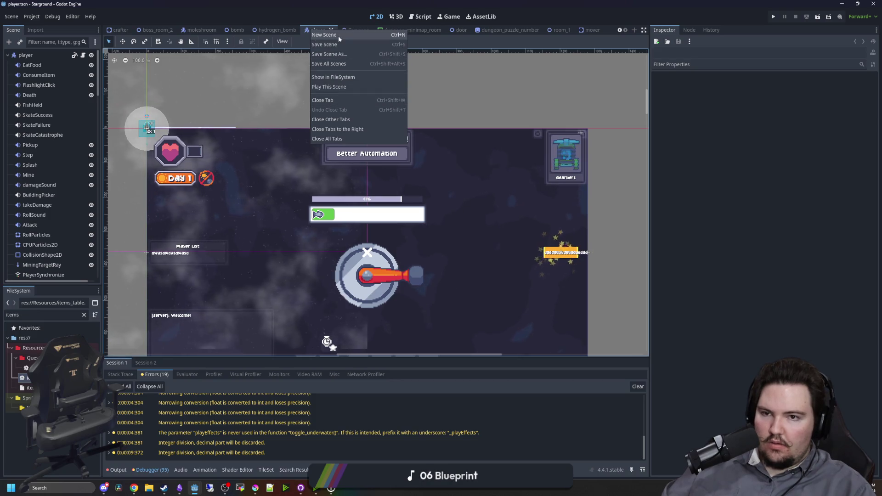
click(328, 139)
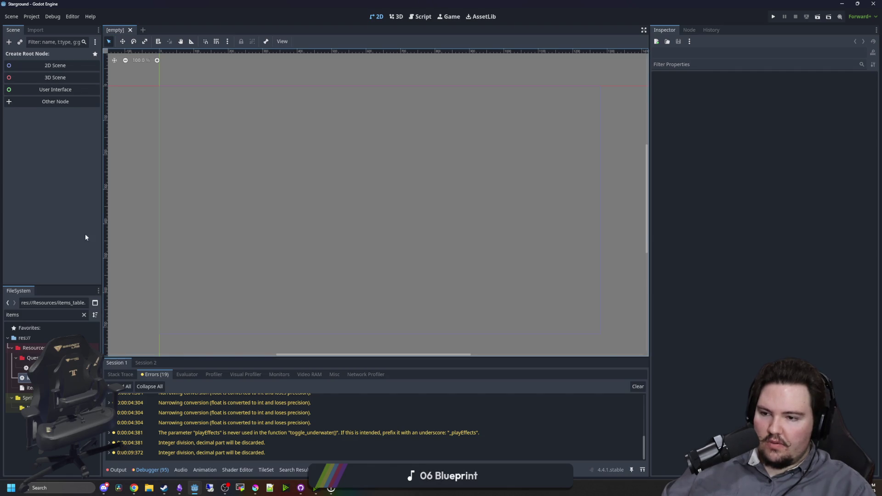
Close all open scripts in the script editor
double_click(28, 378)
right_click(131, 145)
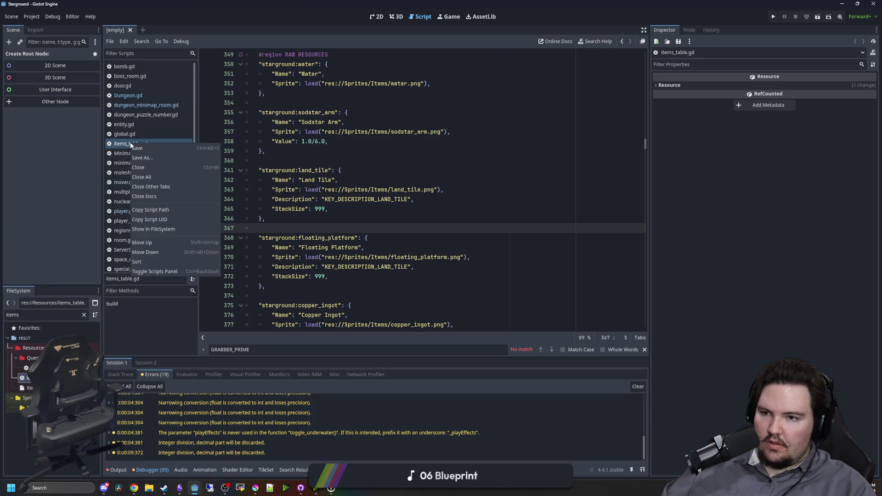
click(152, 173)
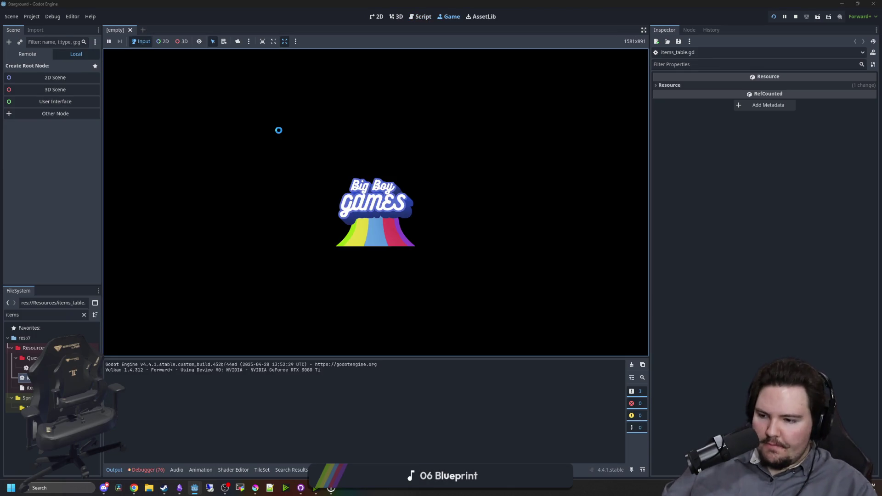
click(180, 487)
Maximize Obsidian, tick 'plink sg guy' in the 0.15 checklist, and return to the game
drag(258, 308, 288, 6)
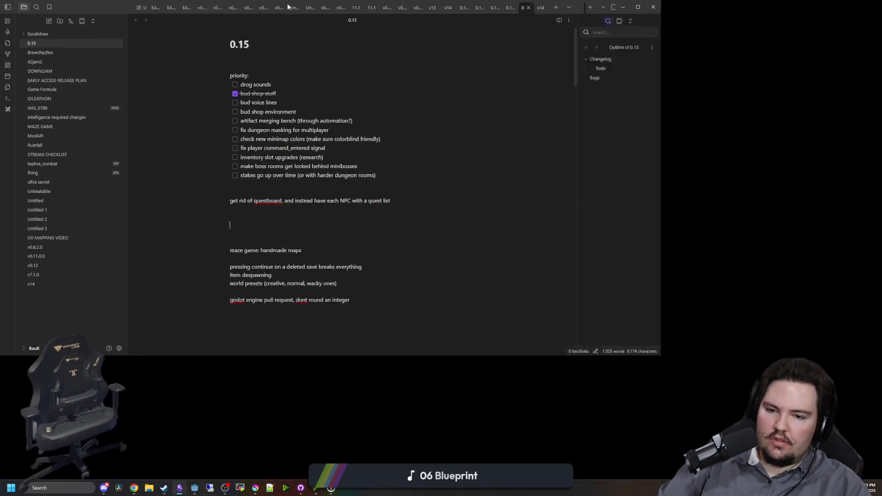
scroll(432, 221, down, 15)
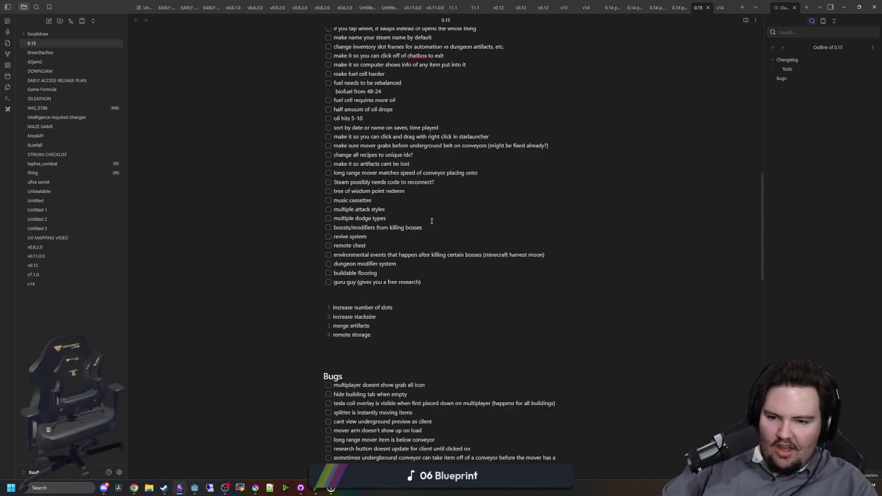
scroll(432, 221, down, 4)
scroll(476, 287, down, 3)
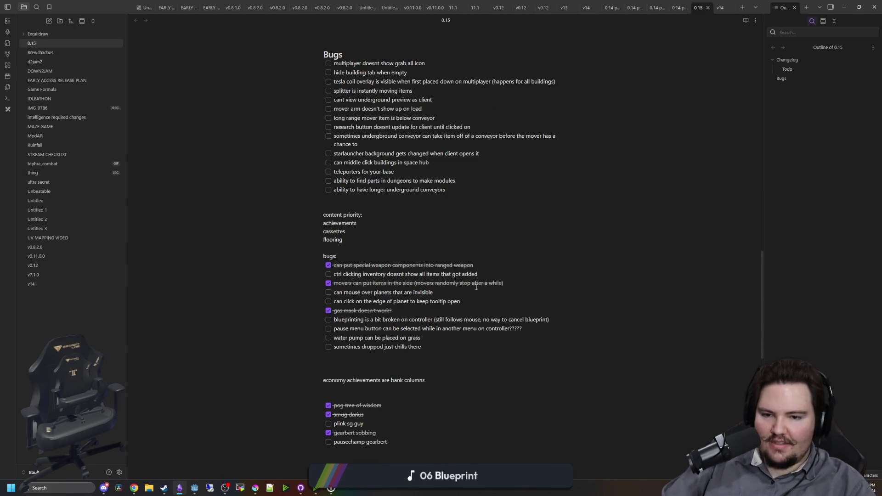
scroll(409, 327, down, 3)
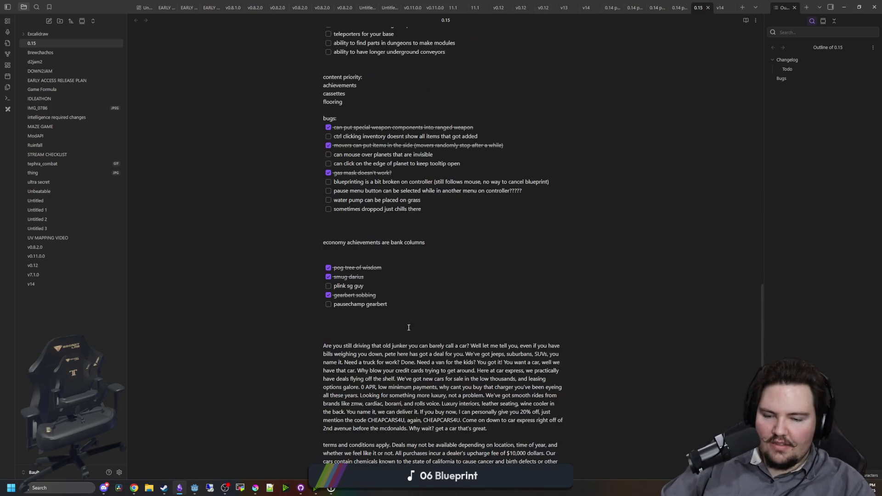
click(329, 285)
drag(403, 304, 341, 305)
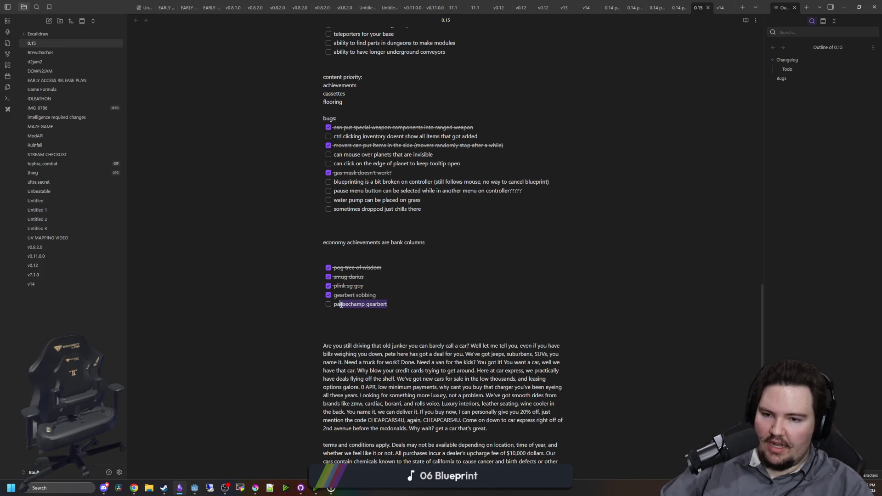
key(alt+Tab)
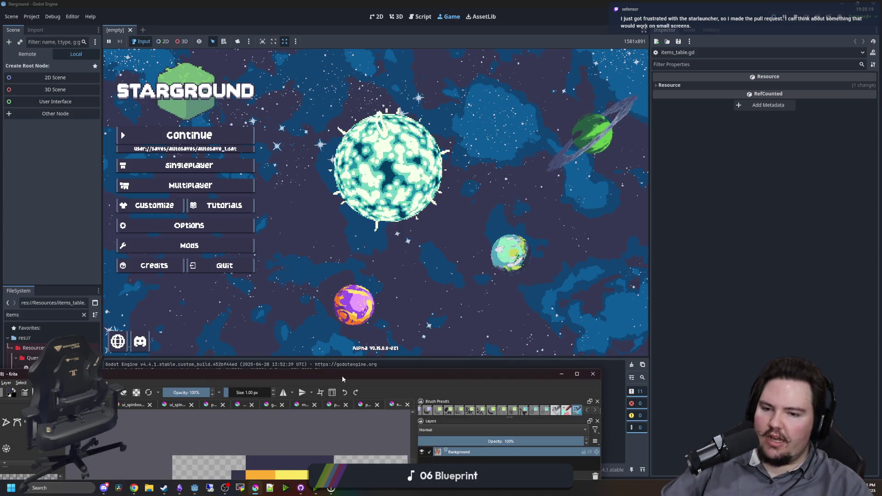
Switch Krita to the unsaved orange robot sketch and choose green from the Palette docker
click(255, 488)
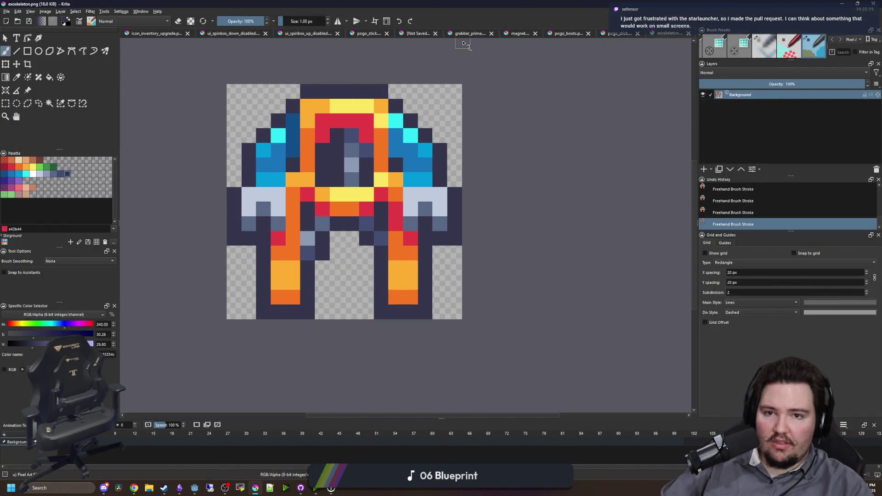
click(416, 33)
scroll(187, 258, up, 4)
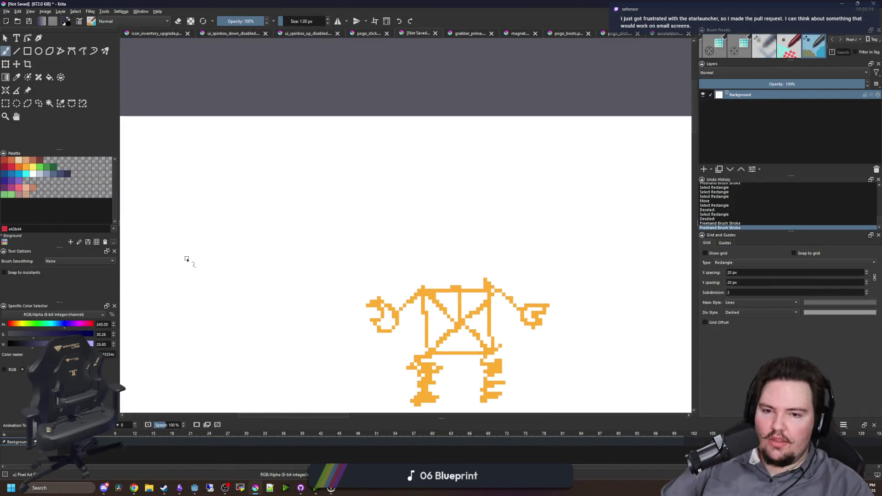
scroll(490, 259, up, 2)
click(40, 167)
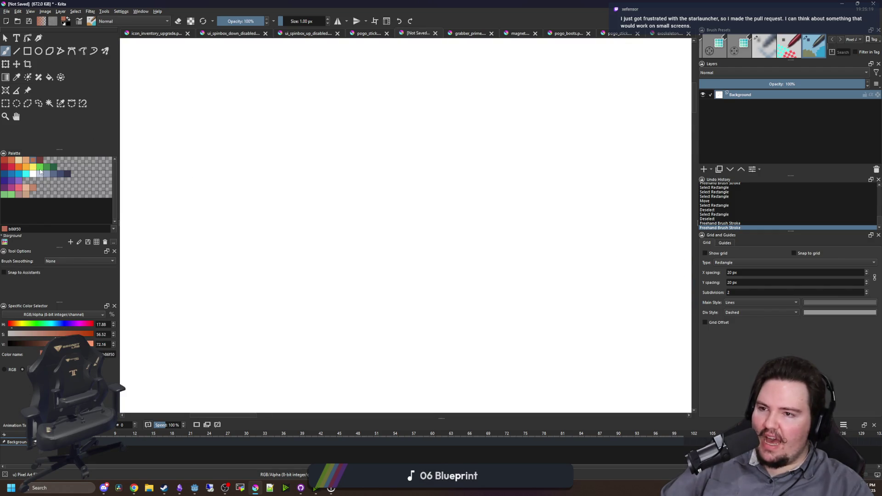
scroll(272, 204, down, 2)
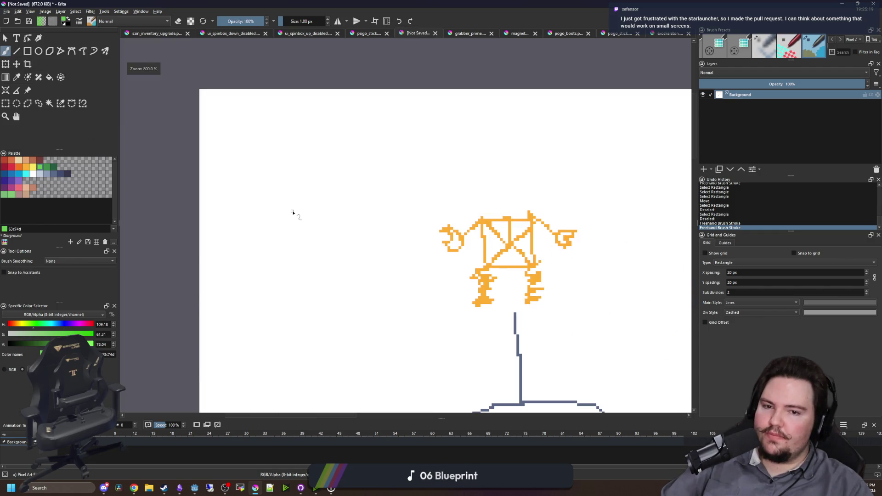
scroll(292, 213, up, 2)
mouse_move(309, 133)
mouse_down()
mouse_move(253, 173)
mouse_move(322, 138)
mouse_move(283, 135)
mouse_up()
scroll(276, 234, up, 2)
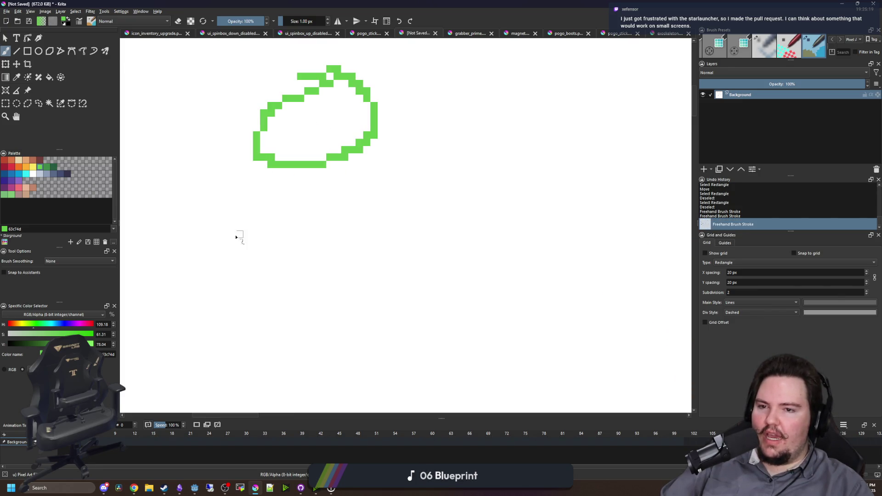
drag(257, 350, 289, 335)
mouse_move(280, 275)
mouse_down()
mouse_move(216, 311)
mouse_move(321, 271)
mouse_move(284, 274)
mouse_up()
mouse_move(362, 272)
mouse_down()
mouse_move(414, 320)
mouse_move(409, 274)
mouse_move(358, 275)
mouse_up()
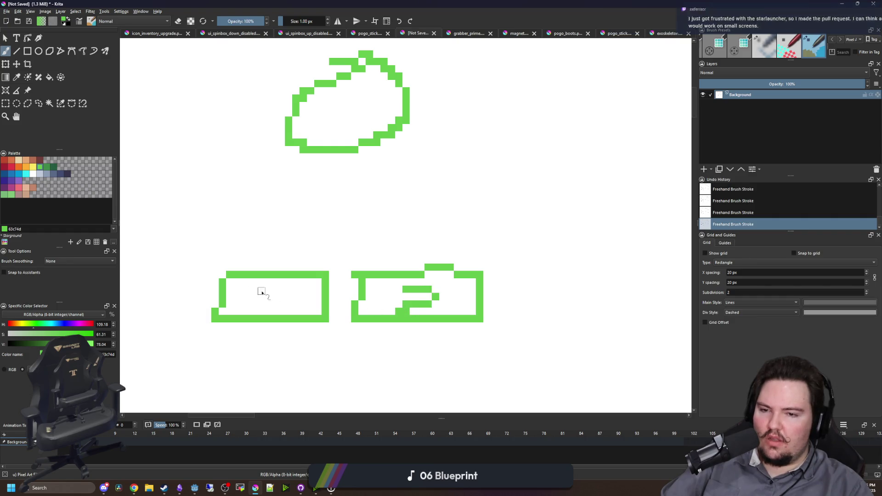
scroll(341, 306, down, 5)
scroll(334, 279, up, 3)
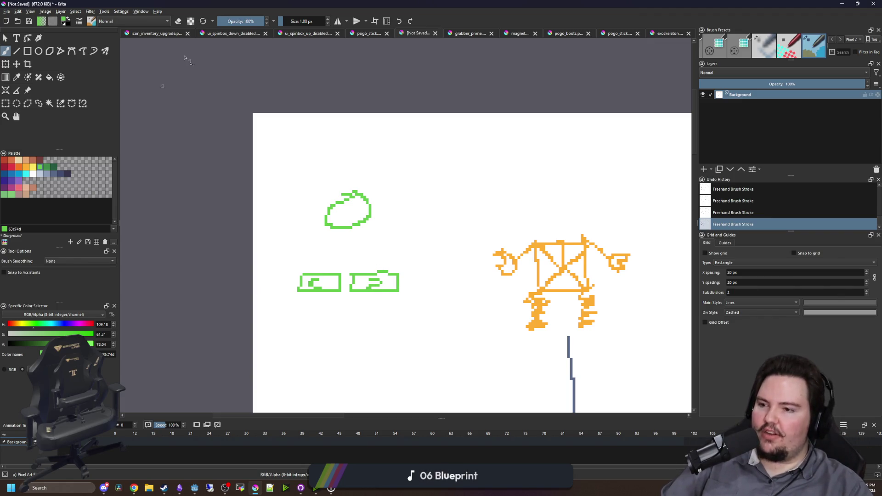
scroll(627, 265, up, 2)
scroll(341, 308, down, 5)
scroll(372, 229, up, 2)
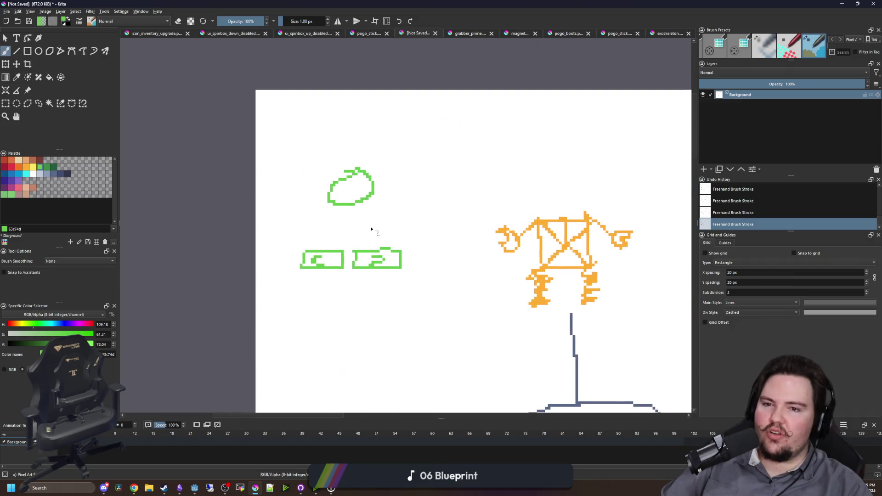
scroll(359, 222, up, 2)
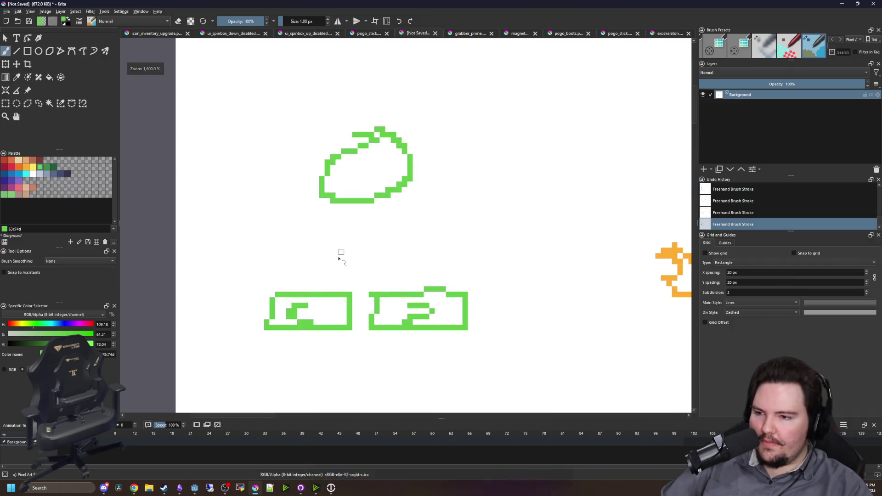
scroll(340, 252, down, 3)
scroll(346, 261, up, 3)
scroll(346, 261, down, 2)
scroll(339, 252, up, 2)
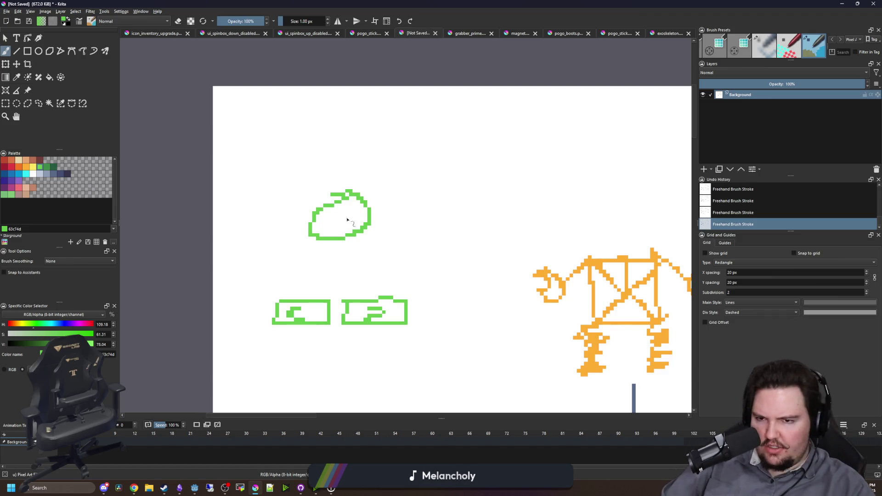
key(alt+Tab)
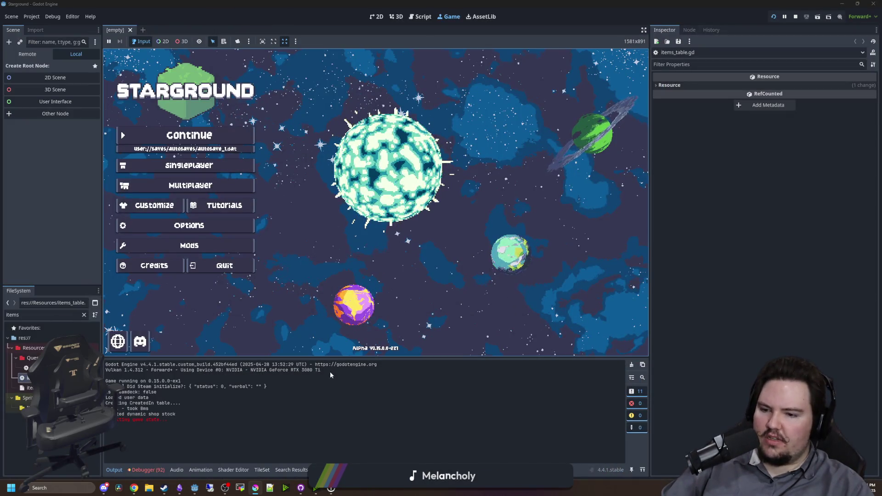
Review the debugger errors for Session 1 and 2, then continue the latest autosave in Starground
drag(355, 358, 355, 365)
click(155, 470)
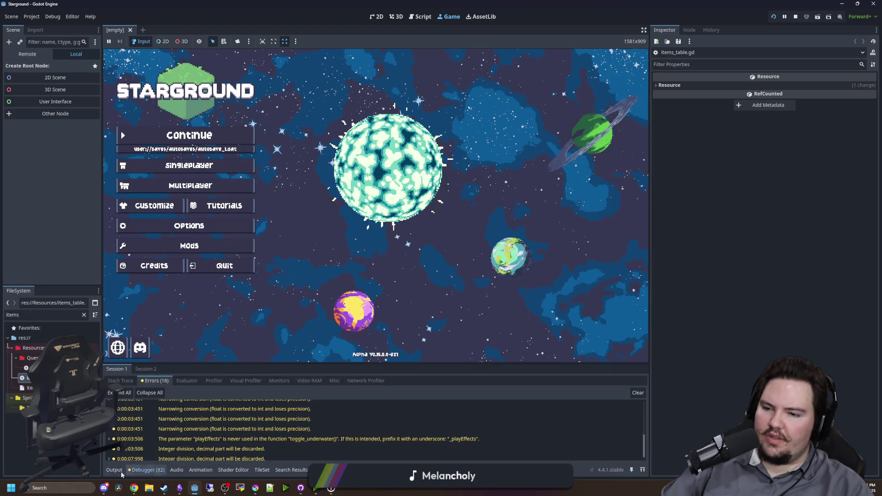
scroll(342, 432, down, 1)
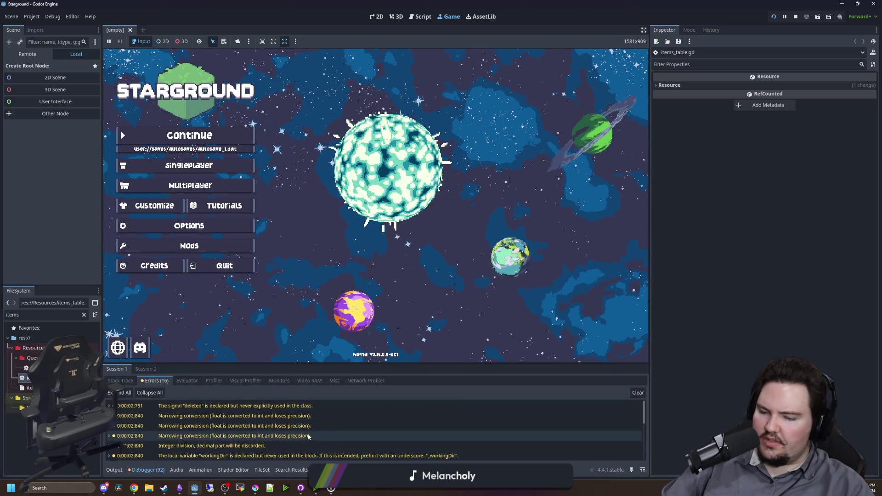
click(145, 369)
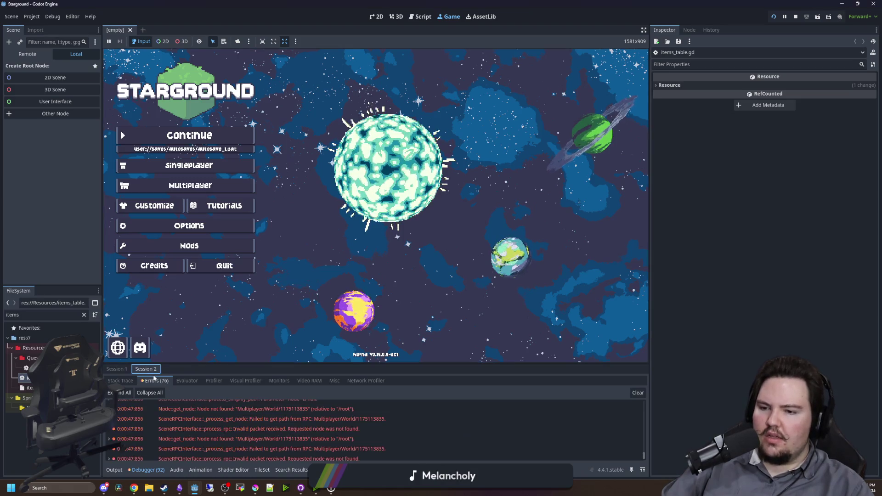
click(120, 369)
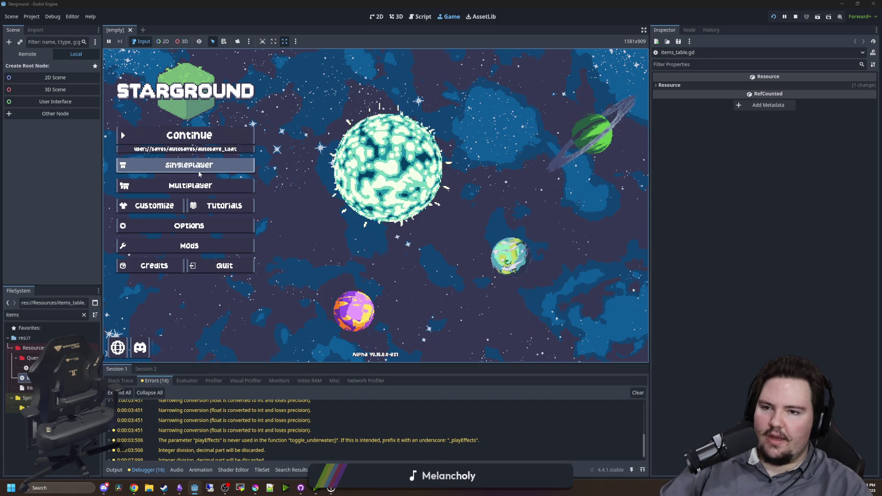
click(408, 189)
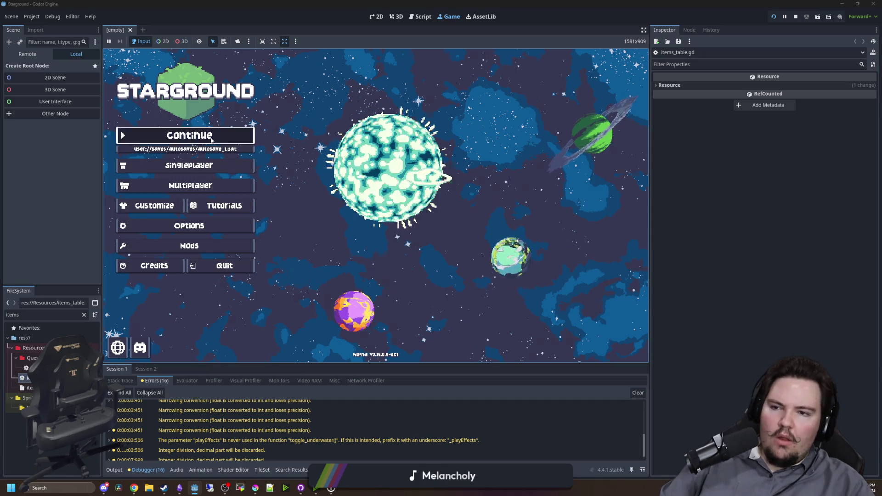
click(212, 138)
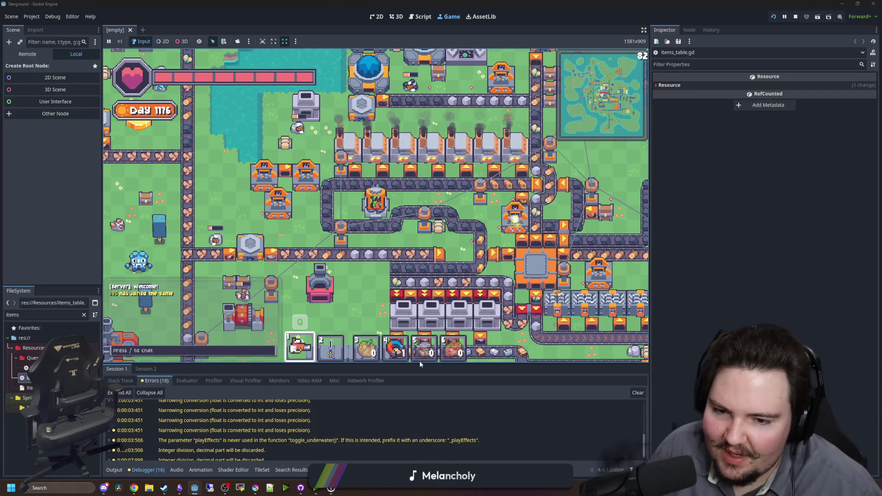
Check the in-game Accessibility options, then close them and enlarge the minimap
key(Escape)
click(399, 219)
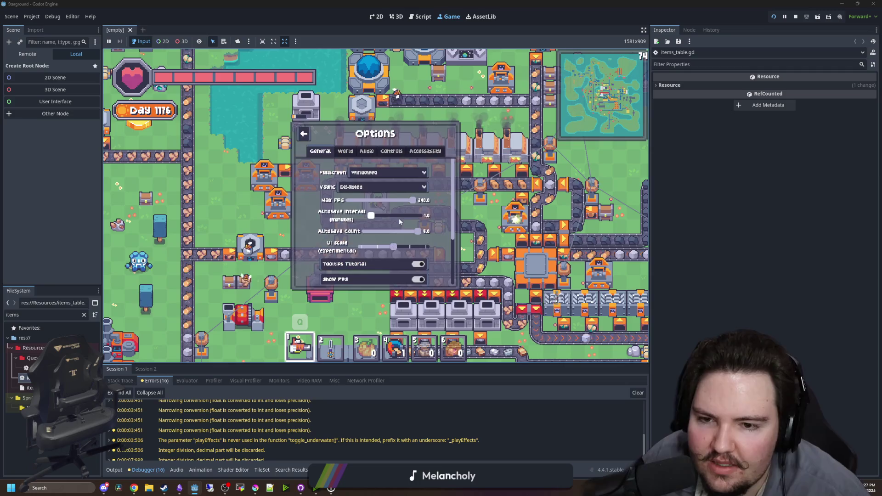
click(426, 150)
mouse_move(391, 194)
mouse_down()
mouse_move(430, 194)
mouse_move(382, 183)
mouse_move(553, 189)
mouse_up()
key(Escape)
Walk the character around the factory near the lake, swapping to hotbar slot 2 and back to 1
key(d)
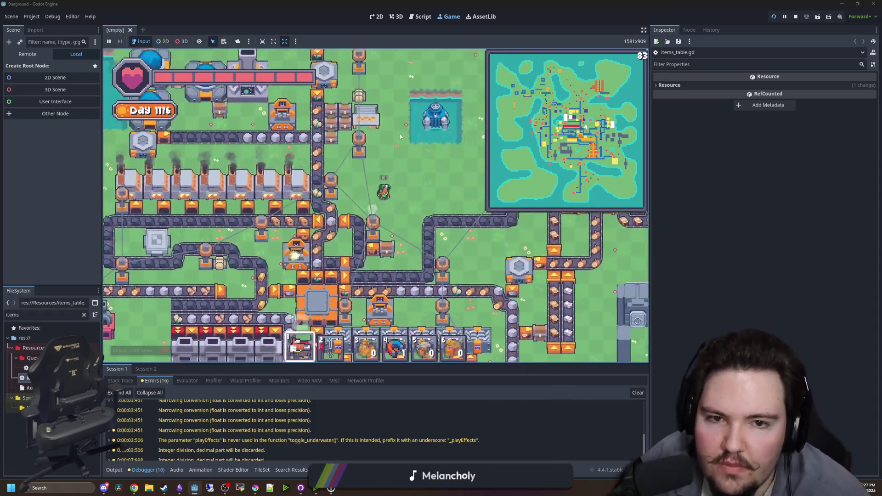
key(w)
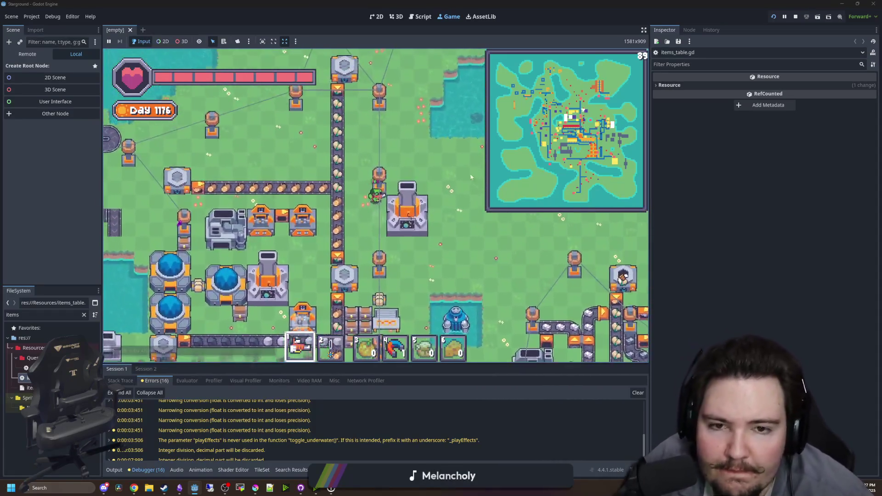
key(w)
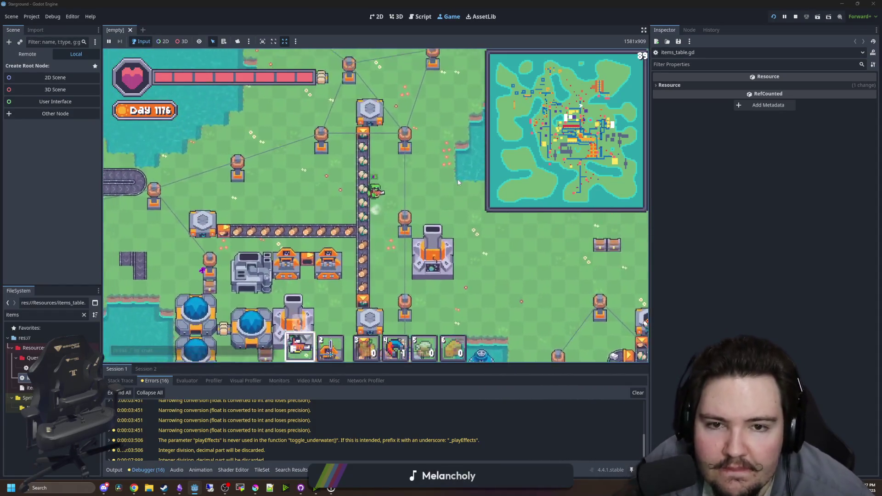
key(w)
key(d)
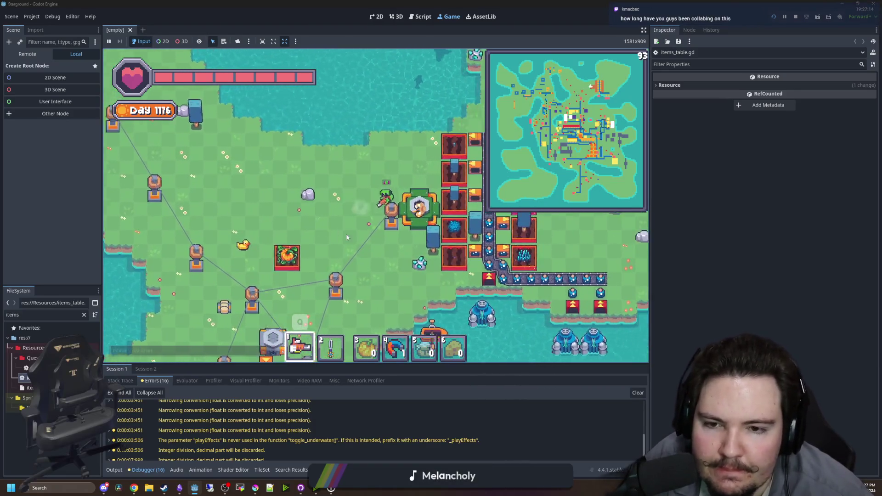
key(w)
key(d)
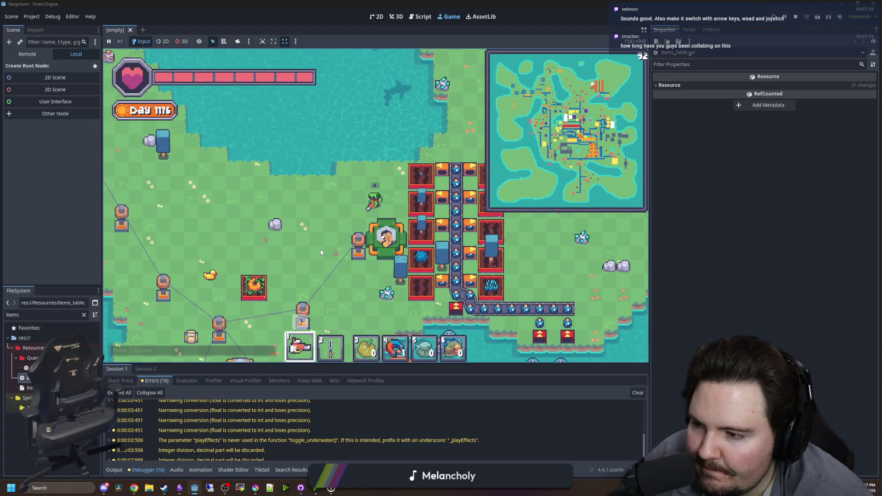
key(a)
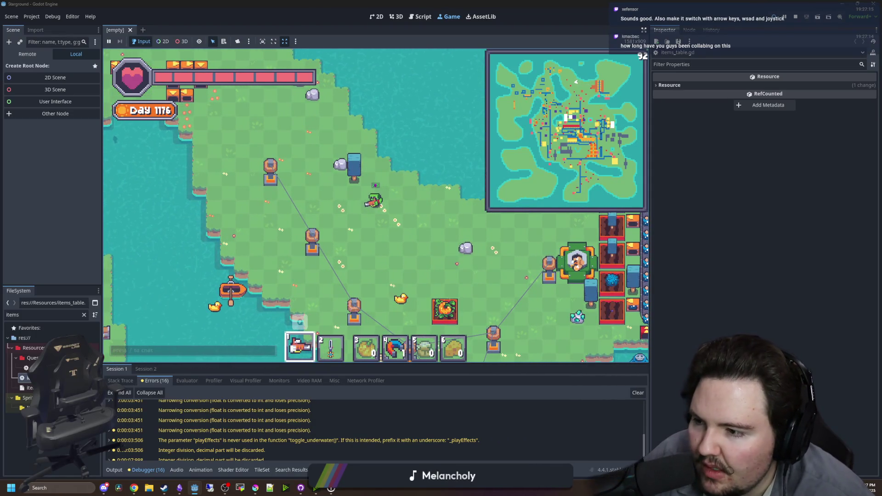
key(w)
key(a)
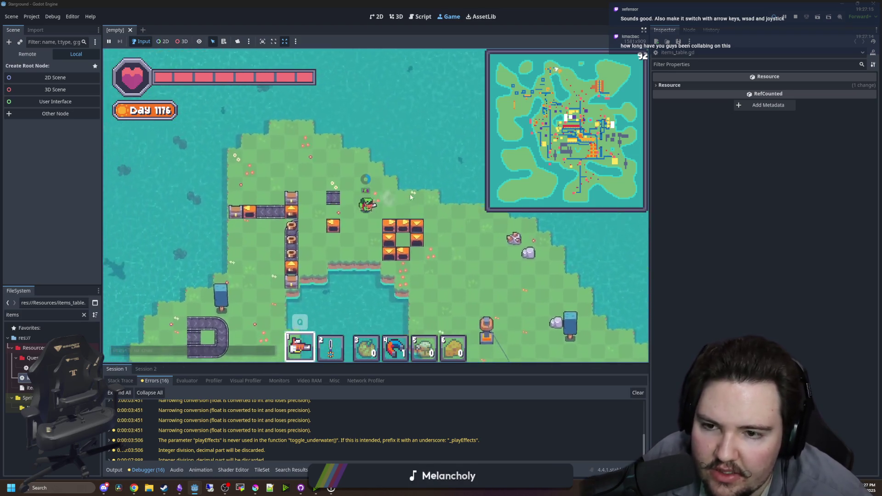
key(s)
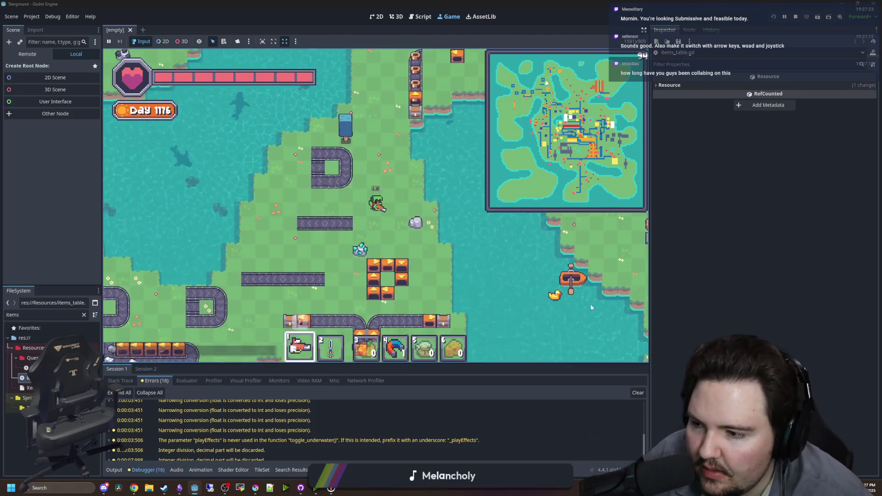
key(s)
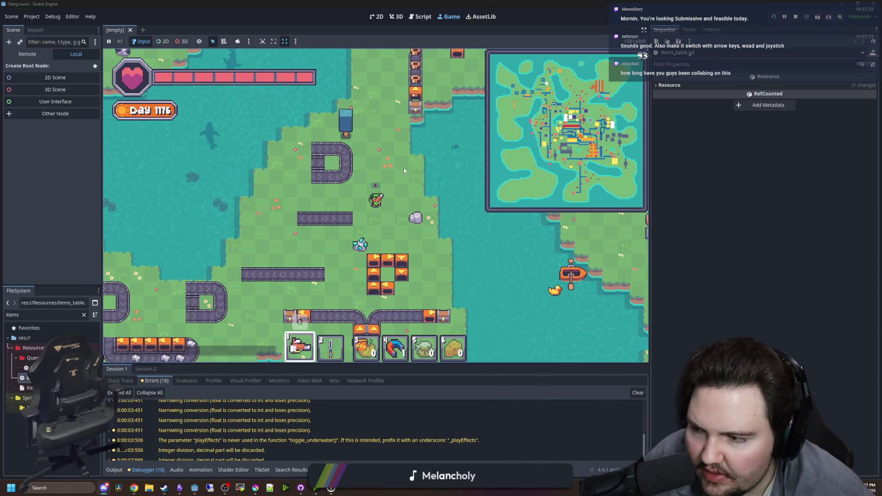
key(a)
key(s)
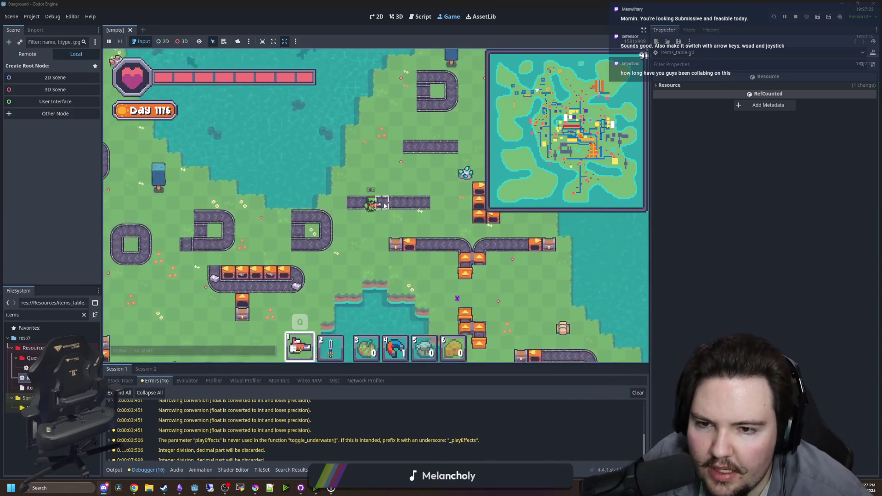
key(s)
key(d)
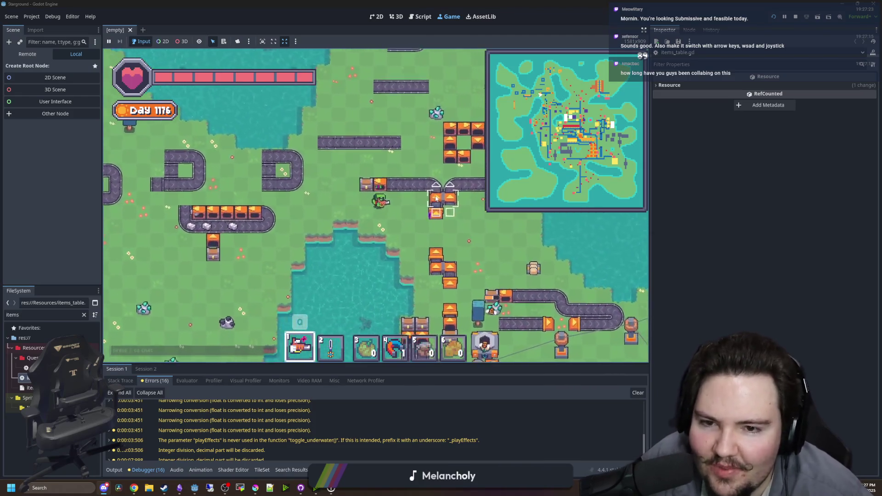
key(2)
key(w)
key(d)
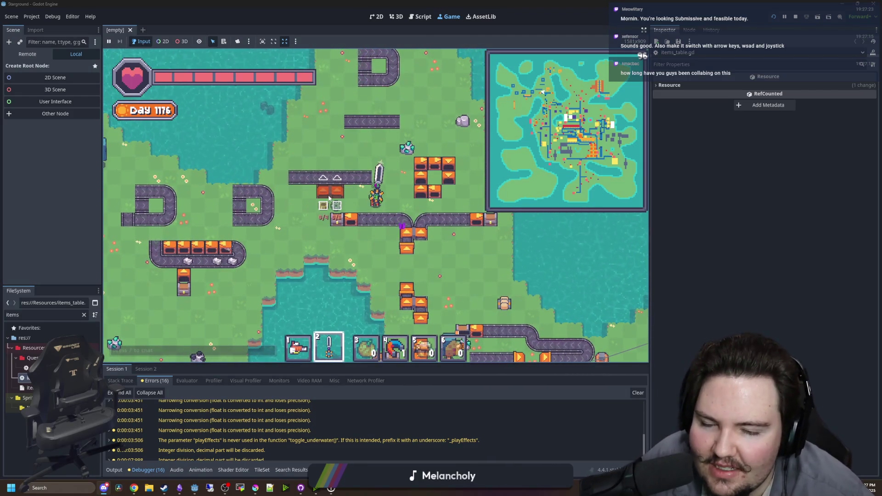
key(d)
key(1)
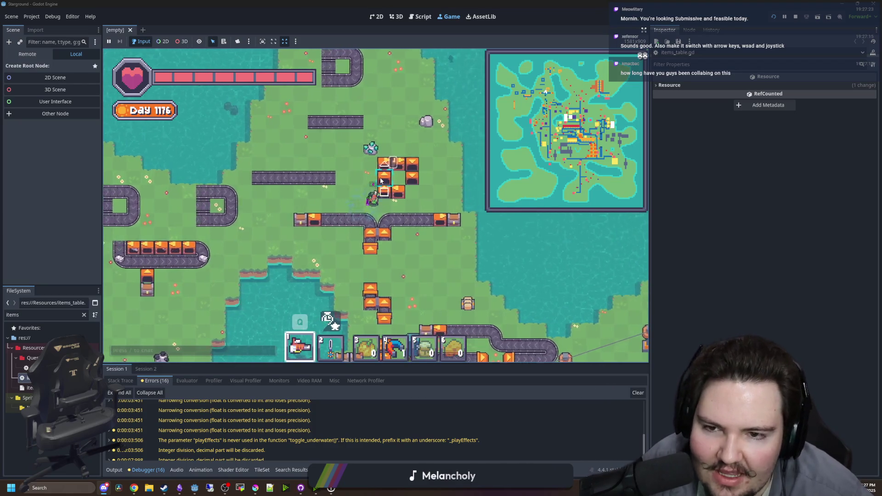
key(w)
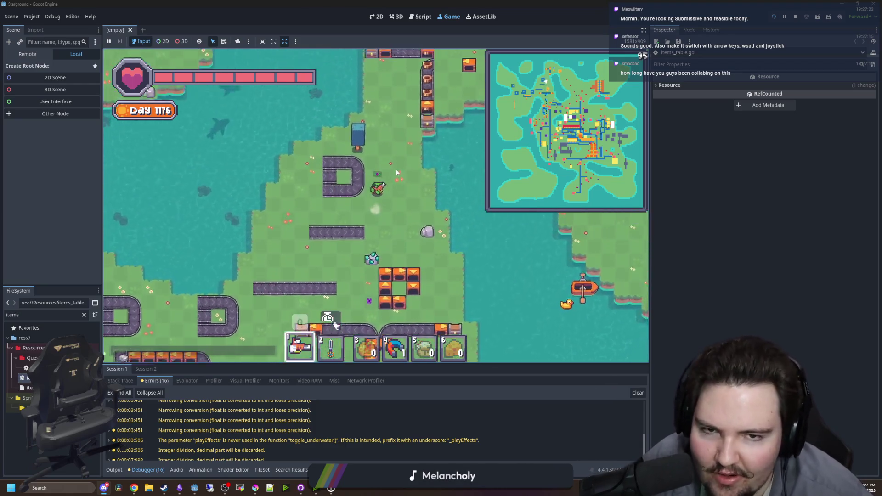
key(w)
key(d)
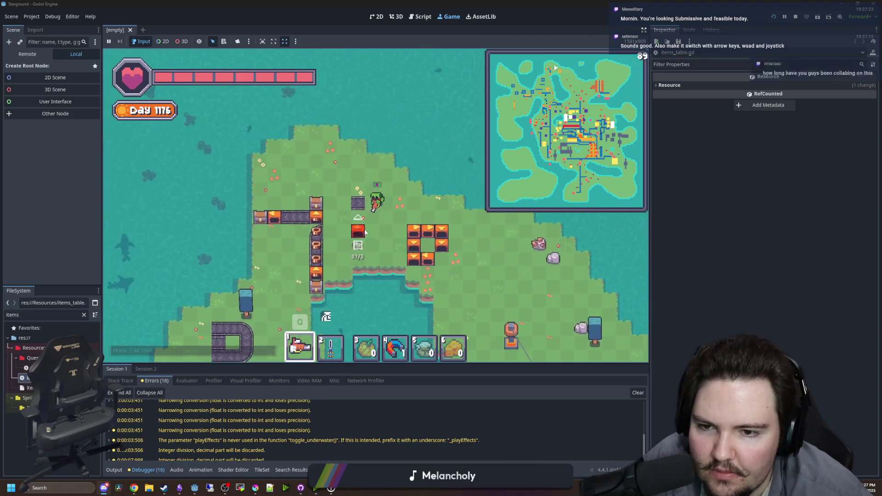
Break the red furnace for iron ingots, then walk around the machine cluster
click(365, 232)
key(d)
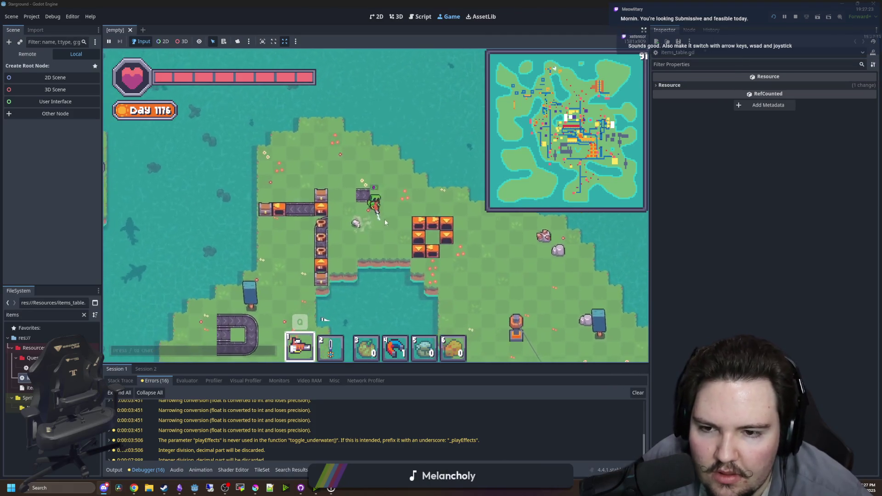
key(s)
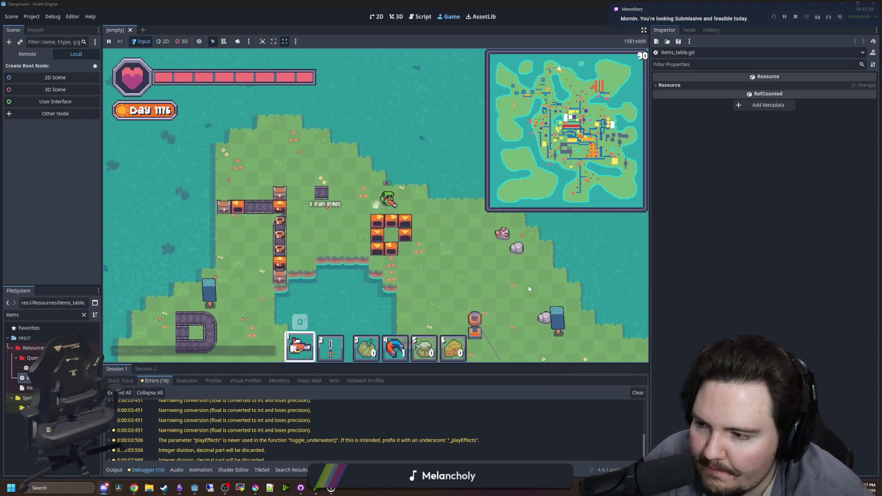
key(d)
key(s)
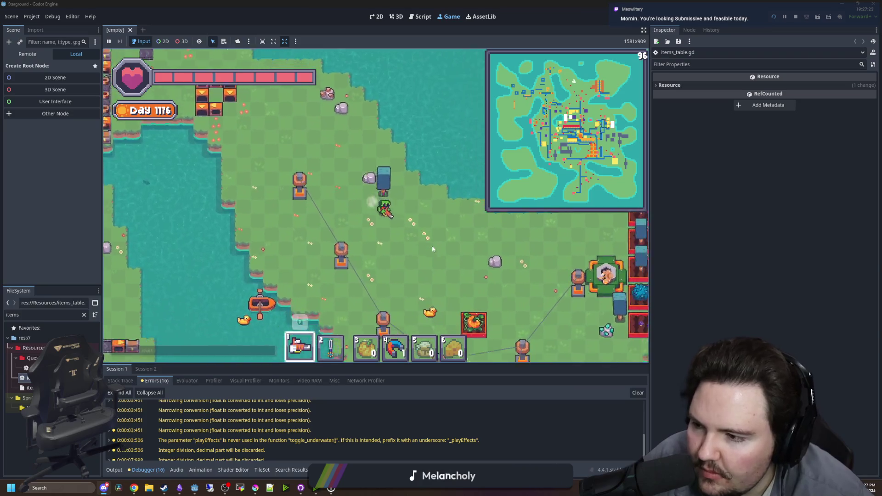
key(d)
key(s)
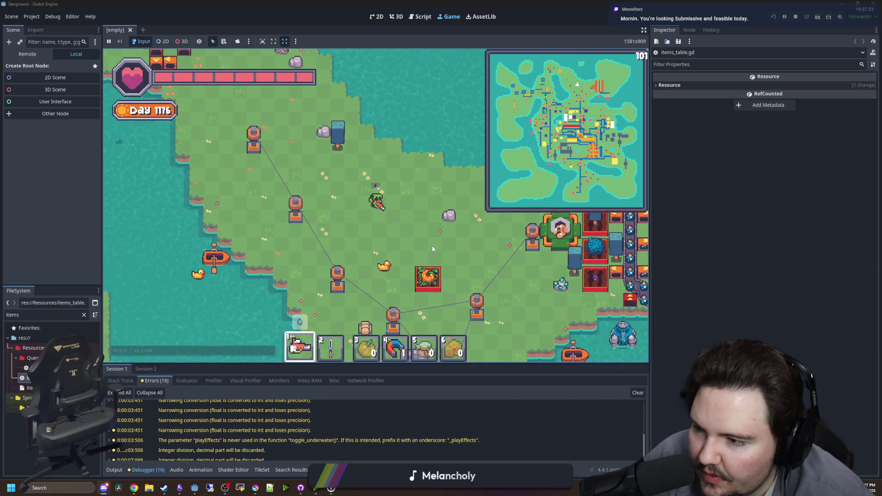
key(d)
key(w)
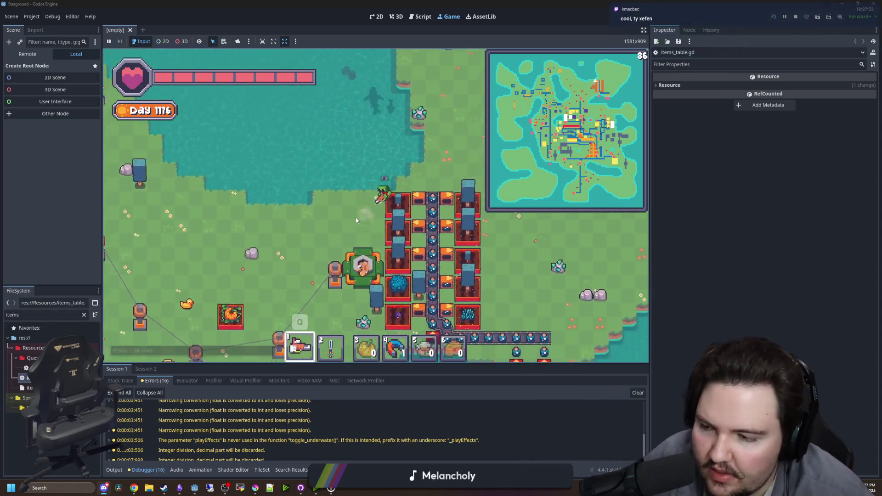
key(w)
key(d)
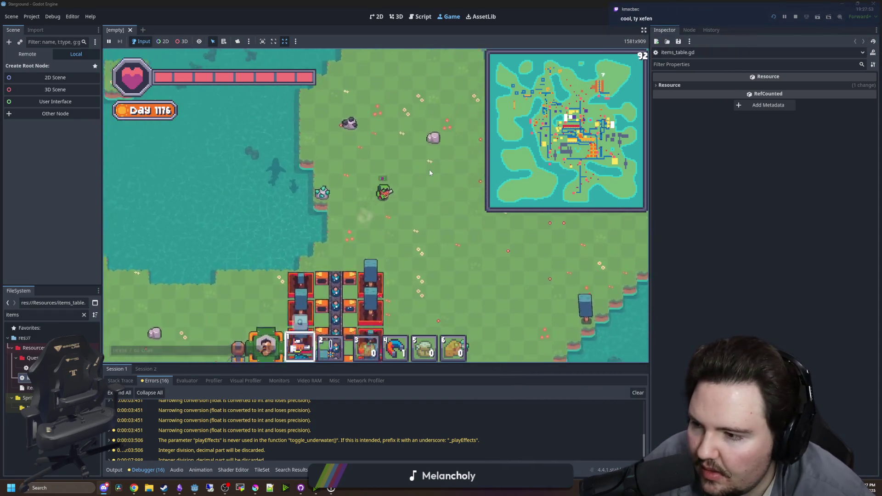
key(a)
key(s)
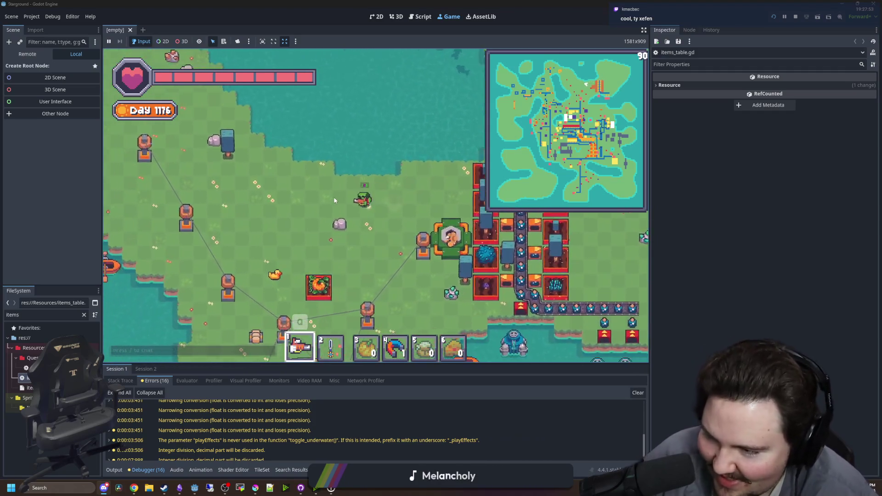
key(a)
key(w)
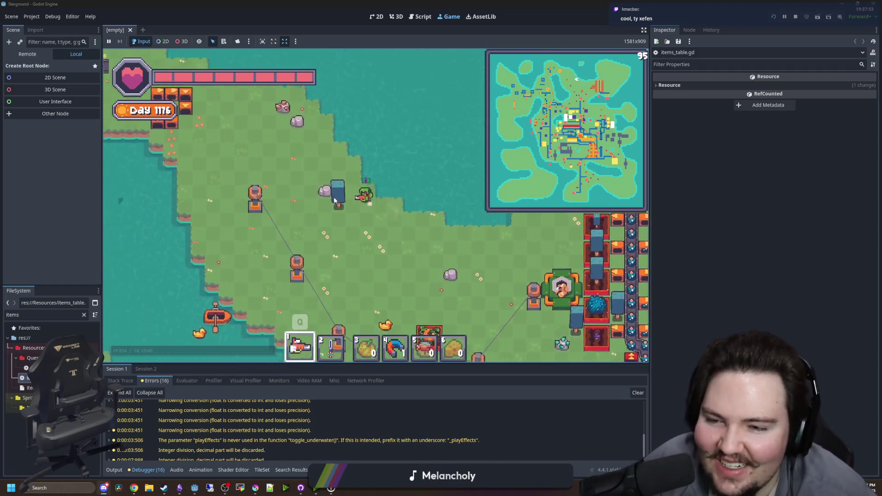
Walk the character past the pond and through the factory toward the conveyor loops
key(a)
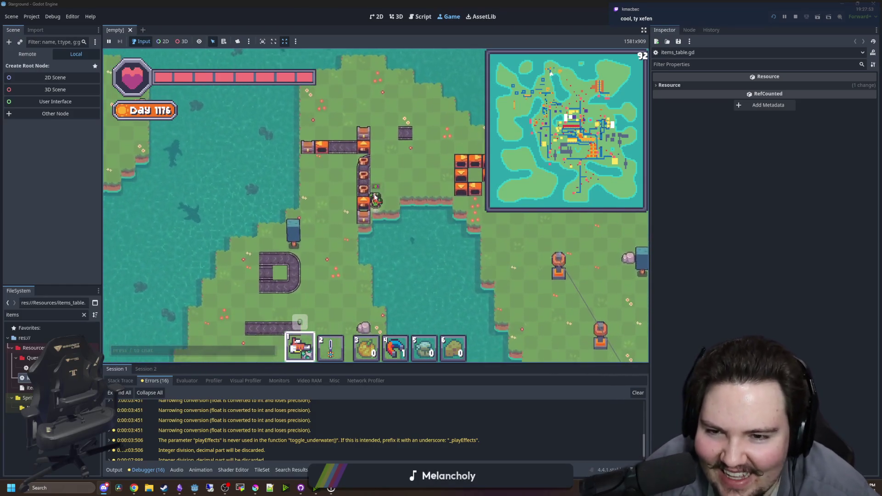
key(w)
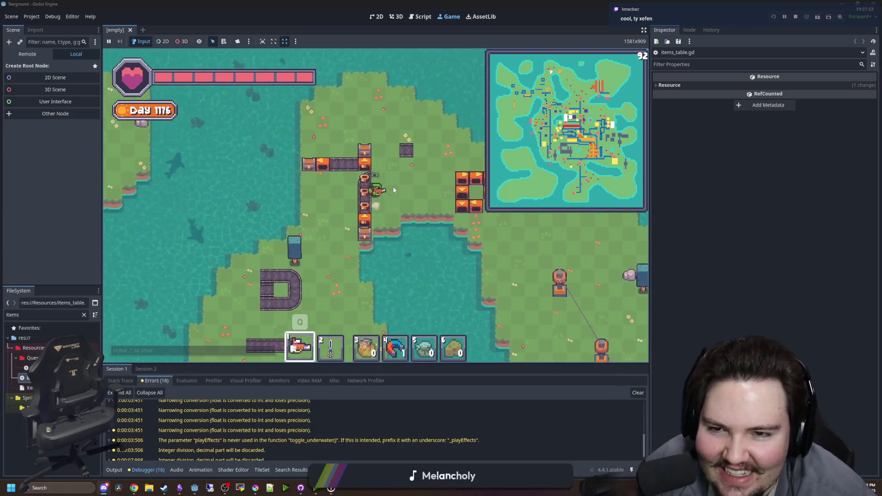
key(a)
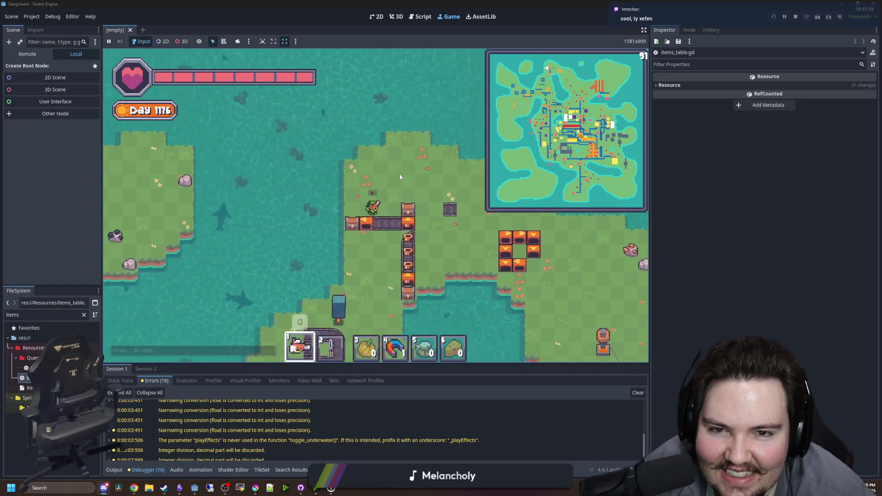
key(s)
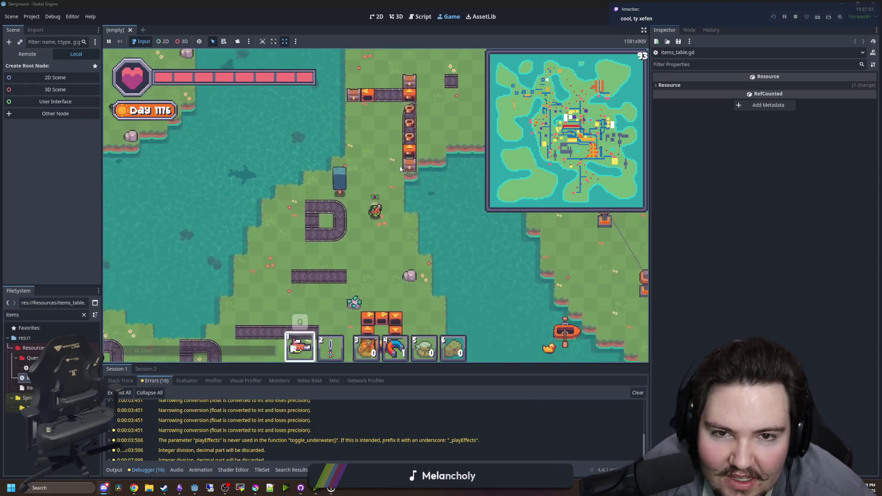
key(s)
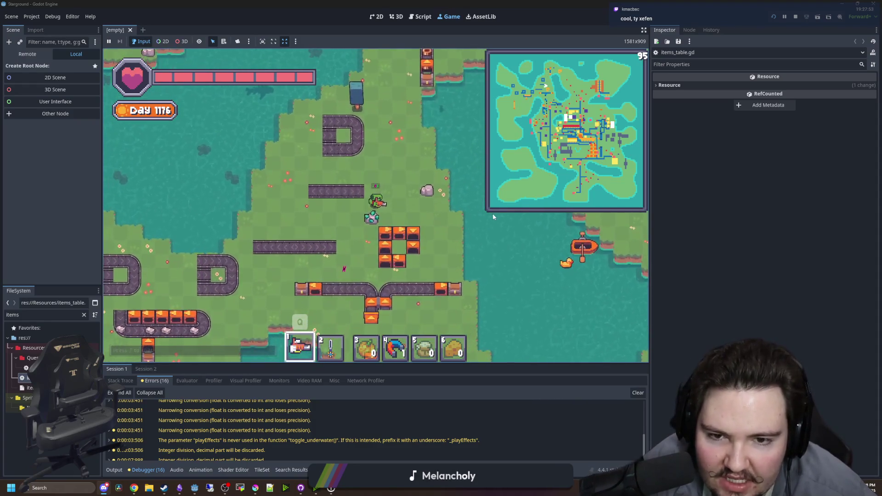
key(s)
key(a)
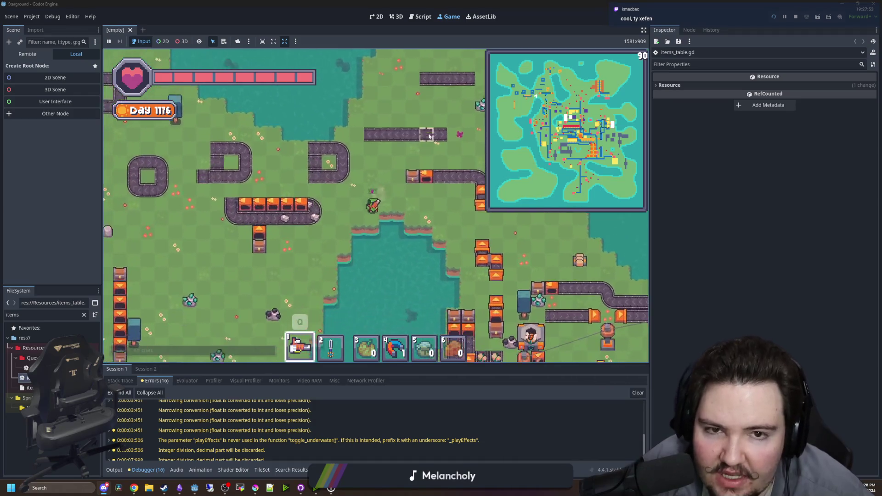
key(d)
key(s)
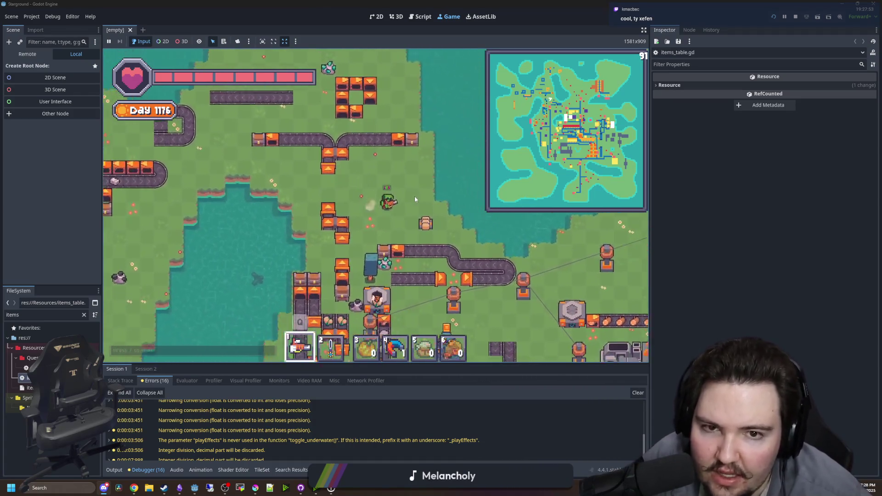
key(d)
key(s)
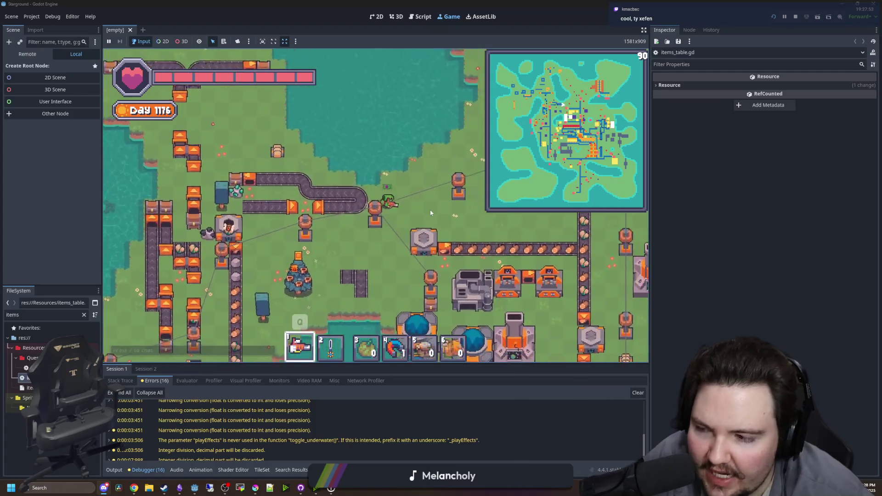
key(s)
key(a)
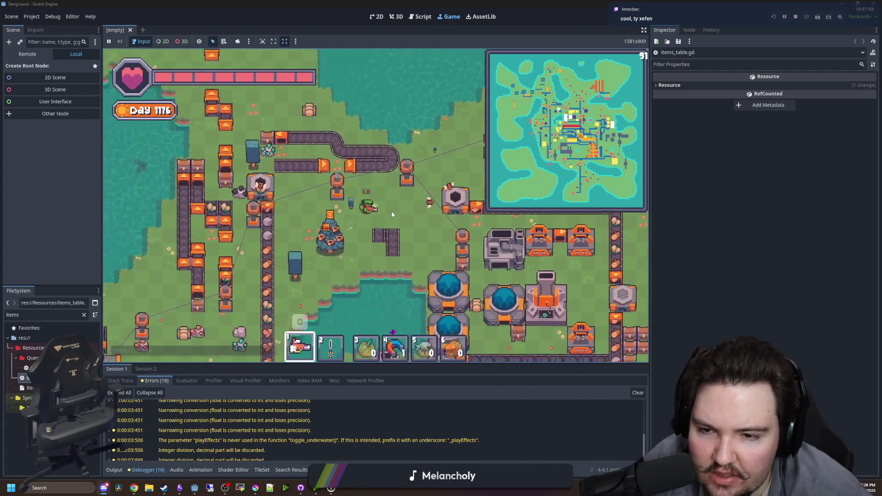
key(s)
key(a)
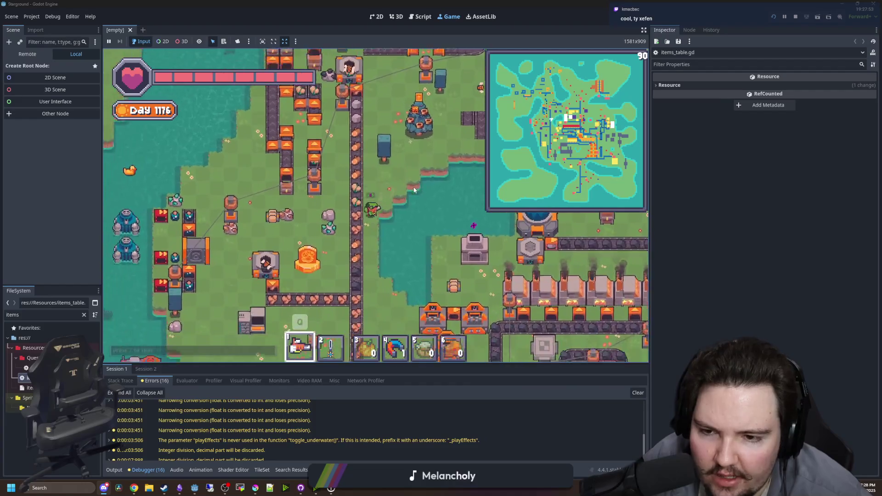
key(s)
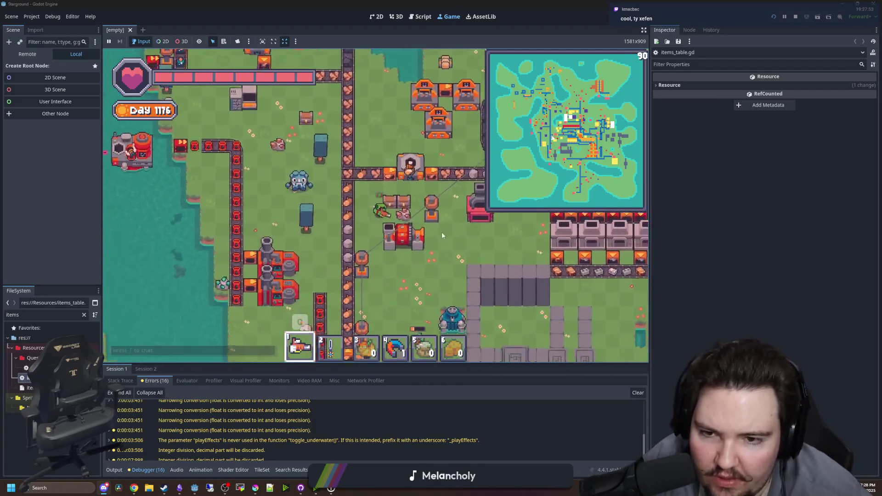
key(s)
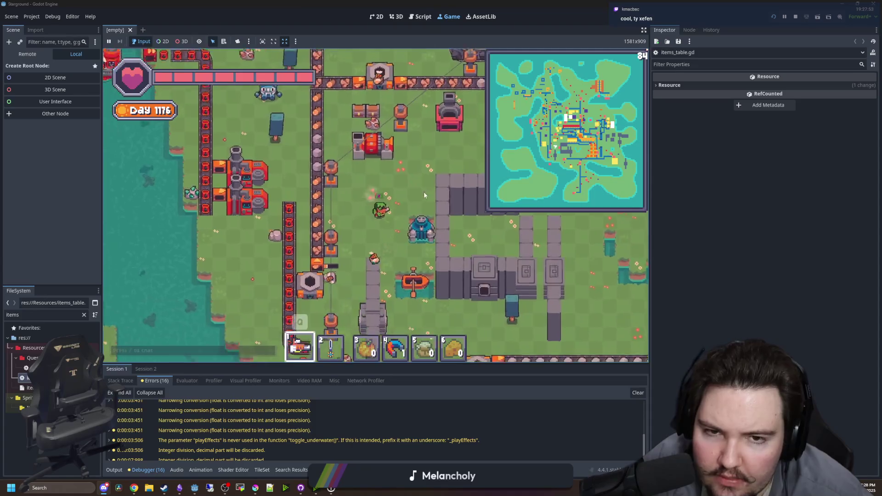
key(s)
key(d)
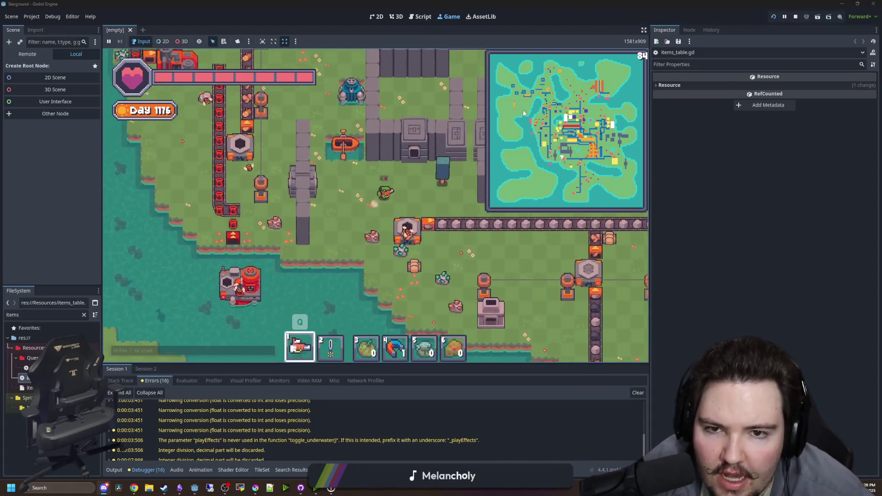
key(d)
key(w)
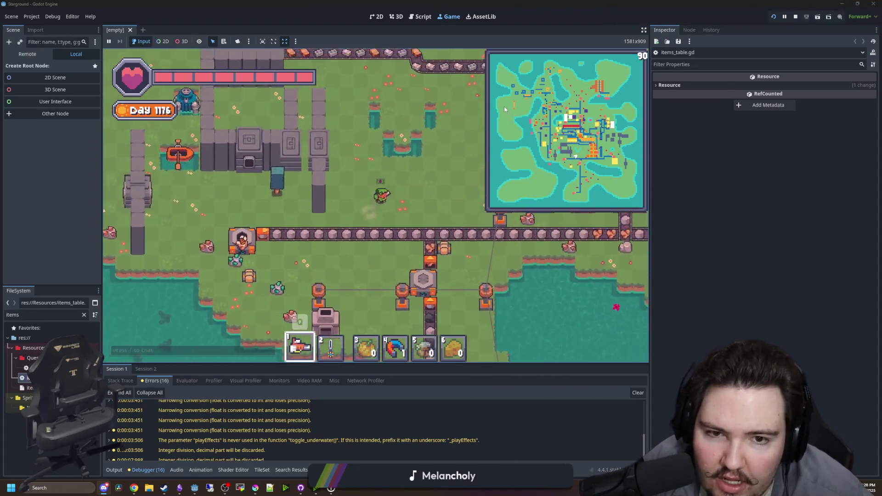
key(a)
key(w)
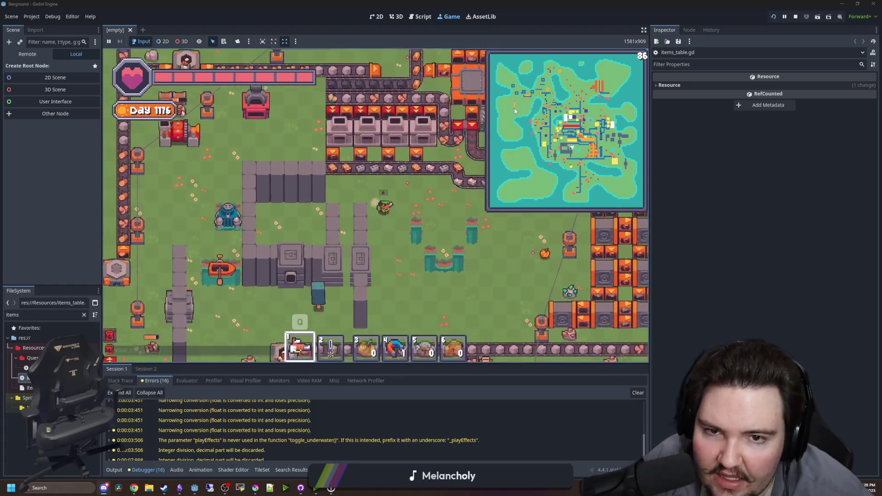
key(a)
key(s)
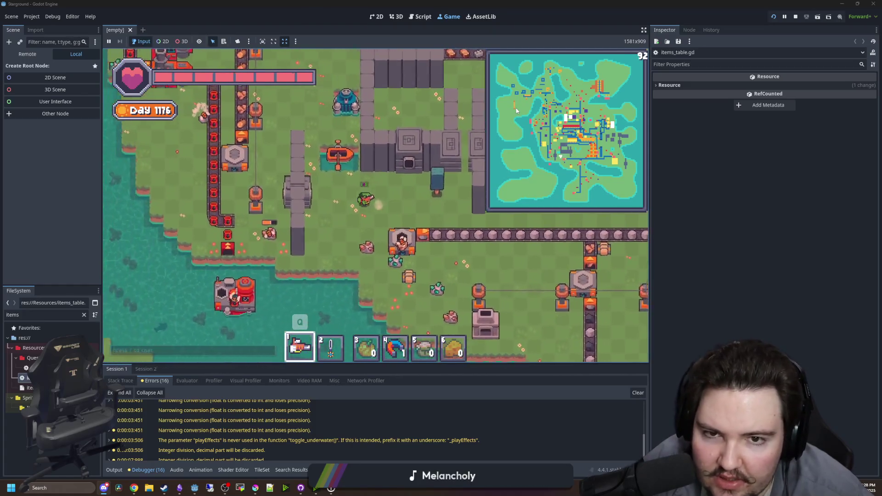
key(w)
key(a)
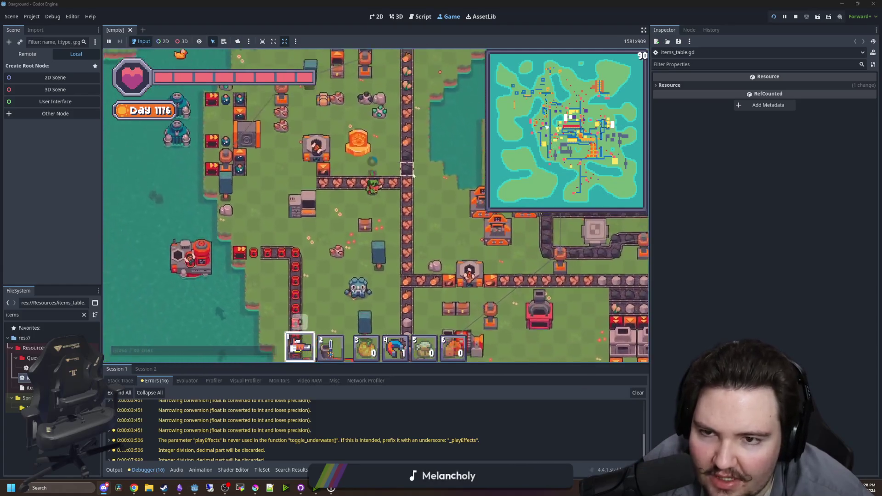
key(w)
key(a)
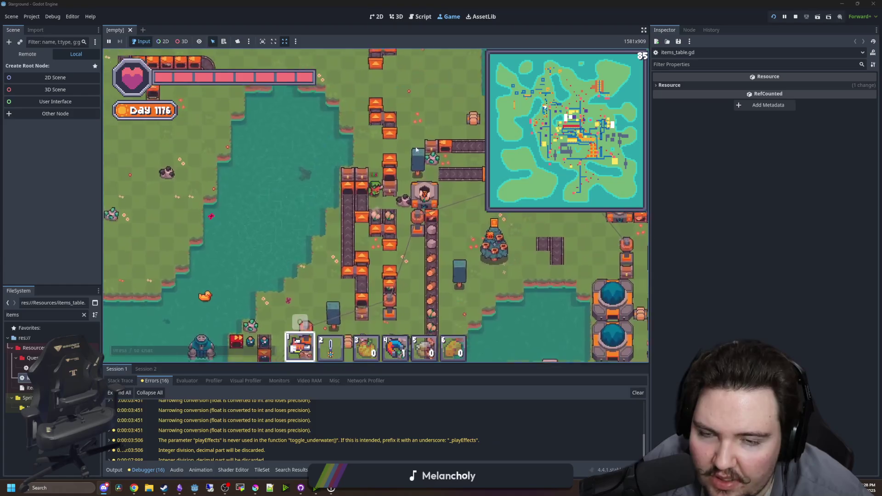
key(w)
key(a)
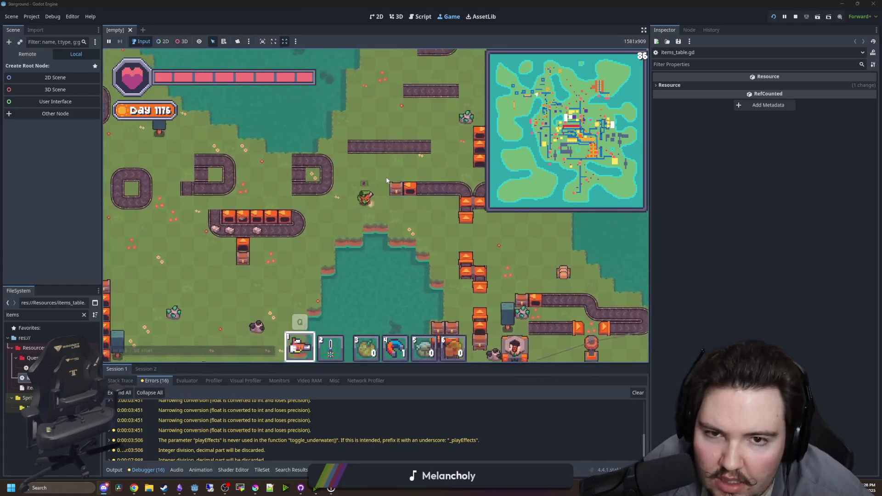
key(s)
key(a)
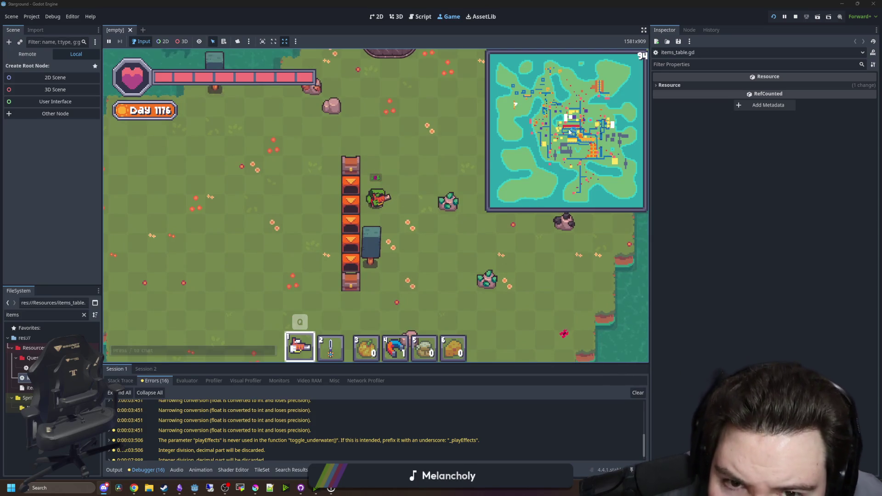
key(w)
key(d)
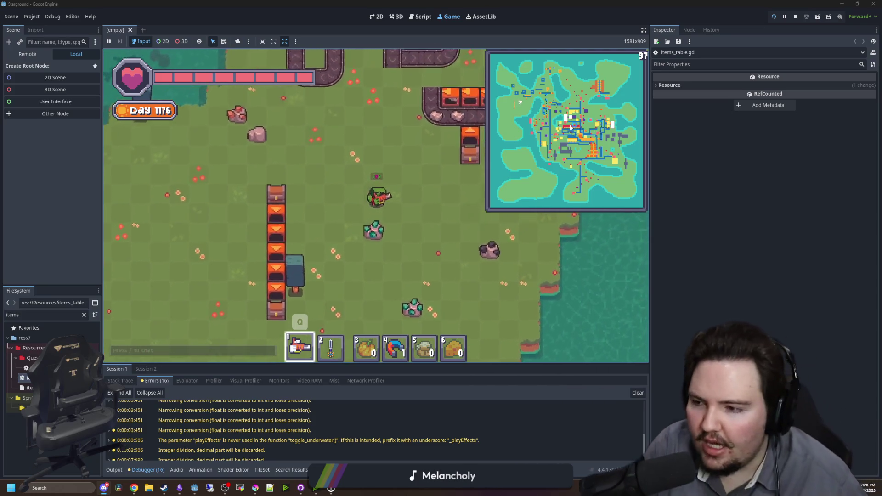
key(w)
key(d)
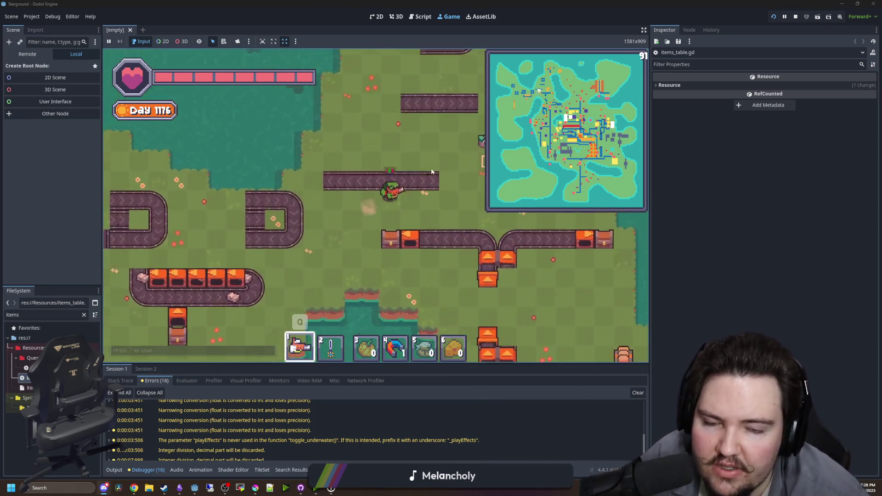
key(s)
key(d)
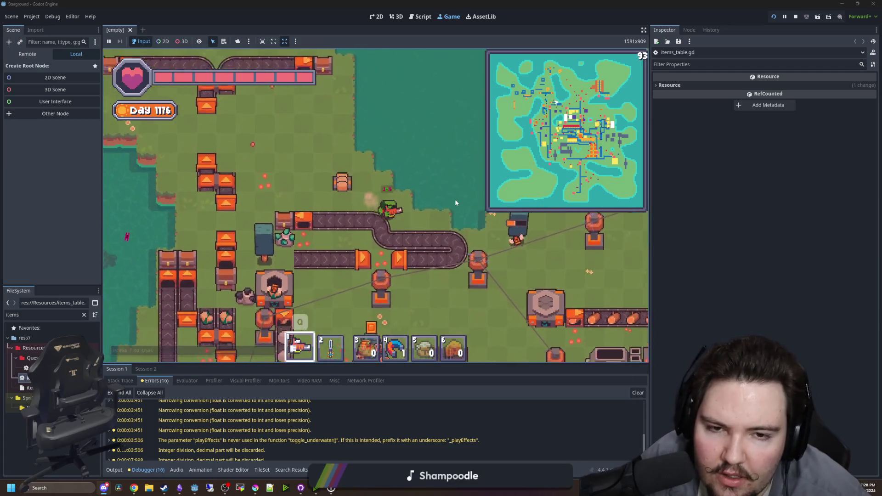
key(d)
key(s)
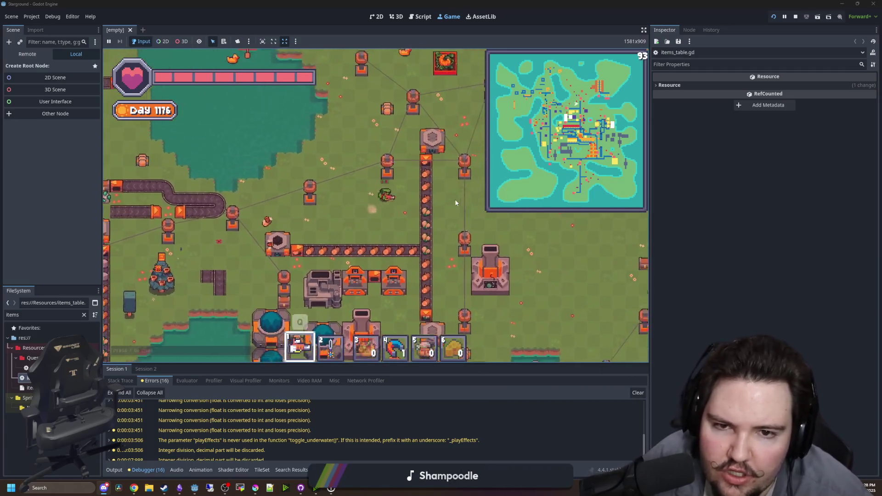
Walk along the shoreline and factory rows to the stone building, zooming the view in and out
key(w)
key(d)
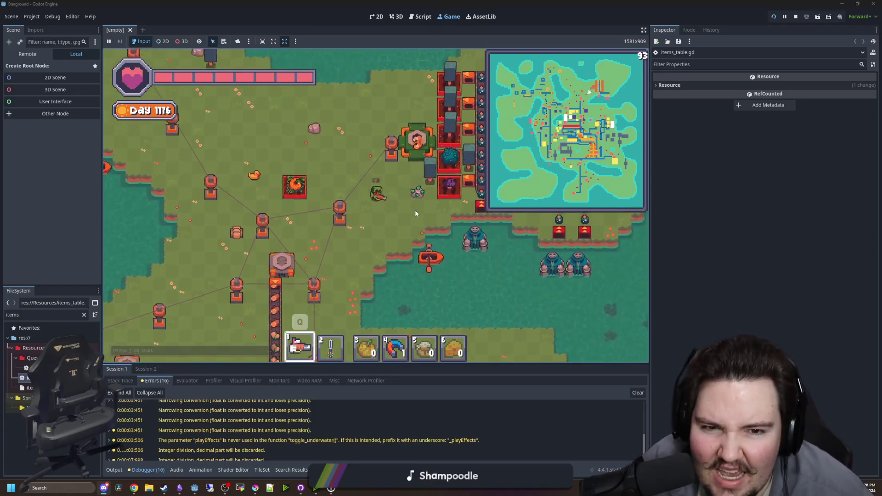
key(w)
key(d)
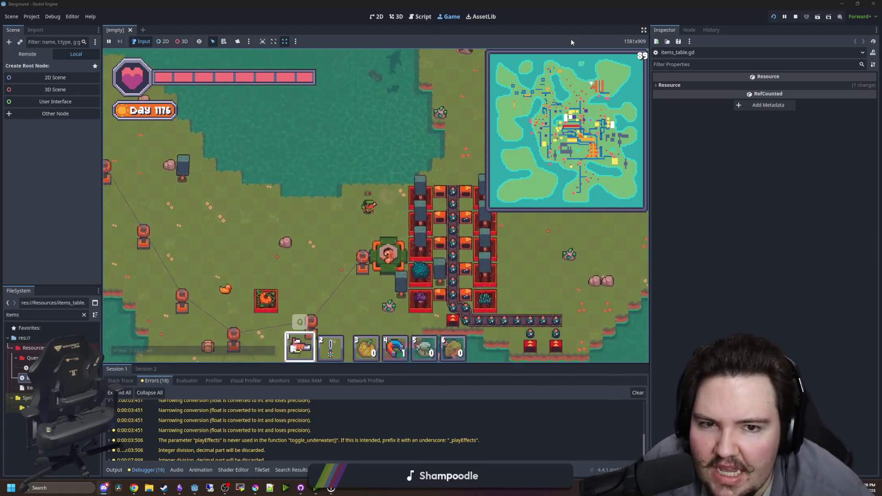
key(s)
key(a)
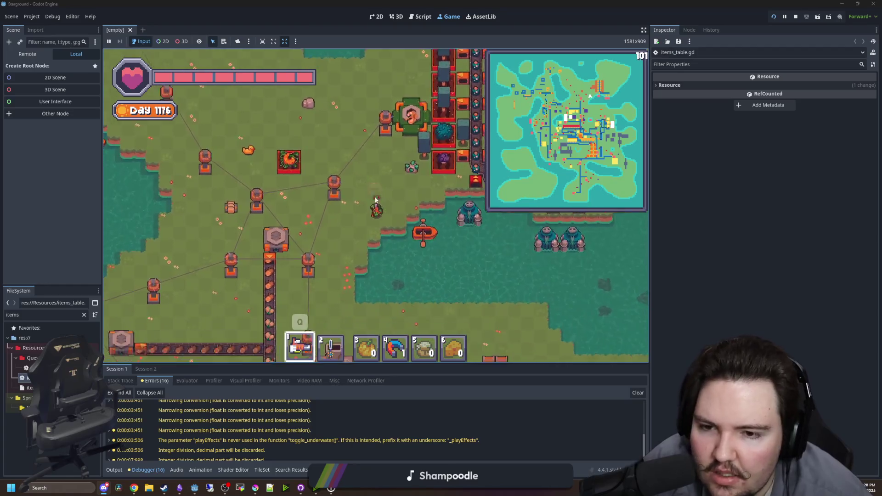
key(s)
key(d)
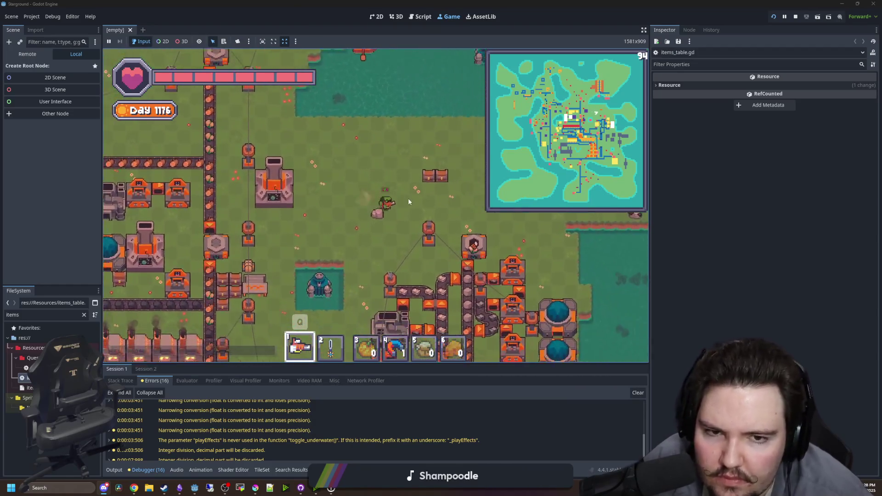
key(s)
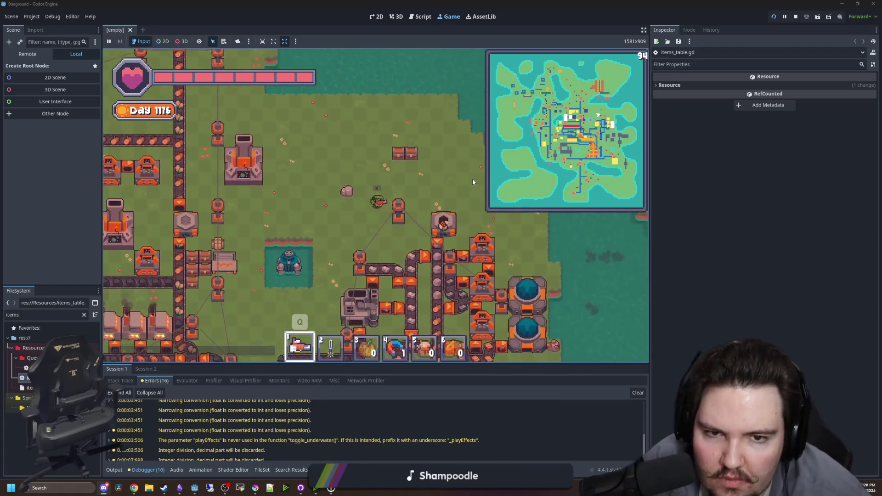
key(a)
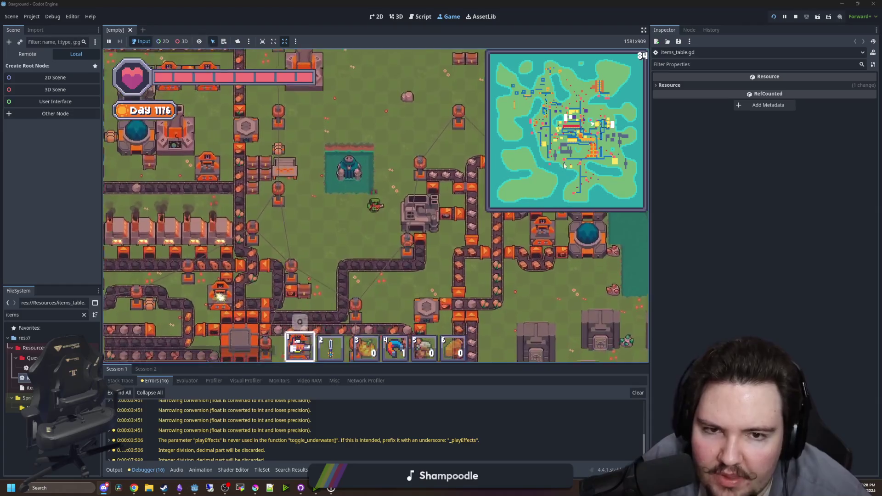
key(s)
key(a)
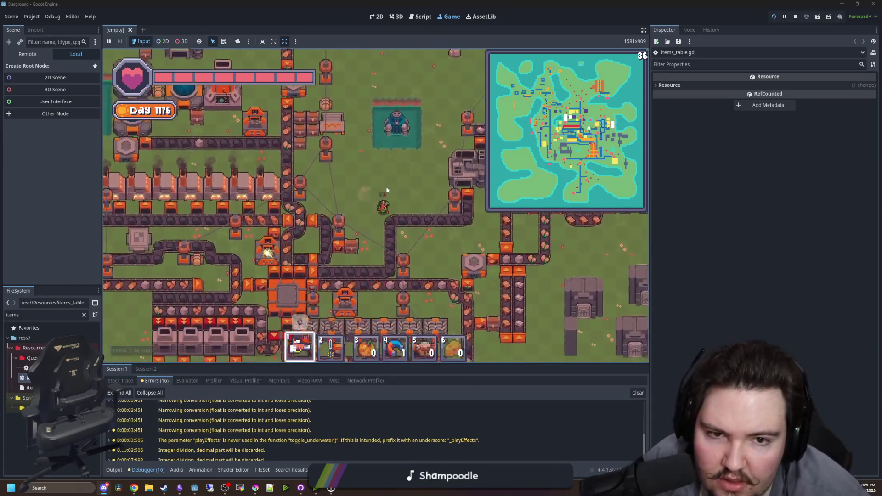
key(s)
key(d)
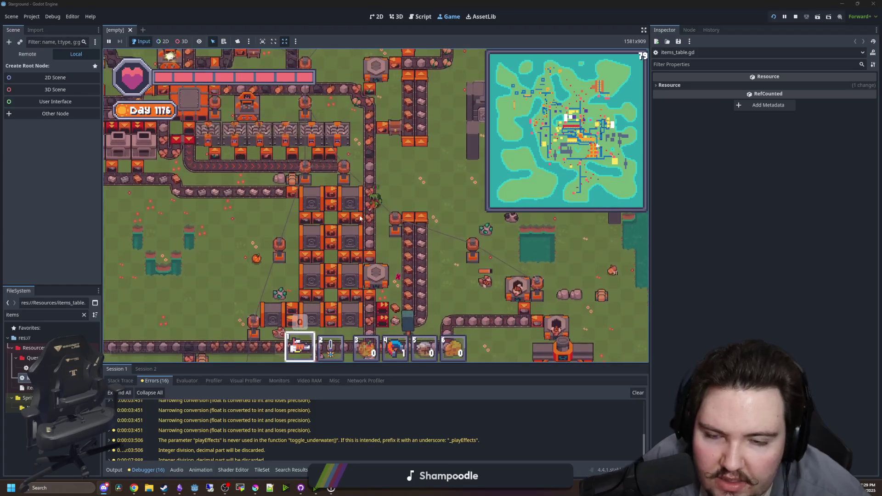
scroll(348, 196, up, 2)
key(w)
key(d)
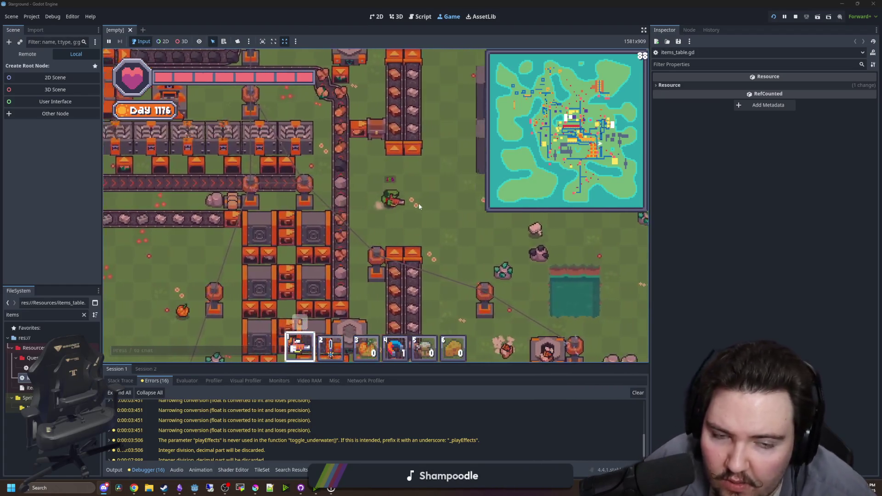
key(a)
key(w)
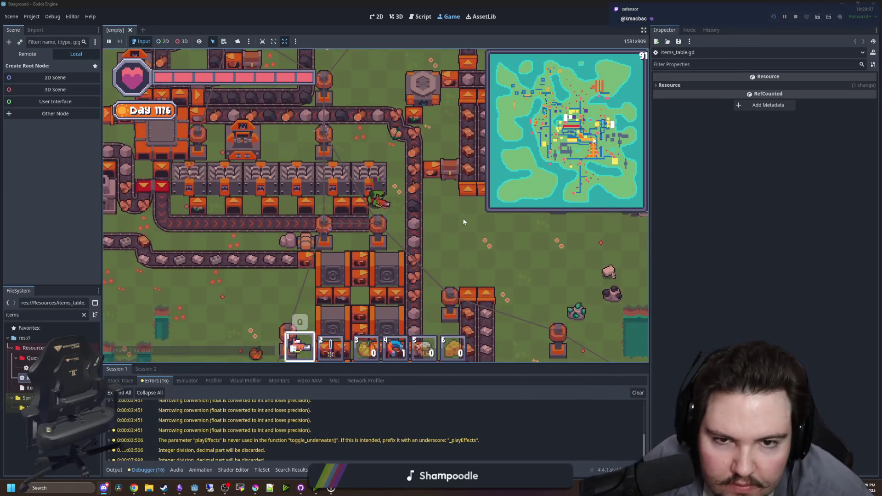
key(d)
key(w)
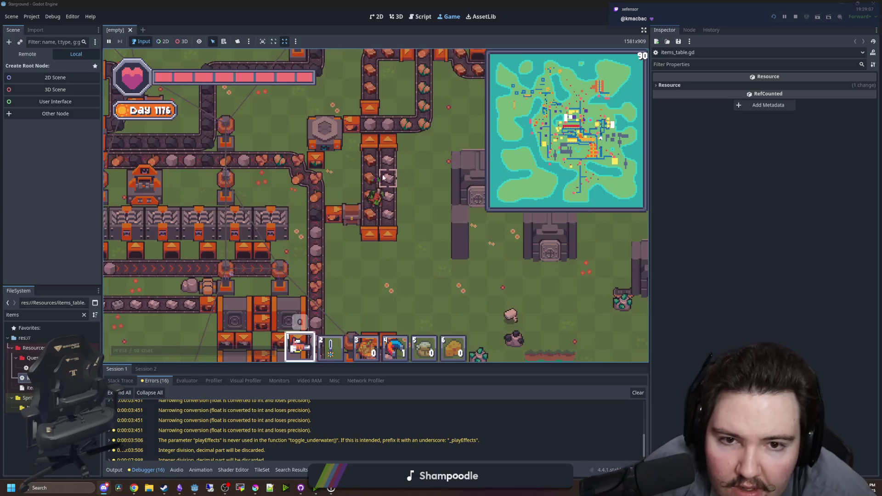
scroll(395, 209, up, 2)
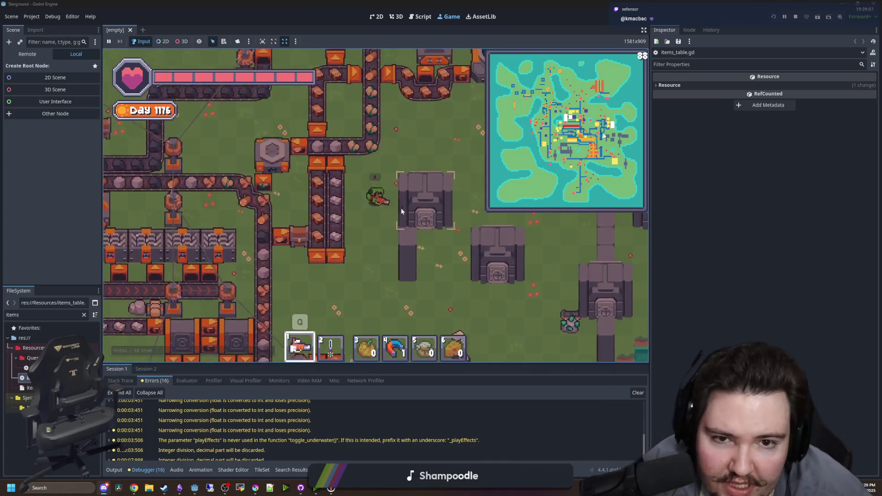
key(d)
scroll(407, 205, up, 1)
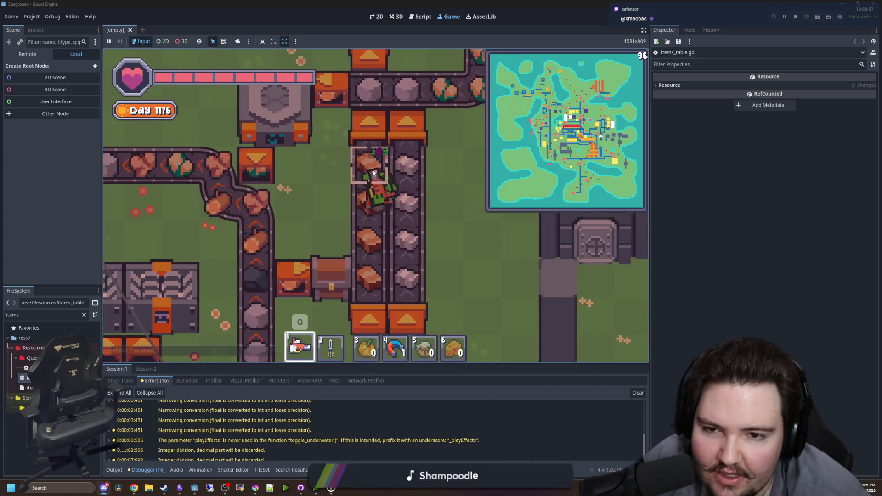
scroll(412, 172, down, 2)
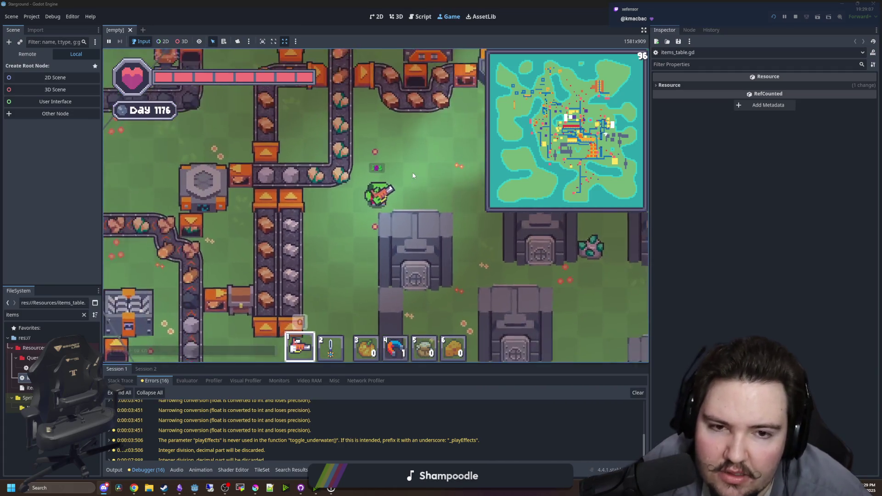
scroll(413, 176, down, 2)
Browse the Building Menu's land, power and decoration categories and pick the Stone Wall
key(s)
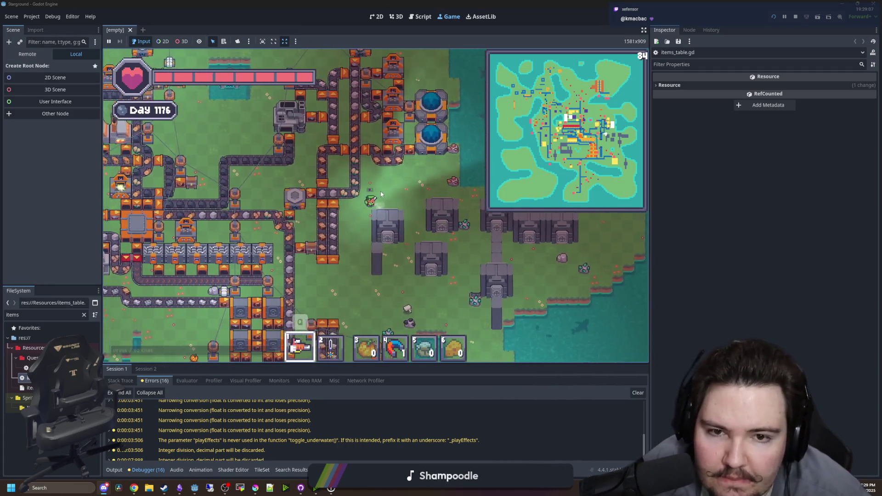
key(b)
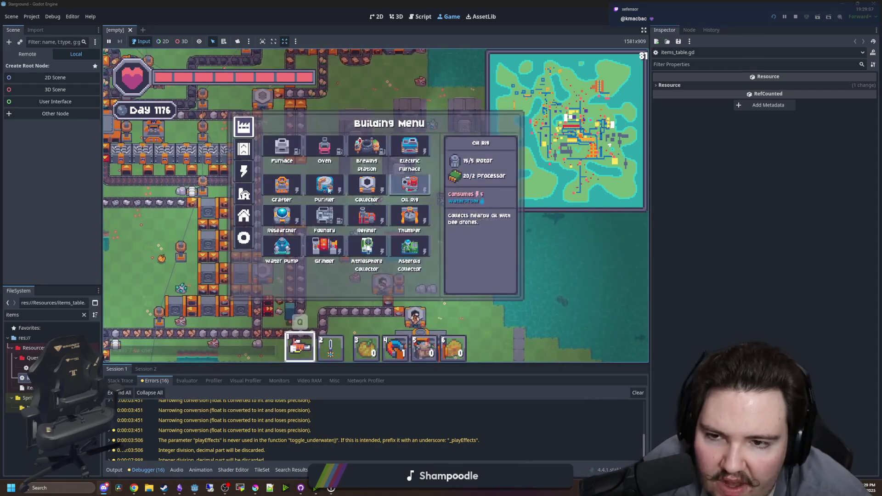
click(251, 241)
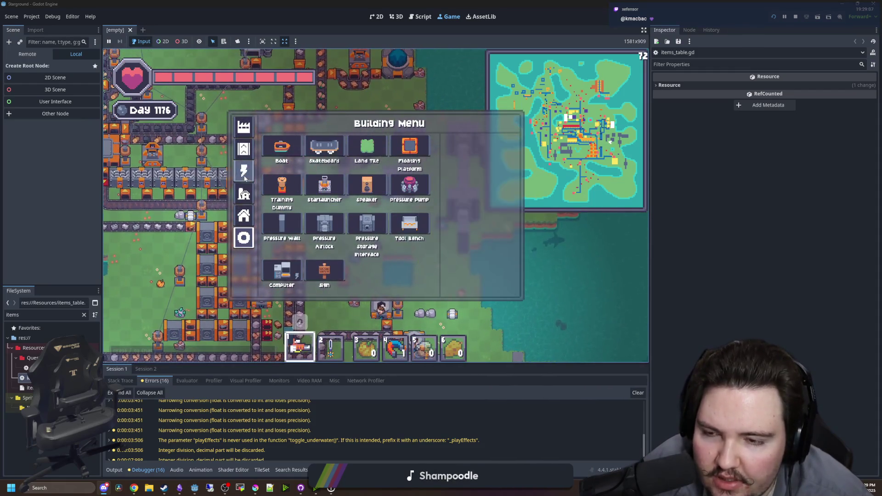
click(245, 177)
click(248, 217)
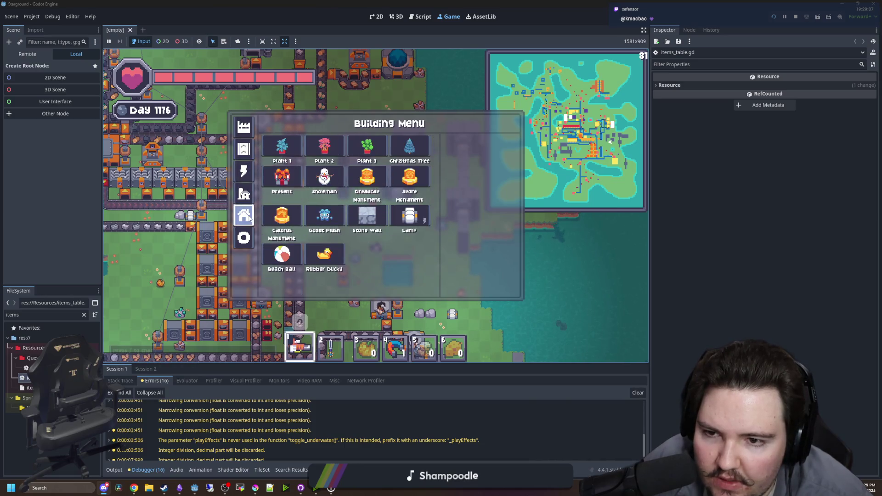
click(364, 223)
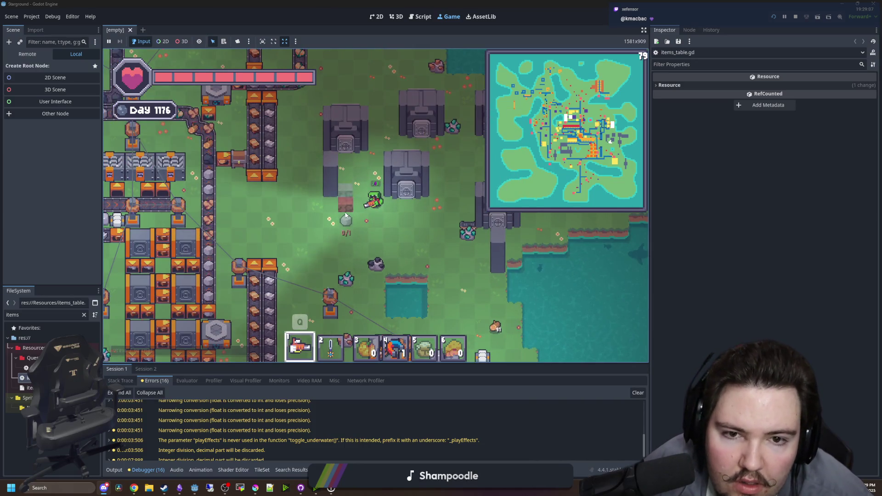
Give the player 99 stone with '/give stone 99' and lay a vertical strip of stone
scroll(346, 215, up, 2)
text(/)
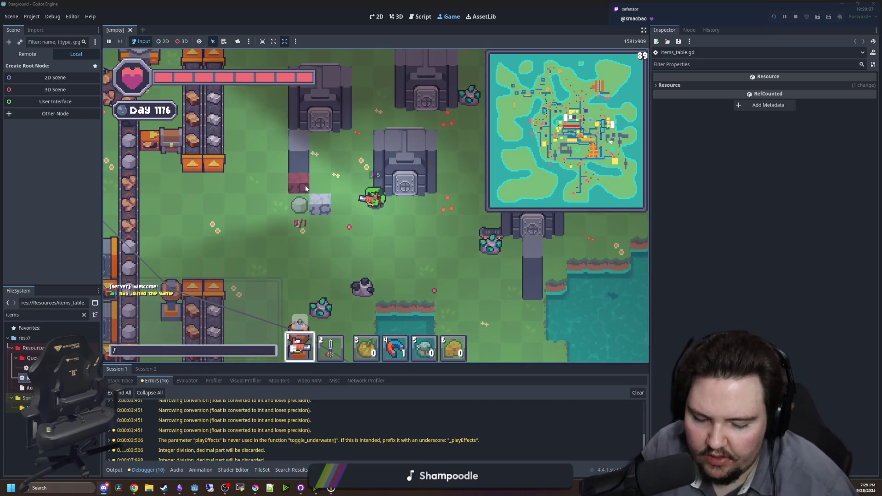
text(give stone 99)
key(Return)
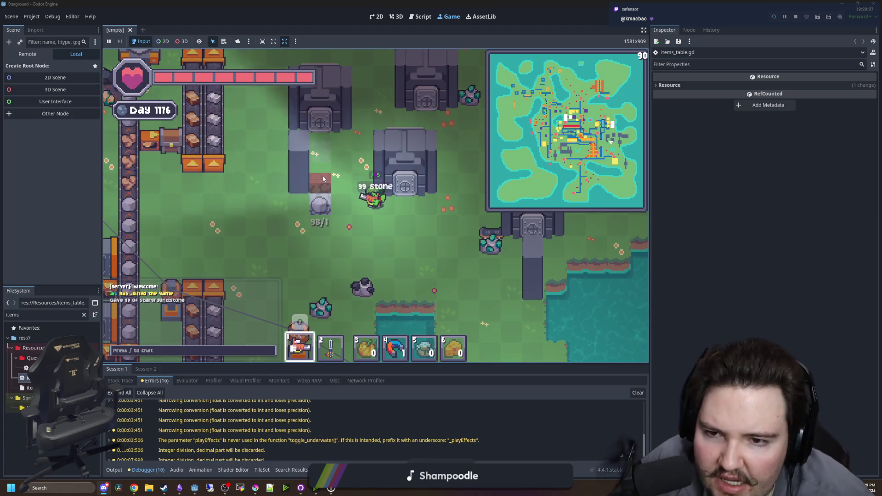
drag(323, 179, 336, 135)
Check another building category, then switch the game to creative mode with a chat command
key(b)
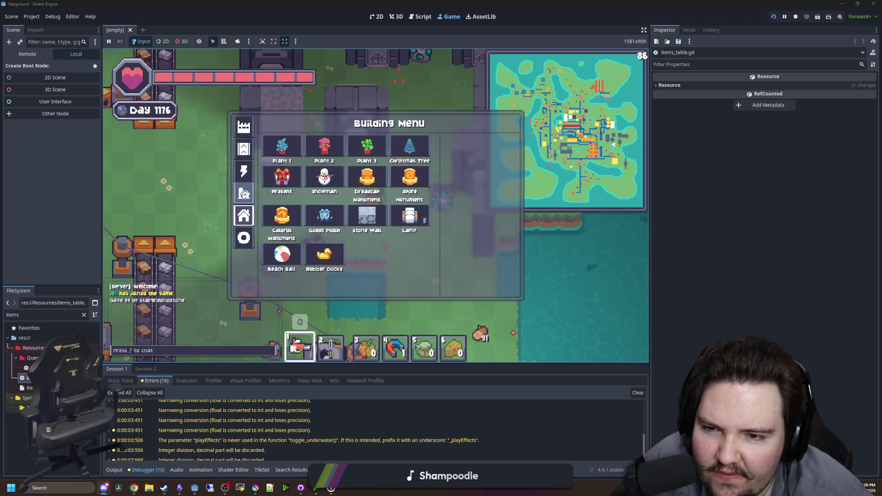
click(243, 215)
key(b)
key(s)
key(slash)
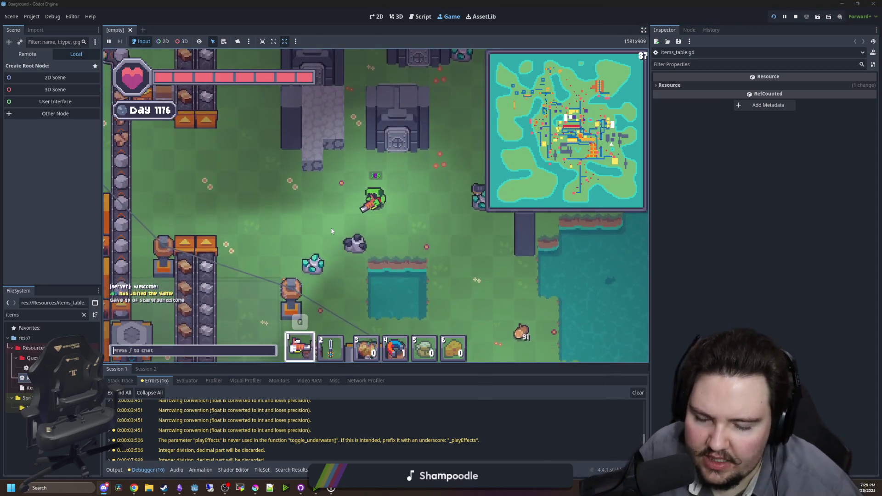
text(ive)
key(Return)
Pick the wooden fence from the farming buildings and build a long vertical fence line
key(b)
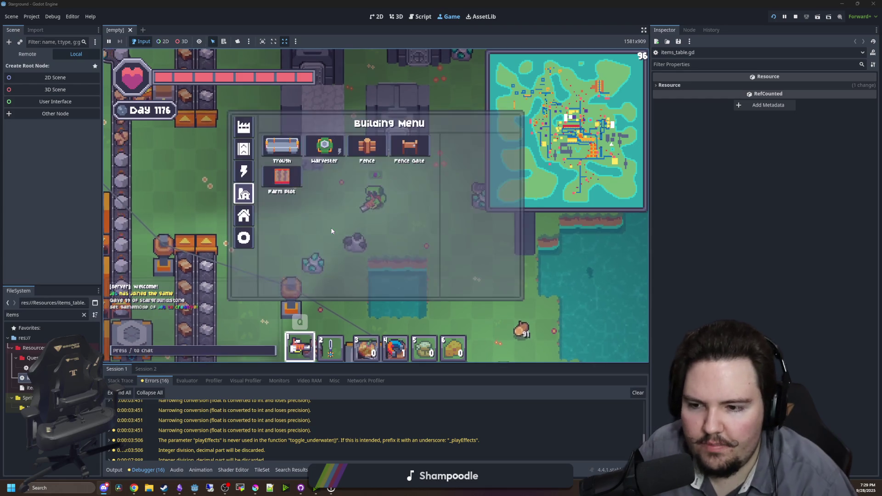
click(327, 144)
mouse_move(298, 162)
mouse_down()
mouse_move(290, 213)
mouse_move(273, 142)
mouse_up()
key(w)
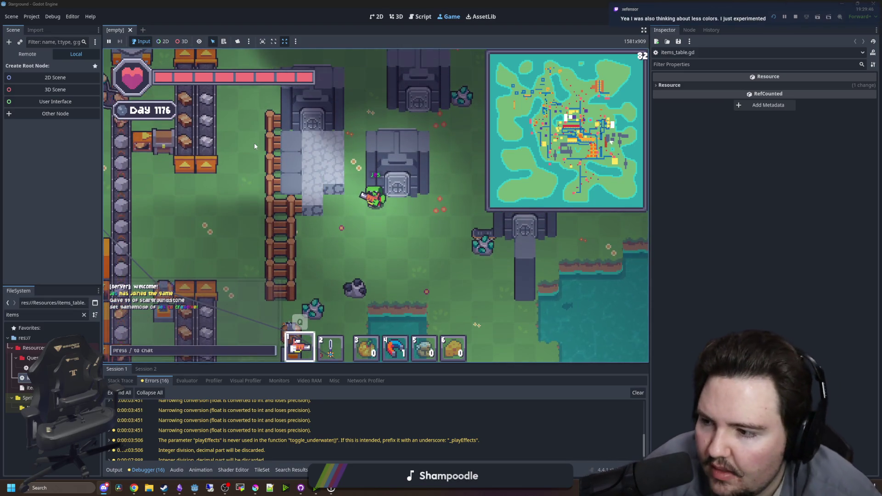
Walk down-left off the stone walkway, briefly equipping the sword (2) and switching back (1)
key(s)
key(a)
key(2)
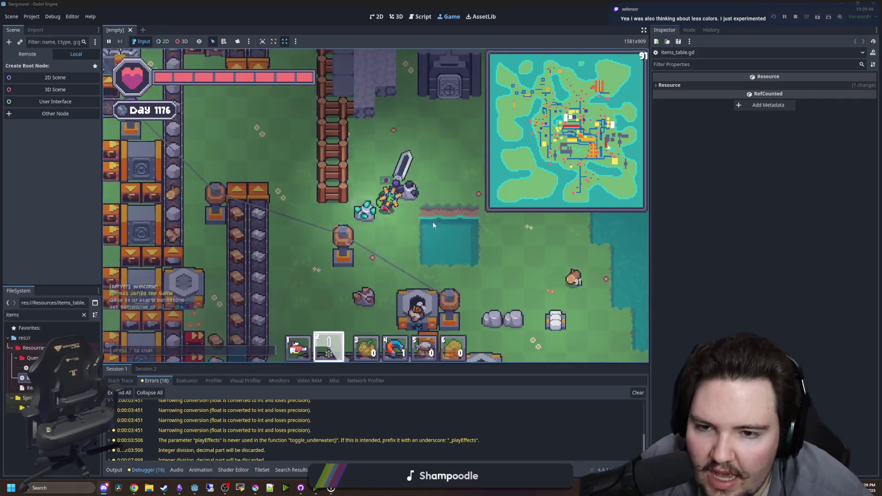
key(1)
key(s)
key(a)
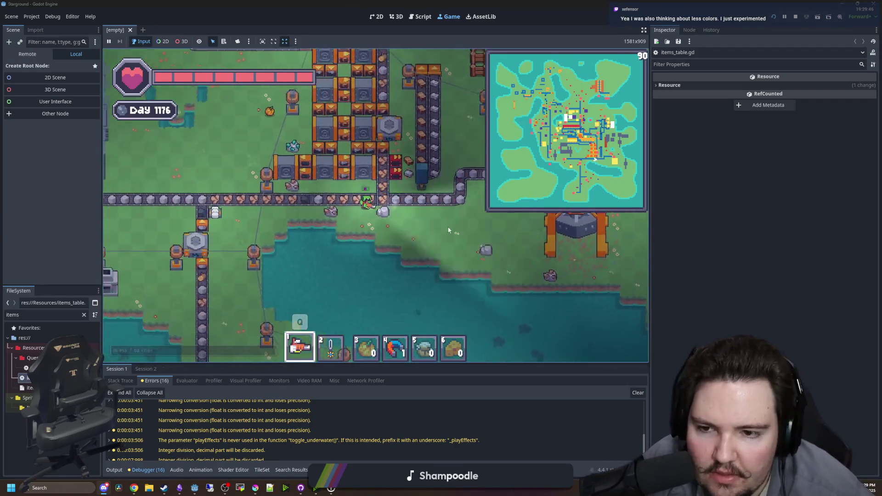
Walk the character left and then north toward the water
key(a)
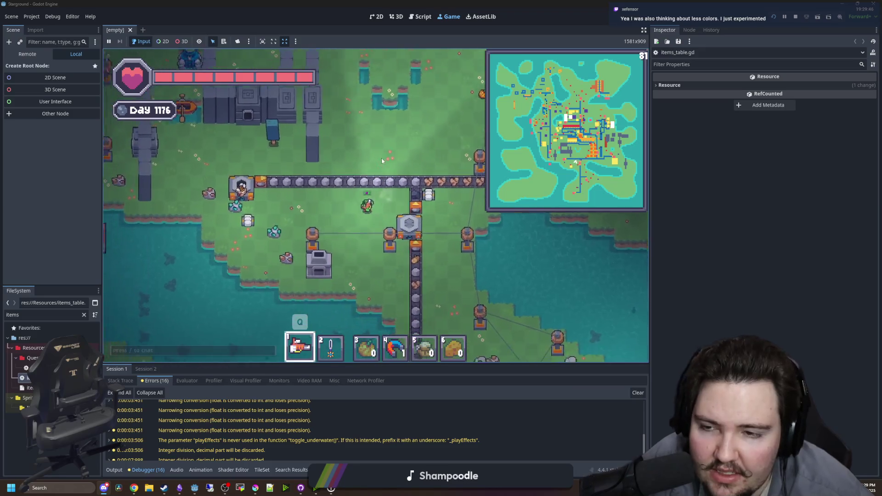
key(a)
key(w)
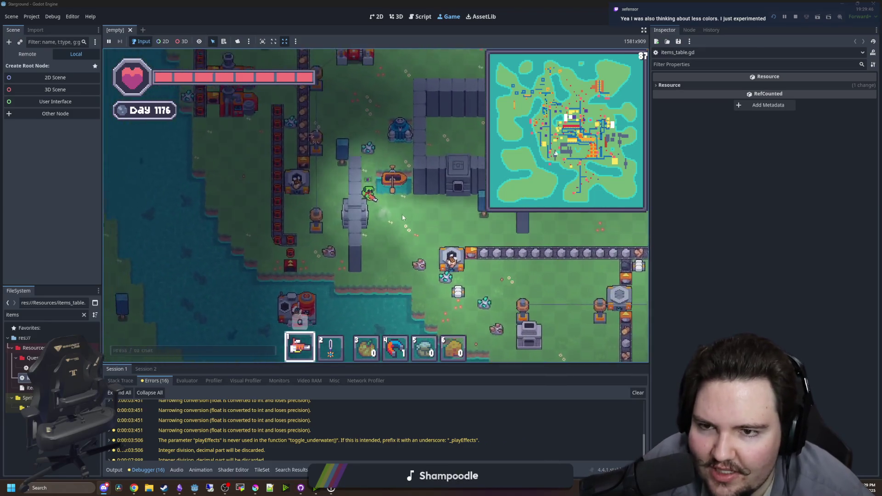
key(w)
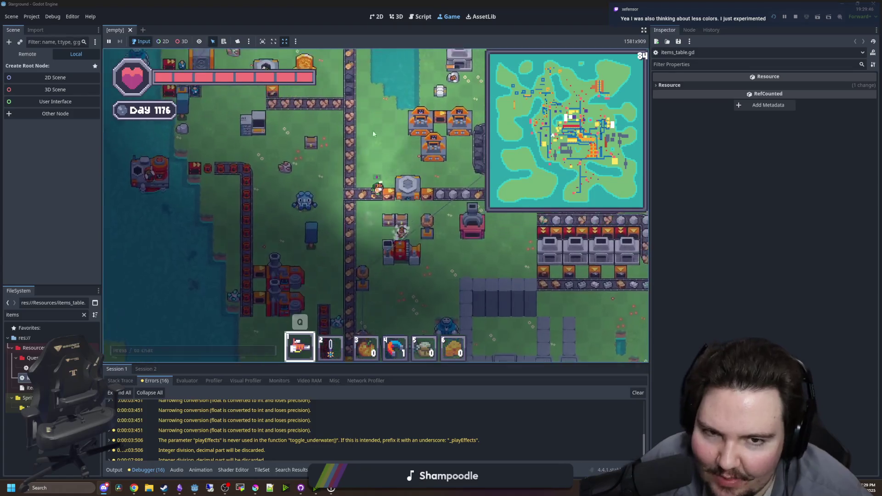
key(w)
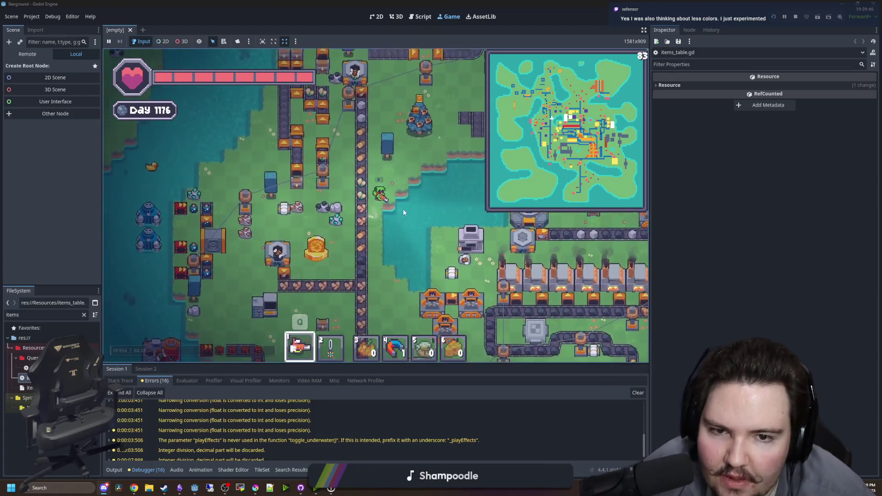
Walk east and south-east into the factory area beside the water
key(d)
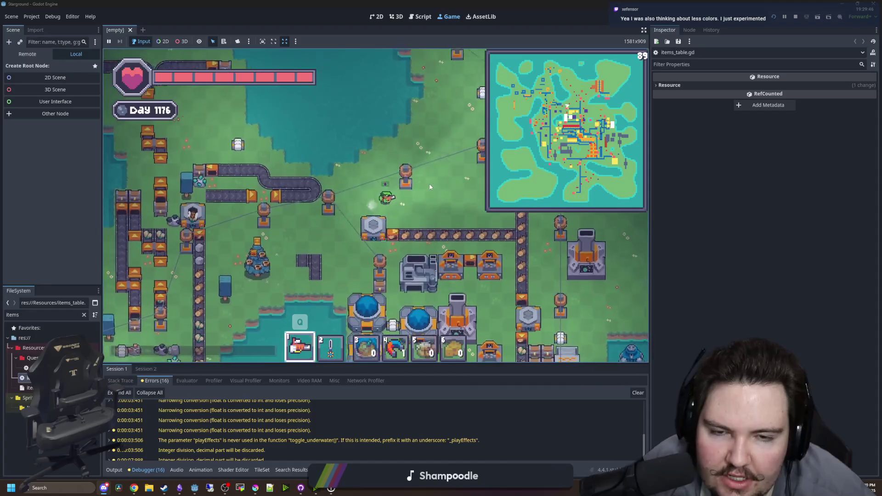
key(d)
key(w)
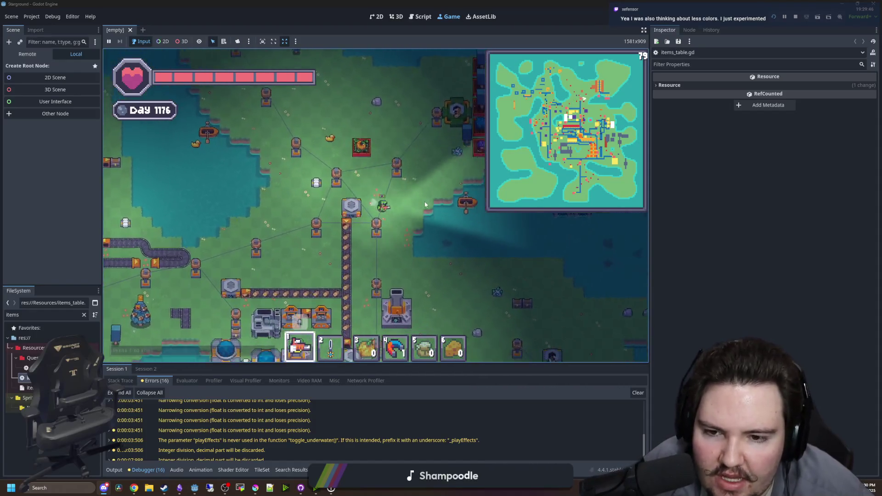
key(s)
key(d)
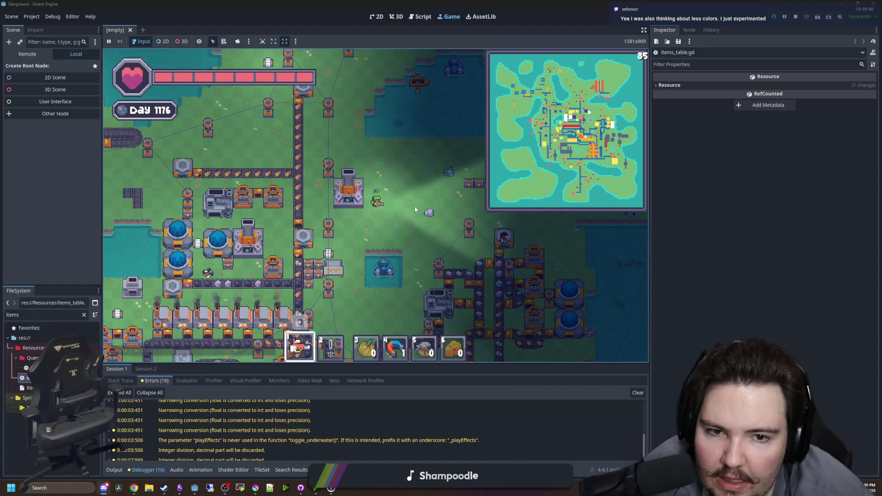
key(s)
key(d)
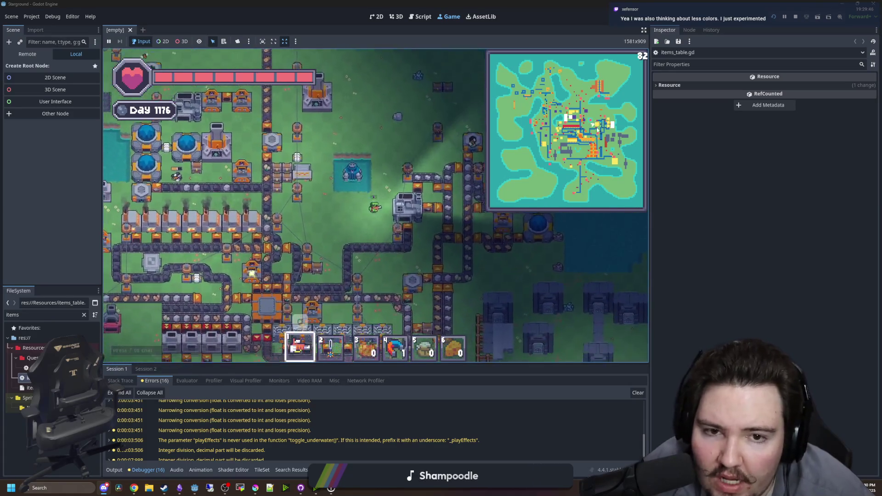